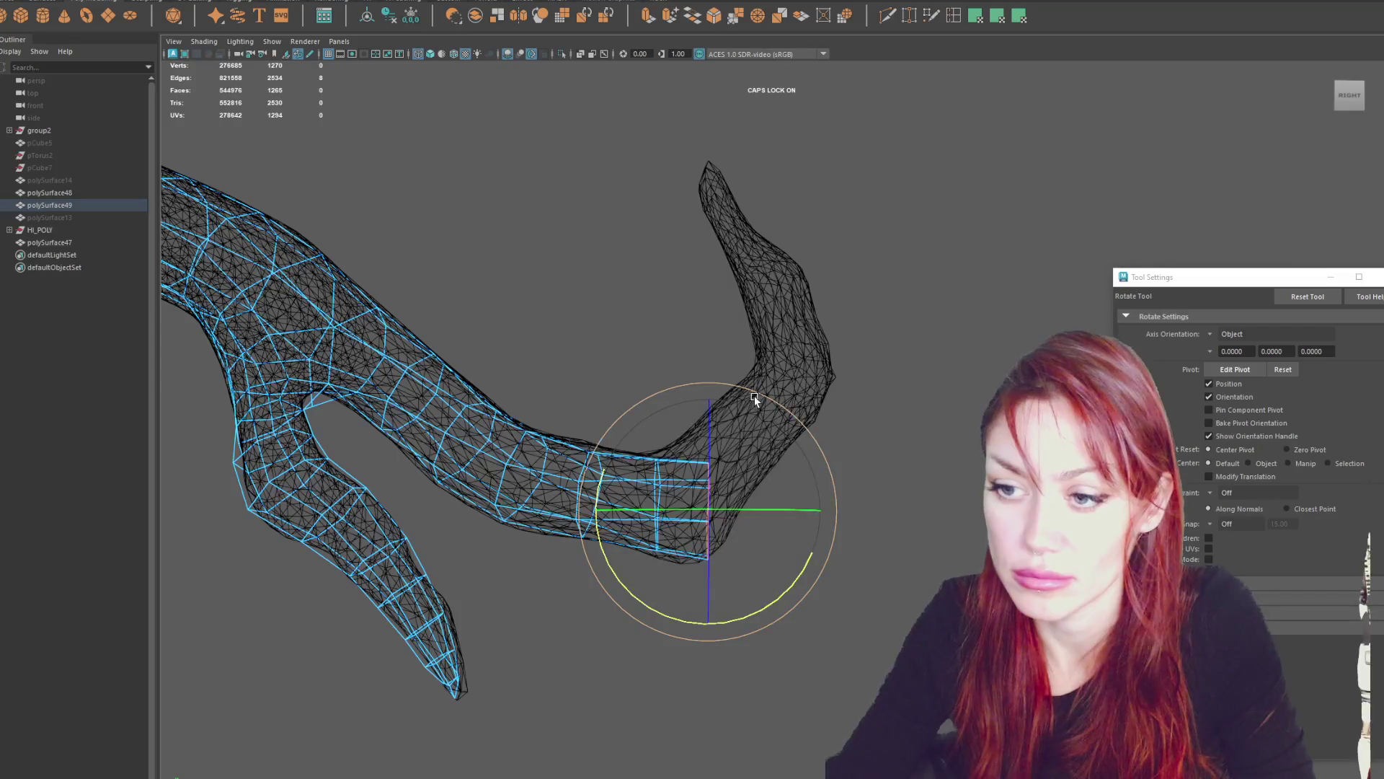
Rotate and raise the tube's end faces to follow the branch's upward bend.
left_click_drag(682, 397, 640, 421)
key("w")
middle_click_drag(724, 448, 724, 413)
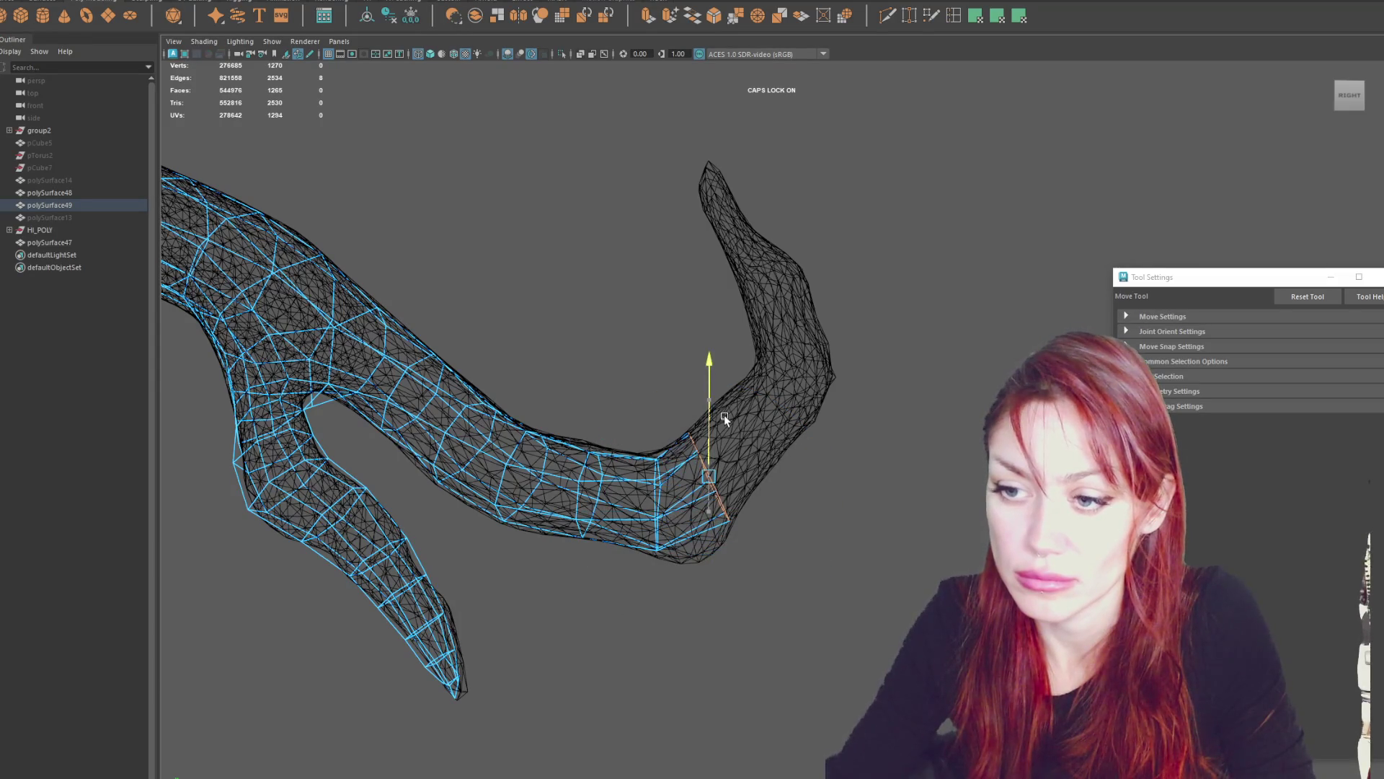
key("e")
mouse_move(659, 376)
left_mouse_down()
mouse_move(646, 392)
mouse_move(841, 432)
mouse_move(825, 431)
left_mouse_up()
Check the end faces in the four views, close Tool Settings, and refine their rotation.
key("f")
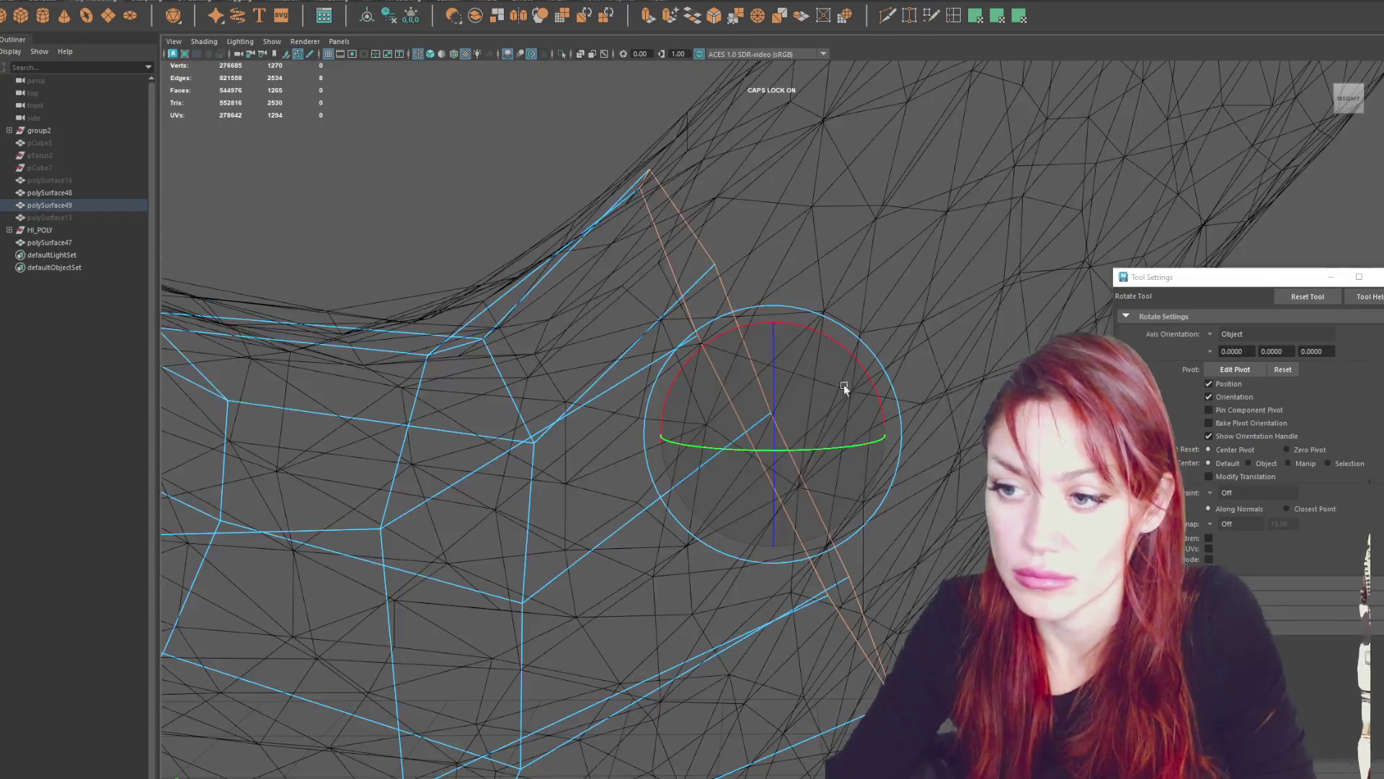
key("space")
key("f")
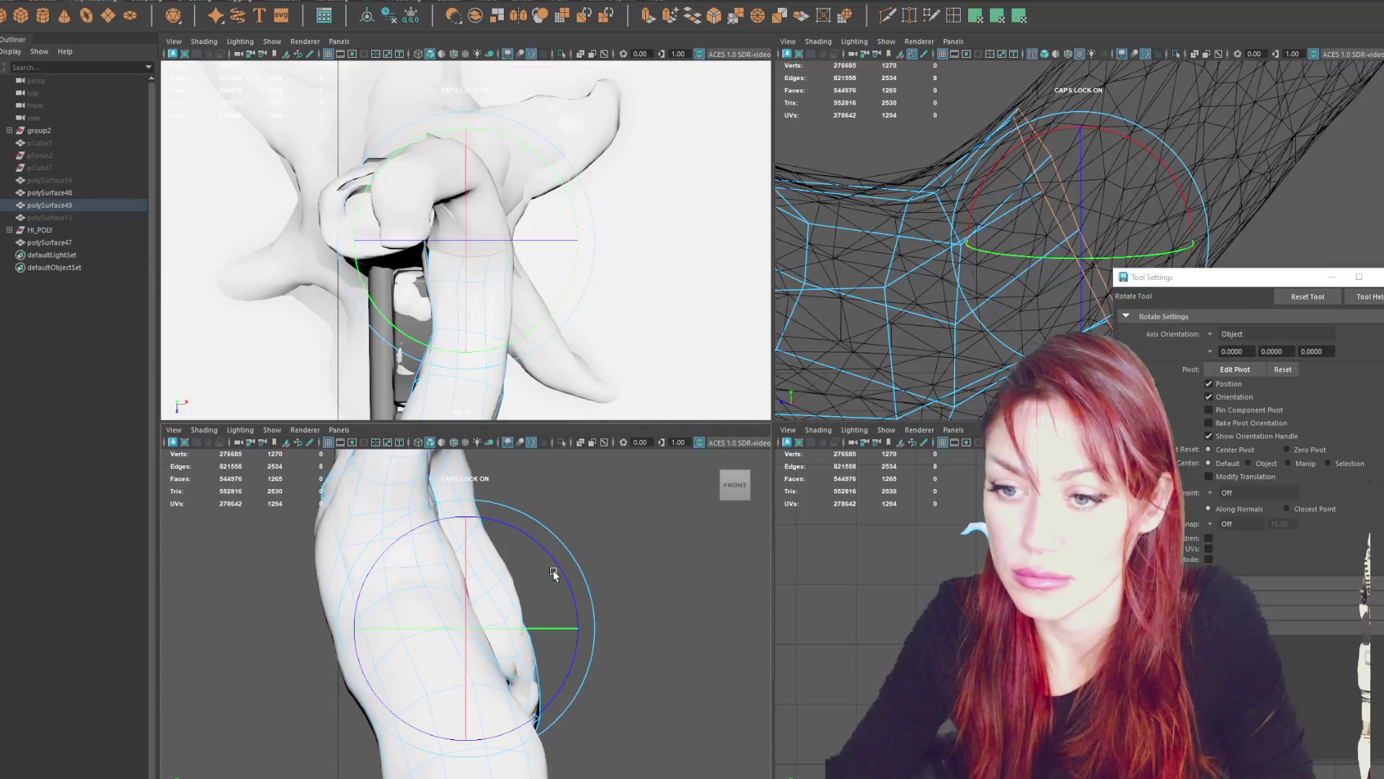
key("f")
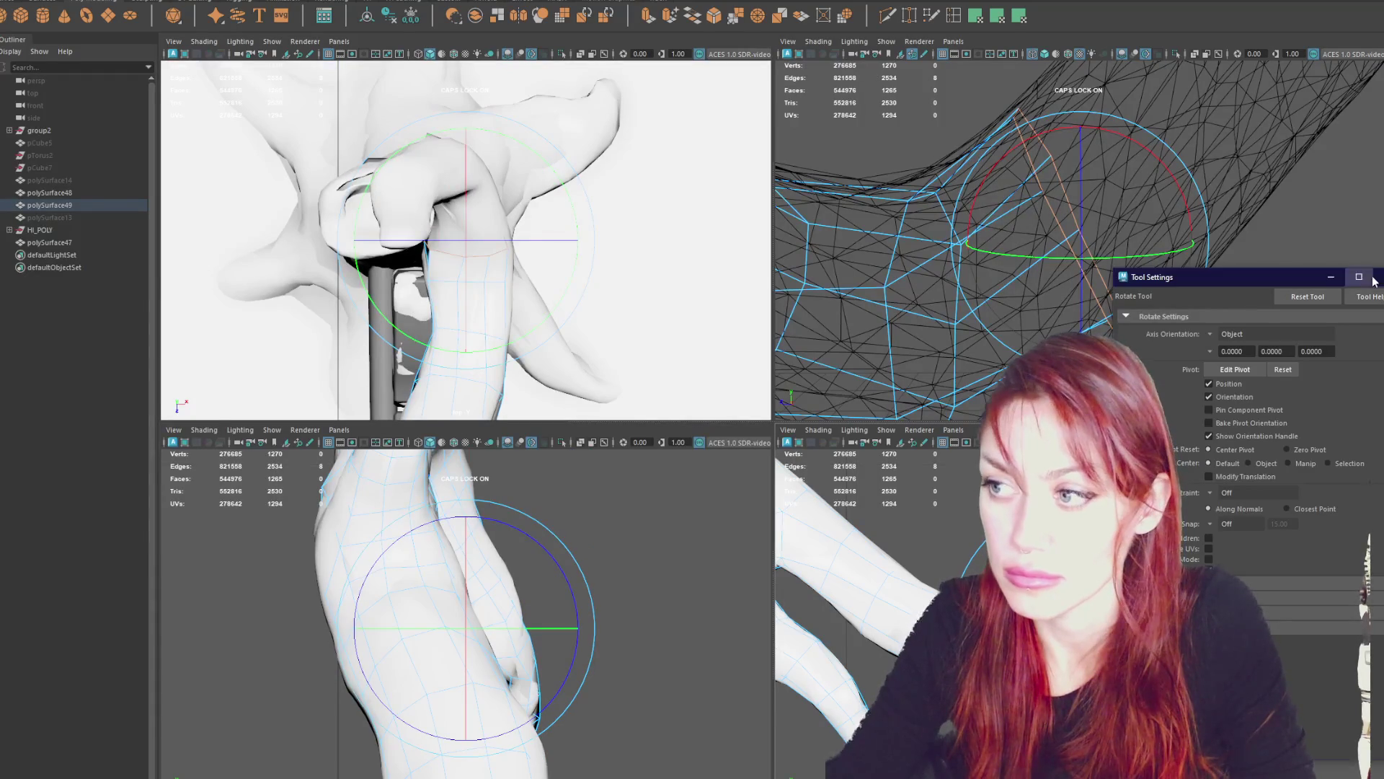
left_click(1375, 277)
key("space")
left_click_drag(844, 496, 872, 496)
Nudge, rotate and raise the elbow faces to follow the bend.
key("w")
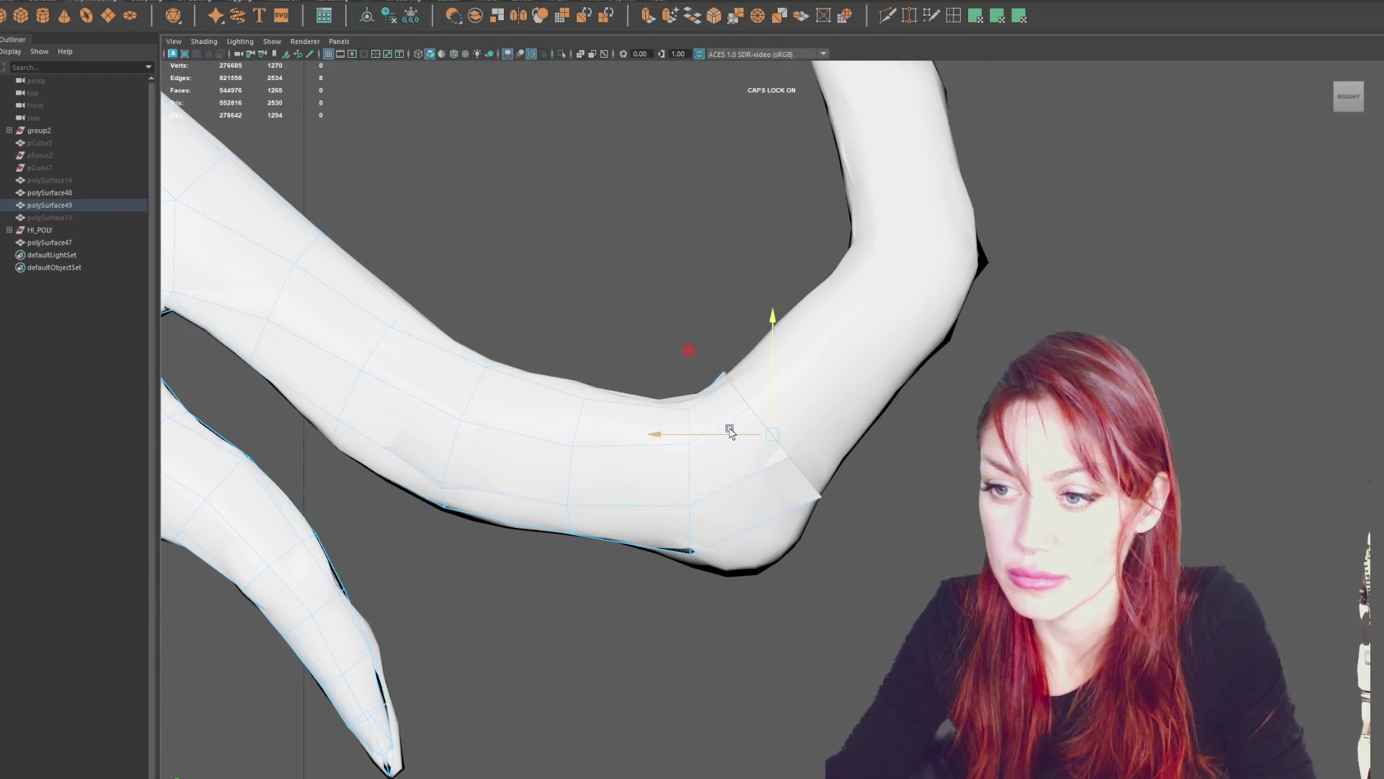
left_click_drag(733, 436, 733, 437)
key("e")
mouse_move(850, 494)
left_mouse_down()
mouse_move(884, 488)
mouse_move(850, 470)
left_mouse_up()
key("w")
mouse_move(781, 404)
left_mouse_down()
mouse_move(781, 377)
mouse_move(849, 297)
left_mouse_up()
Pull the extruded segment up the branch, rotating and lengthening it along the bend.
left_click_drag(750, 318, 853, 337)
key("e")
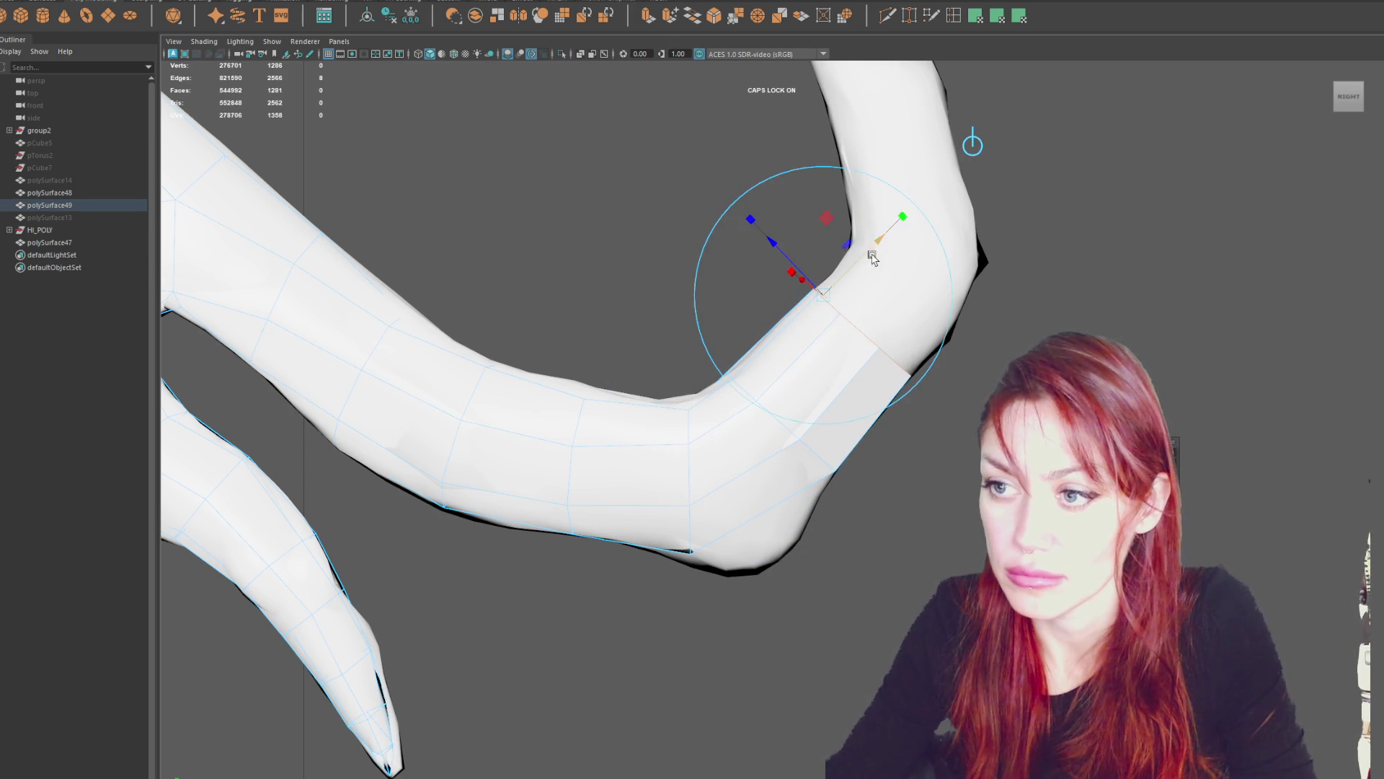
left_click_drag(946, 352, 1002, 361, "shift")
key("r")
left_click_drag(868, 274, 858, 280)
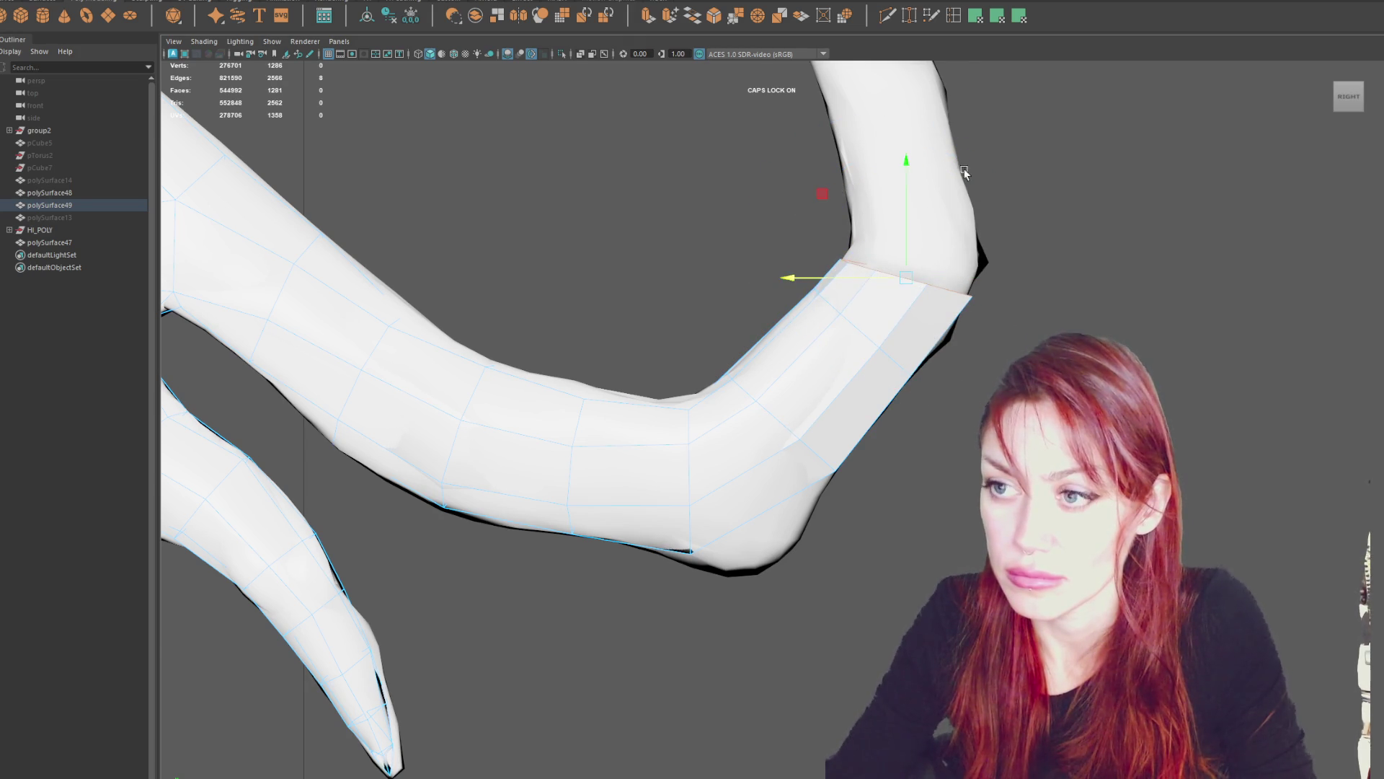
middle_click_drag(965, 172, 907, 287, "alt")
left_click_drag(877, 303, 877, 219)
key("e")
key("r")
Extrude the end face again and pull the new segment up onto the branch.
key("ctrl+e")
left_click_drag(878, 235, 878, 137)
middle_click_drag(878, 137, 886, 248, "alt")
mouse_move(811, 307)
left_mouse_down()
mouse_move(795, 320)
mouse_move(754, 293)
mouse_move(851, 311)
mouse_move(856, 206)
left_mouse_up()
key("e")
key("r")
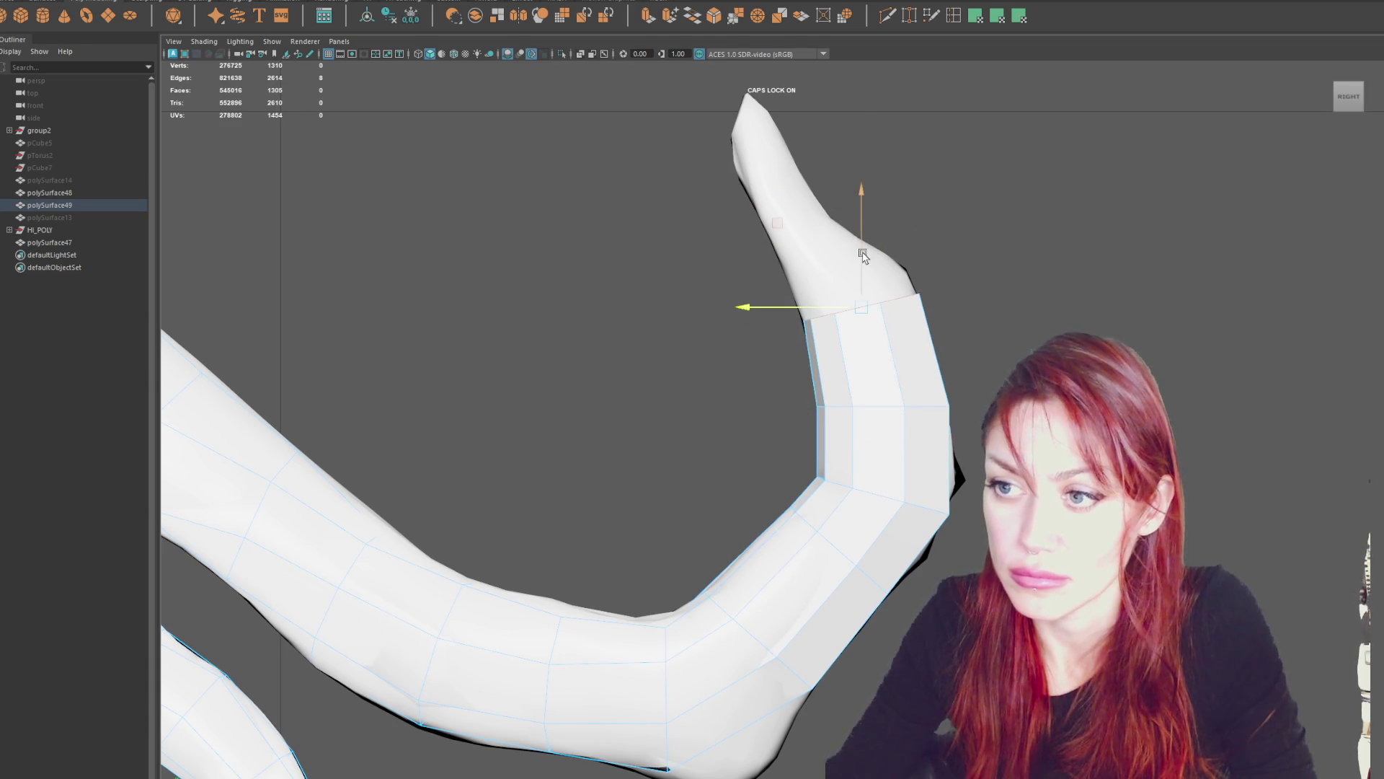
Move the end face further up, tilt it, and scale it narrower to match the branch.
left_click_drag(863, 256, 861, 191)
left_click_drag(747, 225, 692, 226)
key("e")
mouse_move(729, 297)
left_mouse_down()
mouse_move(743, 318)
mouse_move(764, 281)
mouse_move(780, 245)
mouse_move(757, 233)
mouse_move(797, 216)
mouse_move(804, 240)
left_mouse_up()
key("r")
key("e")
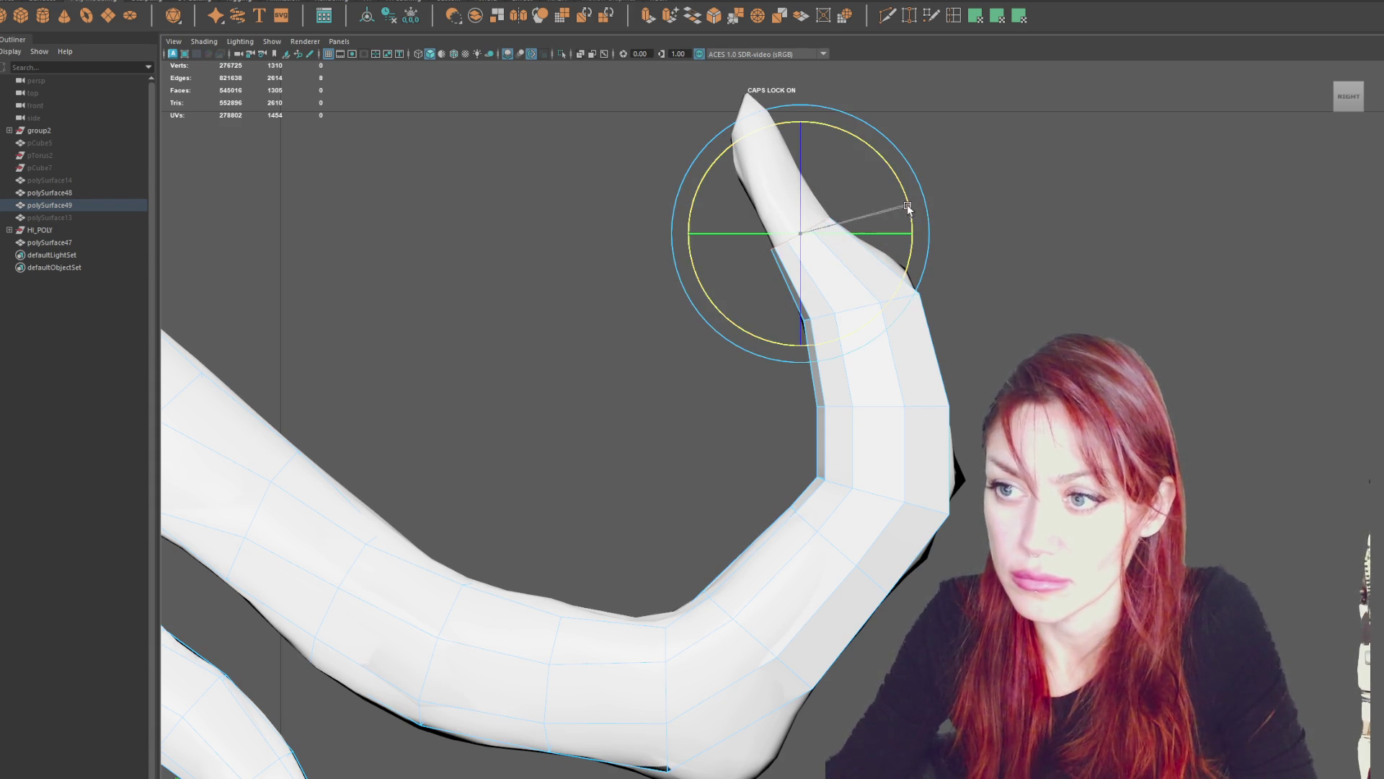
key("w")
Extend the final segments up to the branch tip.
middle_click_drag(751, 237, 752, 295, "alt")
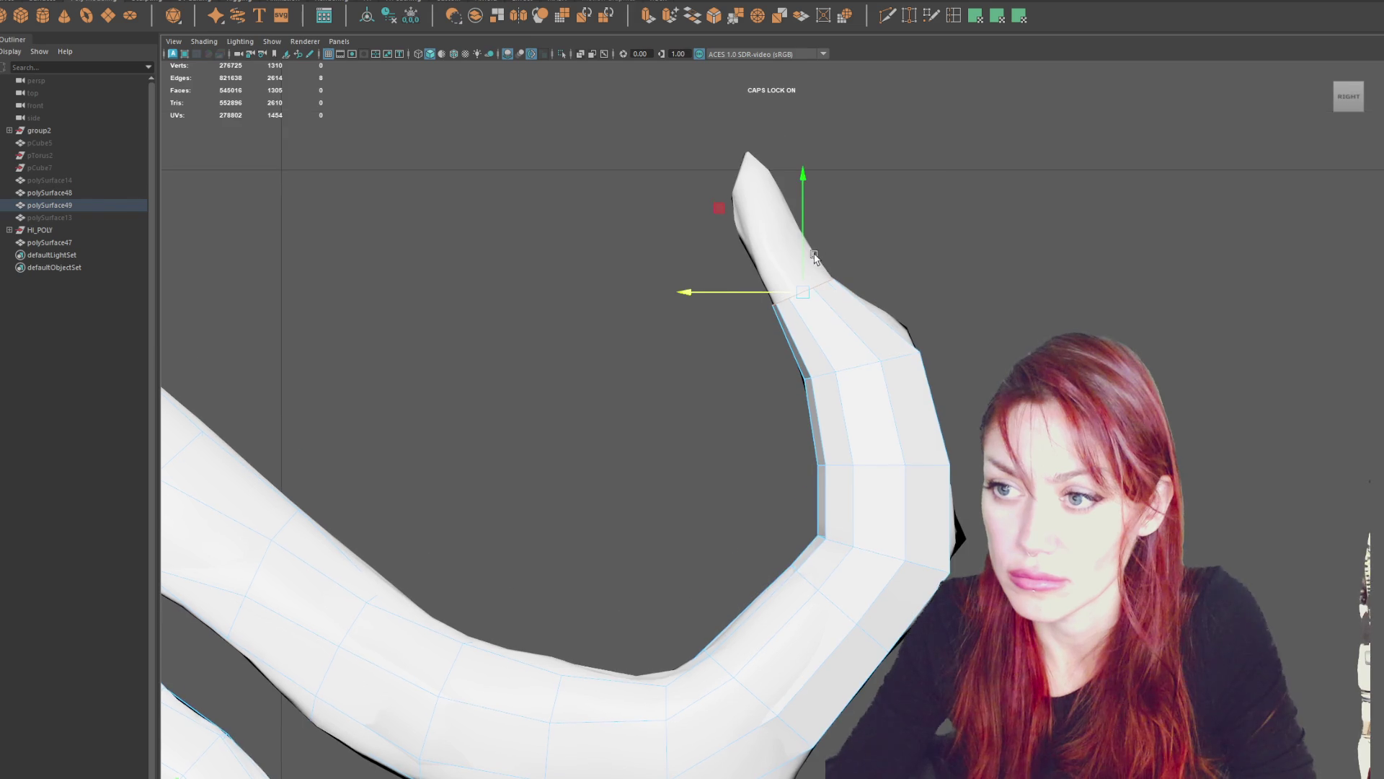
mouse_move(802, 282)
left_mouse_down("shift")
mouse_move(791, 184)
mouse_move(732, 186)
left_mouse_up("shift")
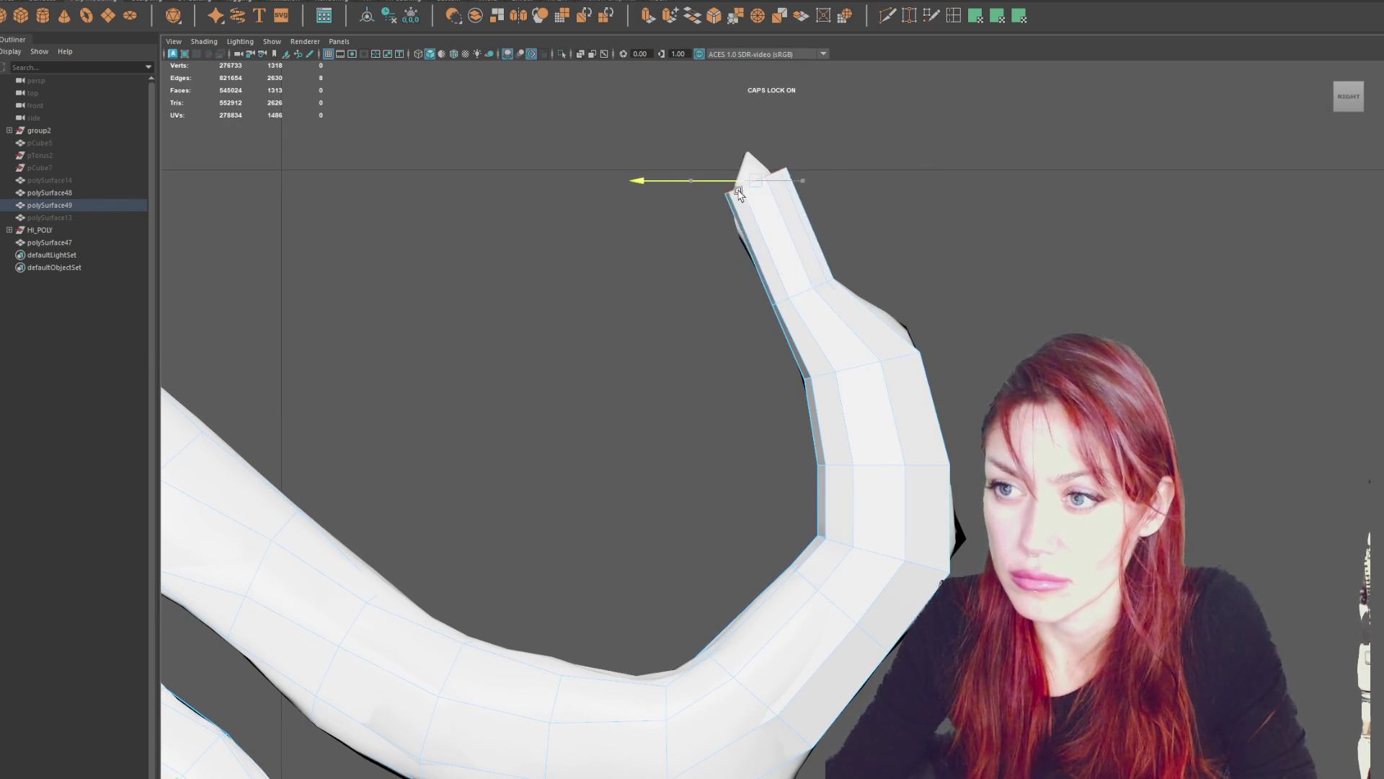
middle_click_drag(732, 186, 729, 187, "shift")
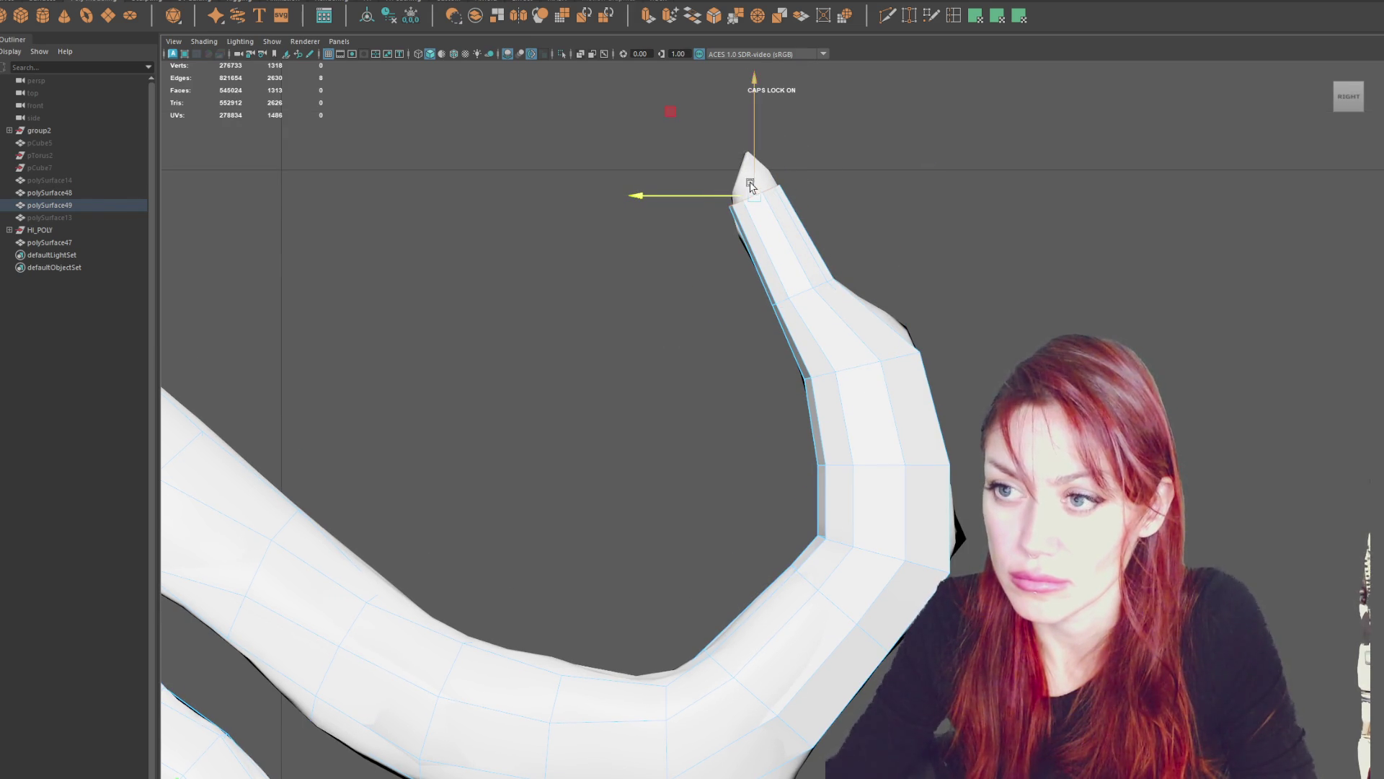
mouse_move(750, 186)
left_mouse_down("shift")
mouse_move(750, 136)
mouse_move(721, 158)
left_mouse_up("shift")
Merge the tip vertices into a single point and position it on the branch end.
left_click(216, 2)
left_click(238, 123)
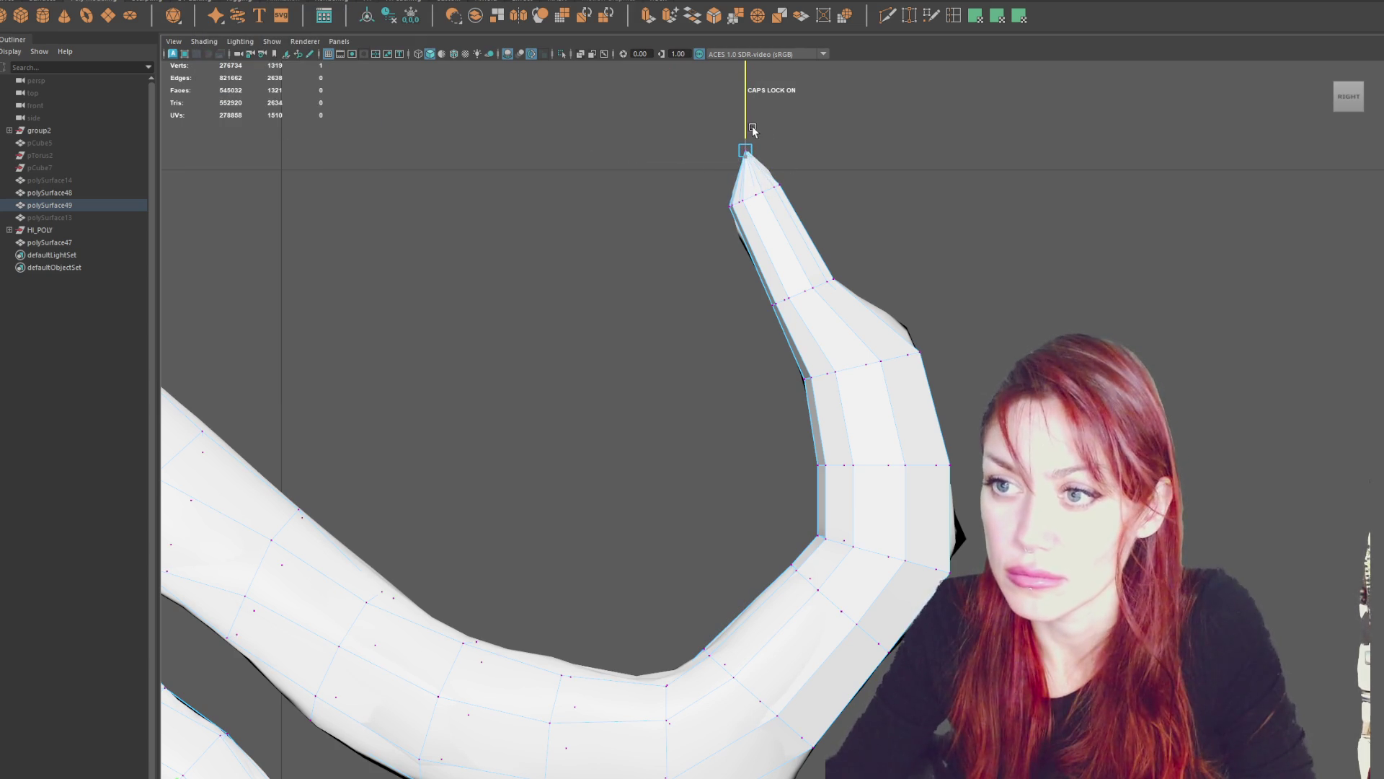
left_click(875, 324)
left_click_drag(839, 332, 796, 333)
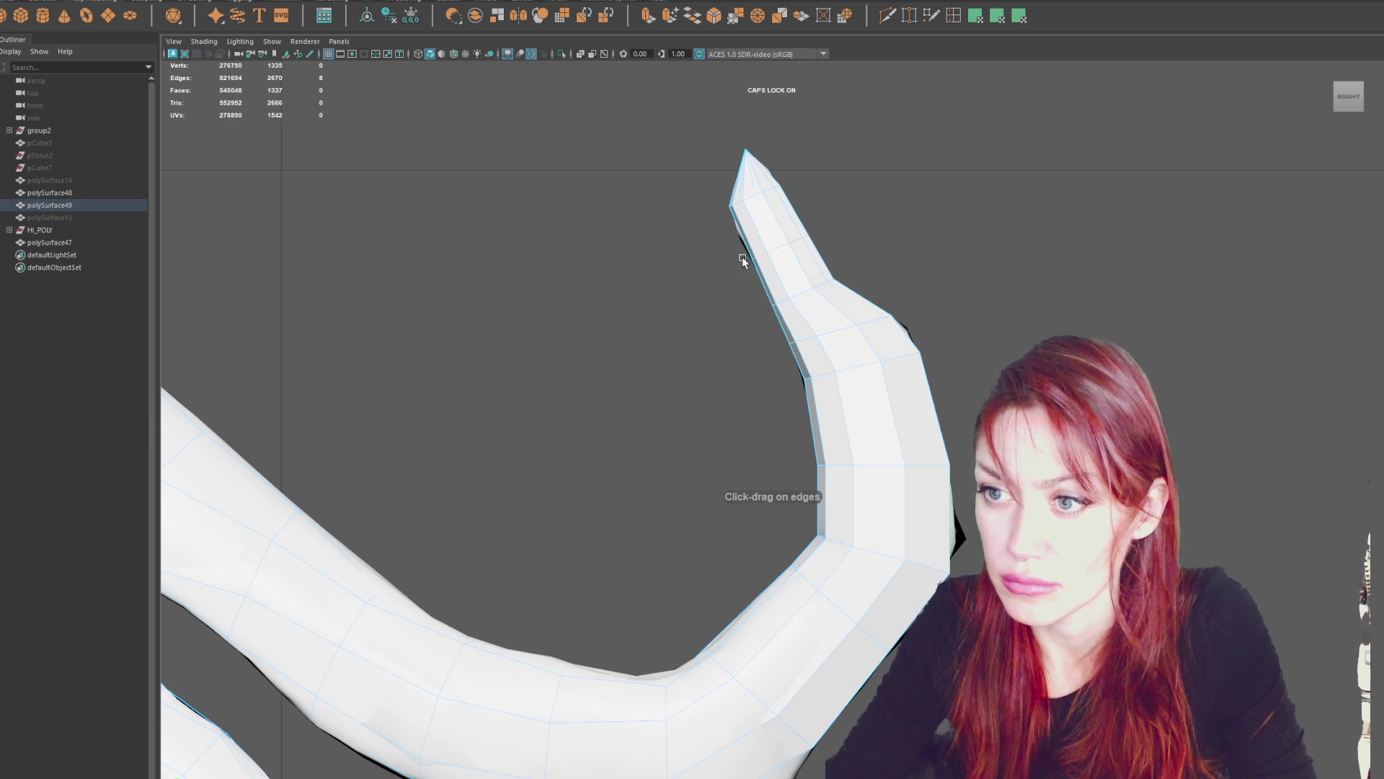
left_click_drag(778, 251, 751, 201)
key("e")
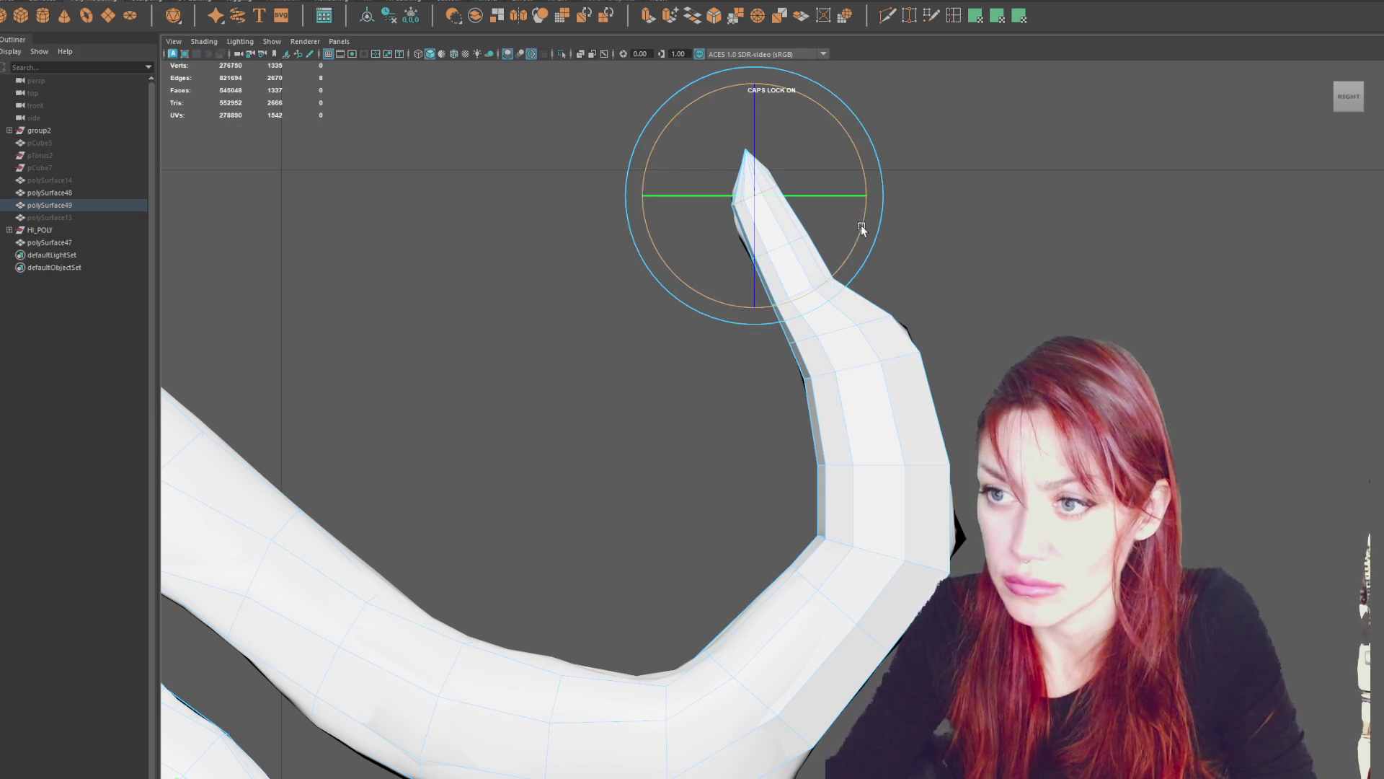
key("q")
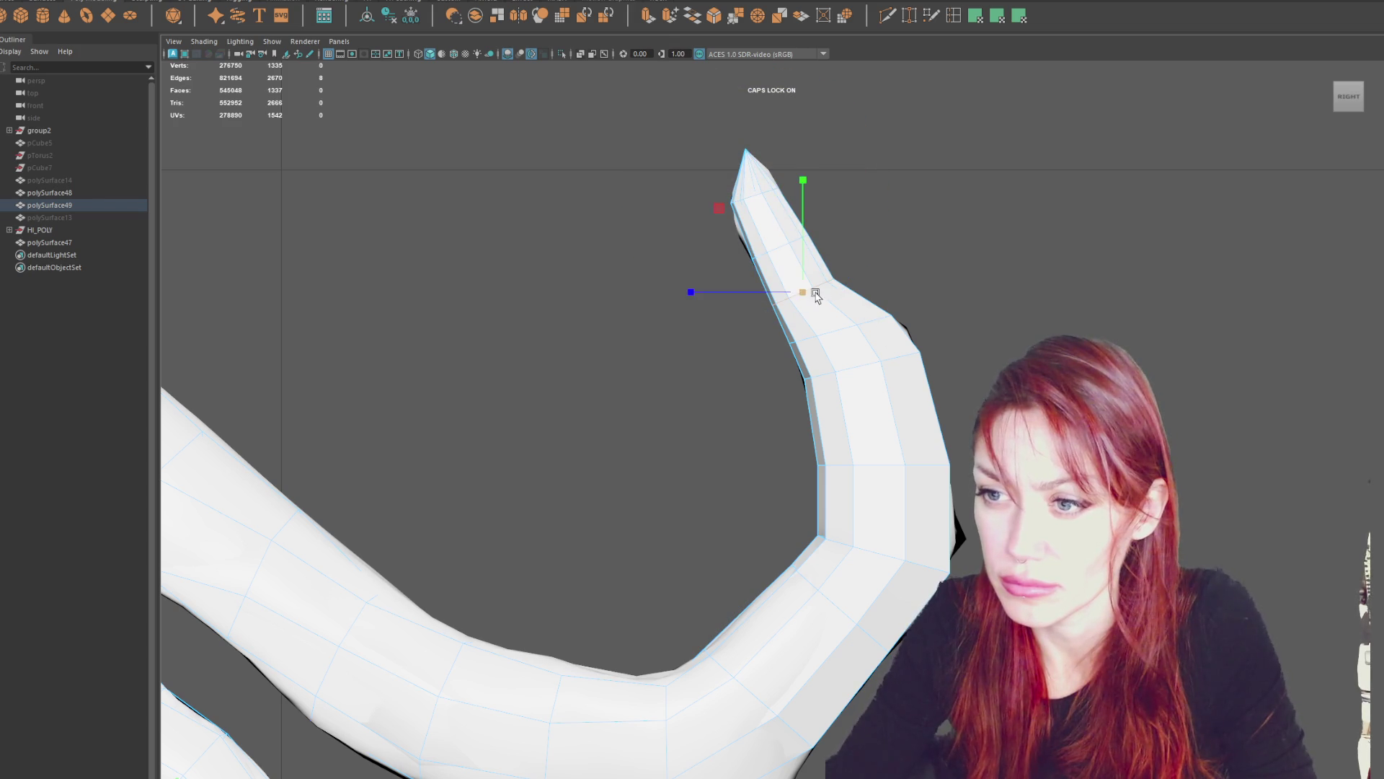
left_click(802, 294)
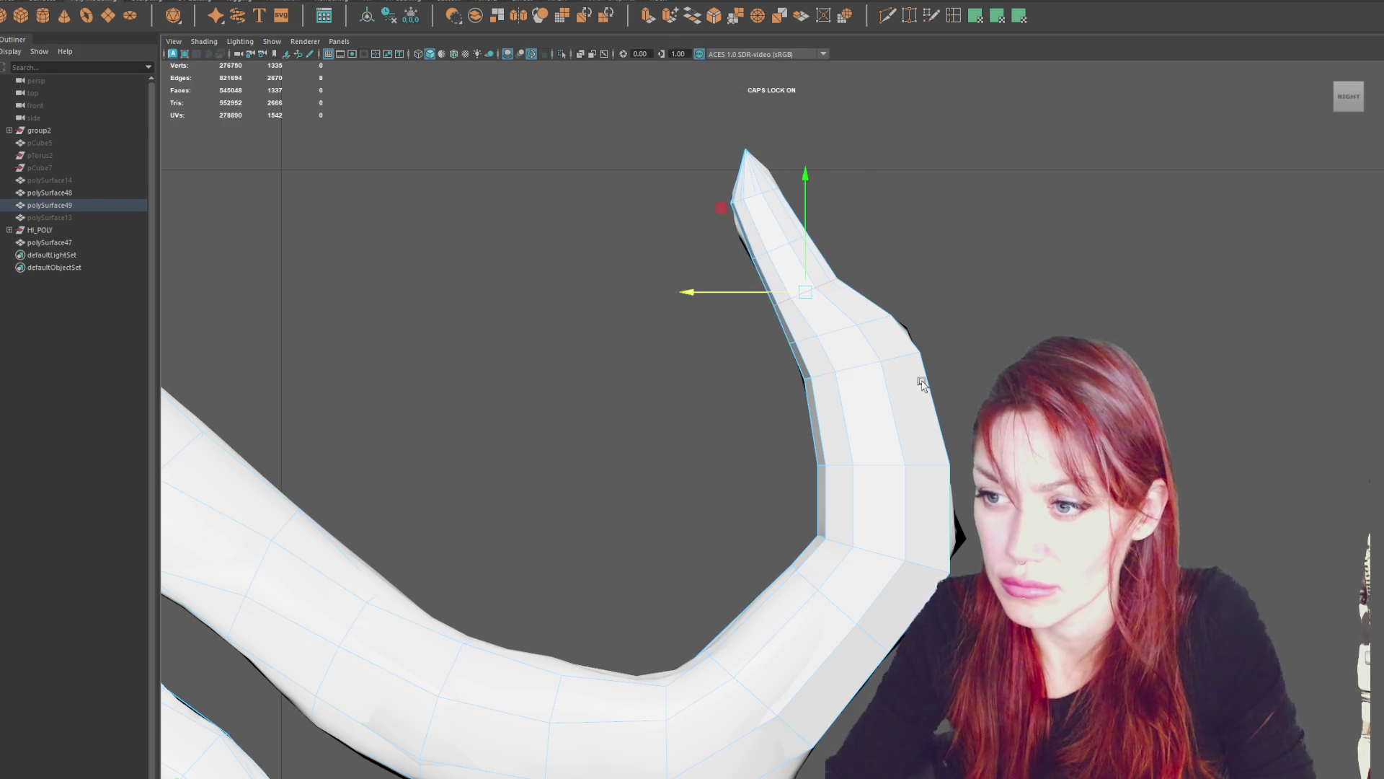
Insert an edge loop across the elbow bend, undoing an extra one, and select it.
mouse_move(819, 477)
middle_mouse_down("alt")
mouse_move(1008, 257)
mouse_move(813, 507)
middle_mouse_up("alt")
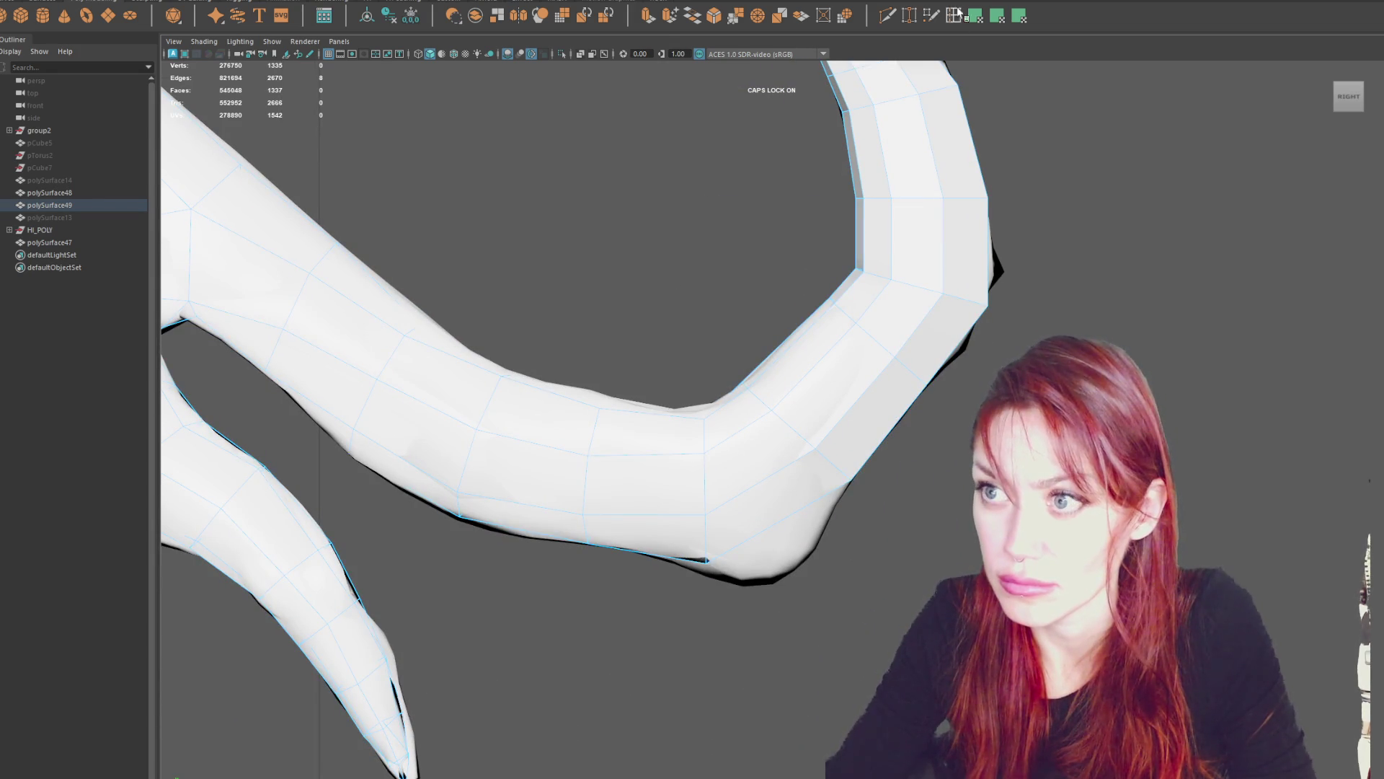
key("ctrl+e")
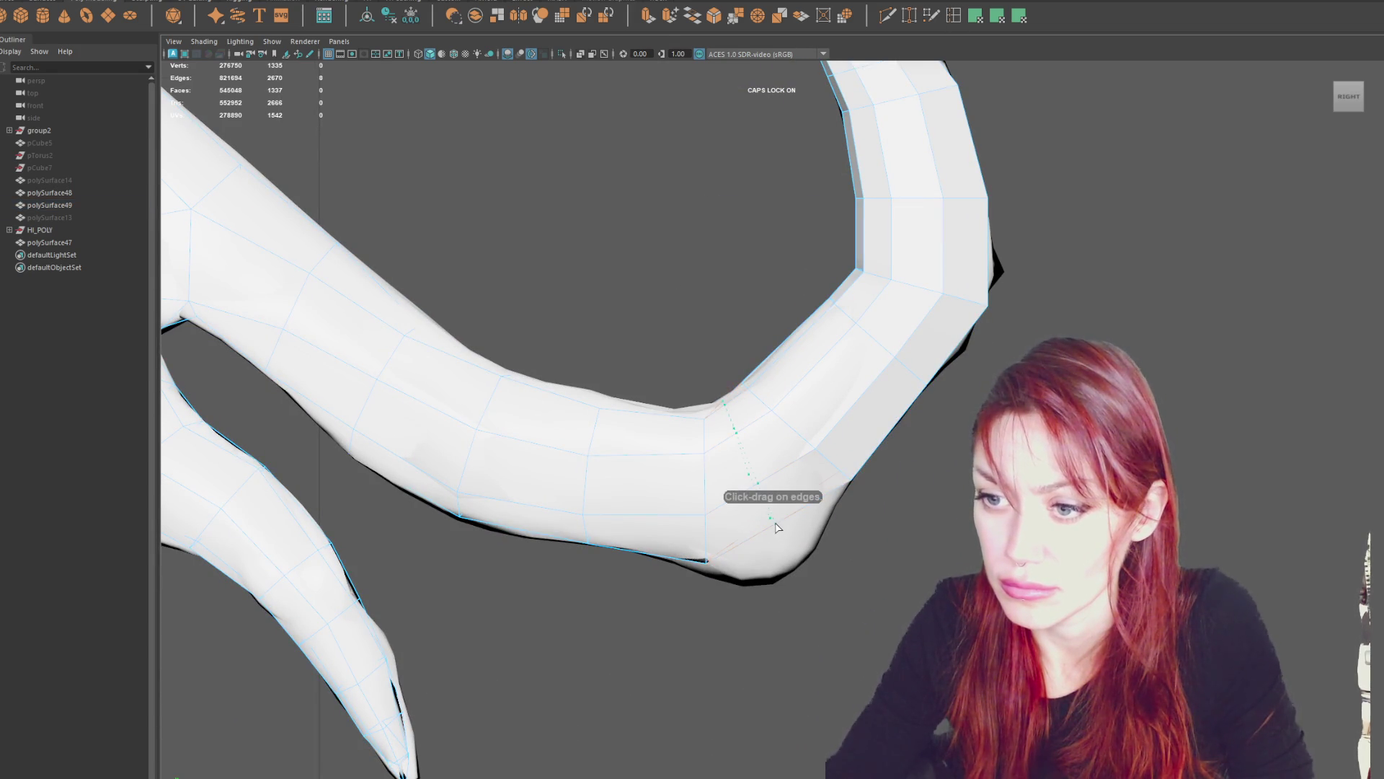
left_click(771, 528)
left_click_drag(667, 558, 669, 555)
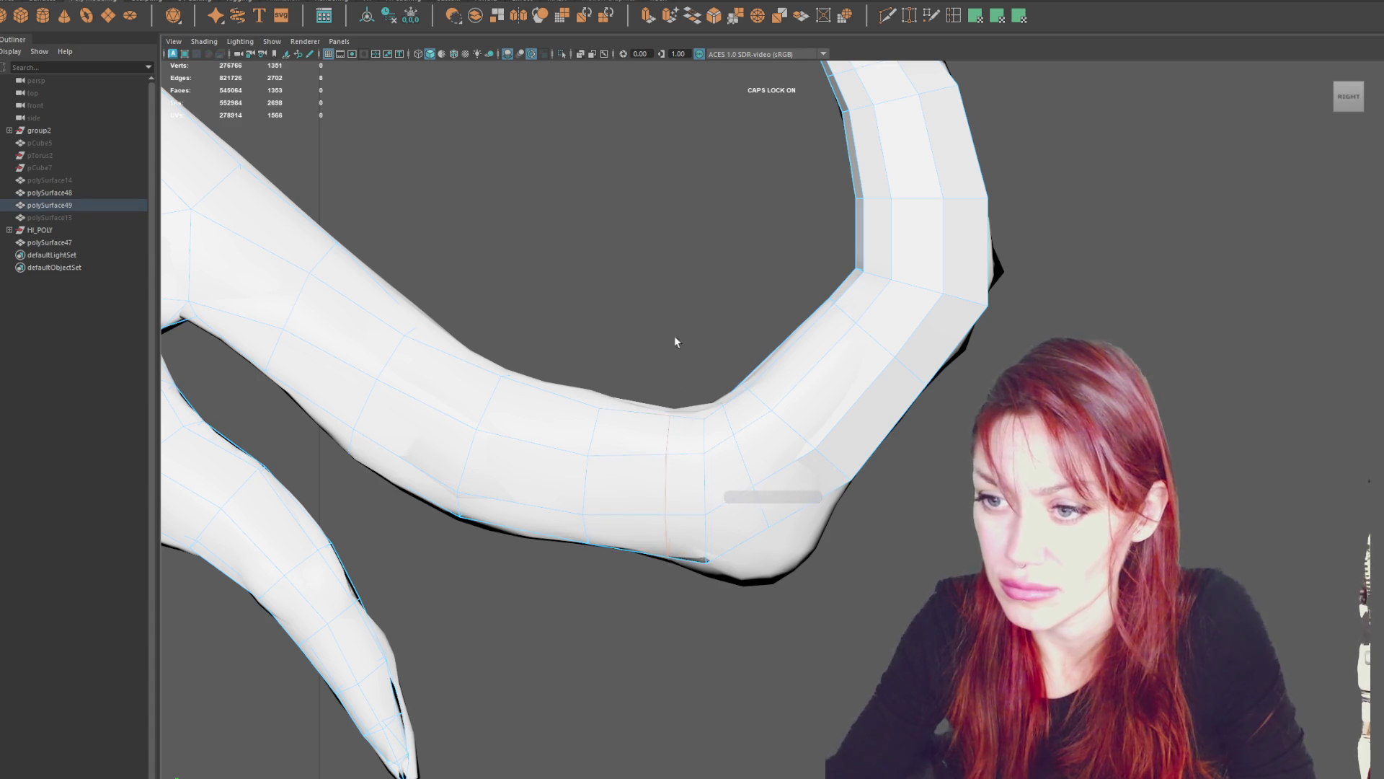
key("ctrl+z")
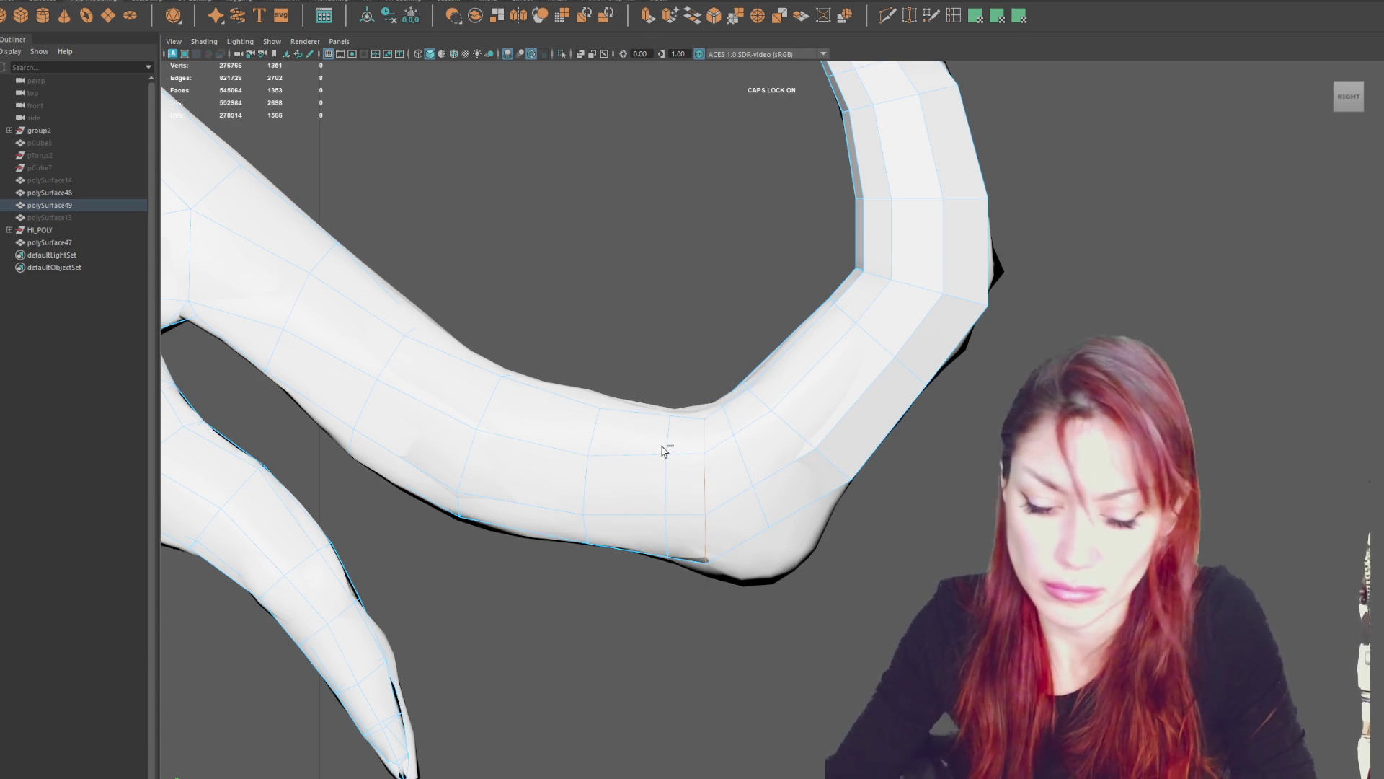
double_click(749, 472)
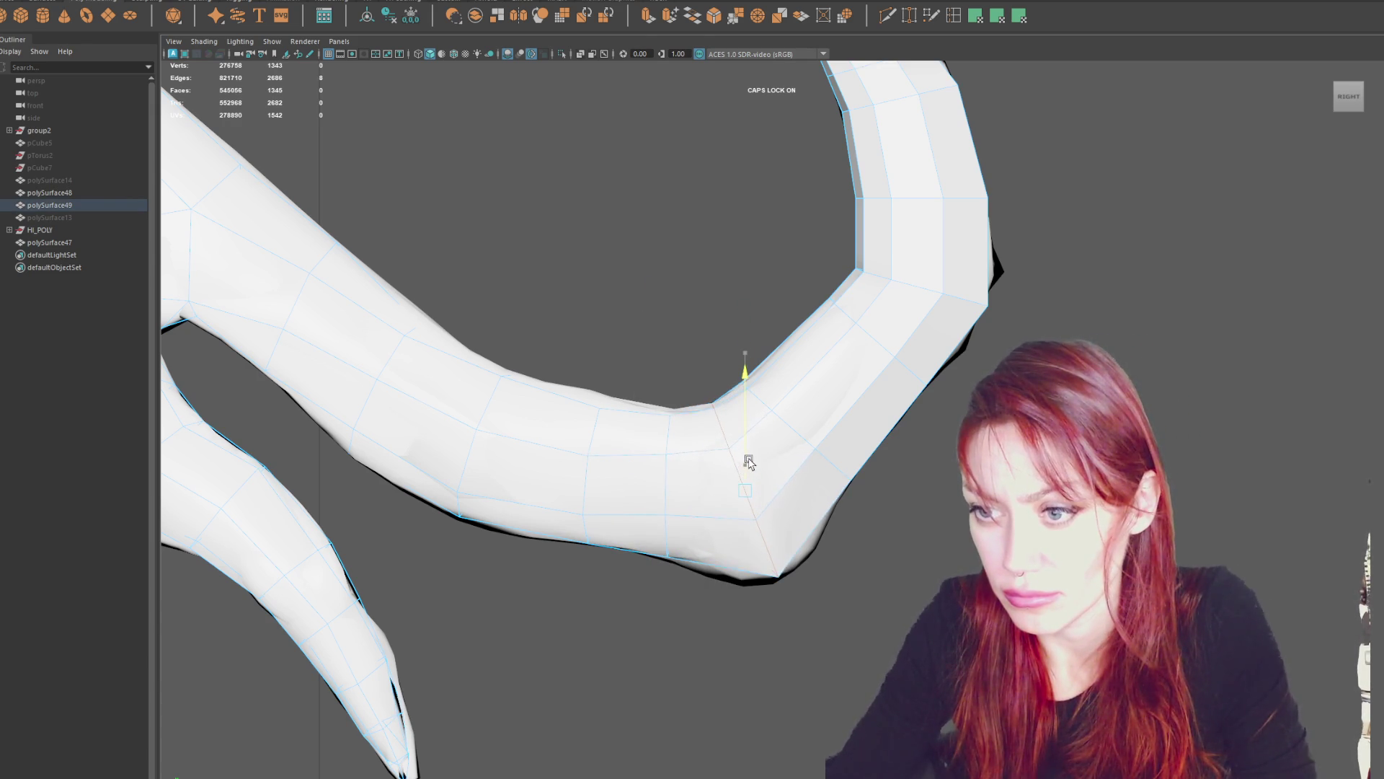
key("a")
key("space")
key("space")
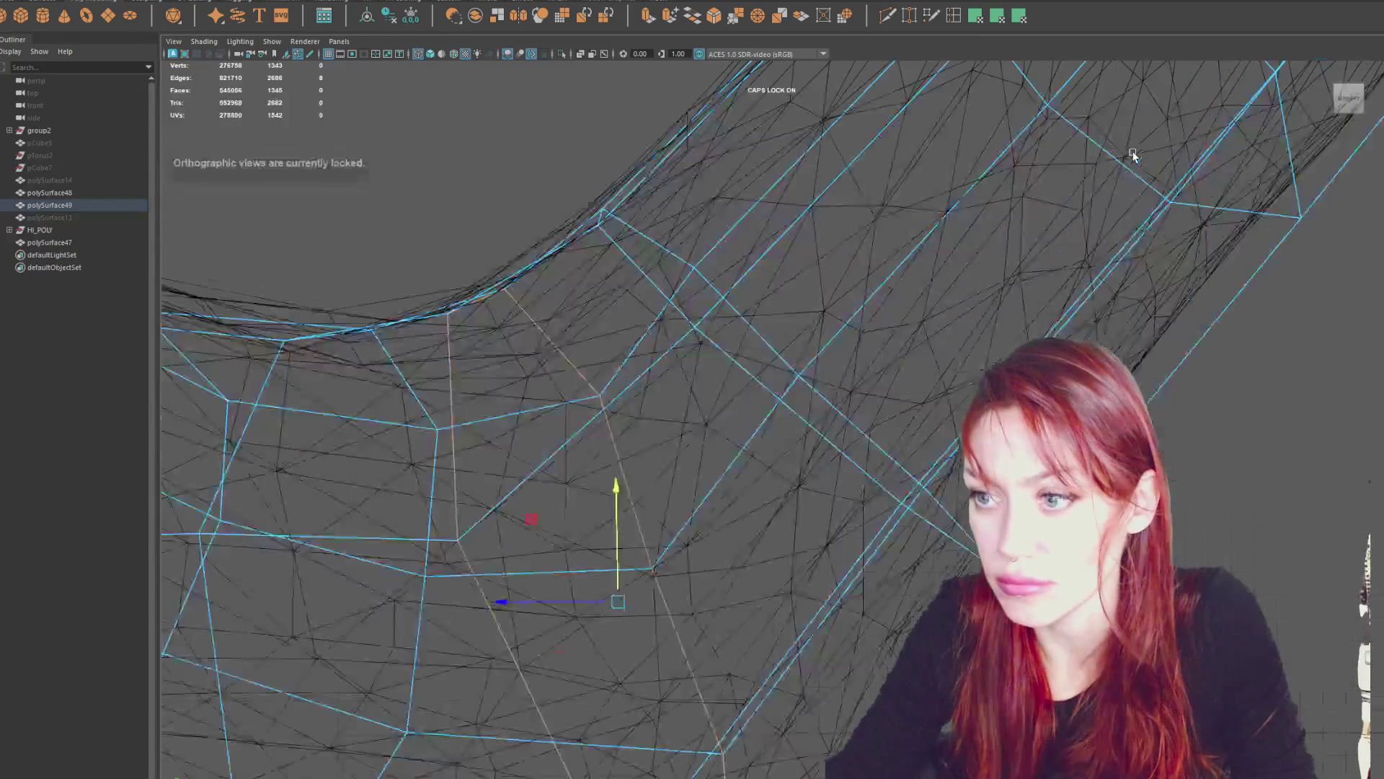
Select the pointed tip vertices in wireframe and slide them along X into the sculpt.
right_click_drag(1133, 156, 1003, 223, "alt")
mouse_move(1002, 222)
left_mouse_down("alt")
mouse_move(911, 197)
mouse_move(894, 159)
mouse_move(750, 226)
mouse_move(826, 342)
mouse_move(1021, 330)
mouse_move(1002, 212)
left_mouse_up("alt")
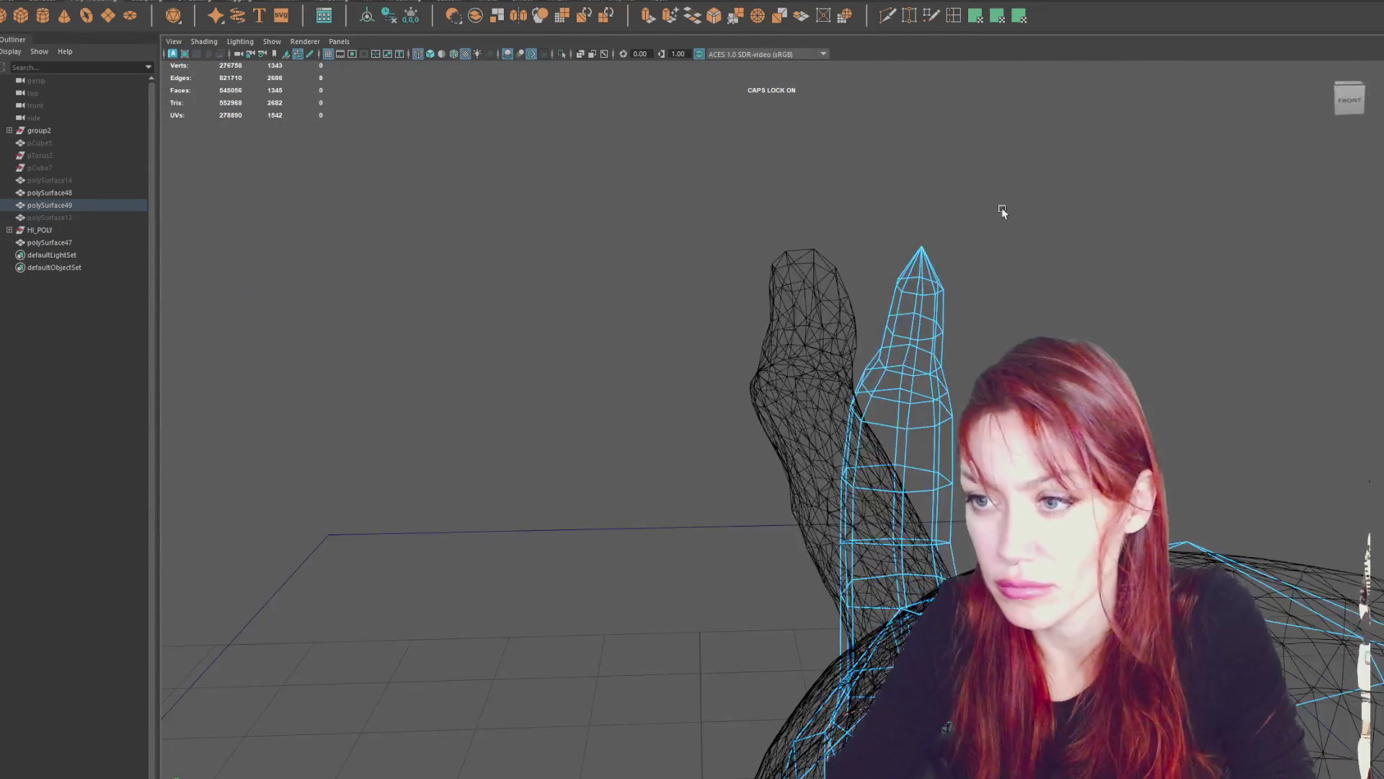
left_click_drag(958, 164, 704, 442)
key("f")
mouse_move(1014, 313)
left_mouse_down()
mouse_move(994, 329)
mouse_move(910, 331)
mouse_move(943, 470)
mouse_move(956, 495)
mouse_move(973, 484)
left_mouse_up()
scroll(958, 495, "down", 5)
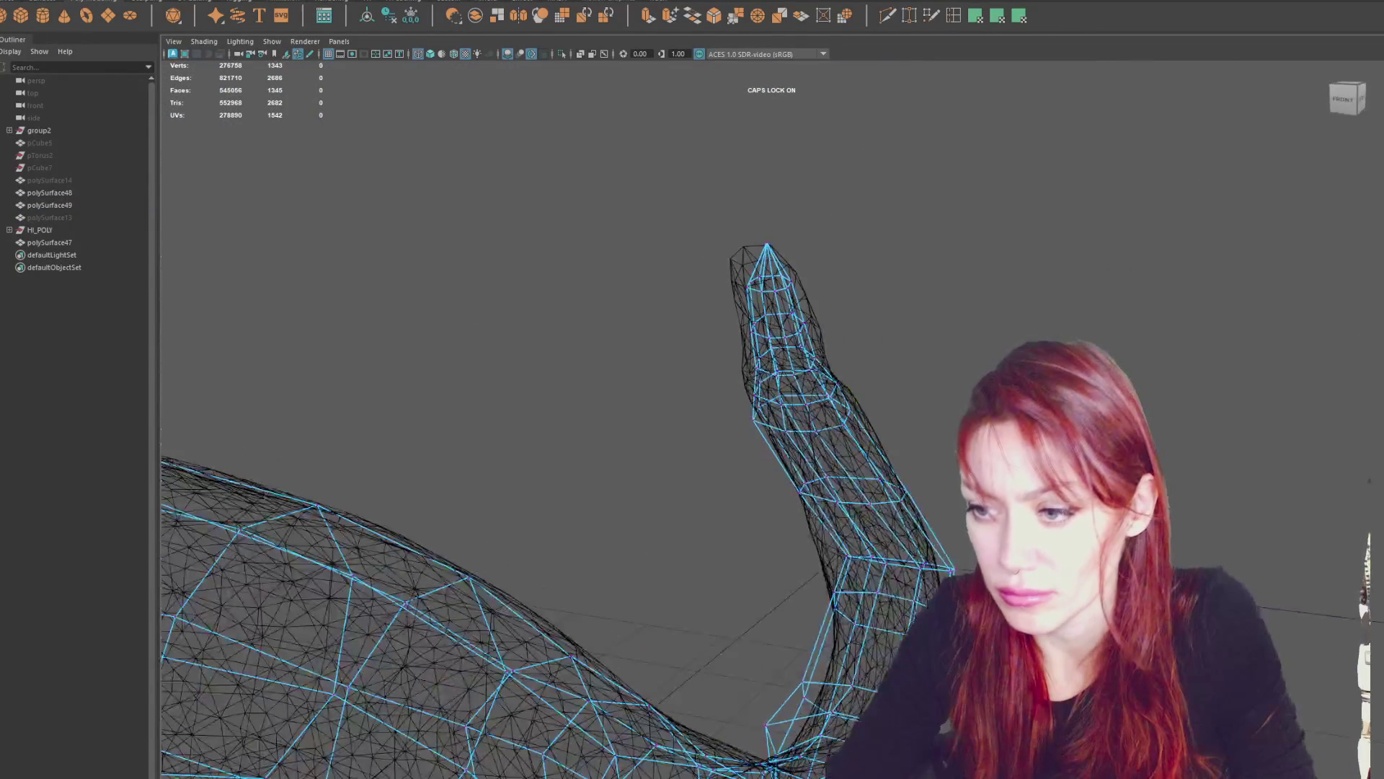
Select and rotate a vertex ring on the spire, inspecting it from below.
left_click_drag(794, 565, 966, 577)
left_click_drag(967, 577, 973, 555, "alt")
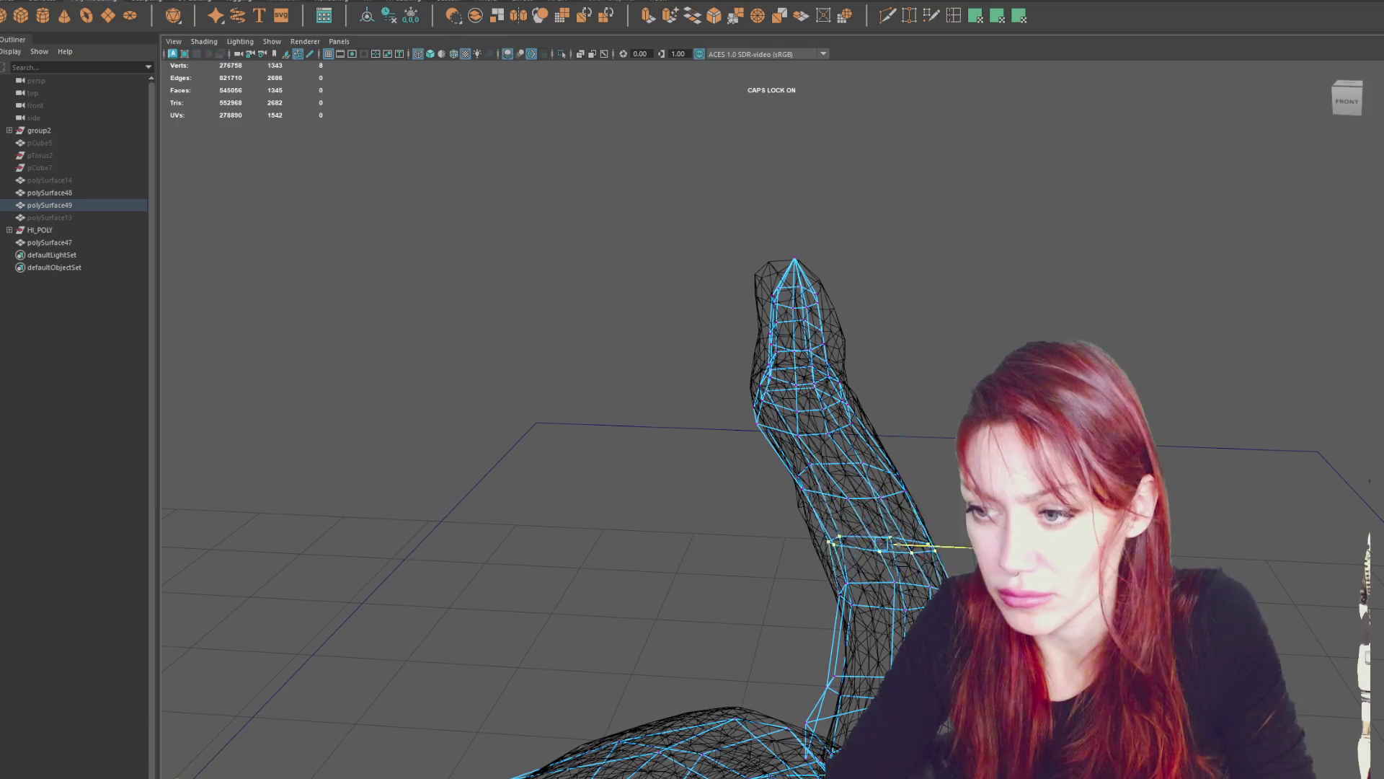
key("e")
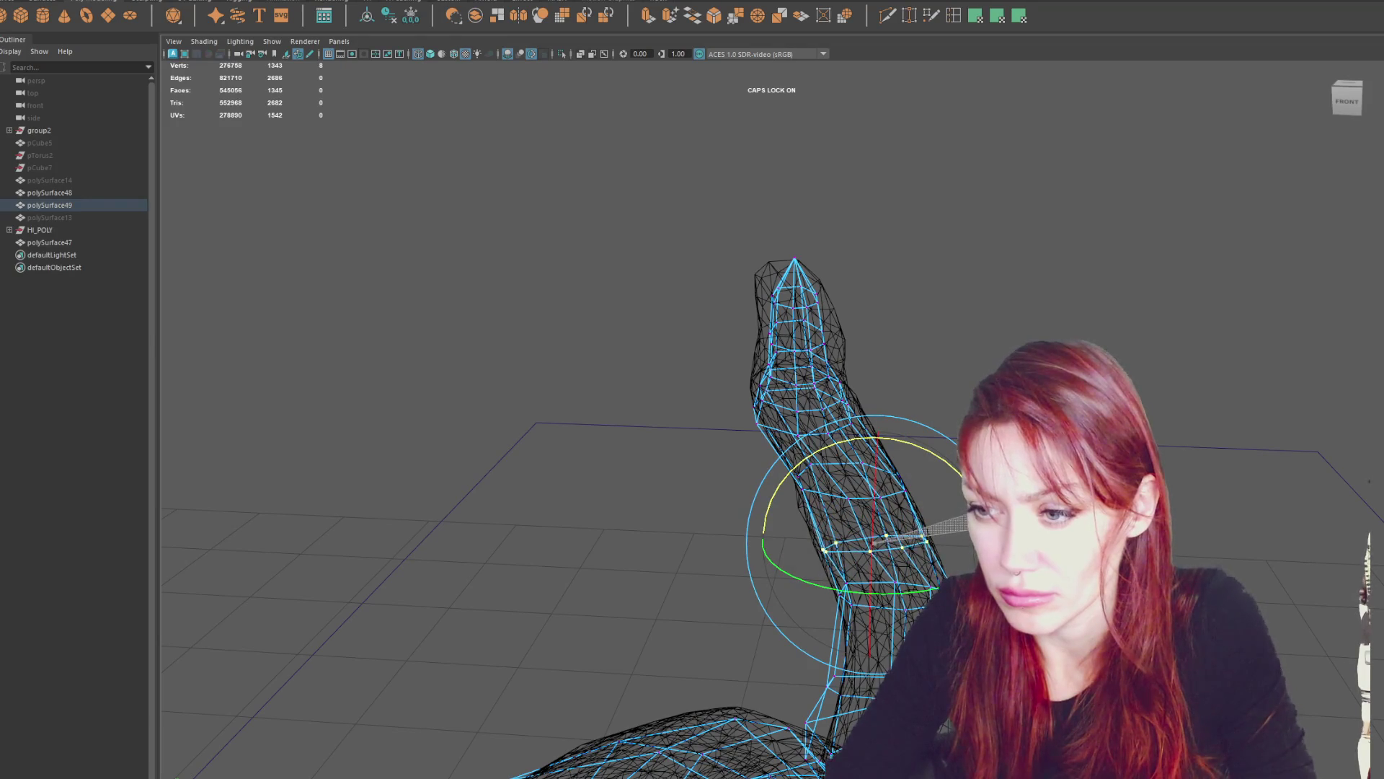
key("q")
left_click(865, 576)
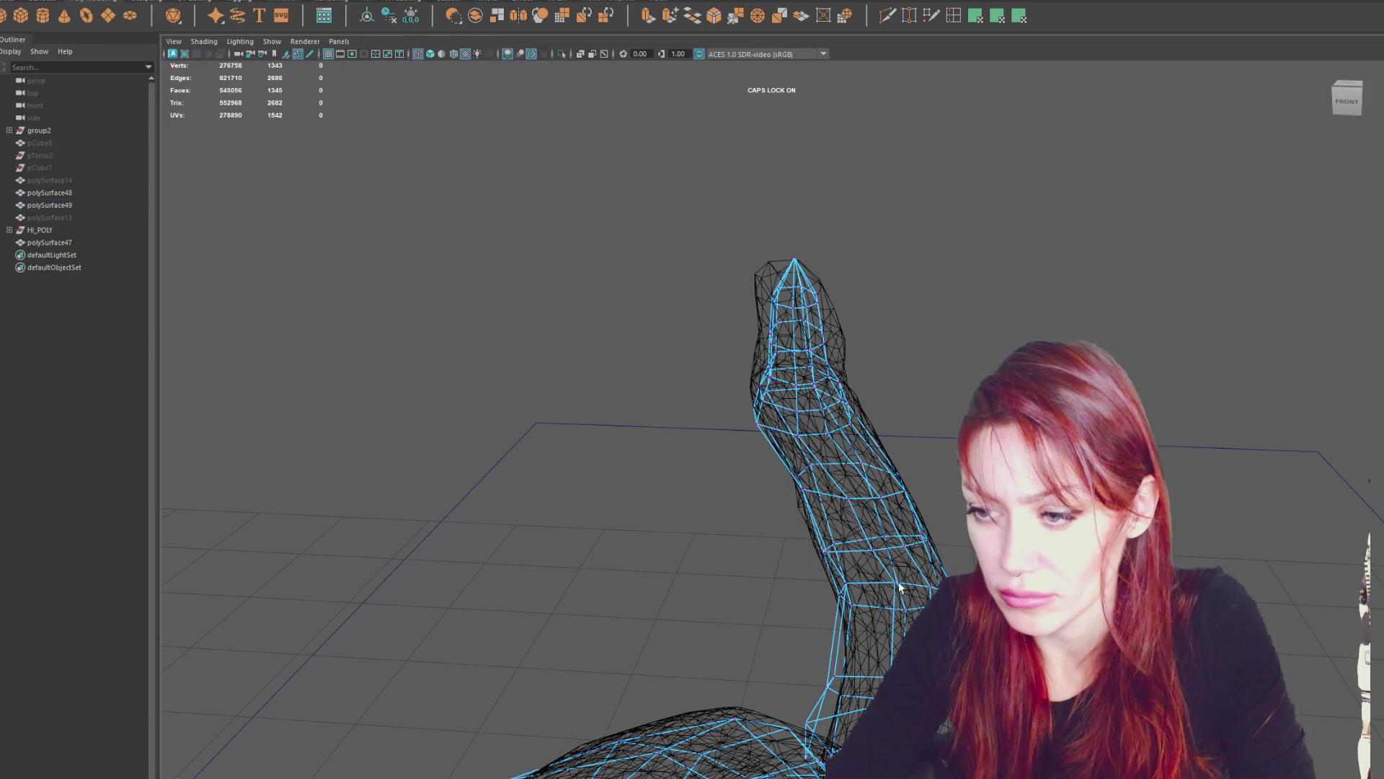
left_click_drag(866, 577, 854, 575, "alt")
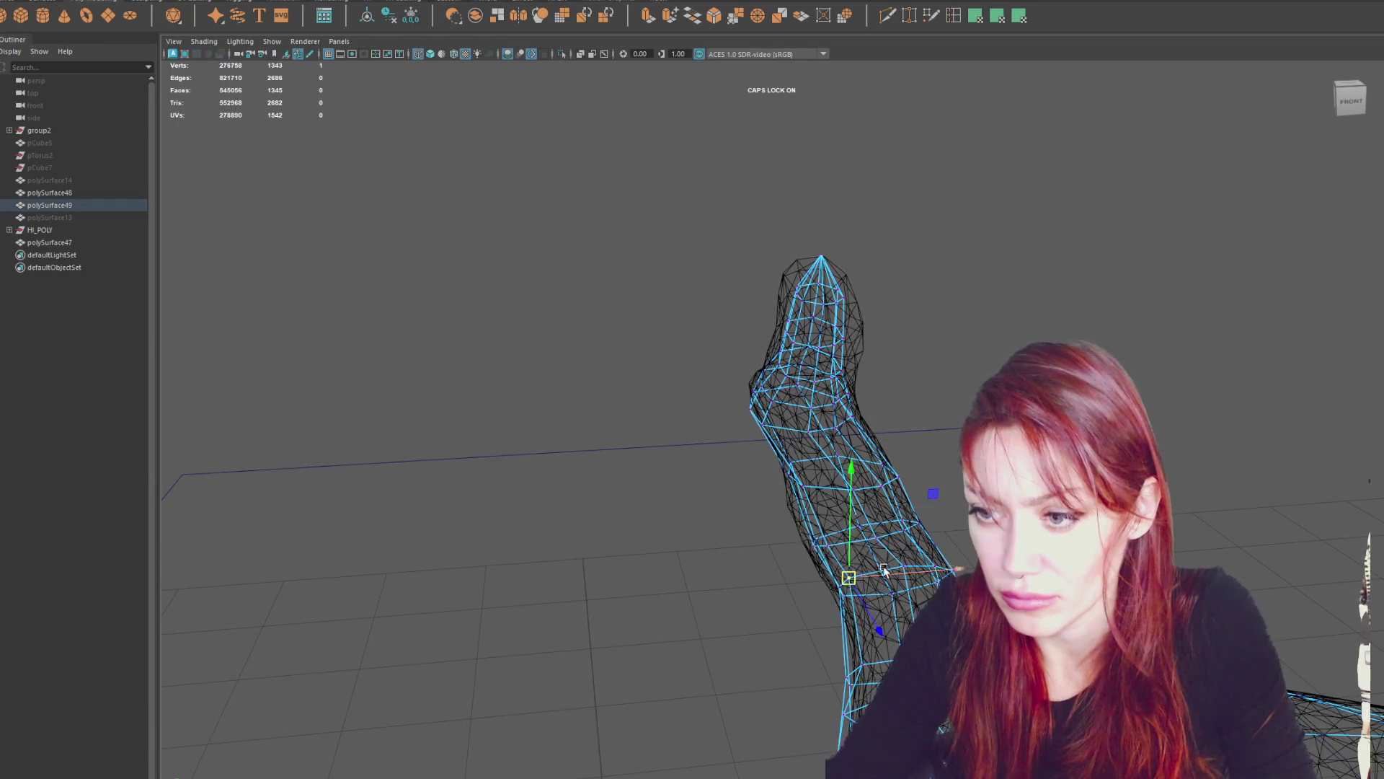
mouse_move(587, 417)
left_mouse_down("alt")
mouse_move(946, 298)
mouse_move(962, 216)
left_mouse_up("alt")
Delete two edge loops near the tip, bringing the face count to 1329.
left_click_drag(967, 207, 732, 411)
left_click_drag(811, 336, 1057, 293, "alt")
left_click(690, 345)
double_click(696, 323)
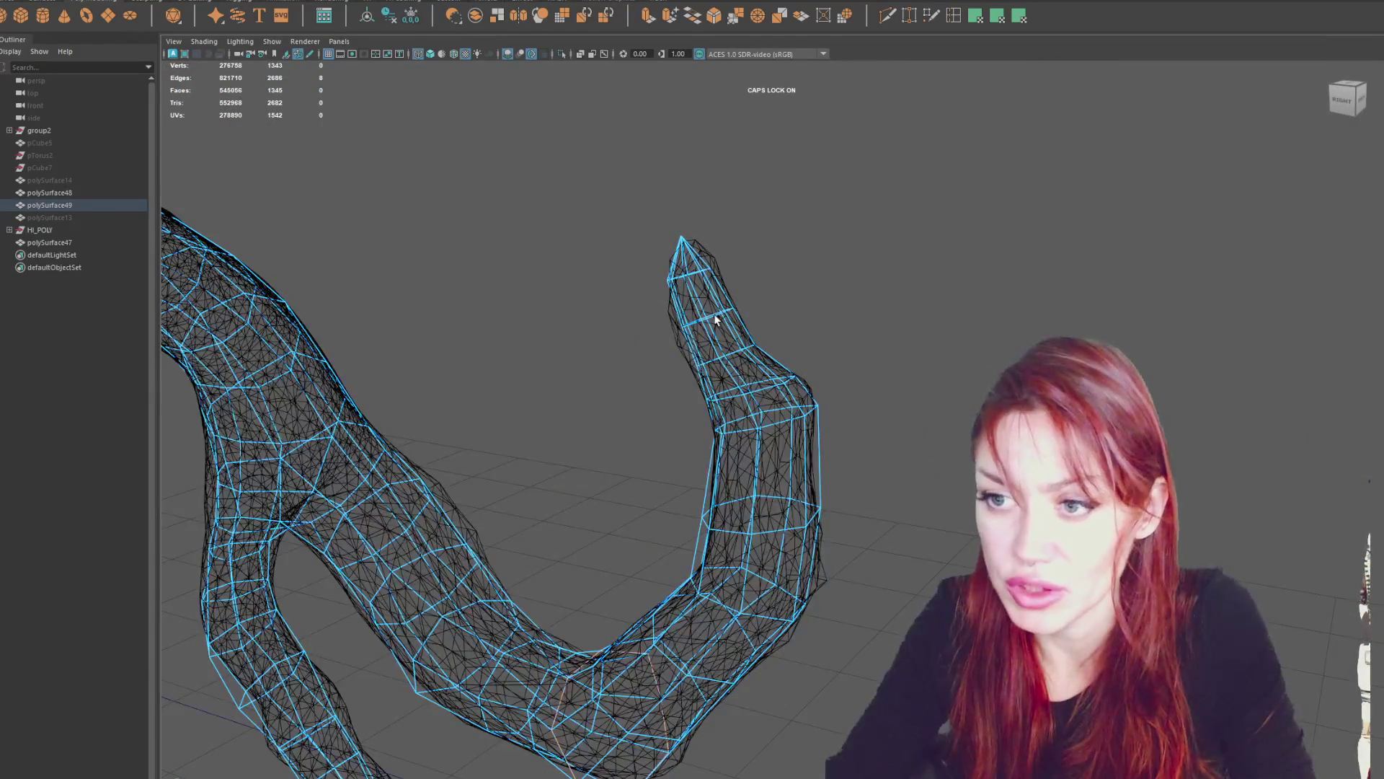
double_click(764, 388, "shift")
key("ctrl+Delete")
Widen the finger's tip vertex ring to fit the sculpt.
mouse_move(765, 388)
left_mouse_down("alt")
mouse_move(887, 377)
mouse_move(859, 274)
mouse_move(914, 254)
mouse_move(812, 235)
mouse_move(684, 303)
mouse_move(764, 274)
left_mouse_up("alt")
key("e")
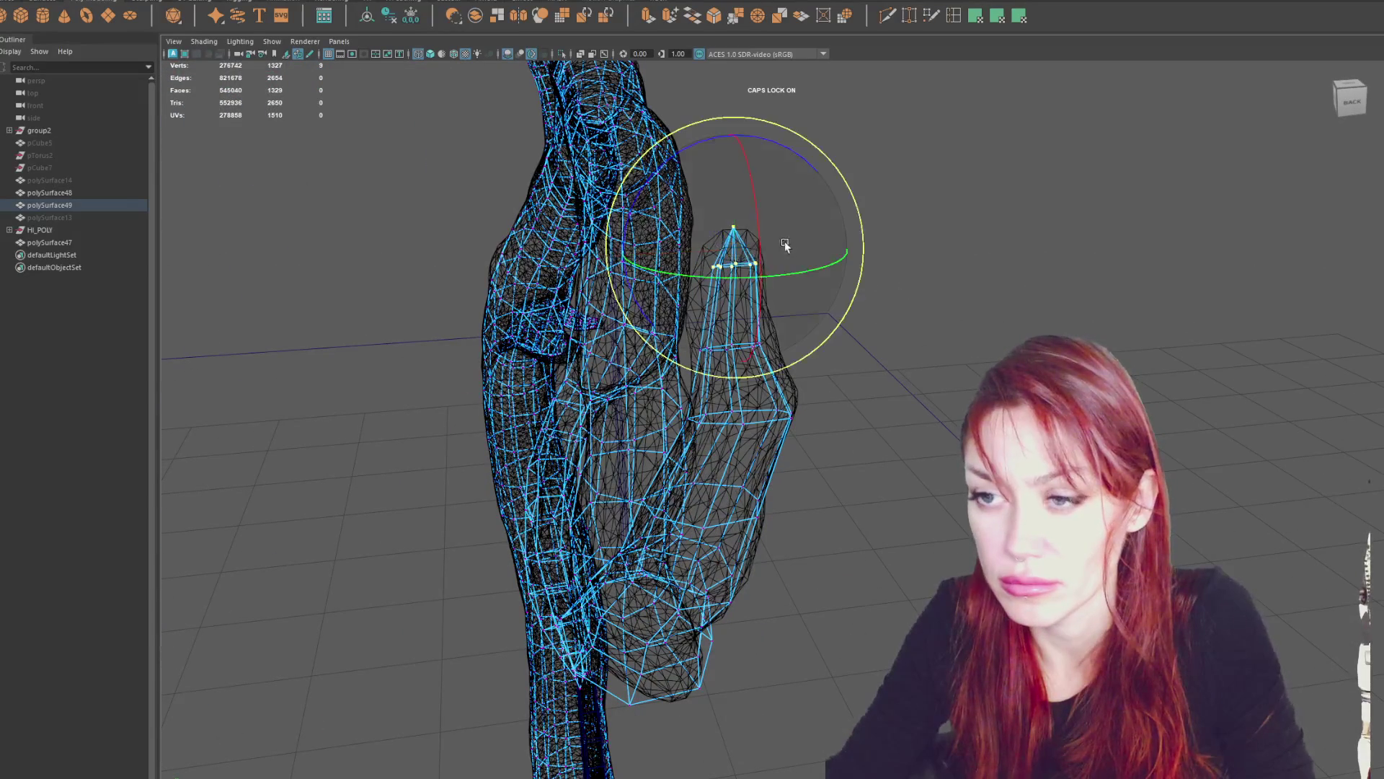
key("r")
left_click_drag(740, 256, 744, 210)
mouse_move(685, 260)
left_mouse_down()
mouse_move(779, 285)
mouse_move(825, 240)
mouse_move(720, 357)
mouse_move(741, 355)
mouse_move(701, 351)
left_mouse_up()
key("w")
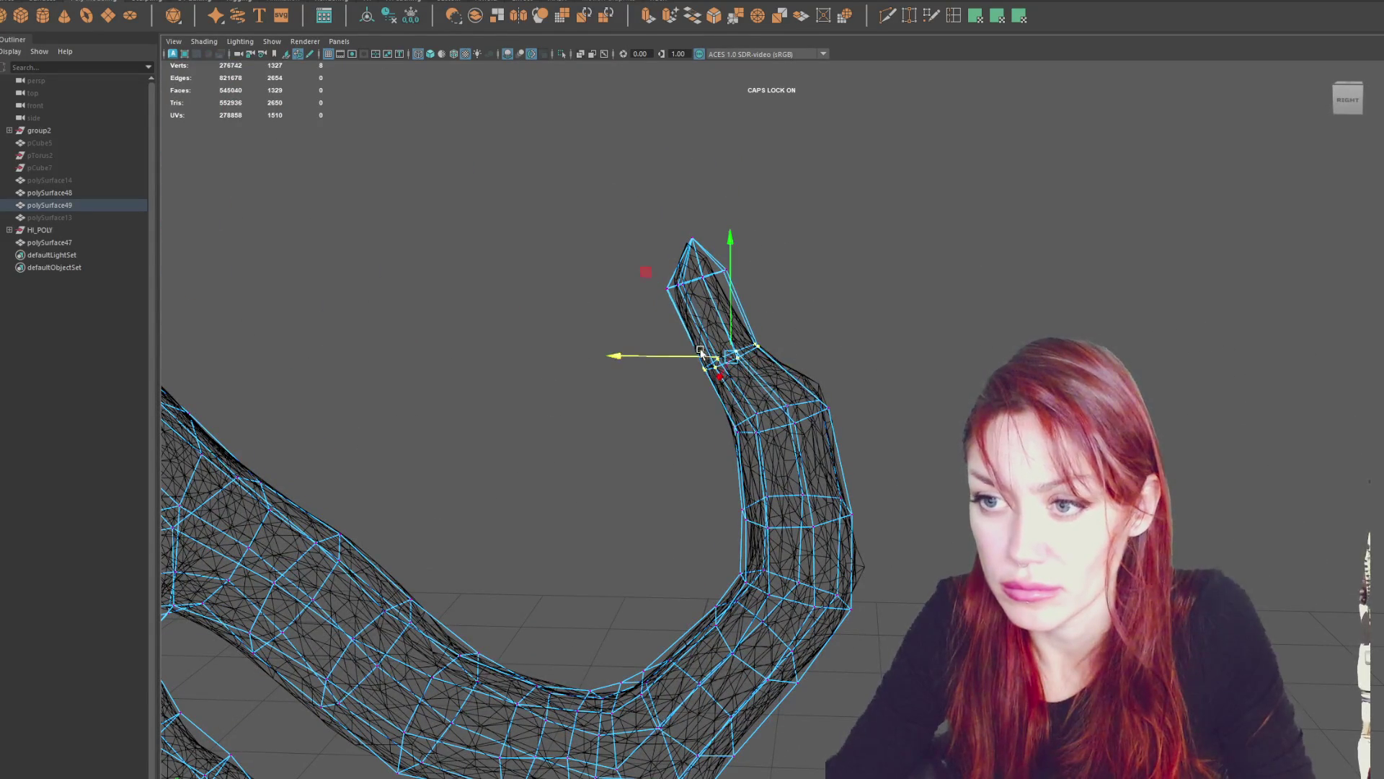
Shift the branch-tip ring left onto the sculpt and tilt it to follow the branch.
left_click_drag(735, 273, 667, 292)
mouse_move(674, 281)
middle_mouse_down()
mouse_move(649, 279)
mouse_move(691, 274)
middle_mouse_up()
key("e")
mouse_move(798, 260)
left_mouse_down()
mouse_move(801, 274)
mouse_move(806, 247)
mouse_move(806, 261)
left_mouse_up()
key("r")
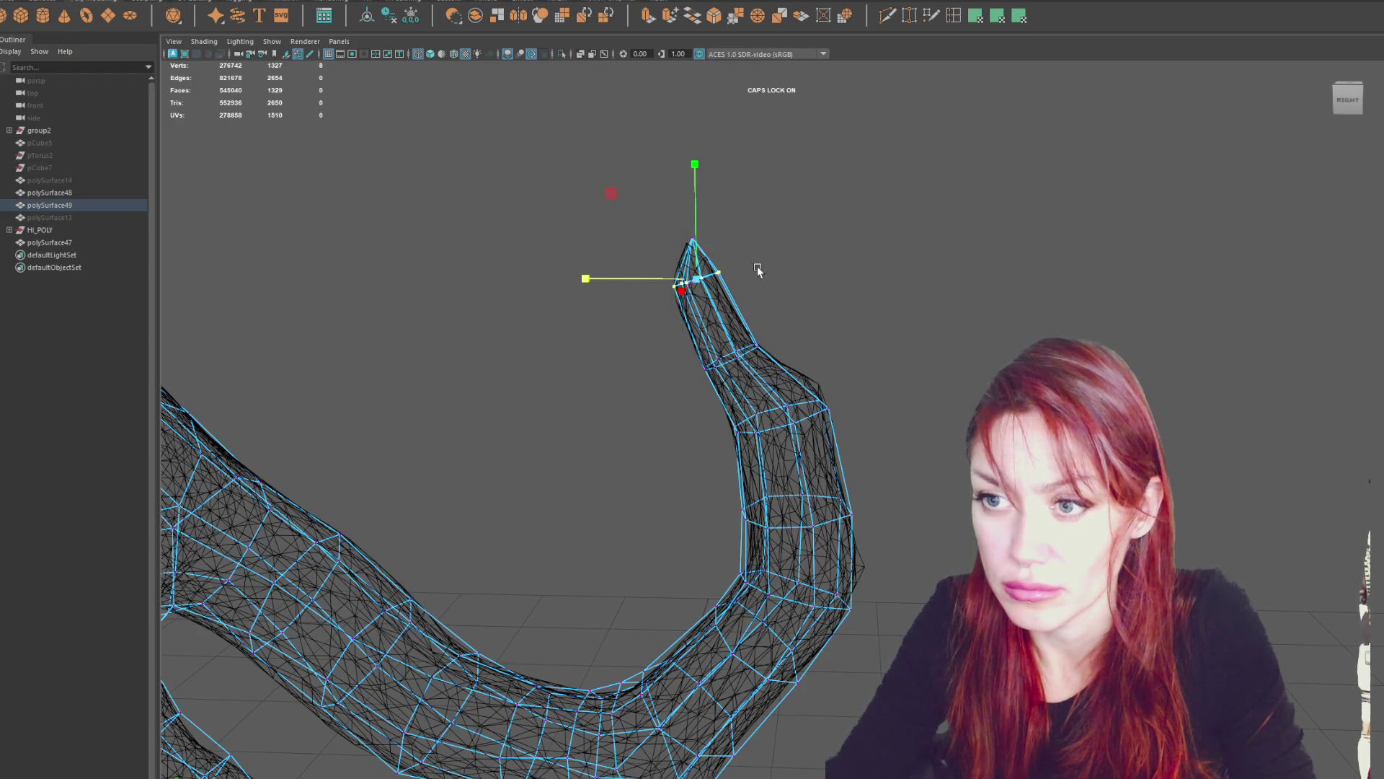
key("w")
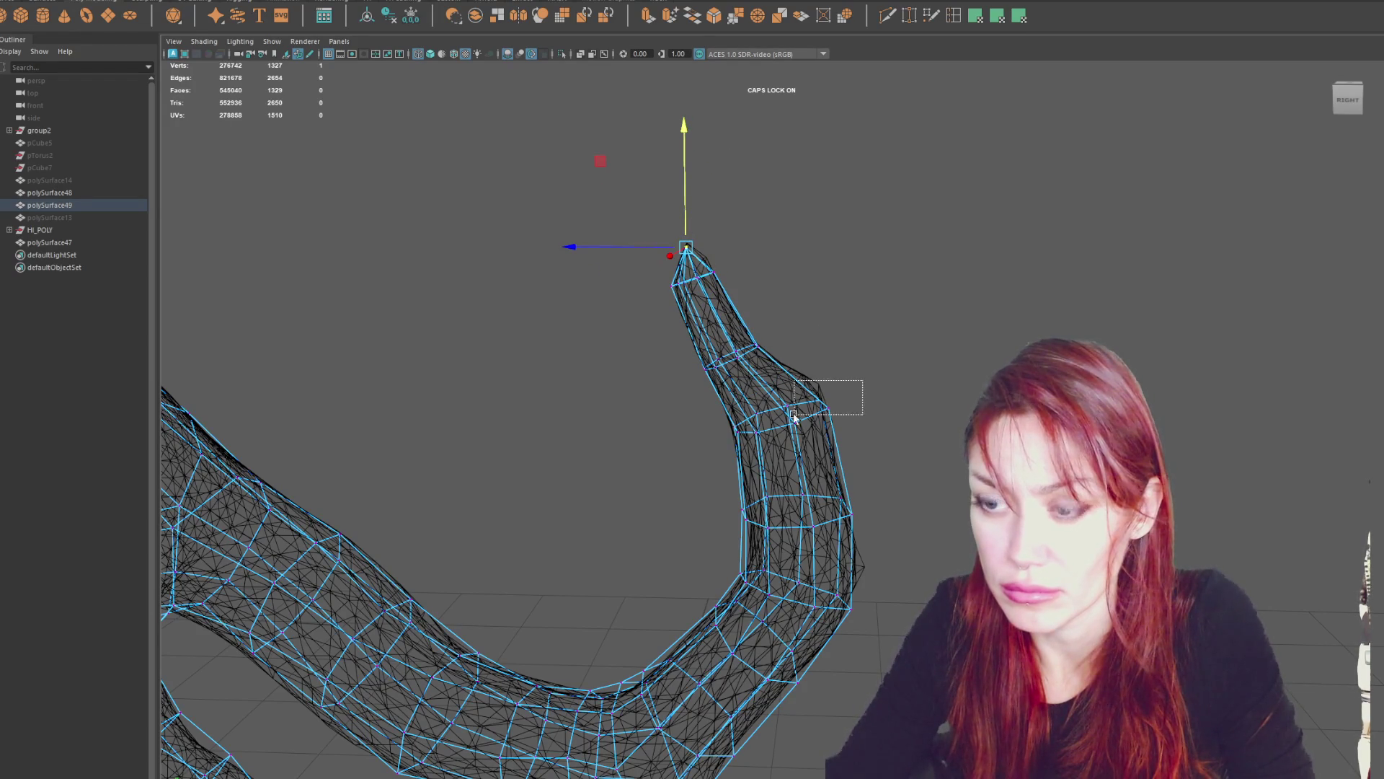
Shift the lower vertex rings of the finger sideways onto the sculpt.
left_click_drag(794, 417, 794, 417)
key("r")
left_click_drag(734, 508, 733, 506)
key("w")
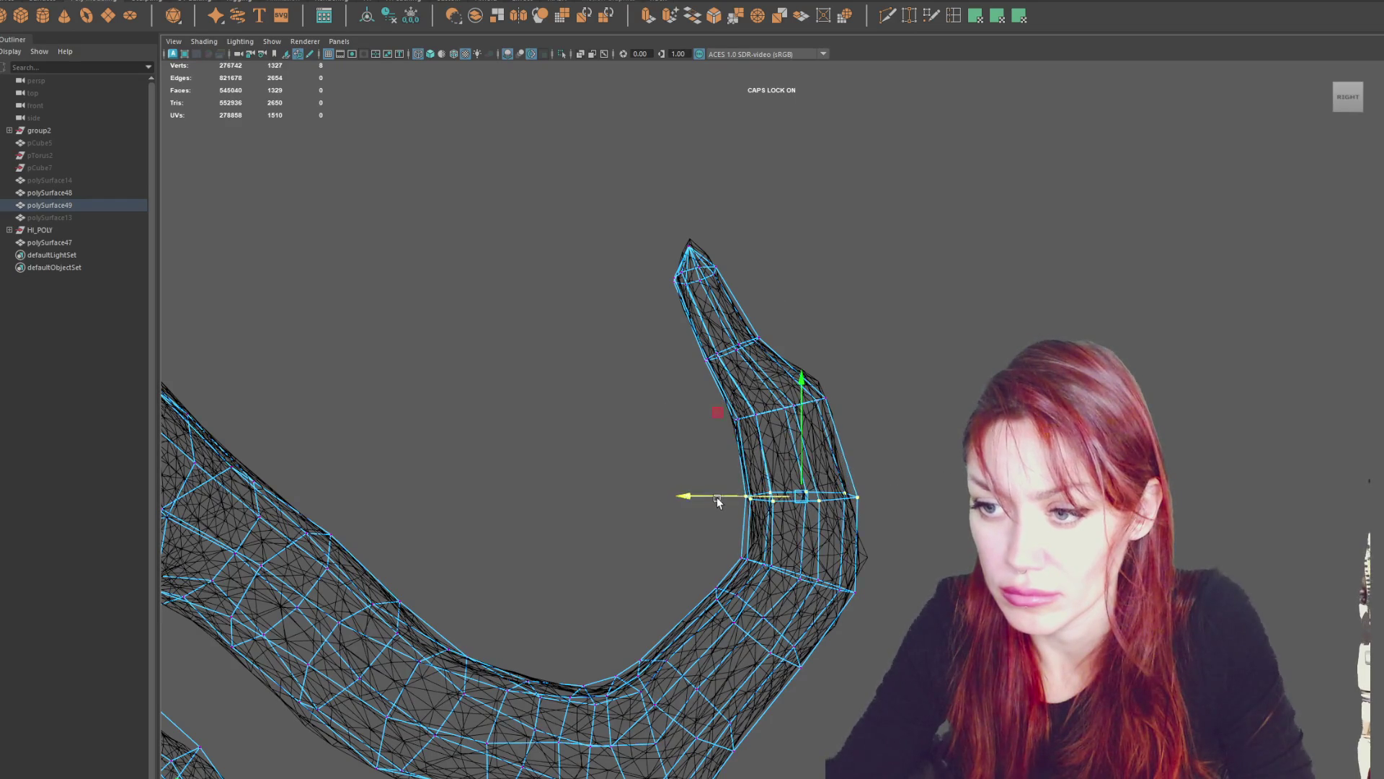
mouse_move(923, 546)
left_mouse_down("alt")
mouse_move(705, 543)
mouse_move(835, 560)
mouse_move(800, 344)
mouse_move(689, 364)
mouse_move(678, 432)
left_mouse_up("alt")
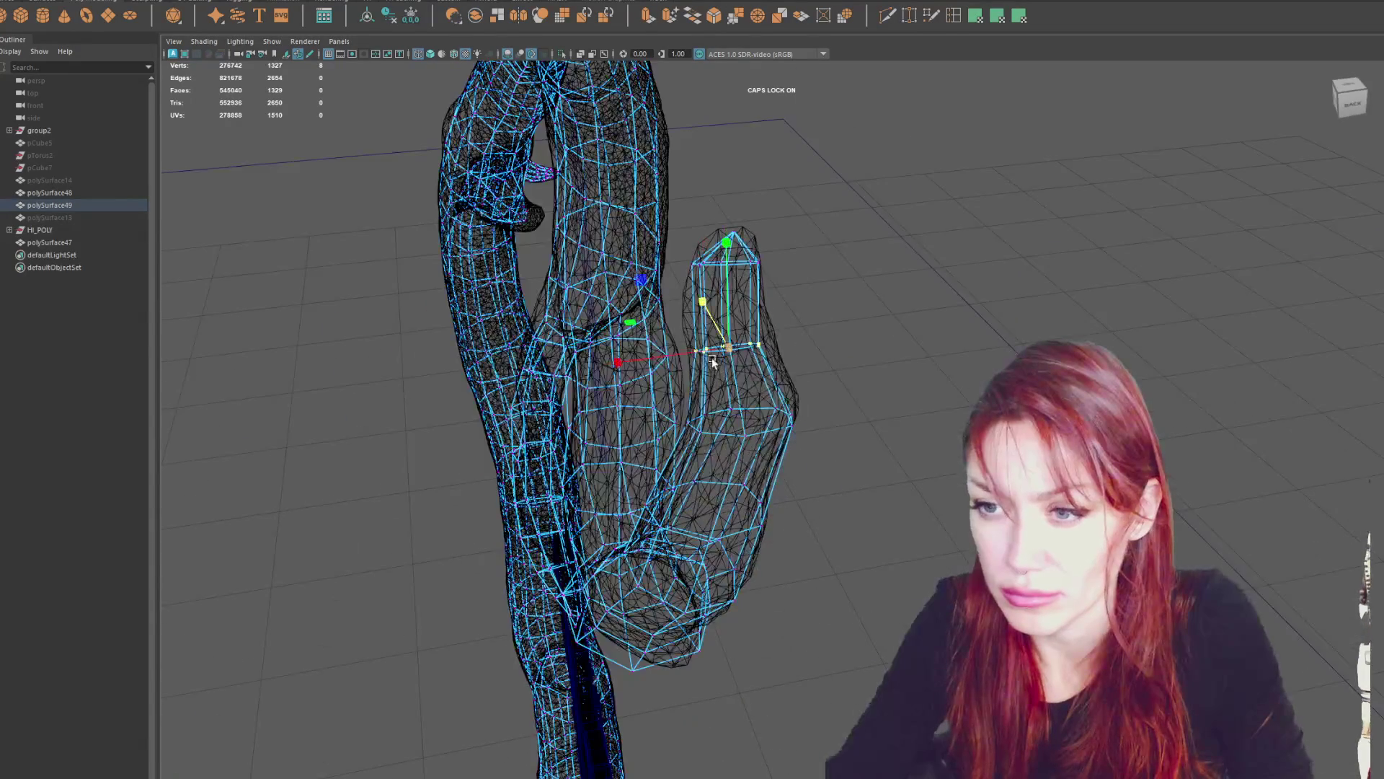
left_click_drag(664, 360, 672, 354)
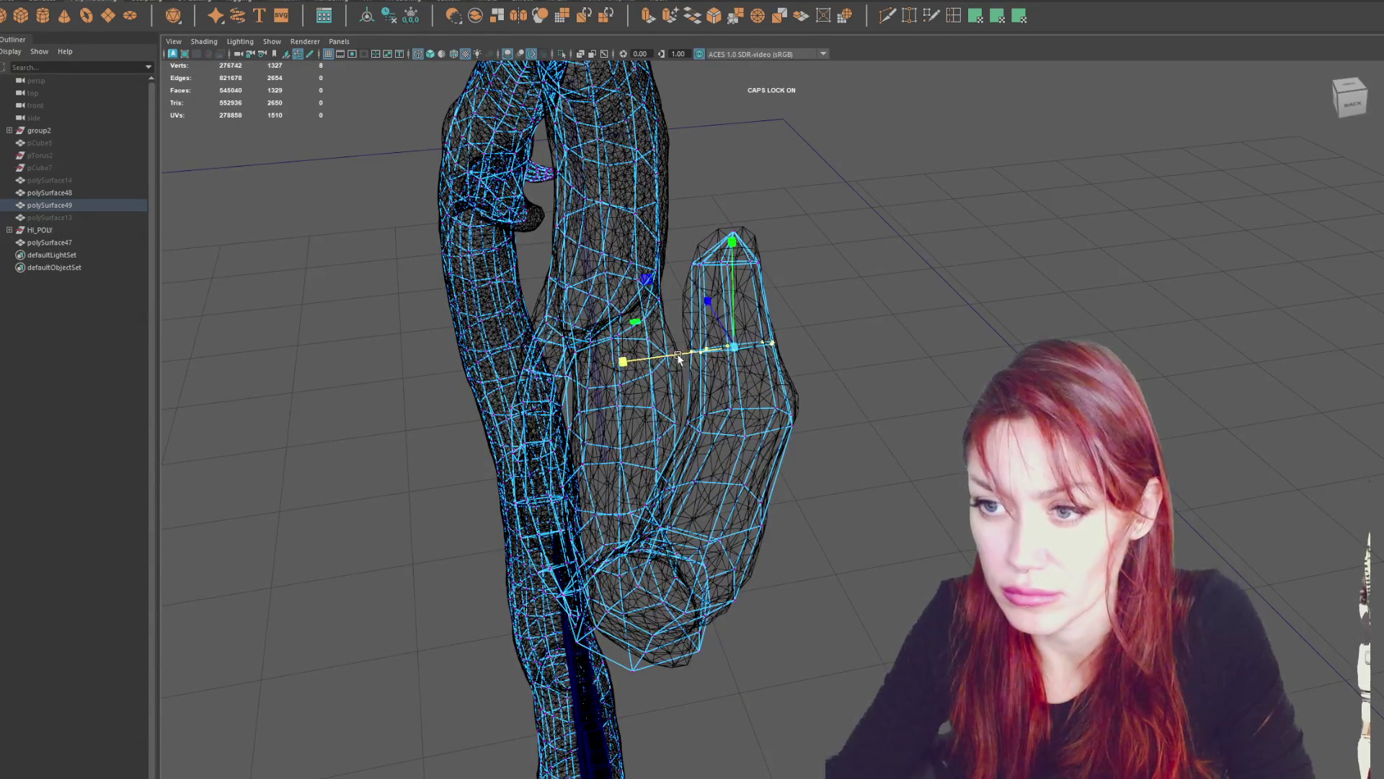
left_click_drag(796, 206, 713, 251)
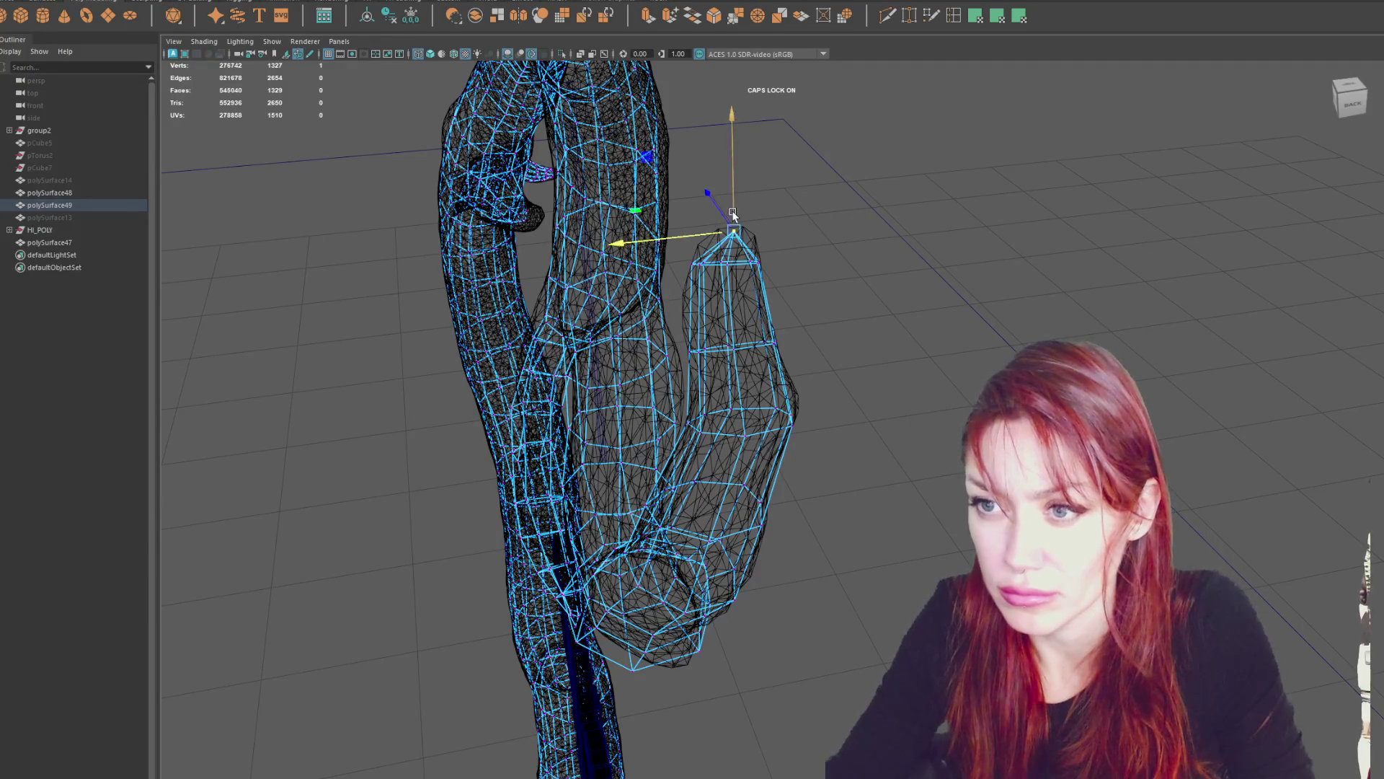
Add two edge loops near the finger tip with Multi-Cut.
left_click(954, 16)
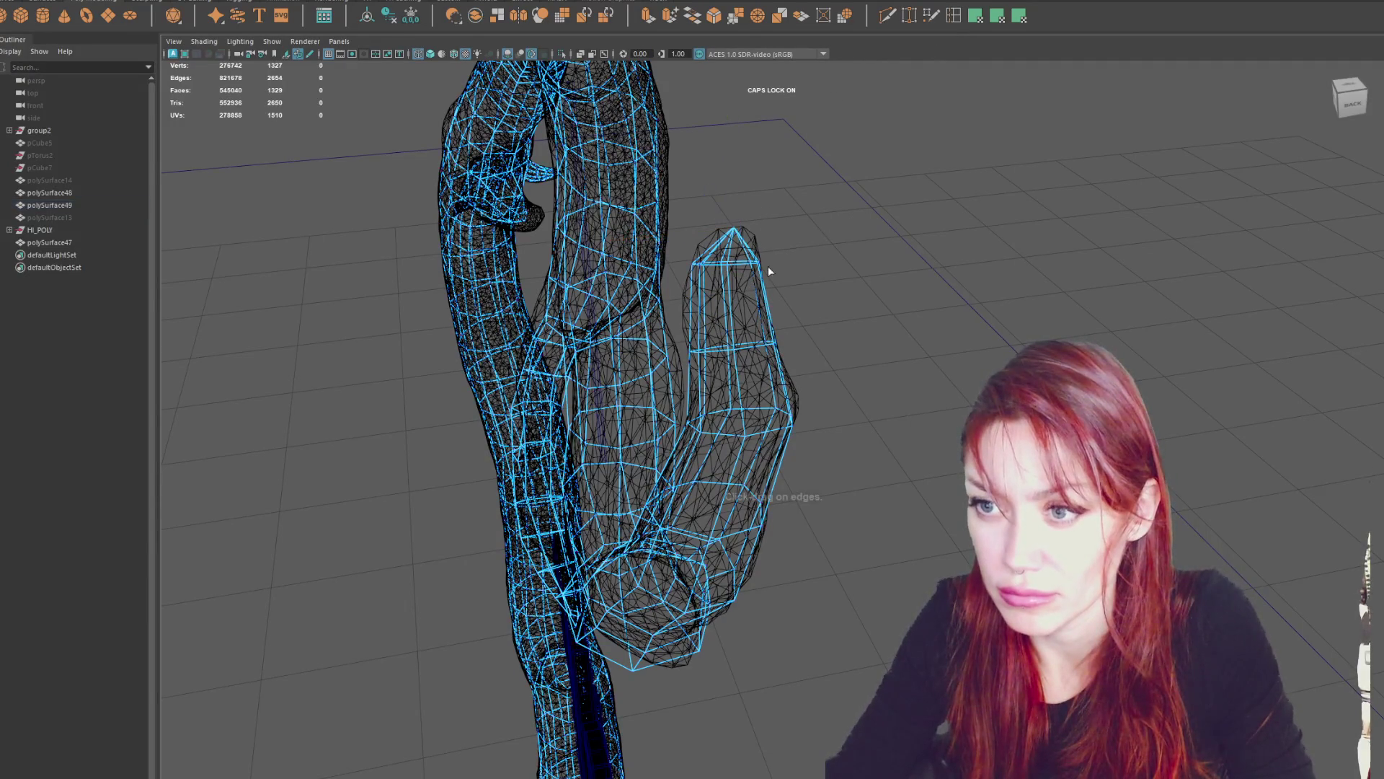
left_click(762, 269, "ctrl")
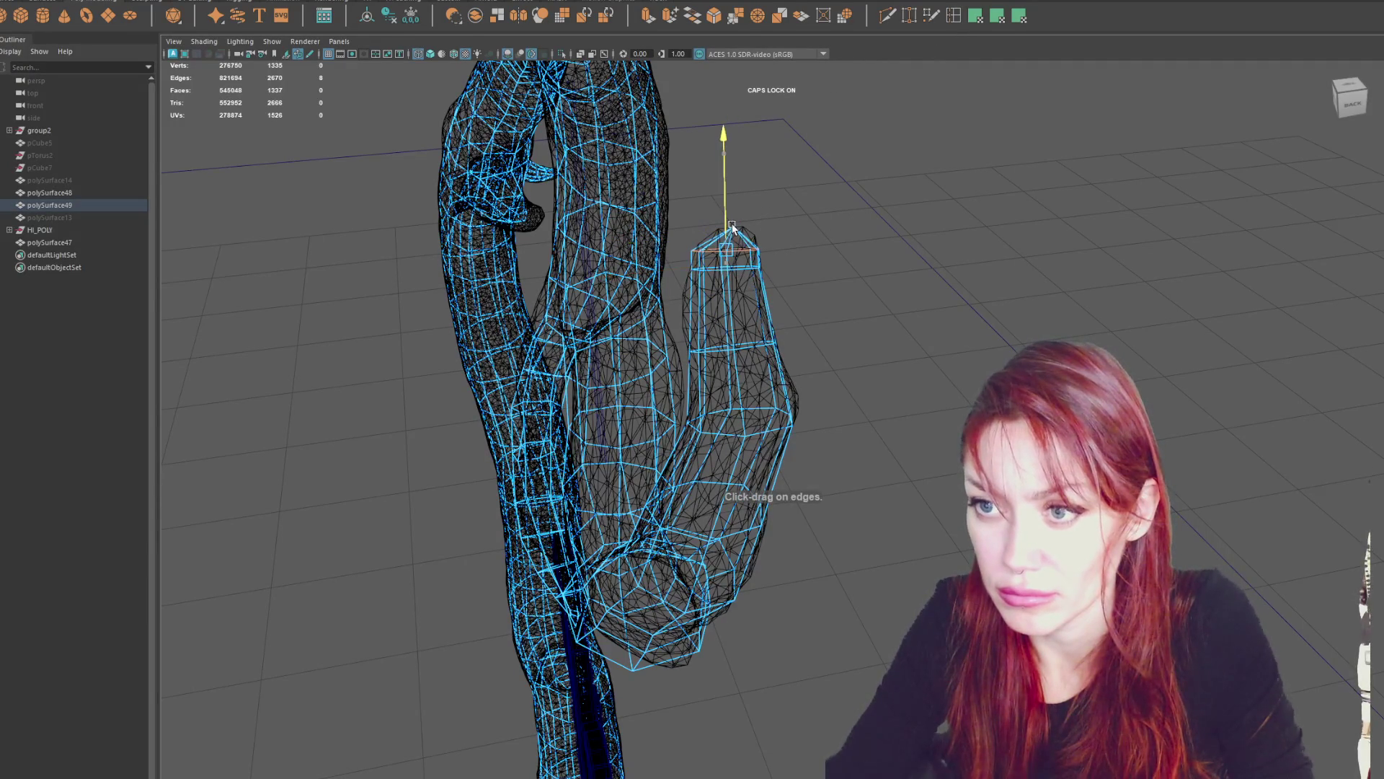
key("r")
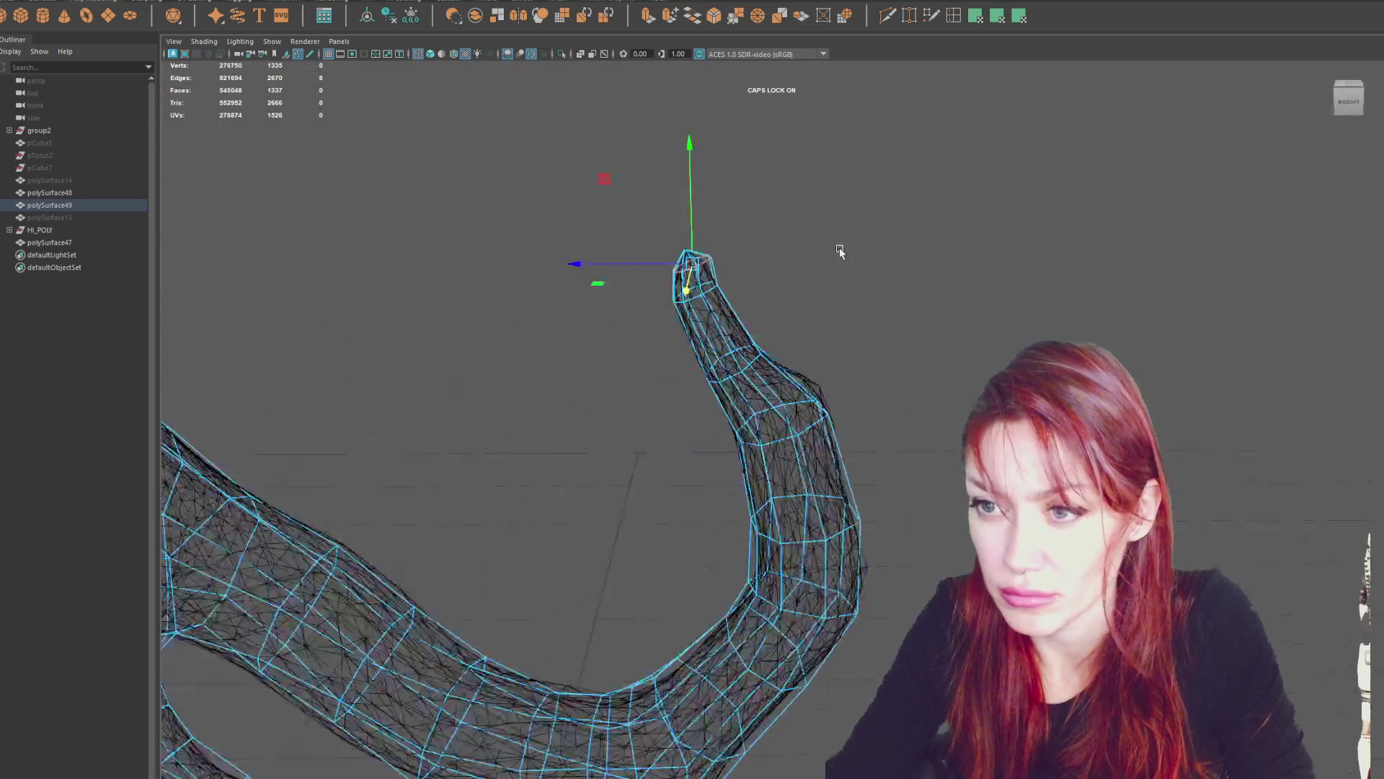
left_click_drag(838, 247, 838, 309, "alt")
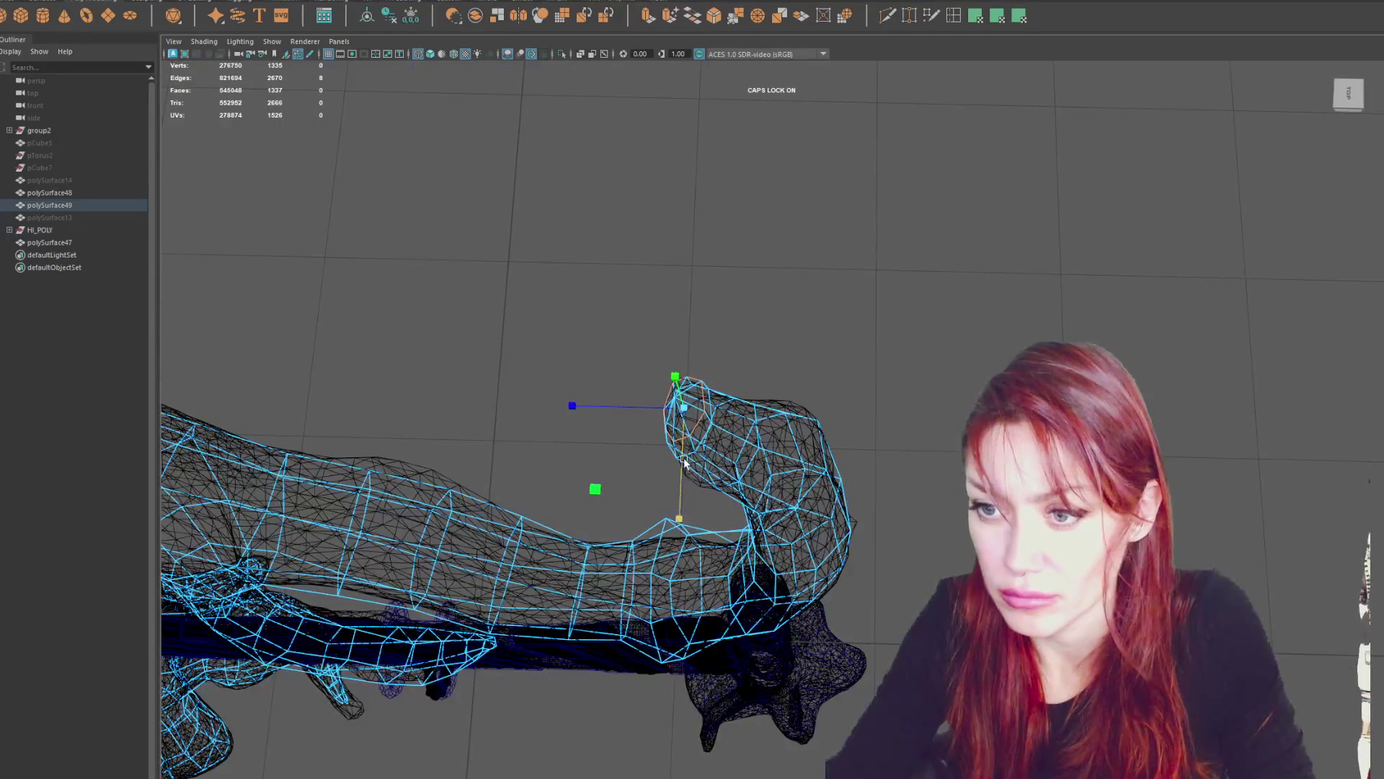
mouse_move(689, 445)
left_mouse_down("alt")
mouse_move(810, 383)
mouse_move(750, 346)
mouse_move(828, 331)
mouse_move(730, 356)
mouse_move(942, 339)
mouse_move(928, 344)
mouse_move(915, 318)
left_mouse_up("alt")
left_click(953, 15)
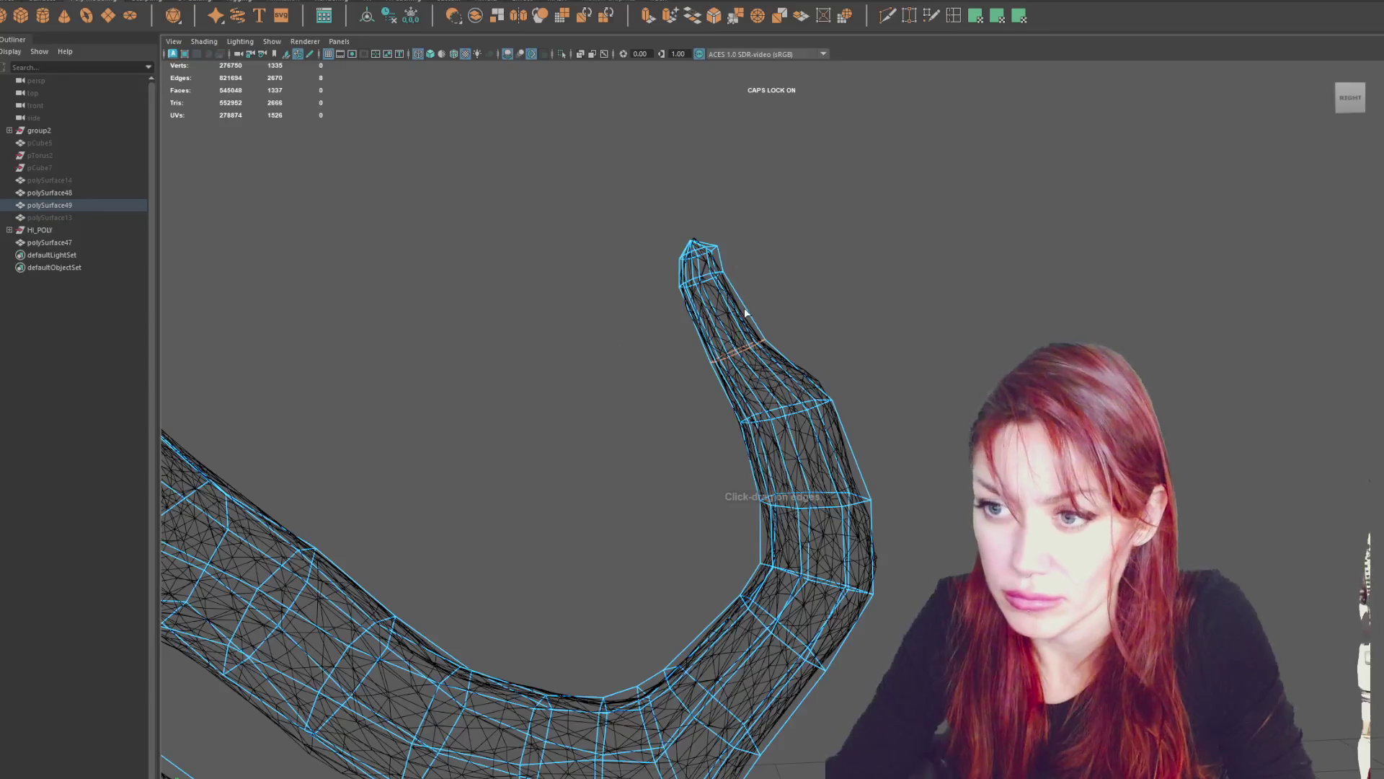
left_click_drag(719, 317, 704, 317)
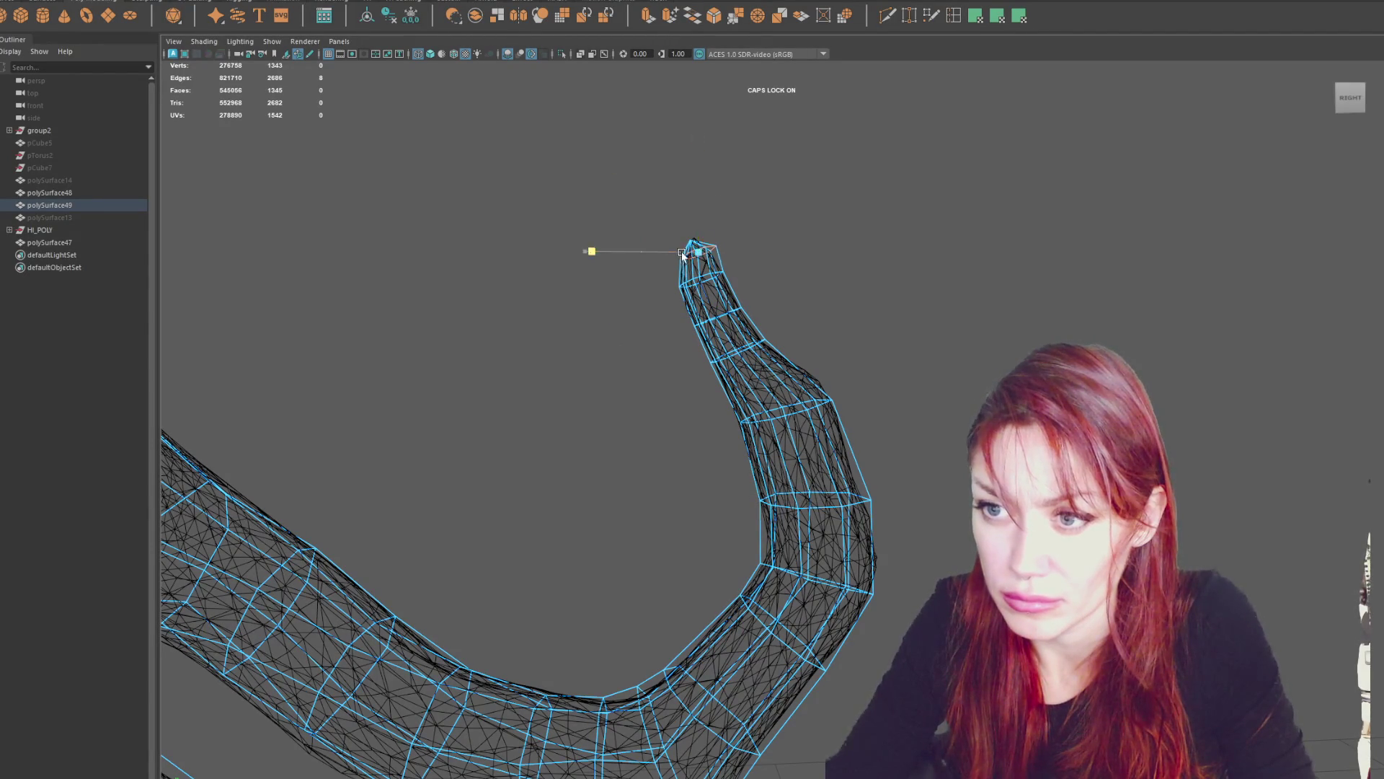
Nudge the tip vertex and a mid-finger vertex sideways onto the sculpt.
key("e")
key("w")
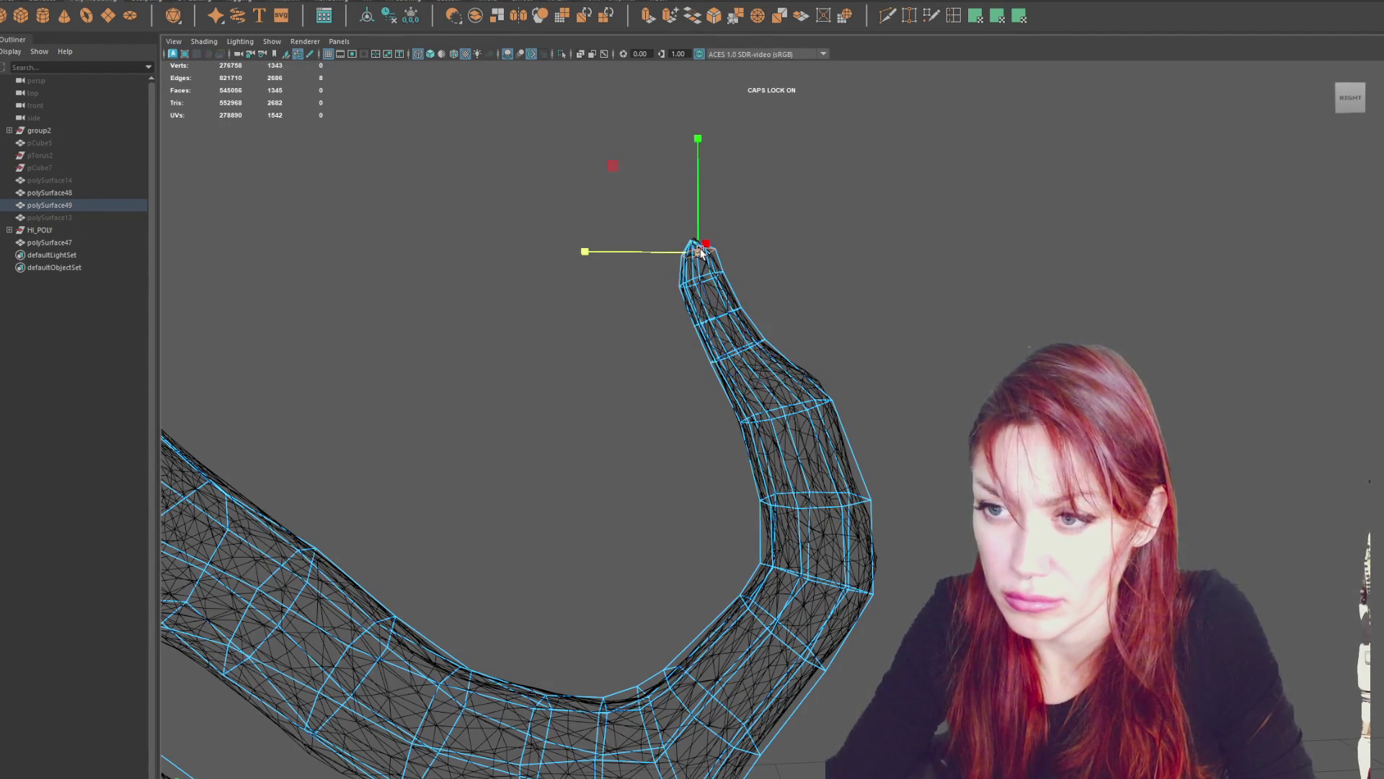
left_click_drag(698, 254, 672, 252)
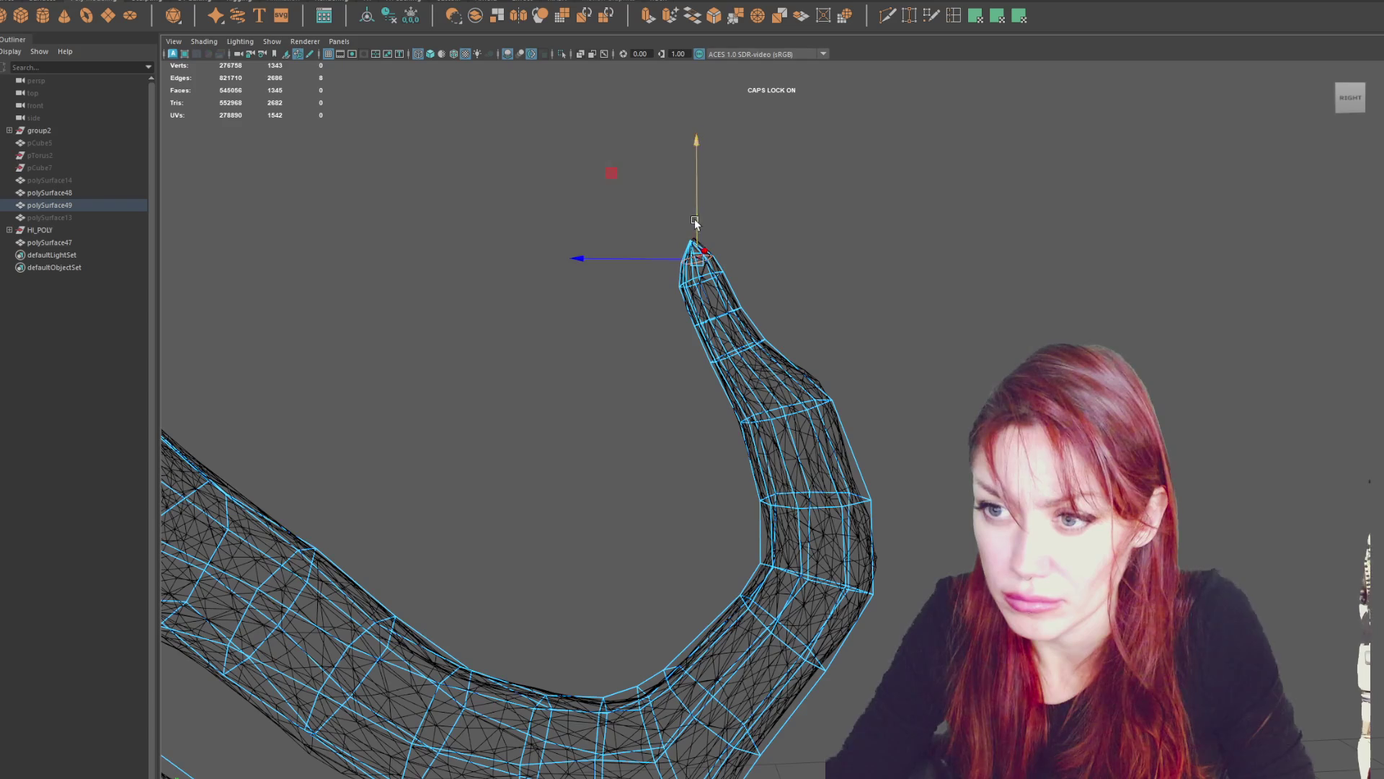
left_click(749, 352)
left_click_drag(710, 356, 717, 354)
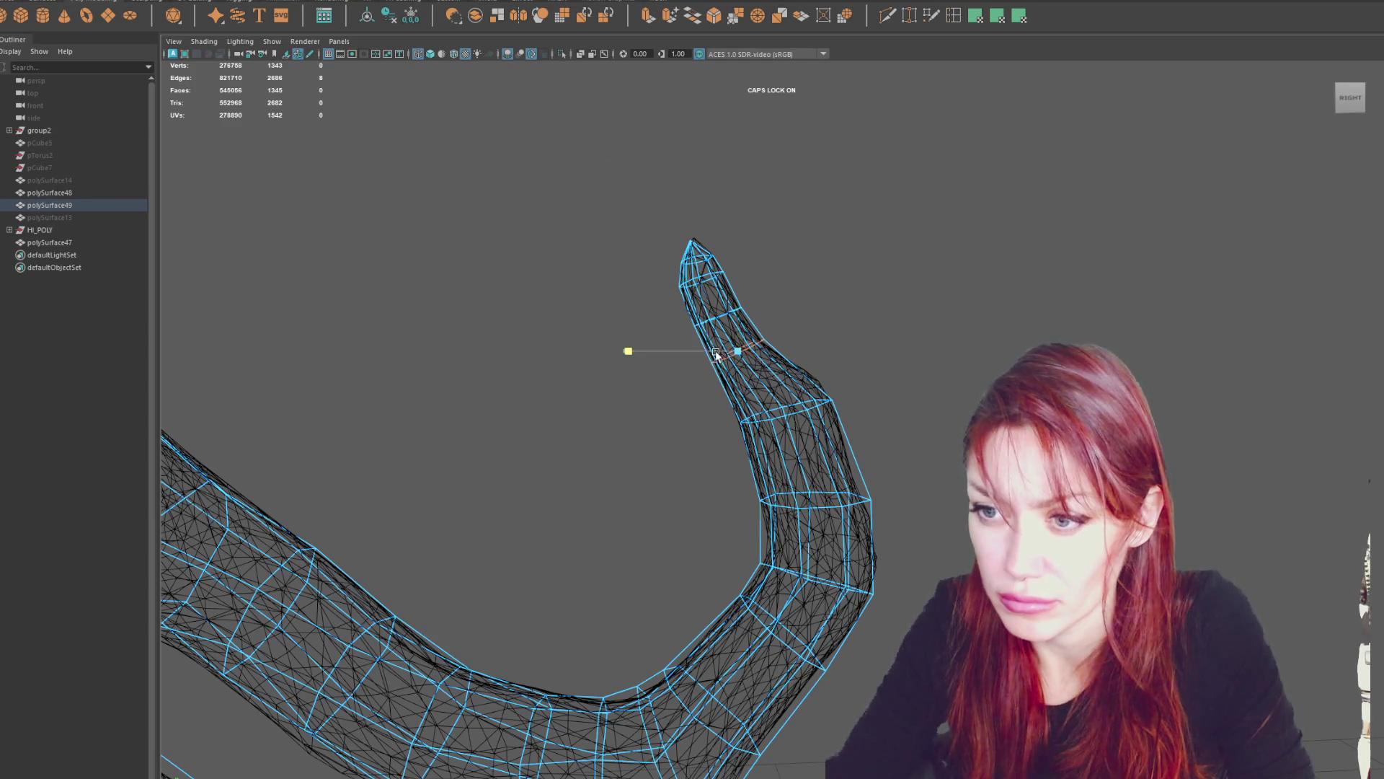
mouse_move(775, 420)
left_mouse_down("alt")
mouse_move(896, 433)
mouse_move(797, 443)
mouse_move(822, 440)
mouse_move(802, 417)
mouse_move(837, 424)
left_mouse_up("alt")
key("e")
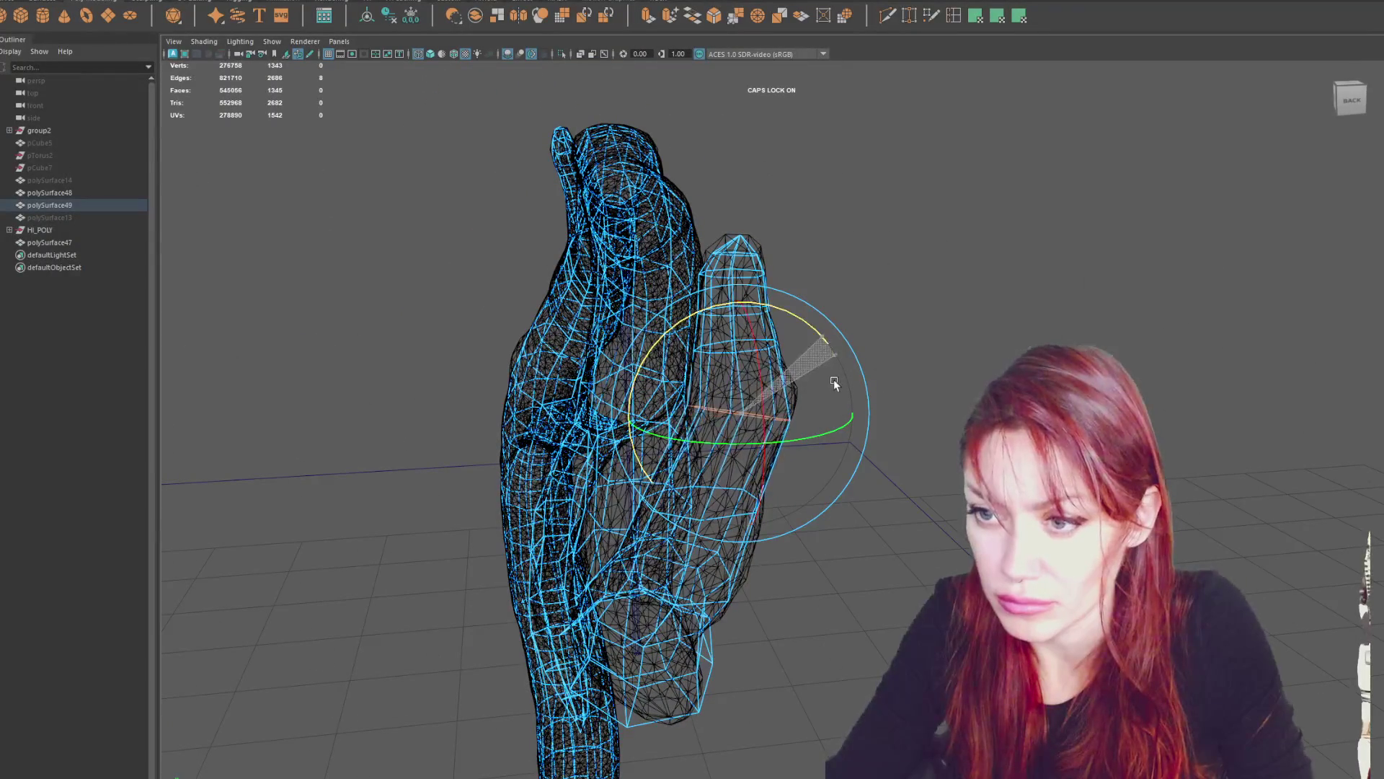
left_click_drag(829, 342, 857, 346, "alt")
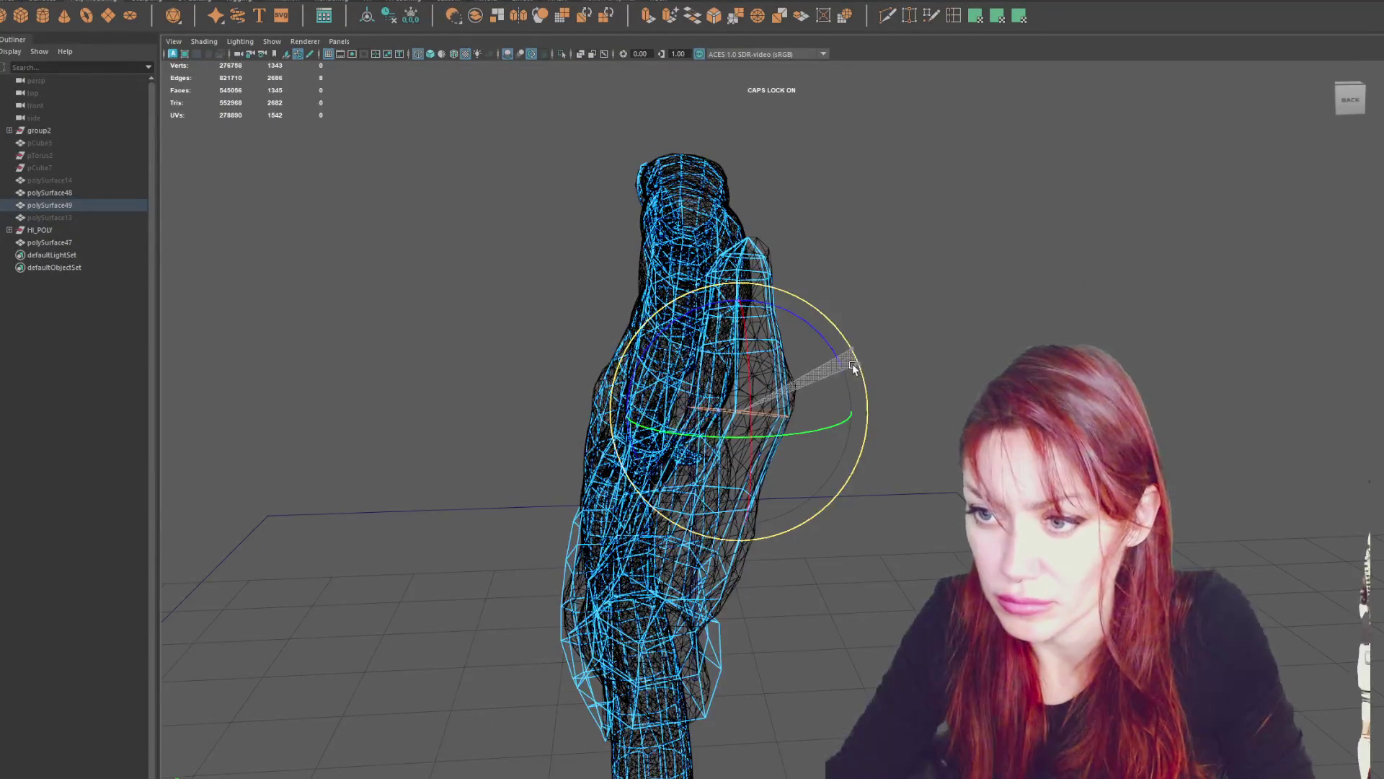
Insert another edge loop on the finger, reaching 1353 faces, and check it beside the trunk.
key("w")
left_click(692, 411)
left_click_drag(693, 411, 742, 401, "alt")
left_click(736, 385)
key("r")
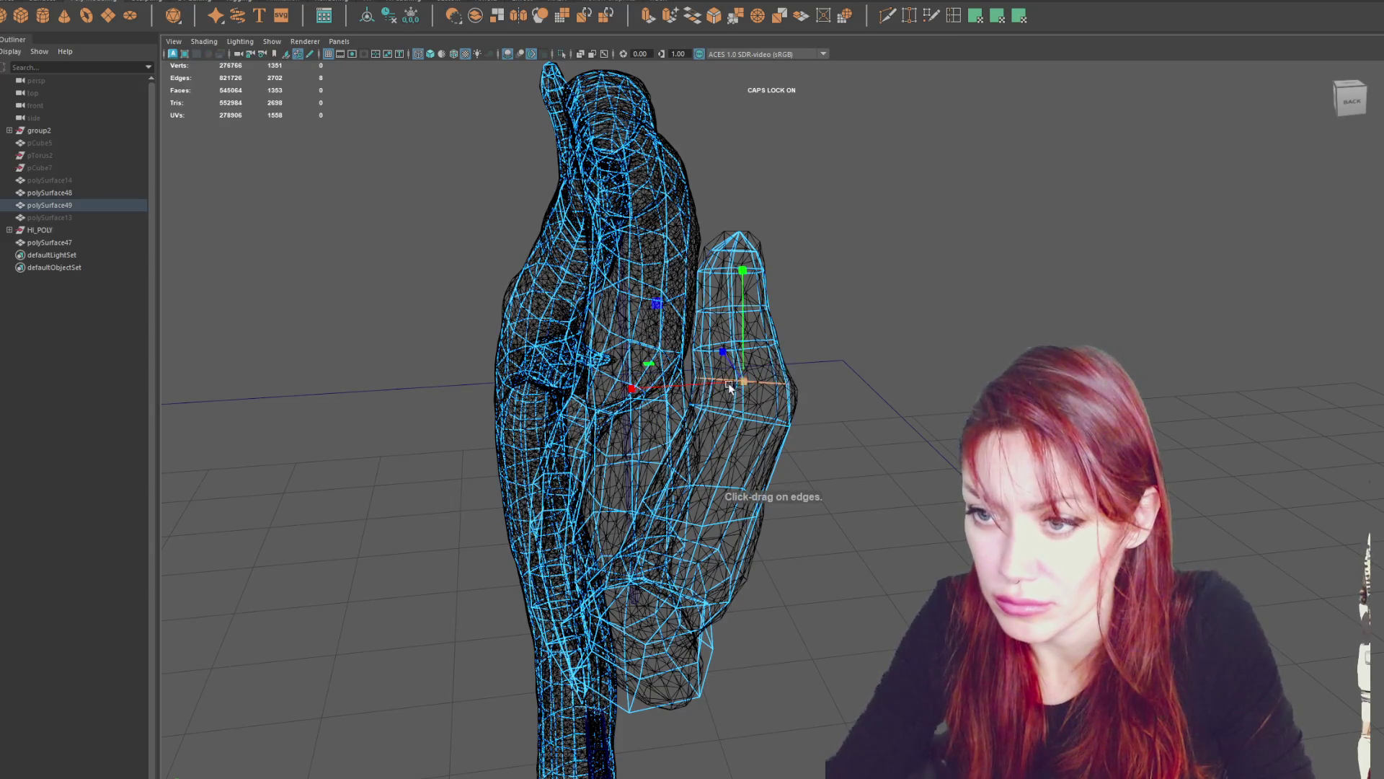
left_click_drag(748, 390, 889, 373, "alt")
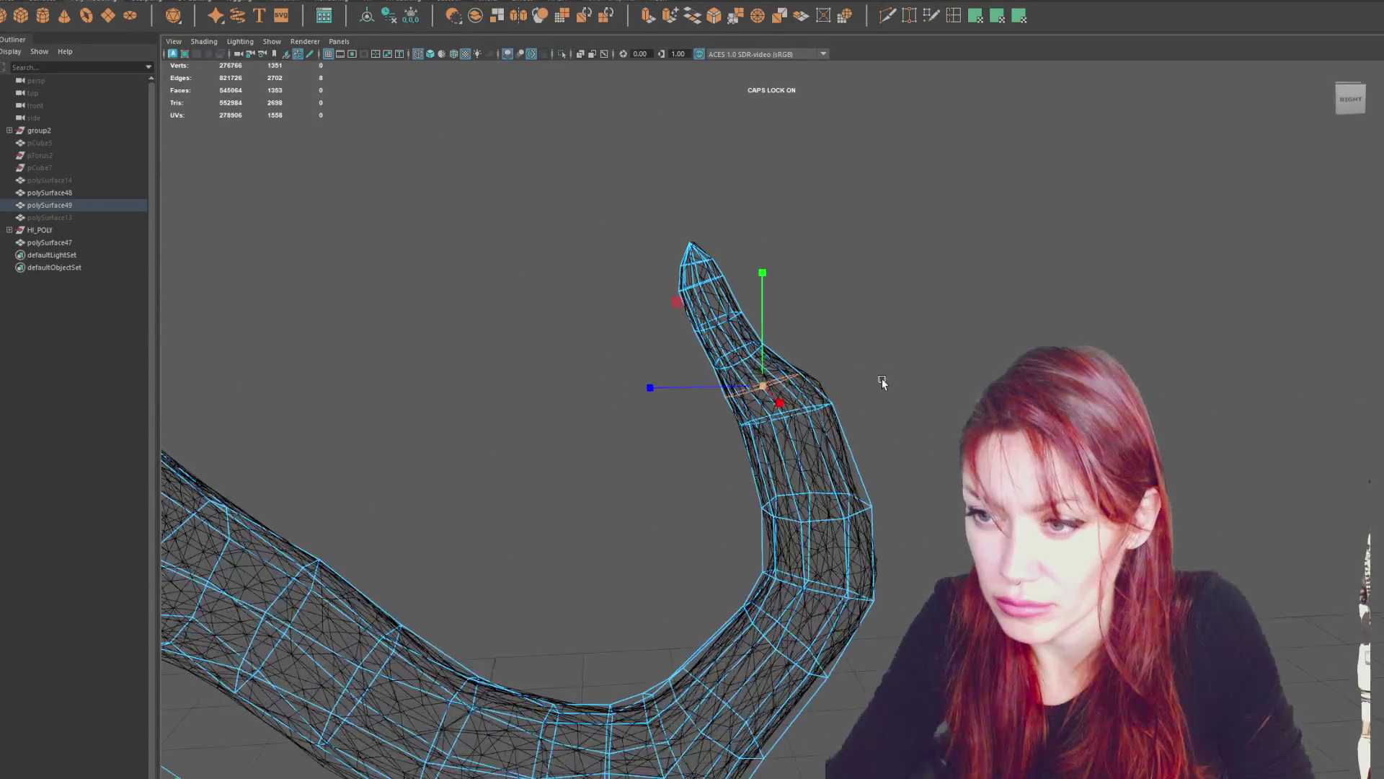
left_click_drag(737, 388, 943, 350, "alt")
Tilt and move edge loops lower on the finger to match the branch.
double_click(845, 490)
key("e")
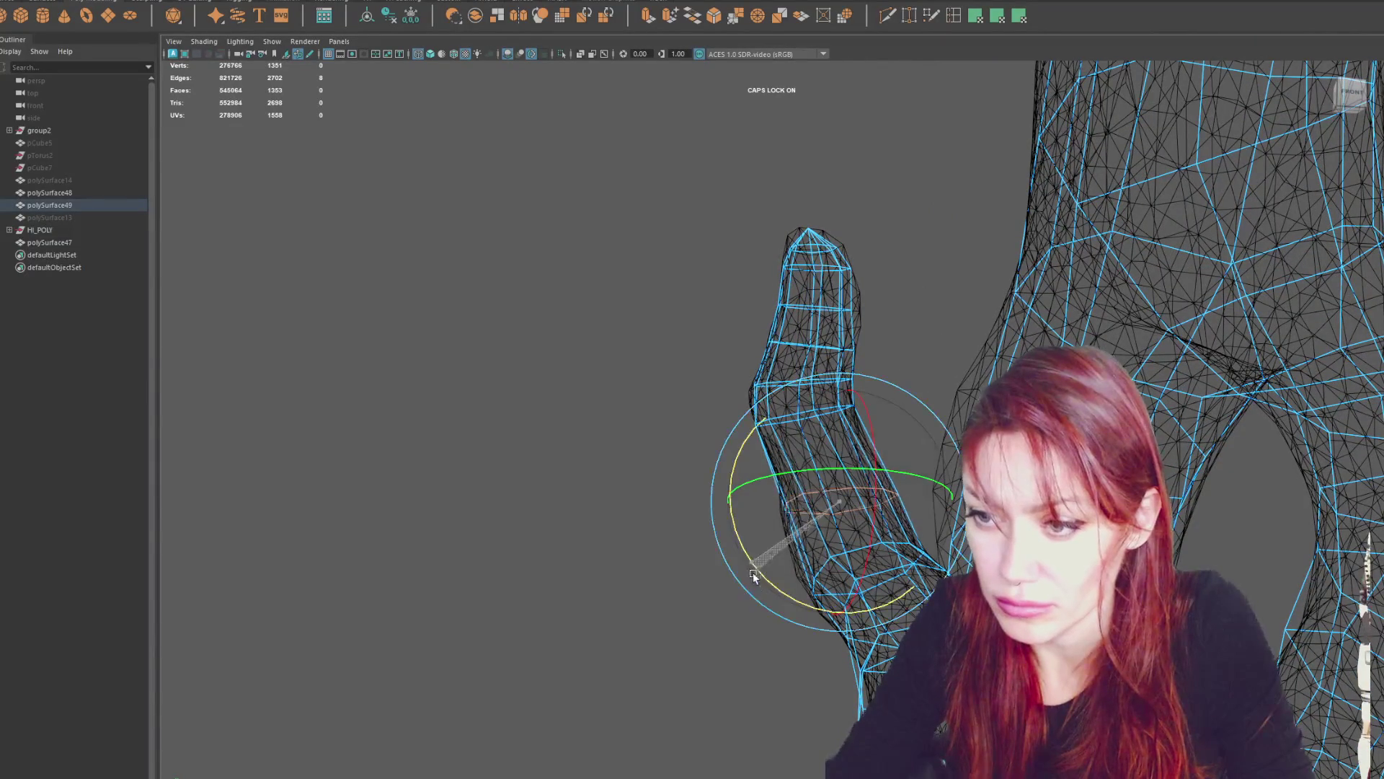
mouse_move(751, 574)
left_mouse_down("alt")
mouse_move(882, 525)
mouse_move(875, 494)
mouse_move(819, 504)
mouse_move(1009, 505)
mouse_move(743, 598)
mouse_move(933, 572)
mouse_move(750, 559)
left_mouse_up("alt")
key("w")
left_click(742, 599)
double_click(727, 592)
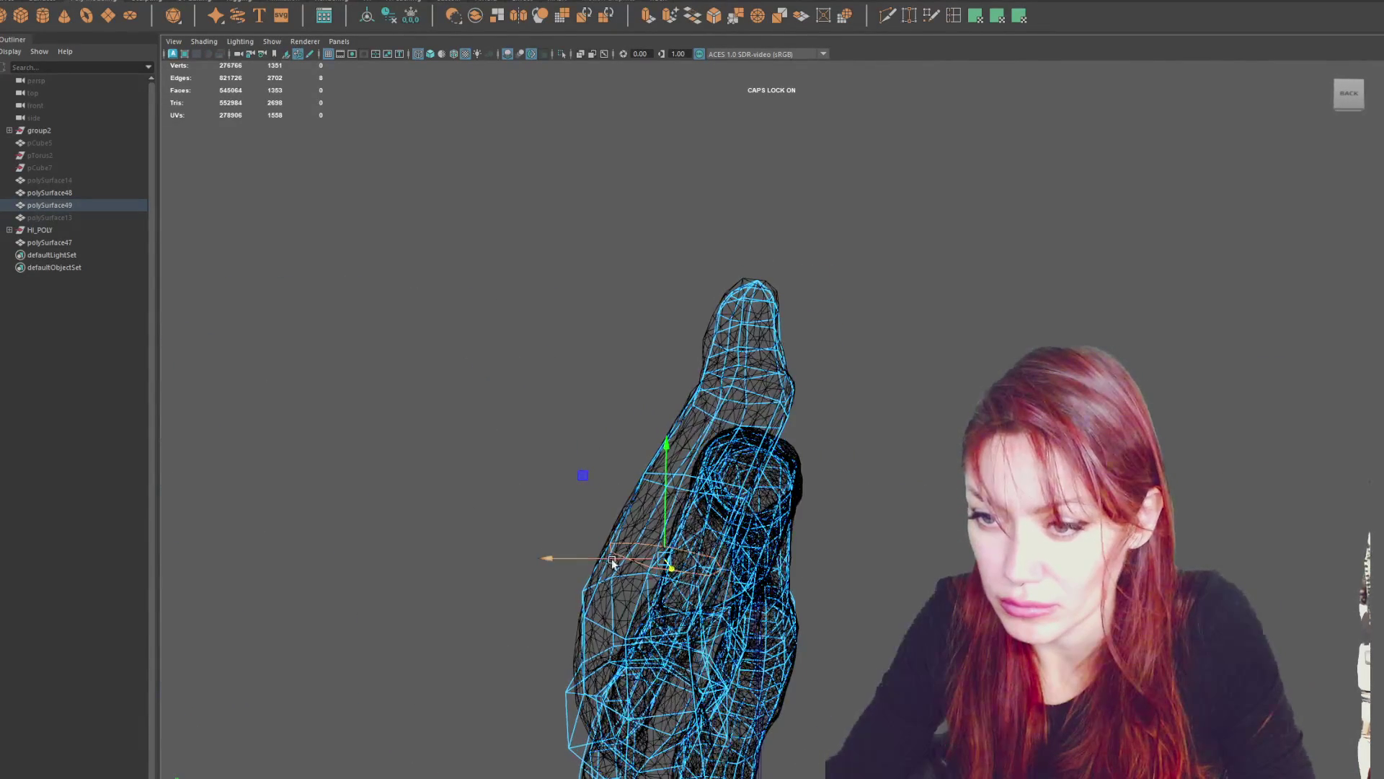
mouse_move(658, 561)
left_mouse_down("alt")
mouse_move(865, 581)
mouse_move(754, 602)
mouse_move(719, 587)
mouse_move(659, 652)
mouse_move(794, 618)
mouse_move(652, 589)
mouse_move(717, 547)
mouse_move(635, 620)
mouse_move(587, 630)
mouse_move(776, 627)
mouse_move(649, 574)
mouse_move(518, 551)
mouse_move(322, 602)
left_mouse_up("alt")
left_click(664, 695)
left_click(663, 695)
Nudge vertices and edges along the side branch onto the sculpt, keeping 1353 faces.
right_click_drag(784, 454, 750, 483)
left_click_drag(797, 526, 876, 573)
right_click_drag(784, 454, 784, 491)
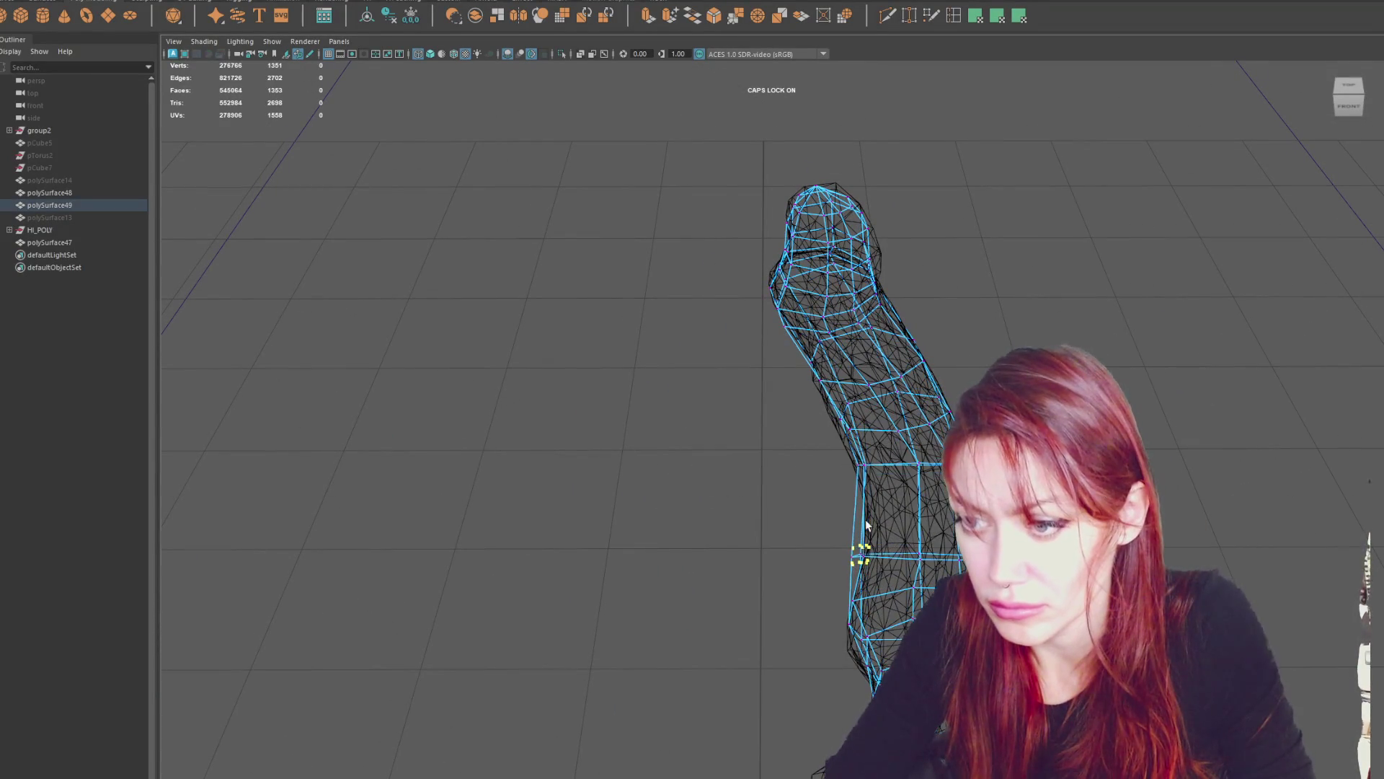
left_click(898, 552)
key("e")
key("w")
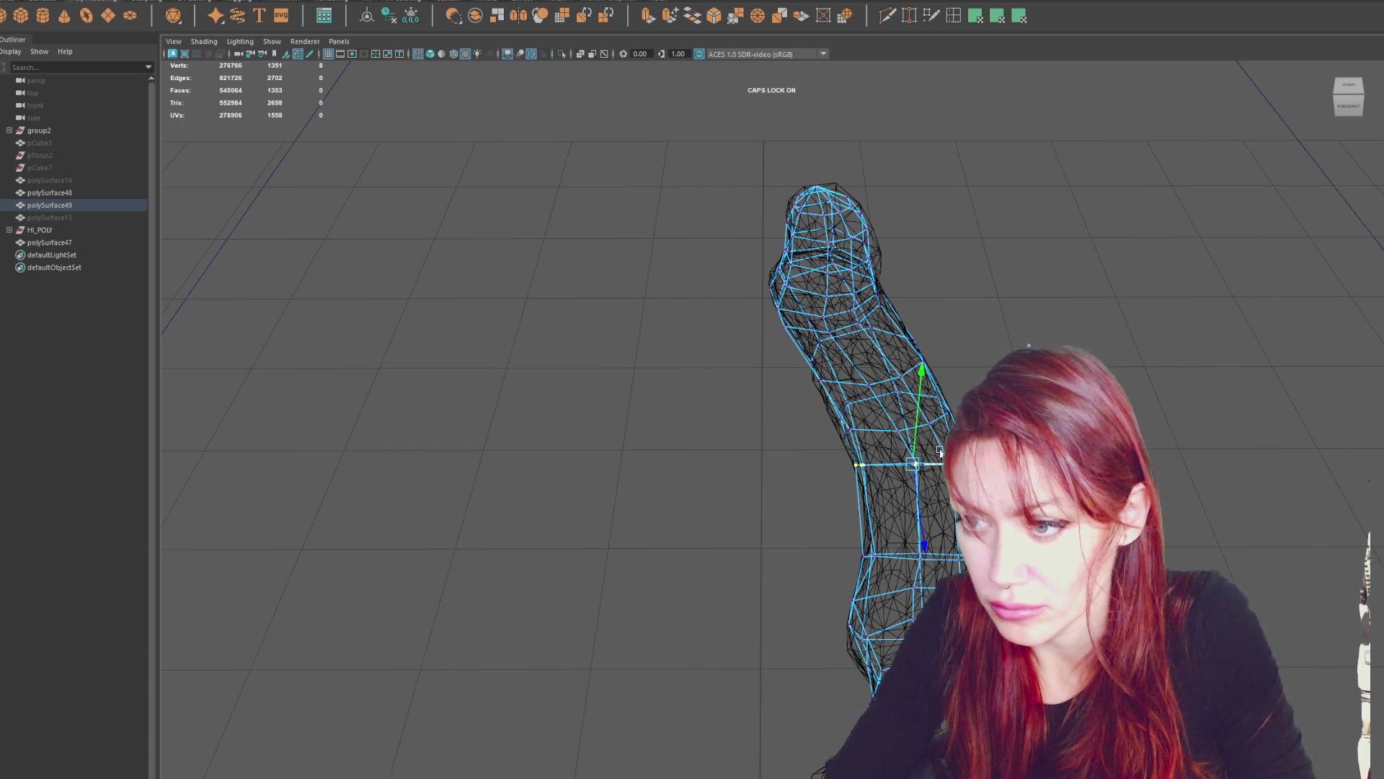
mouse_move(923, 501)
left_mouse_down("alt")
mouse_move(822, 429)
mouse_move(755, 450)
left_mouse_up("alt")
left_click(821, 432)
Fit the vertices along the curved branch's inner bend to the sculpt, then add a middle edge loop with Multi-Cut.
left_click(729, 472)
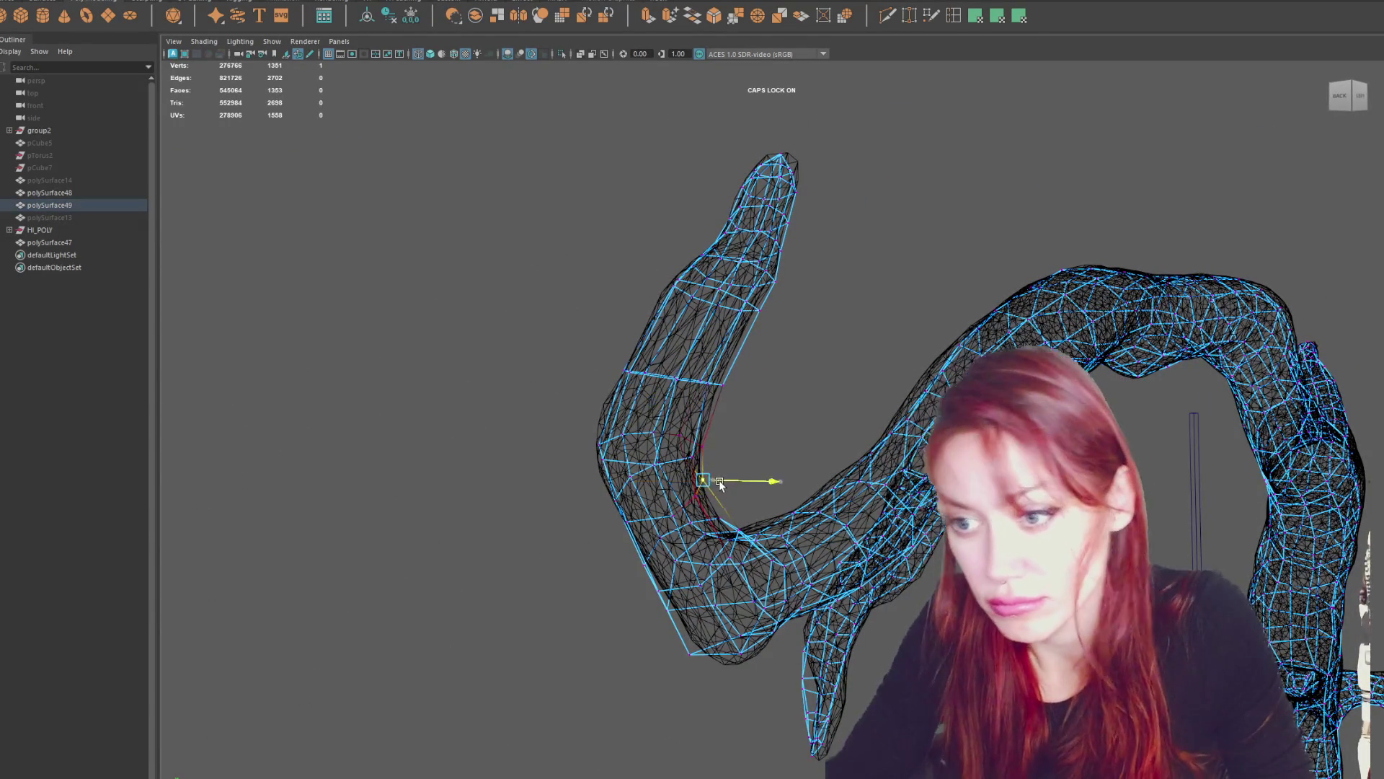
mouse_move(729, 476)
left_mouse_down("alt")
mouse_move(737, 678)
mouse_move(723, 648)
mouse_move(726, 560)
left_mouse_up("alt")
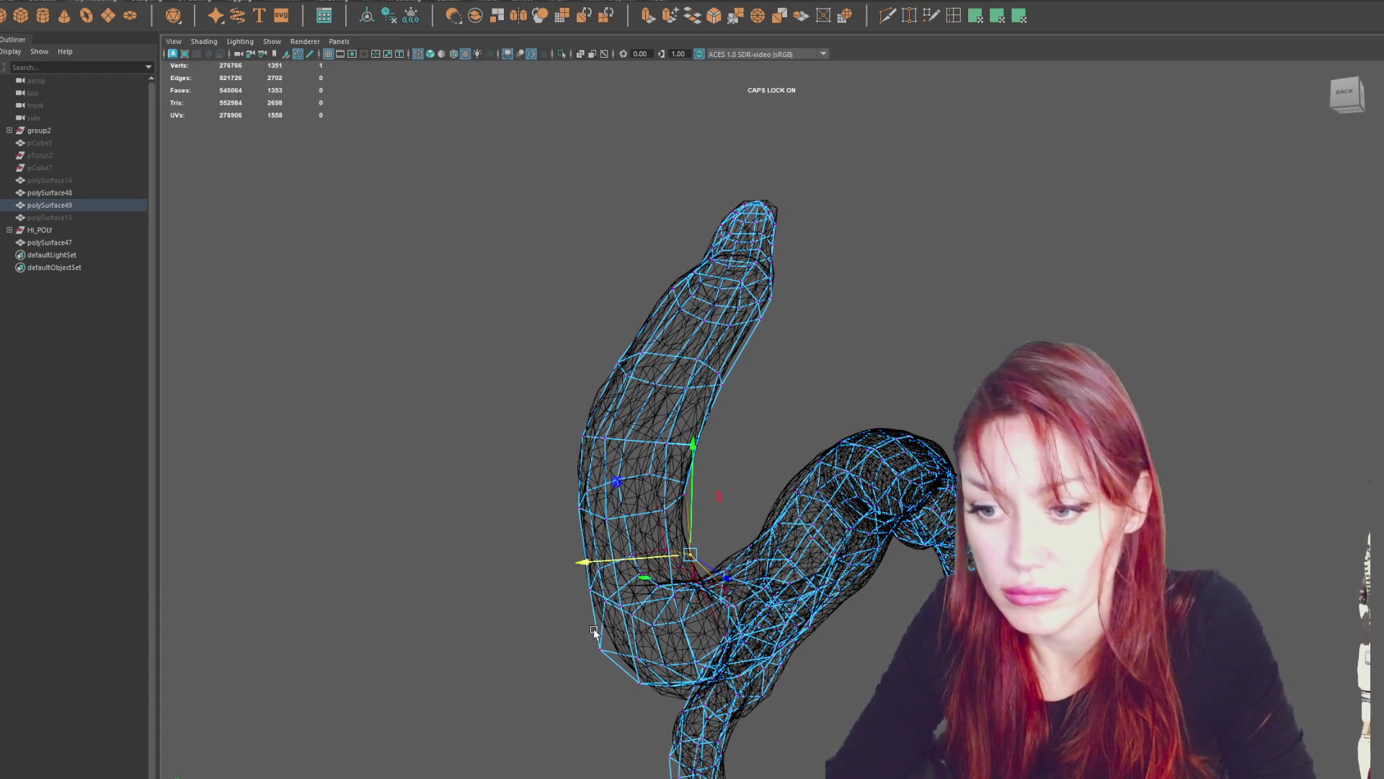
left_click(583, 651)
left_click(601, 650)
mouse_move(590, 653)
left_mouse_down("alt")
mouse_move(803, 658)
mouse_move(569, 658)
mouse_move(778, 655)
mouse_move(930, 621)
mouse_move(871, 534)
mouse_move(779, 530)
left_mouse_up("alt")
left_click(514, 508)
mouse_move(683, 508)
left_mouse_down("alt")
mouse_move(694, 526)
mouse_move(674, 508)
mouse_move(677, 535)
left_mouse_up("alt")
left_click(909, 15)
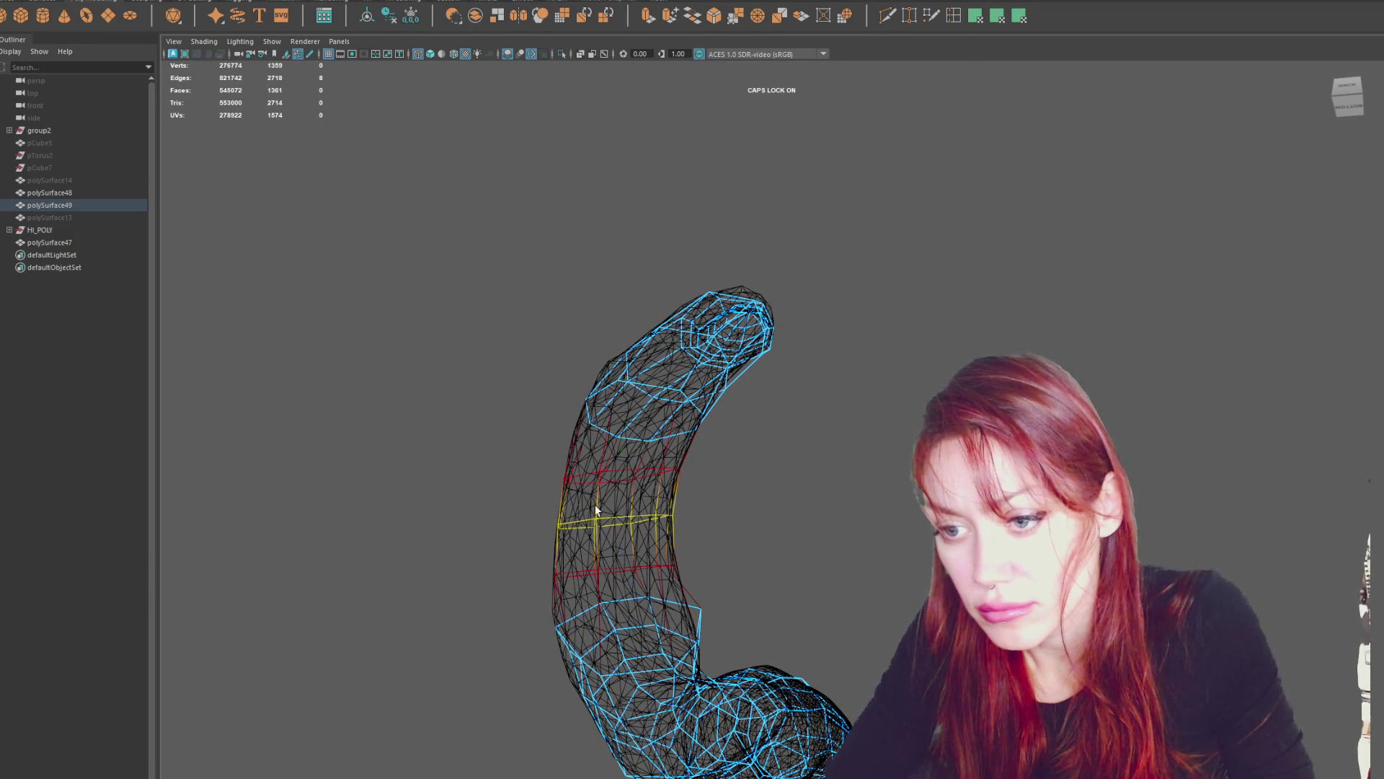
Select vertices along the curled branch, from its base up to the tip.
right_click_drag(668, 474, 645, 468)
left_click(698, 612)
left_click_drag(697, 611, 584, 624, "alt")
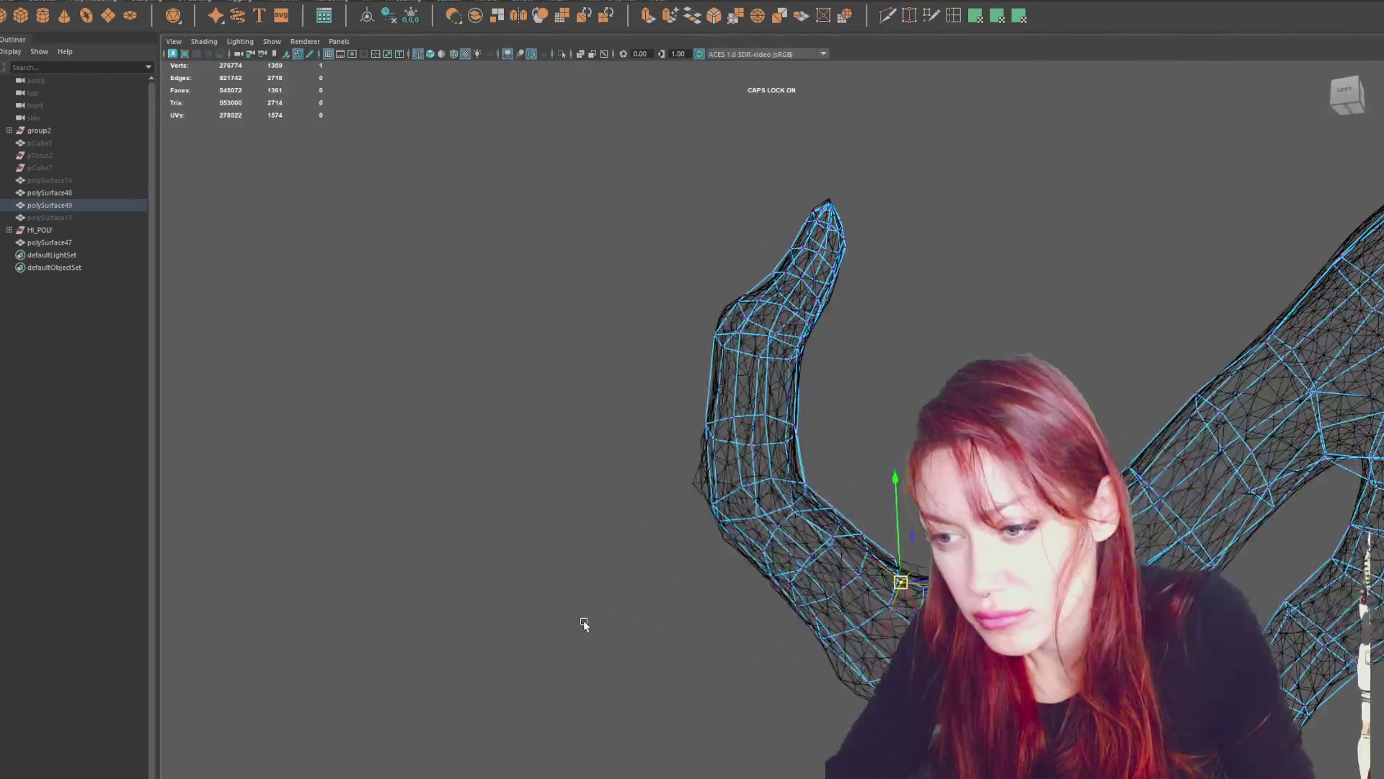
left_click(866, 682)
left_click(860, 682)
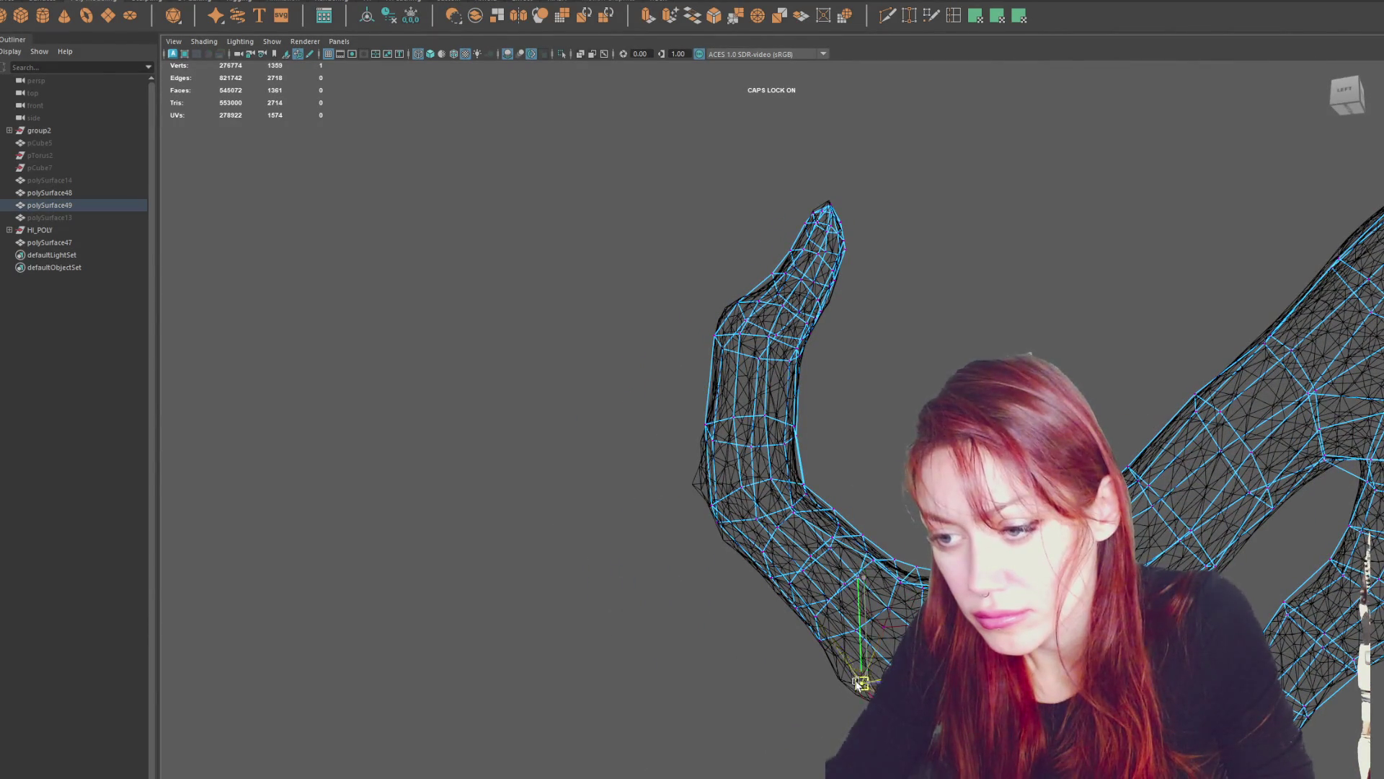
left_click(828, 644)
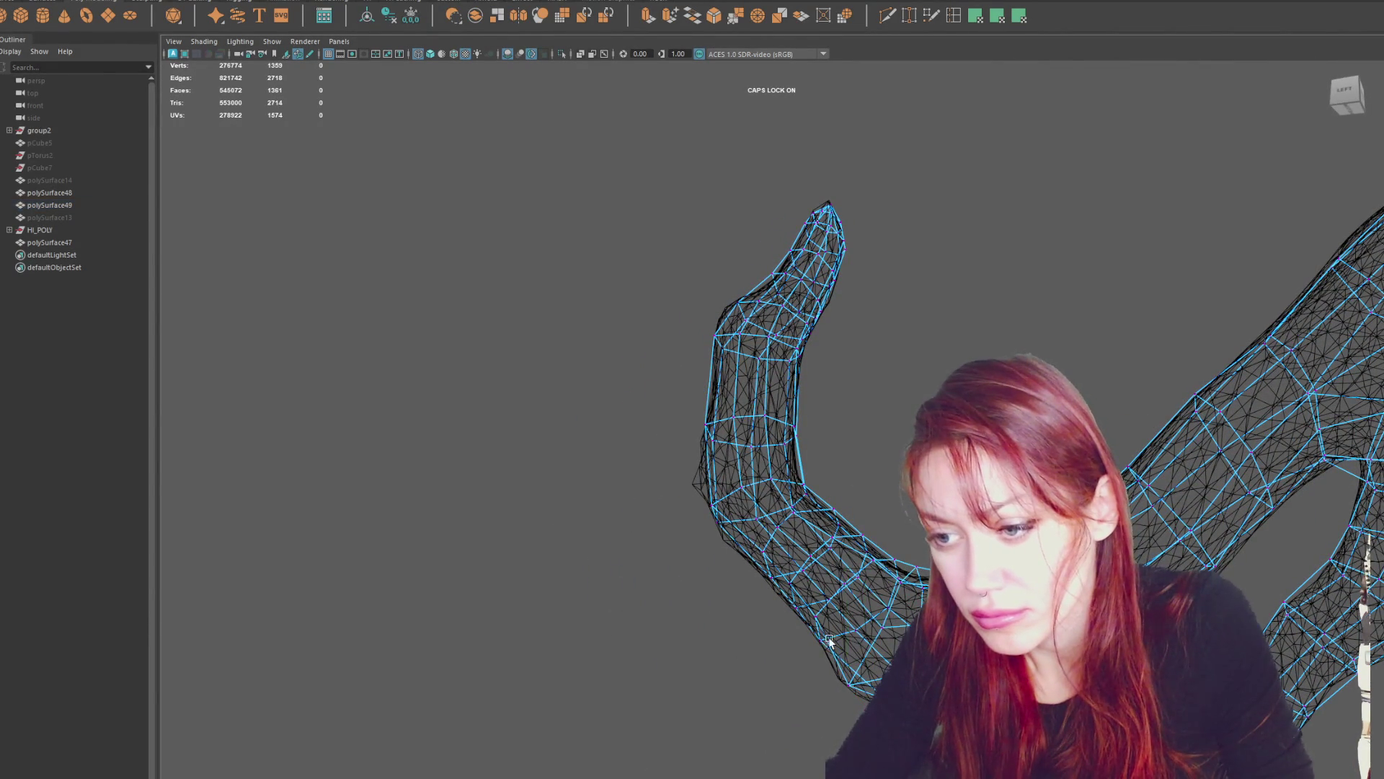
left_click(911, 583)
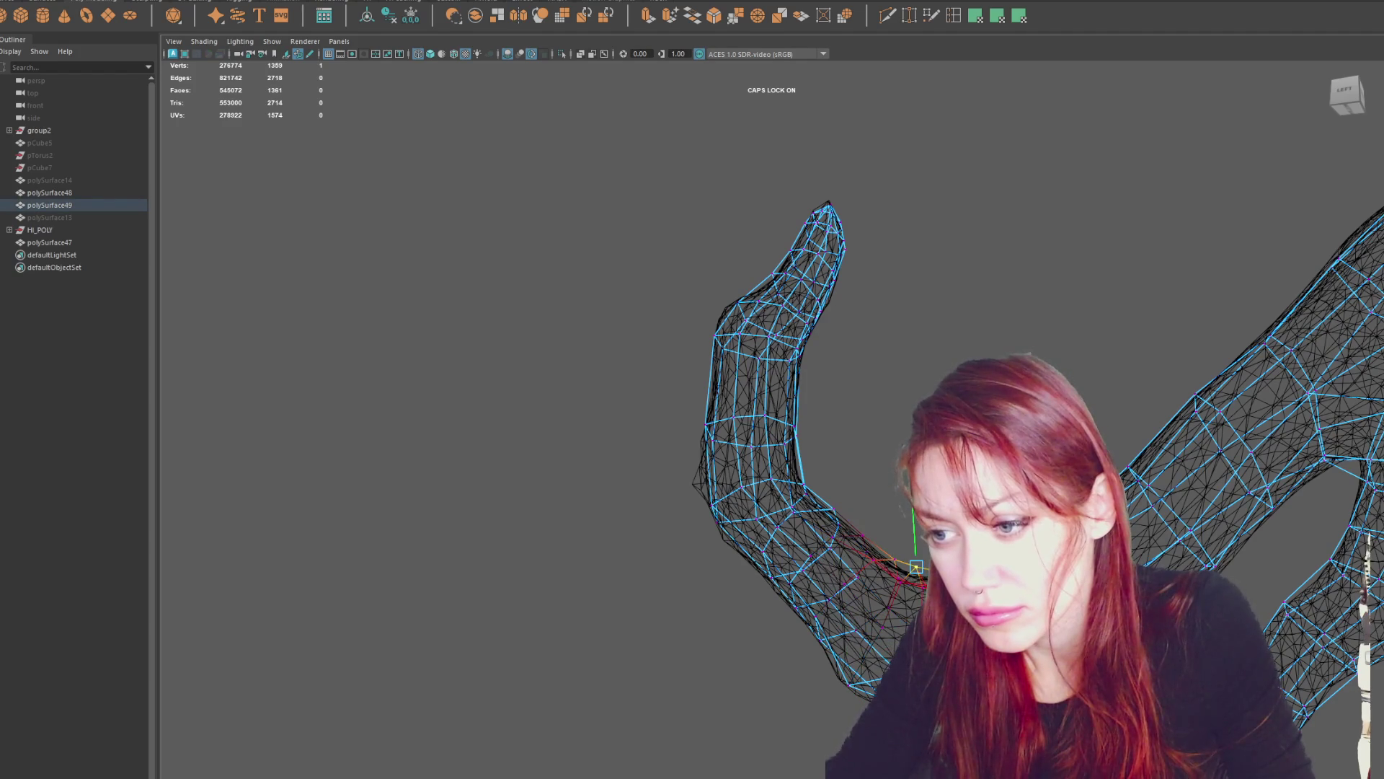
left_click_drag(911, 552, 865, 555, "alt")
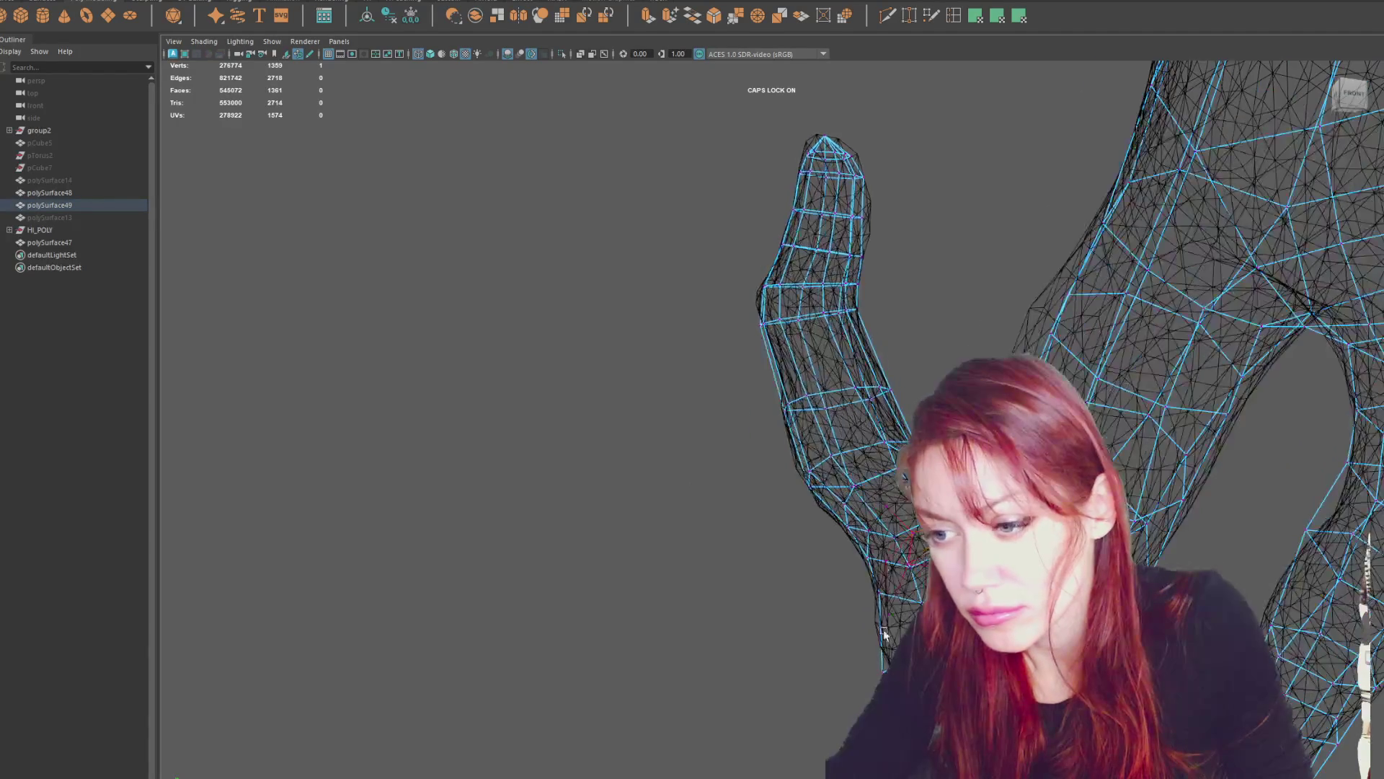
Pick one vertex on the branch tip with the Move tool and view it from the ViewCube's RIGHT side.
left_click(910, 559)
left_click(884, 662)
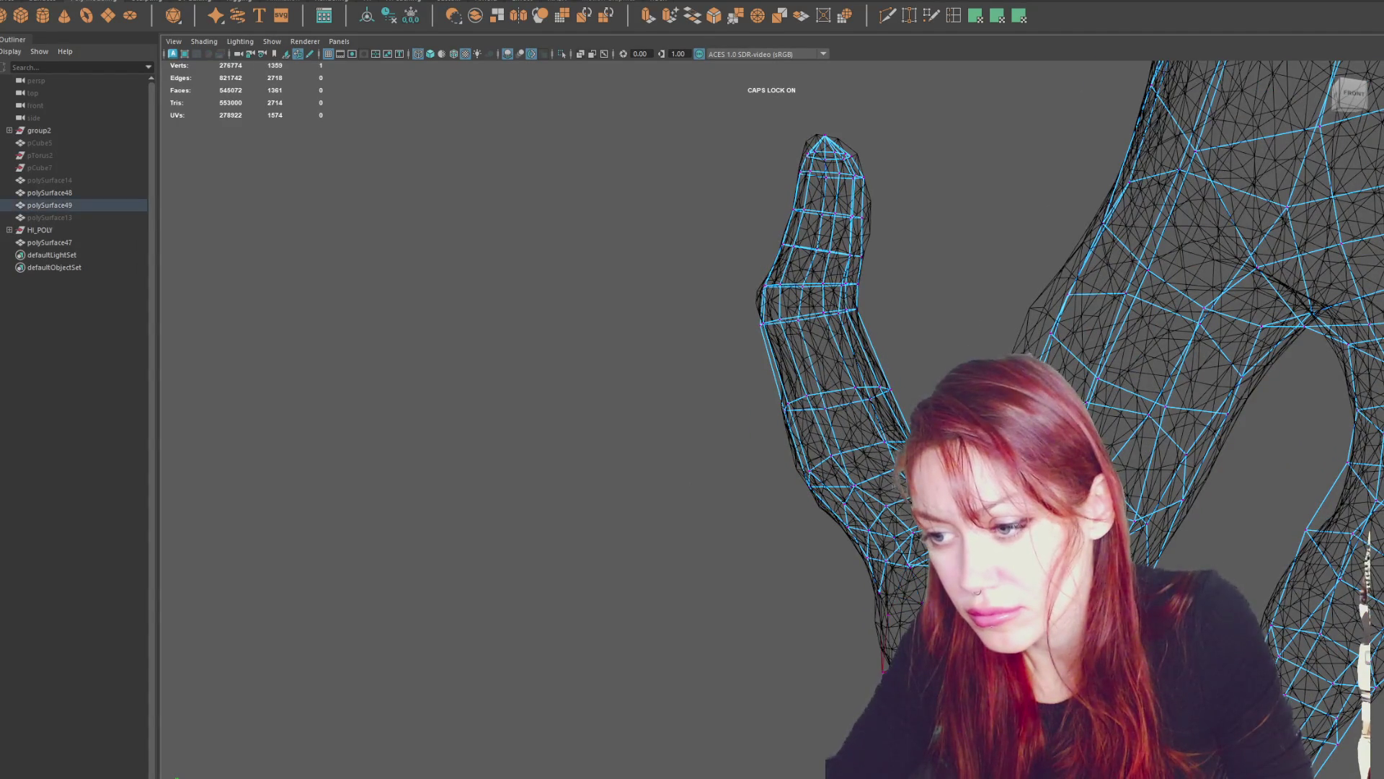
key("w")
mouse_move(860, 675)
left_mouse_down("alt")
mouse_move(881, 647)
mouse_move(847, 652)
mouse_move(865, 645)
mouse_move(858, 667)
left_mouse_up("alt")
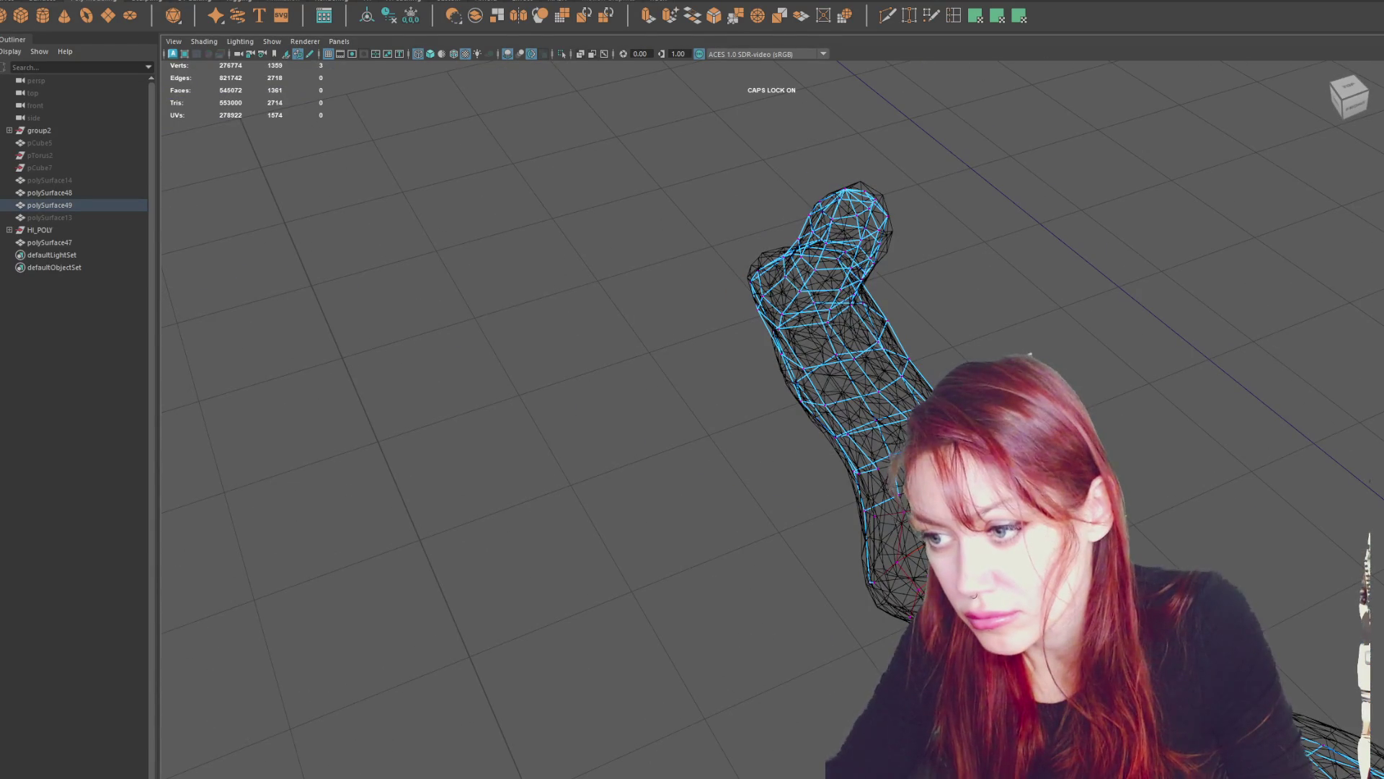
left_click(918, 588)
left_click(1361, 101)
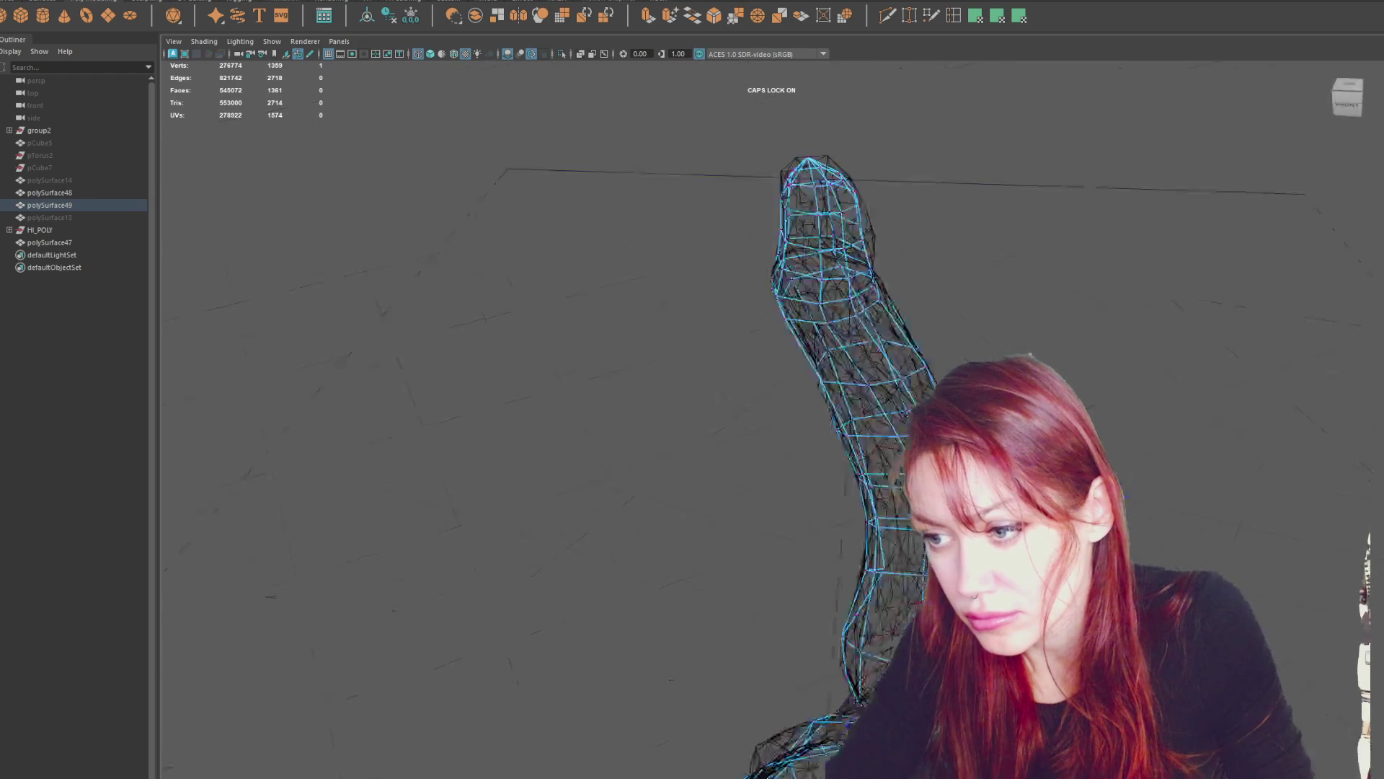
Frame the tip vertex and select the cluster of vertices along the branch bend.
key("f")
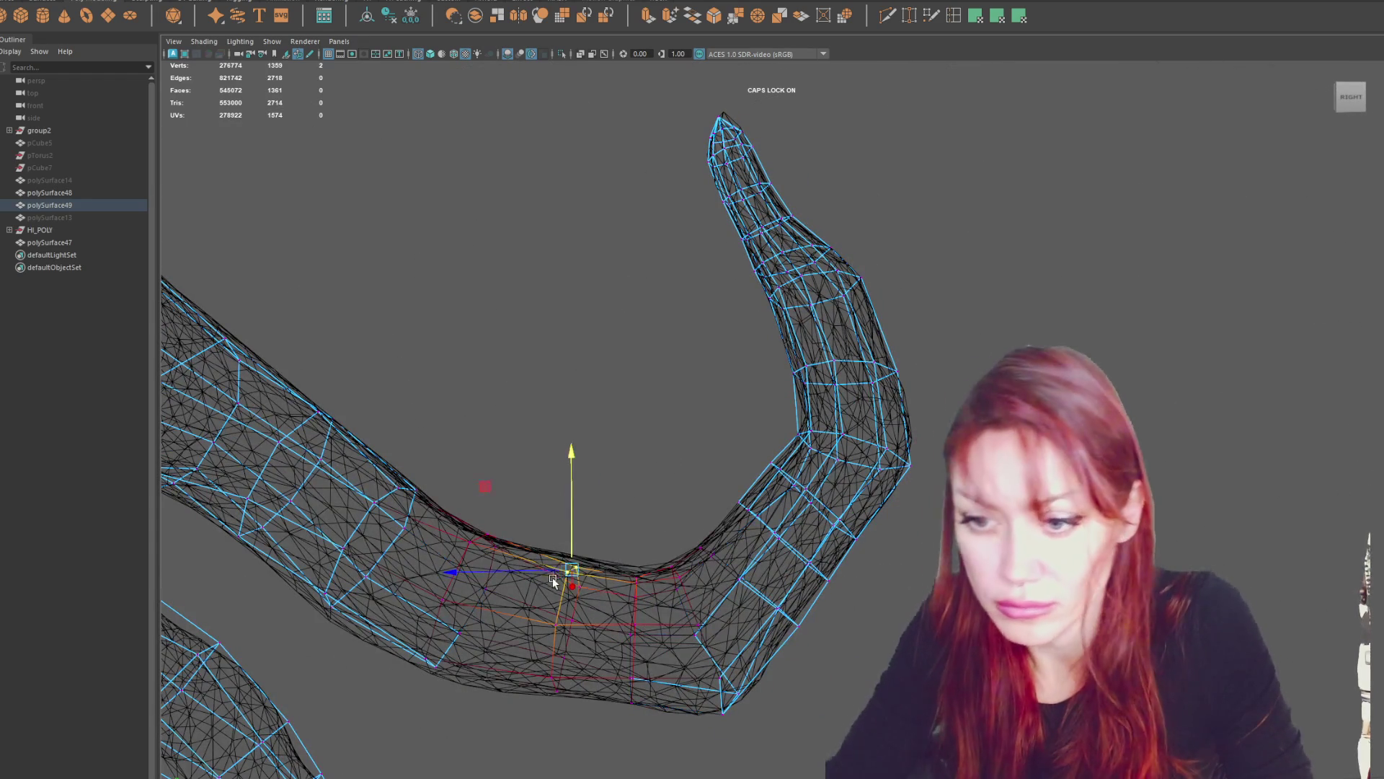
left_click(576, 532, "shift")
left_click(557, 654)
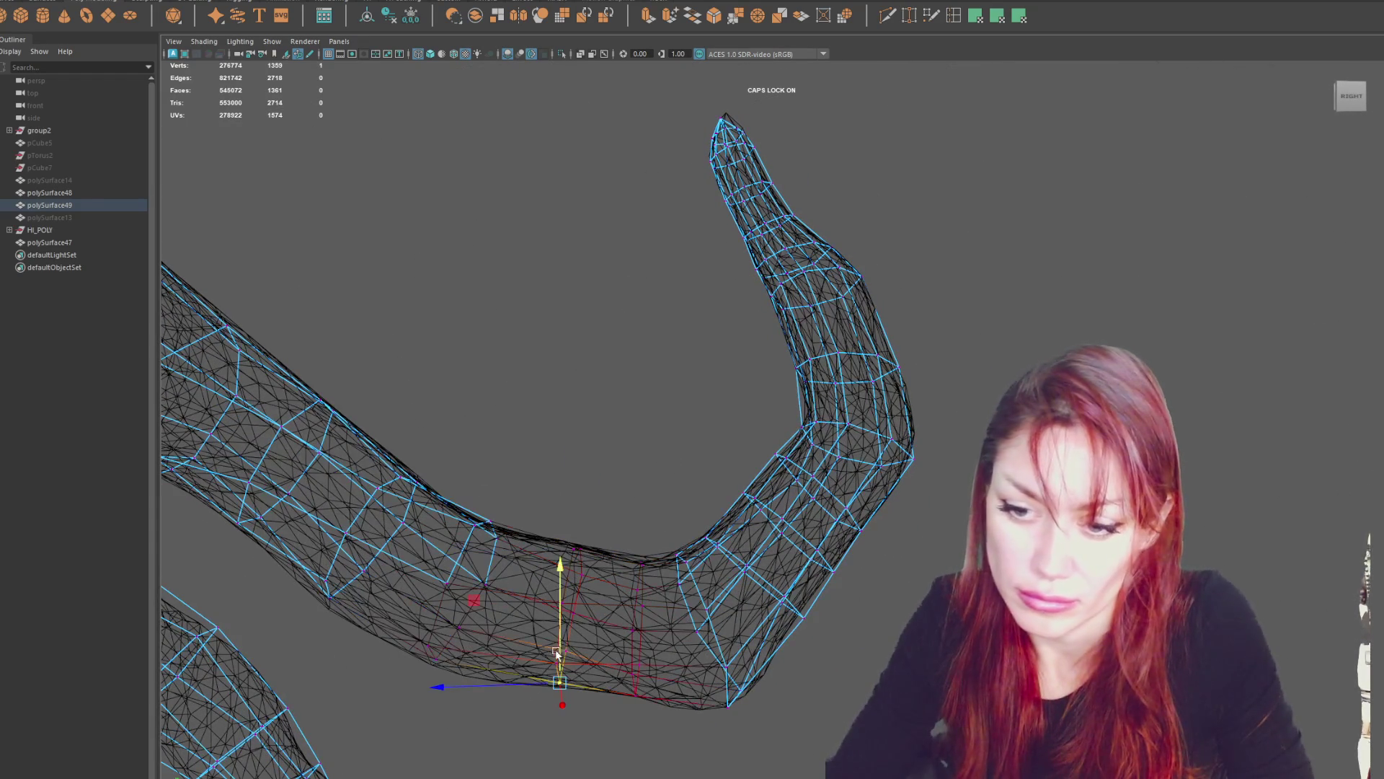
left_click(434, 654)
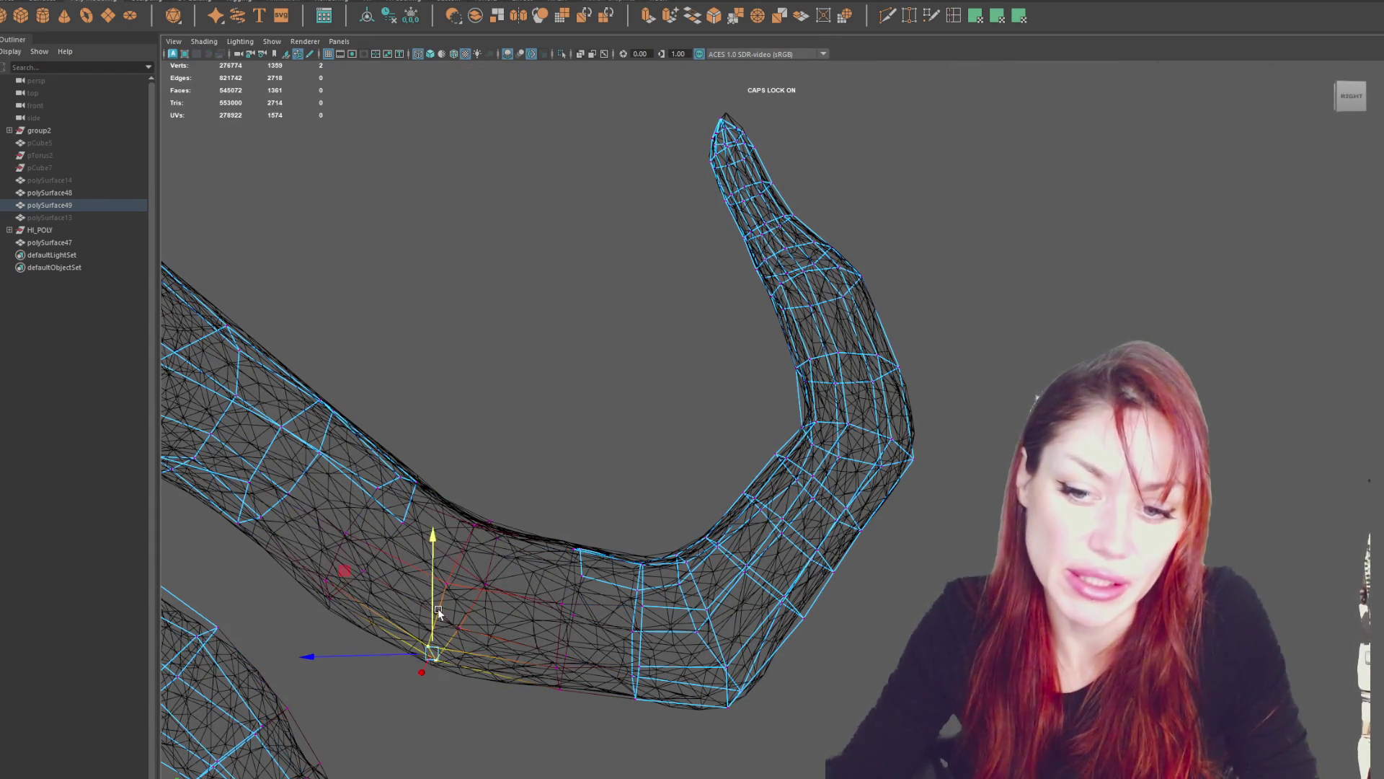
left_click_drag(288, 566, 348, 652)
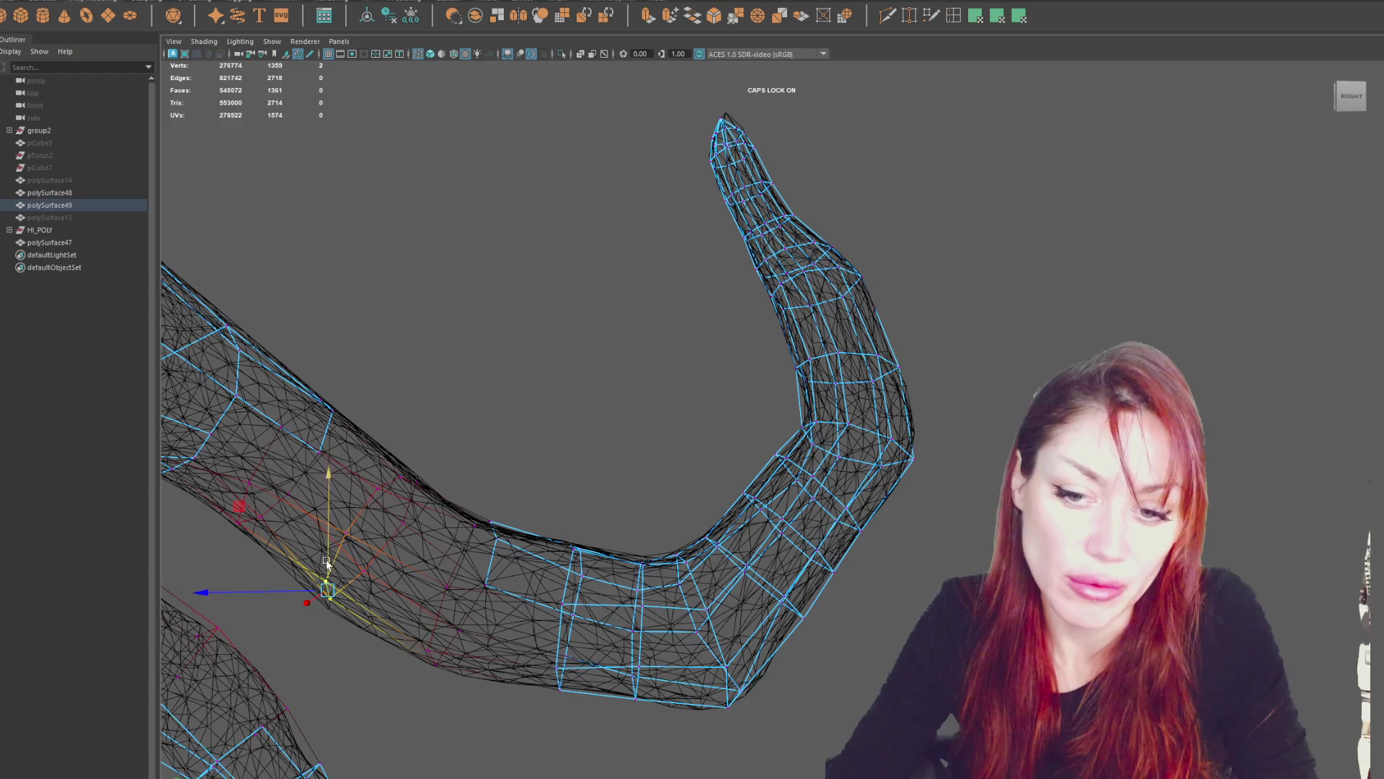
scroll(608, 464, "down", 5)
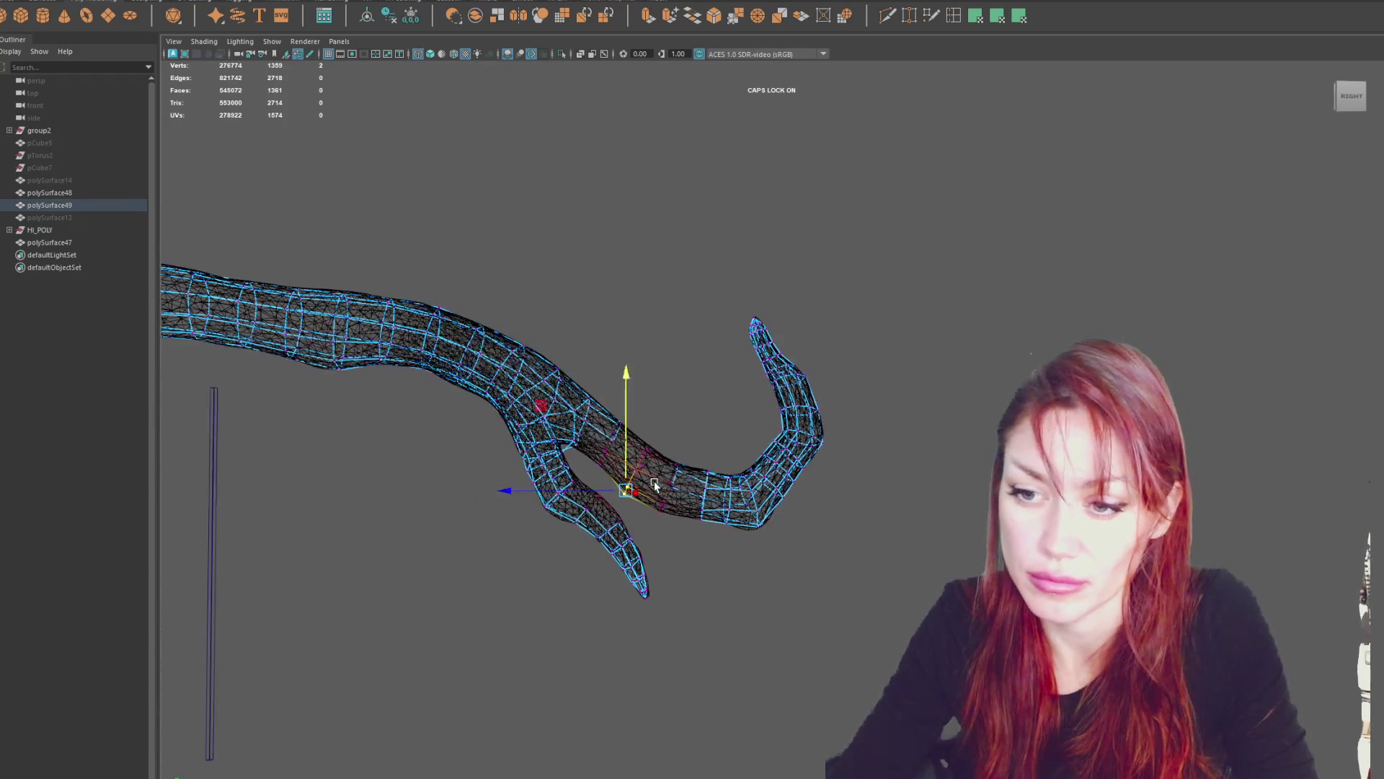
Return to Object Mode and hide the HI_POLY sculpt, leaving only the low-poly cage.
right_click_drag(613, 364, 659, 322)
mouse_move(659, 323)
left_mouse_down("alt")
mouse_move(736, 300)
mouse_move(858, 370)
mouse_move(871, 361)
left_mouse_up("alt")
left_click(43, 230)
key("ctrl+h")
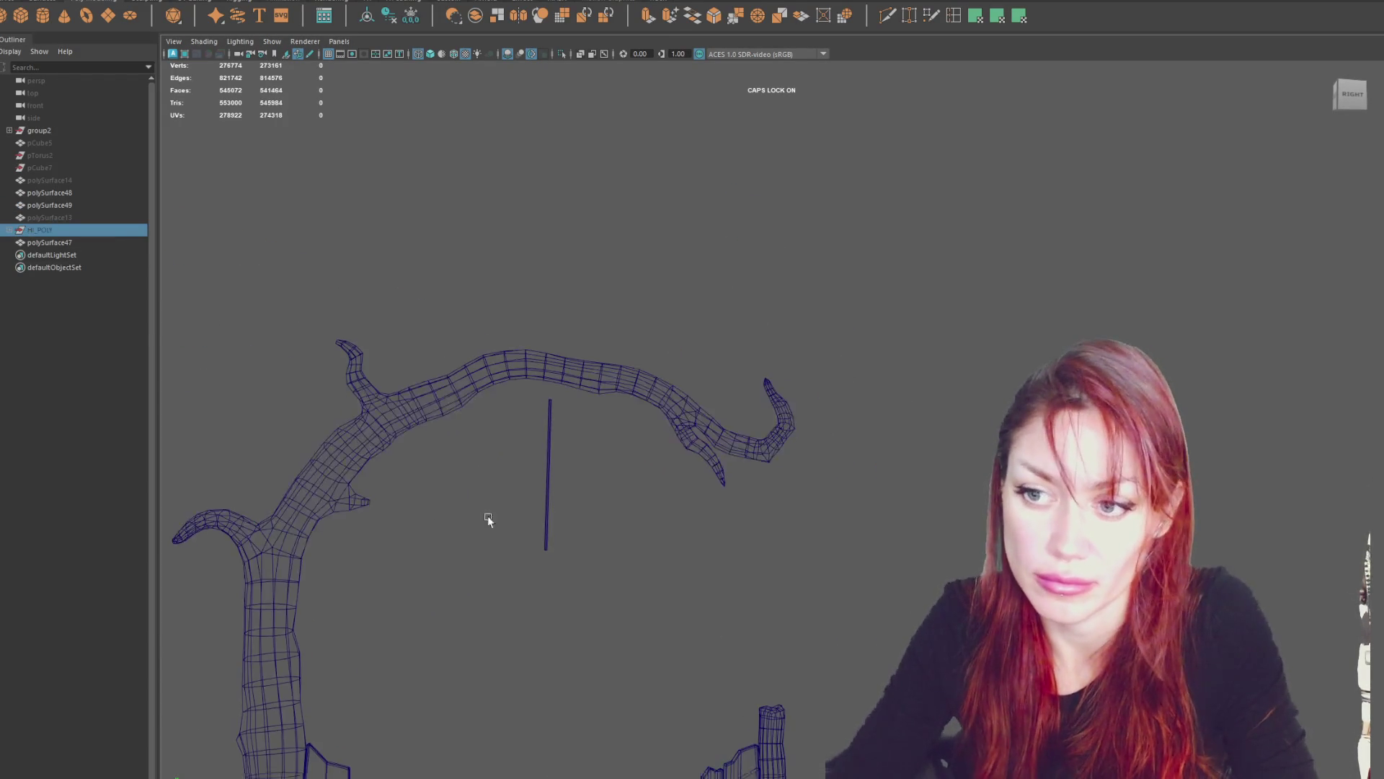
Select the low-poly tree and toggle the HI_POLY sculpt's visibility to compare them.
middle_click_drag(487, 516, 547, 364, "alt")
mouse_move(547, 364)
left_mouse_down("alt")
mouse_move(513, 383)
mouse_move(532, 389)
mouse_move(294, 347)
left_mouse_up("alt")
left_click(291, 349)
key("shift+h")
key("ctrl+h")
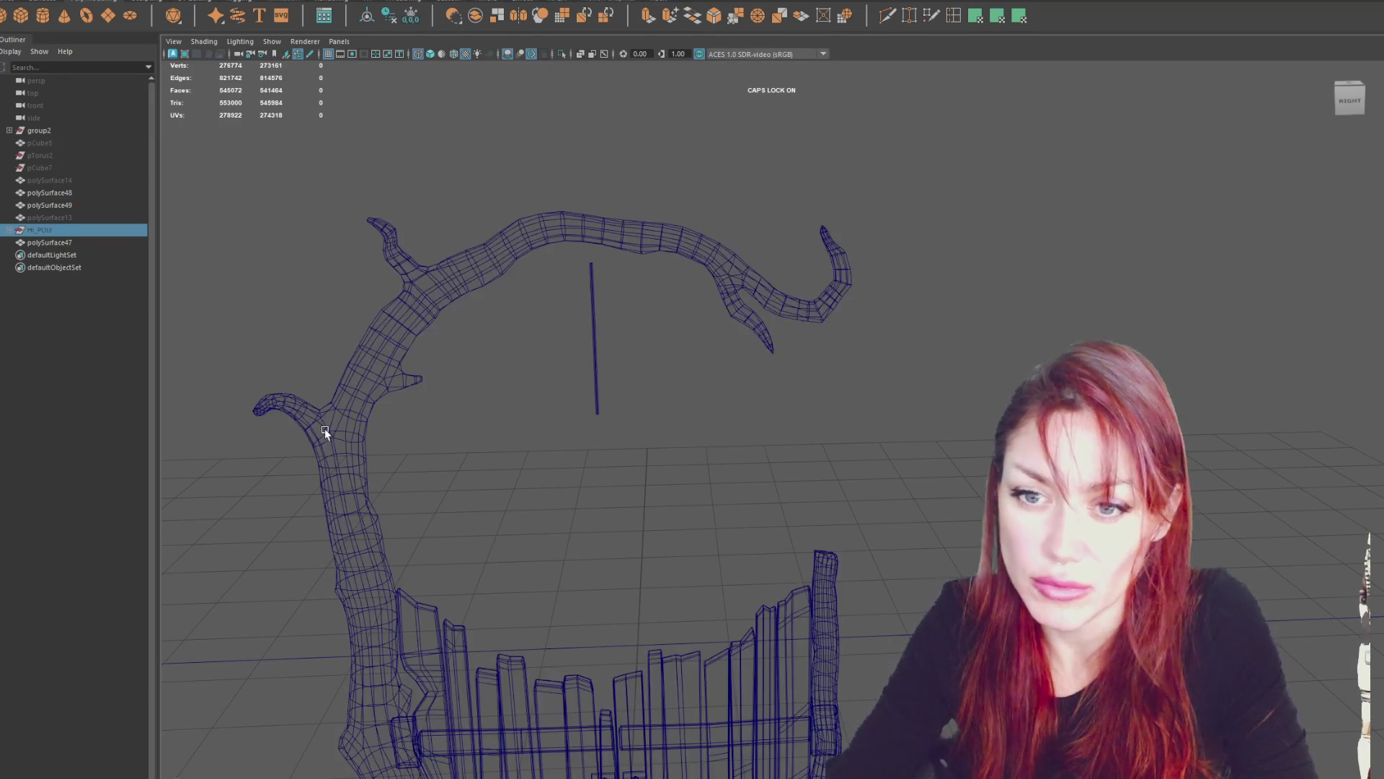
key("shift+h")
scroll(865, 361, "up", 5)
mouse_move(822, 473)
left_mouse_down("alt")
mouse_move(641, 504)
mouse_move(751, 344)
mouse_move(732, 364)
mouse_move(771, 404)
left_mouse_up("alt")
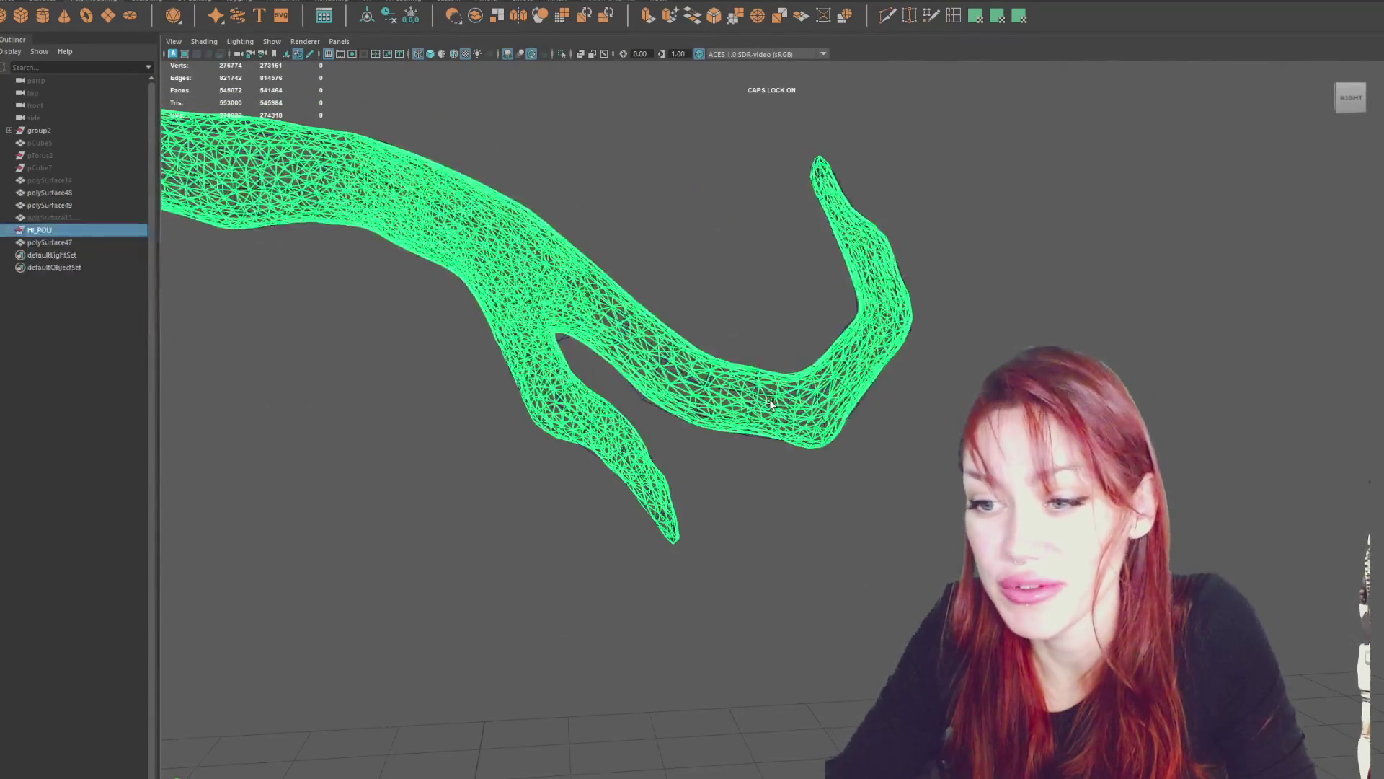
scroll(738, 395, "down", 5)
Hide the sculpt, switch to textured shading (6), and put the branch mesh into Vertex mode.
key("ctrl+h")
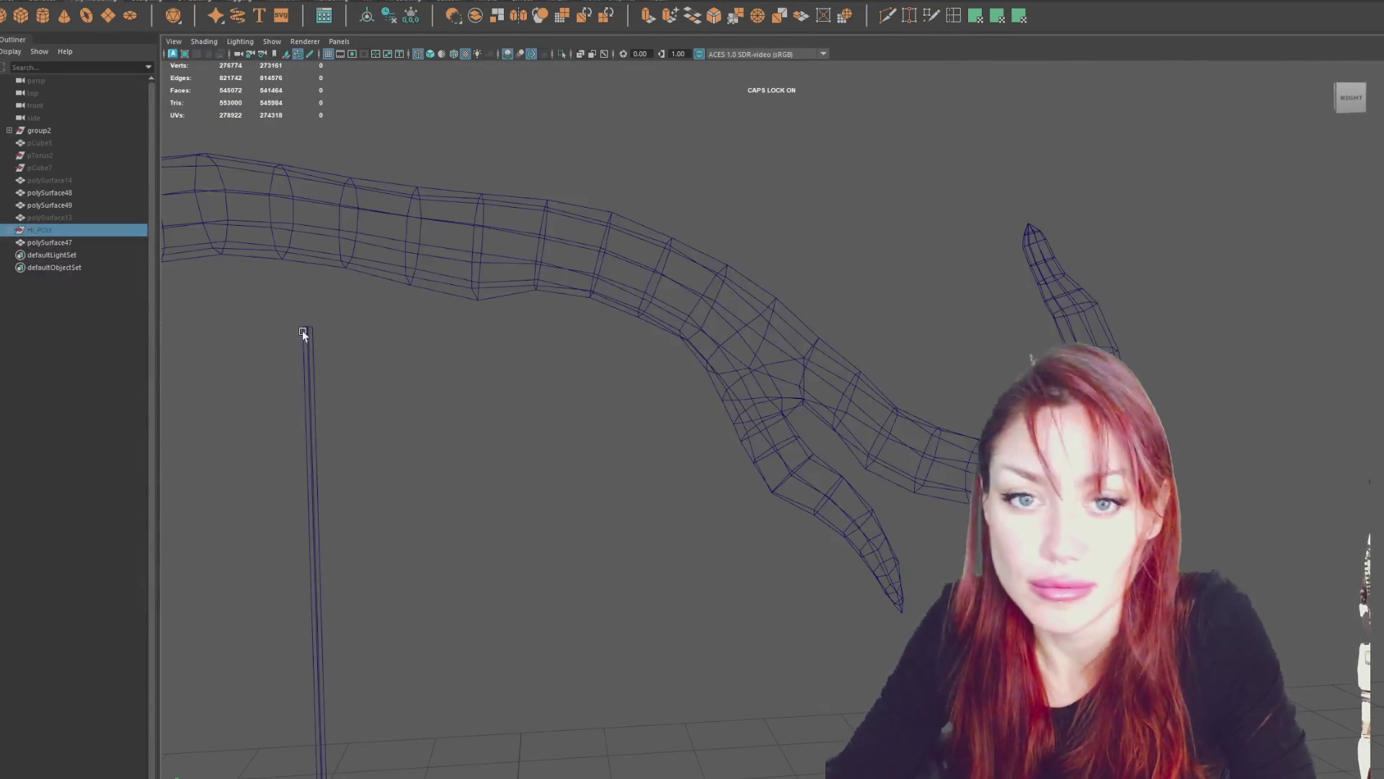
key("6")
mouse_move(929, 369)
left_mouse_down("alt")
mouse_move(842, 401)
mouse_move(839, 427)
mouse_move(779, 432)
left_mouse_up("alt")
left_click(779, 431)
mouse_move(915, 223)
right_mouse_down()
mouse_move(1128, 285)
mouse_move(1039, 254)
right_mouse_up()
mouse_move(1039, 254)
left_mouse_down("alt")
mouse_move(981, 331)
mouse_move(785, 335)
mouse_move(649, 404)
left_mouse_up("alt")
left_click(595, 426)
right_click_drag(629, 309, 603, 308)
left_click(569, 436)
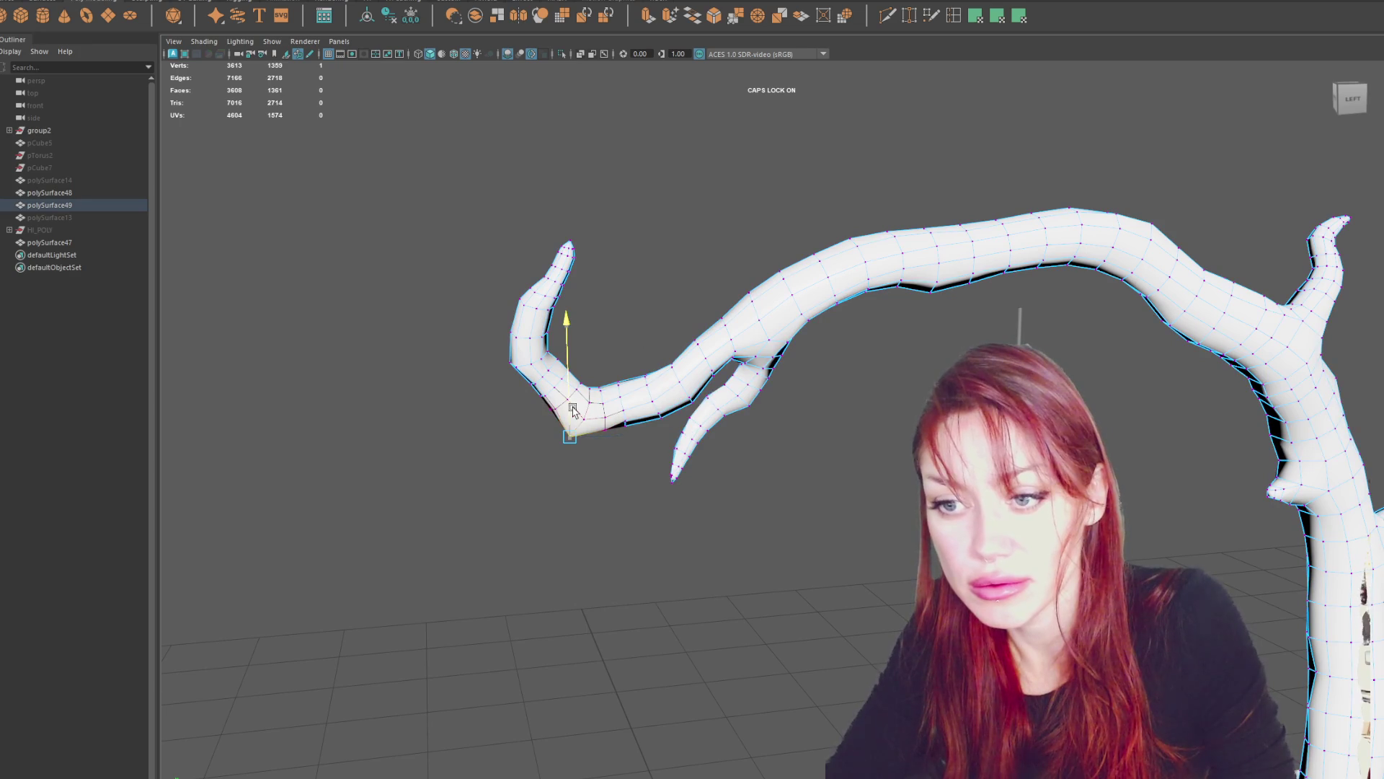
Clear the vertex selection on the branch and return it to Object Mode.
left_click(589, 421)
left_click(583, 399)
left_click(585, 402)
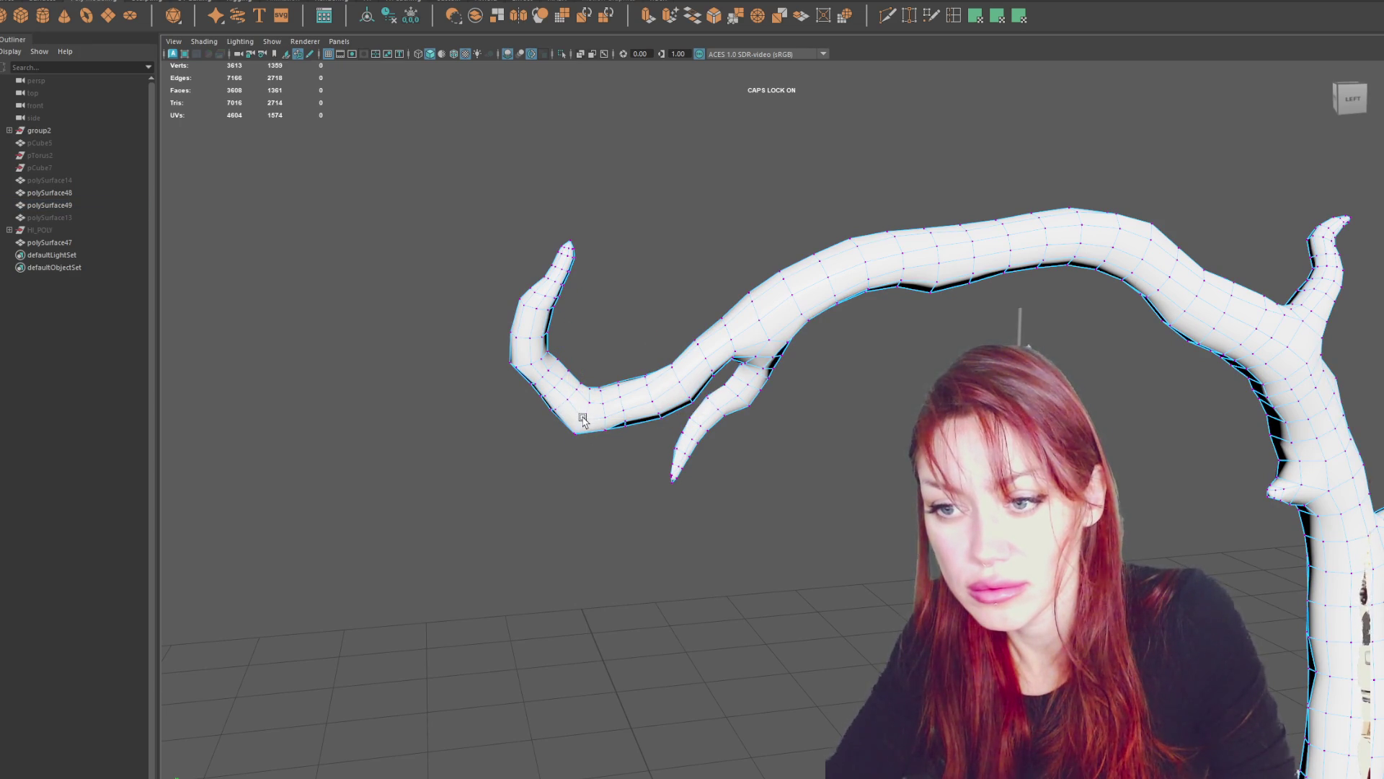
mouse_move(721, 353)
left_mouse_down("alt")
mouse_move(838, 332)
mouse_move(1010, 357)
mouse_move(937, 293)
left_mouse_up("alt")
right_click(1168, 339)
left_click(1228, 318)
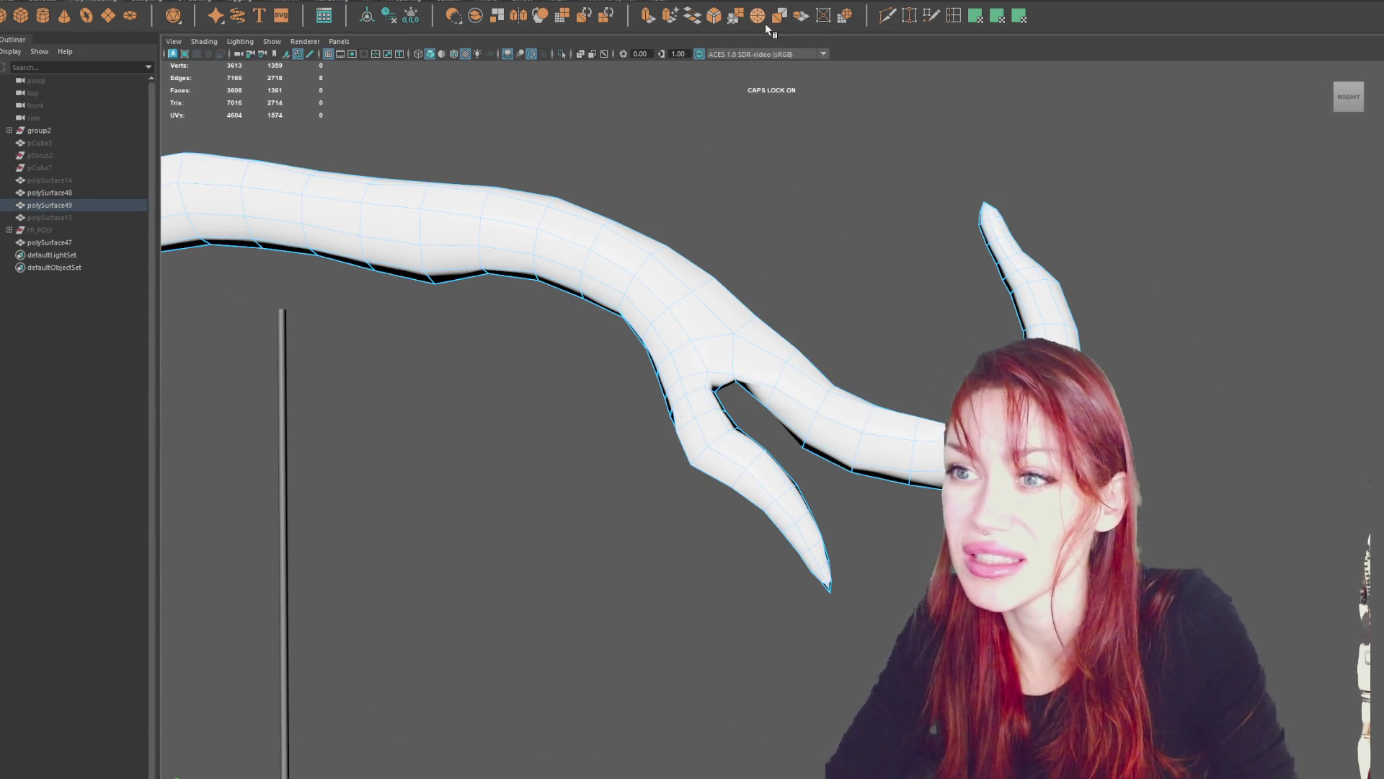
Apply the polygon shelf command to the branch, raising its vertices from 3613 to 3621.
left_click(716, 19)
mouse_move(908, 174)
left_mouse_down("alt")
mouse_move(880, 192)
mouse_move(820, 178)
mouse_move(745, 188)
mouse_move(689, 213)
mouse_move(710, 261)
mouse_move(649, 272)
mouse_move(663, 278)
left_mouse_up("alt")
right_click_drag(664, 278, 643, 279)
mouse_move(838, 293)
left_mouse_down("alt")
mouse_move(519, 300)
mouse_move(726, 262)
left_mouse_up("alt")
mouse_move(726, 263)
right_mouse_down()
mouse_move(754, 232)
mouse_move(781, 231)
right_mouse_up()
mouse_move(953, 309)
left_mouse_down("alt")
mouse_move(876, 173)
mouse_move(673, 318)
left_mouse_up("alt")
Select and frame polySurface49 in the Outliner, then switch to wireframe display (4).
left_click(50, 205)
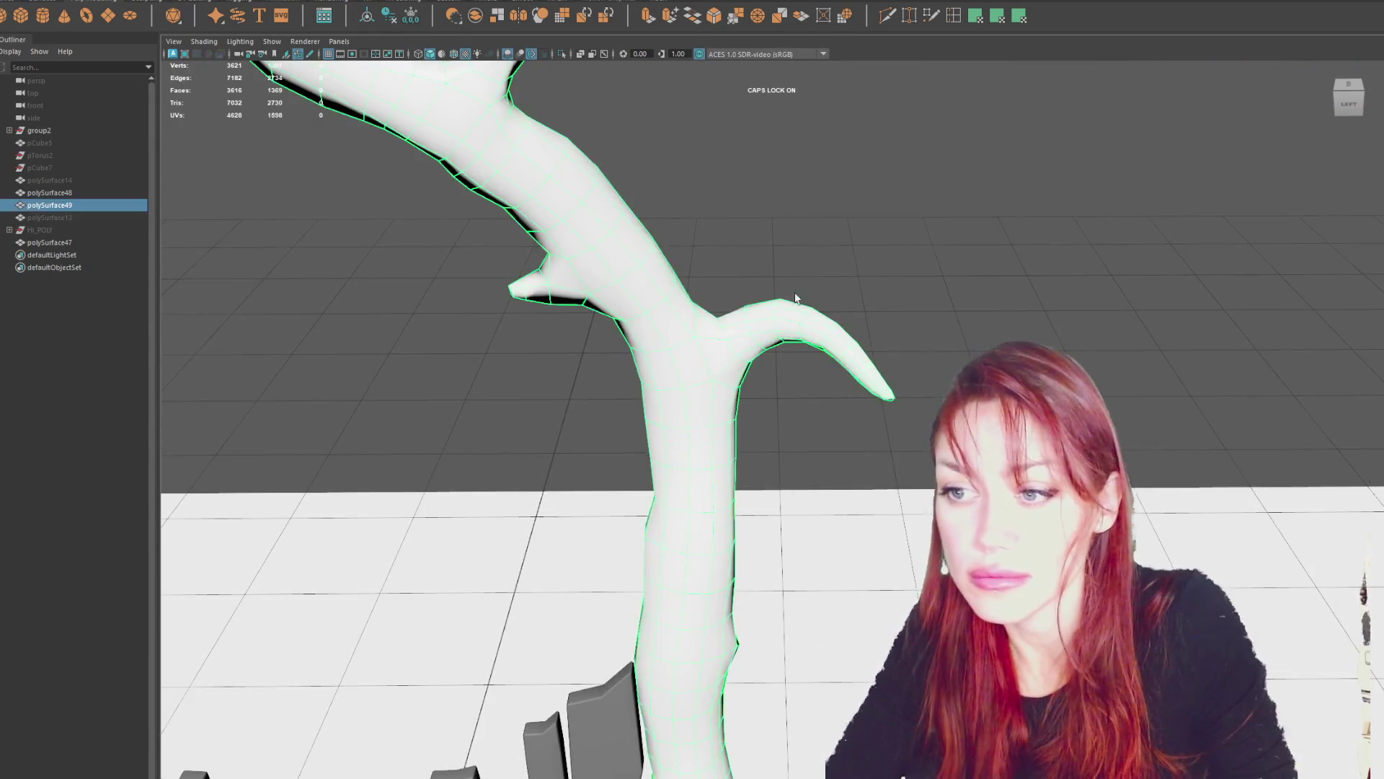
key("f")
left_click(58, 229)
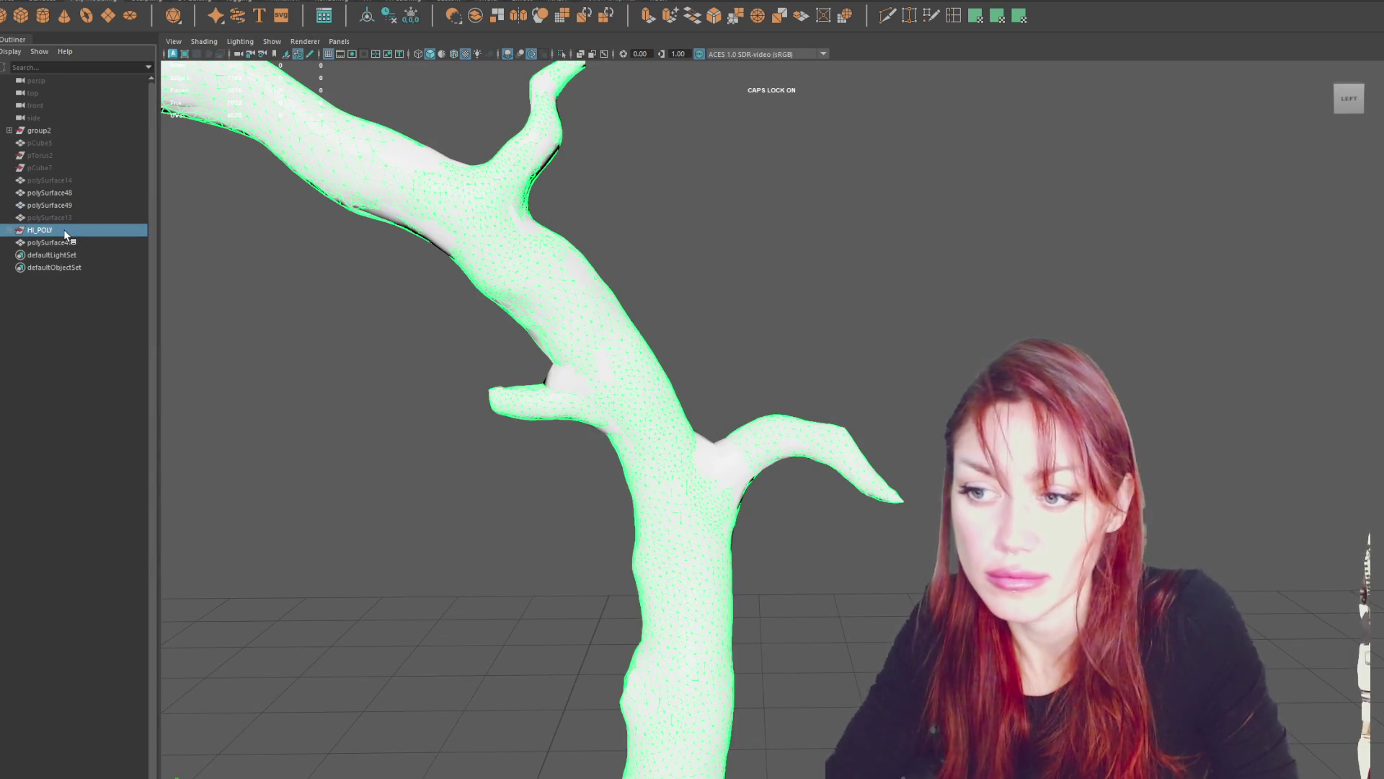
left_click(713, 467)
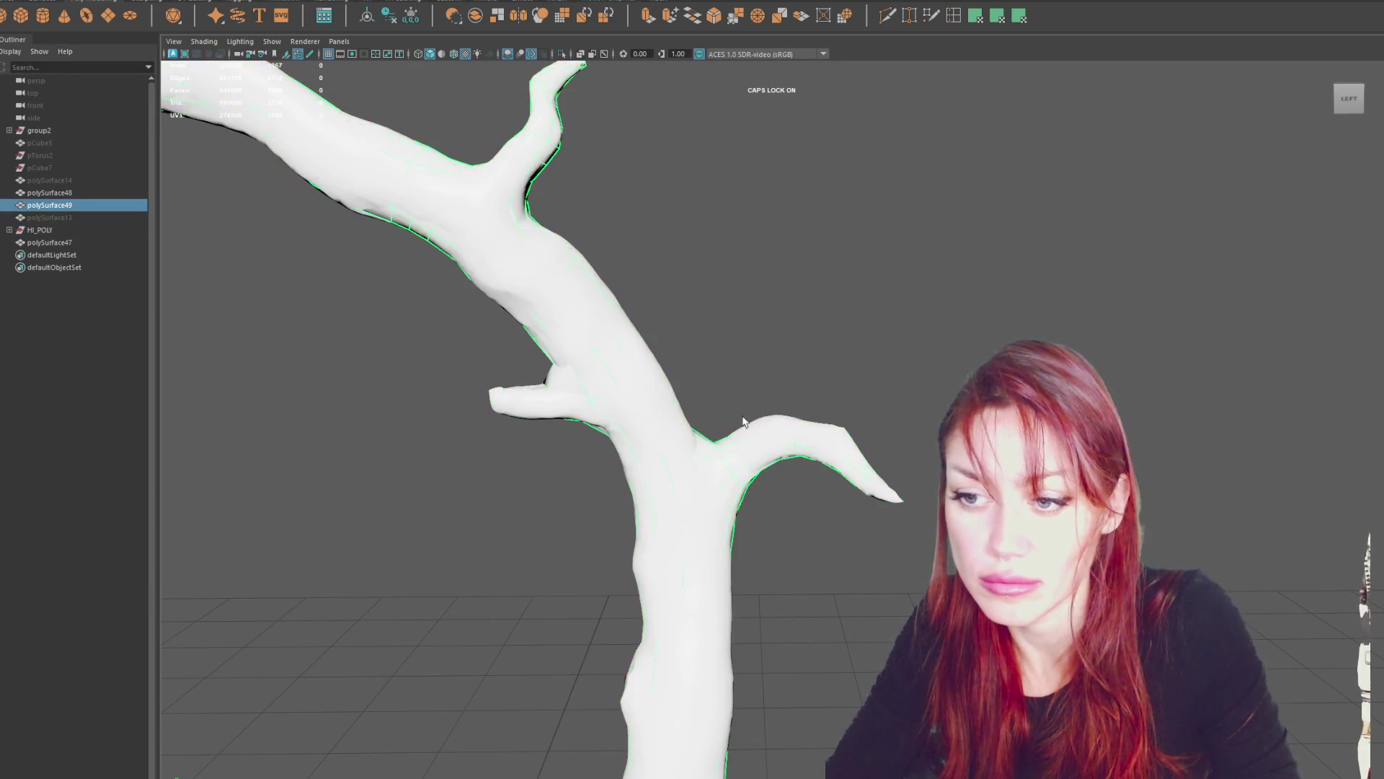
key("4")
left_click_drag(773, 337, 842, 368, "alt")
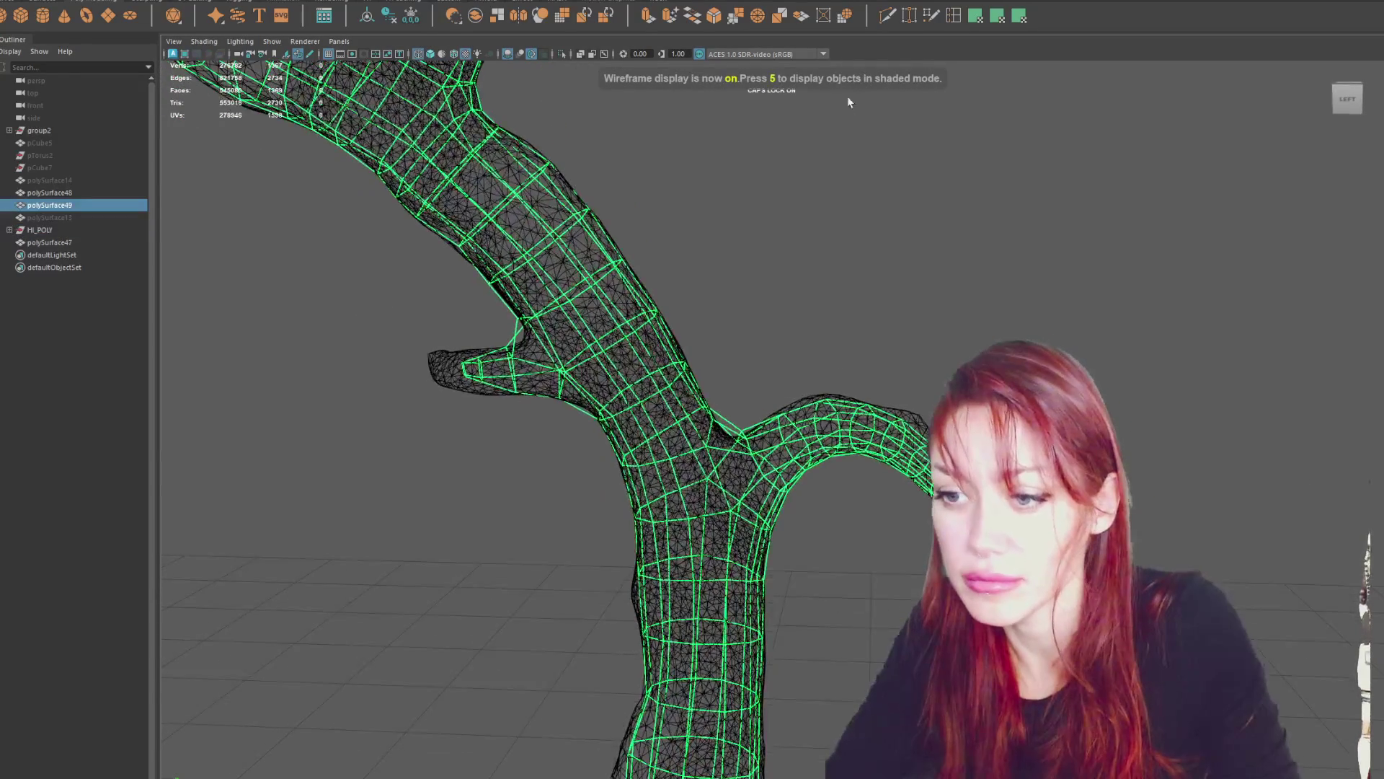
Insert a new edge loop around the branch fork and select the fork's vertices for fitting.
right_click_drag(770, 497, 770, 469)
left_click_drag(768, 448, 768, 453)
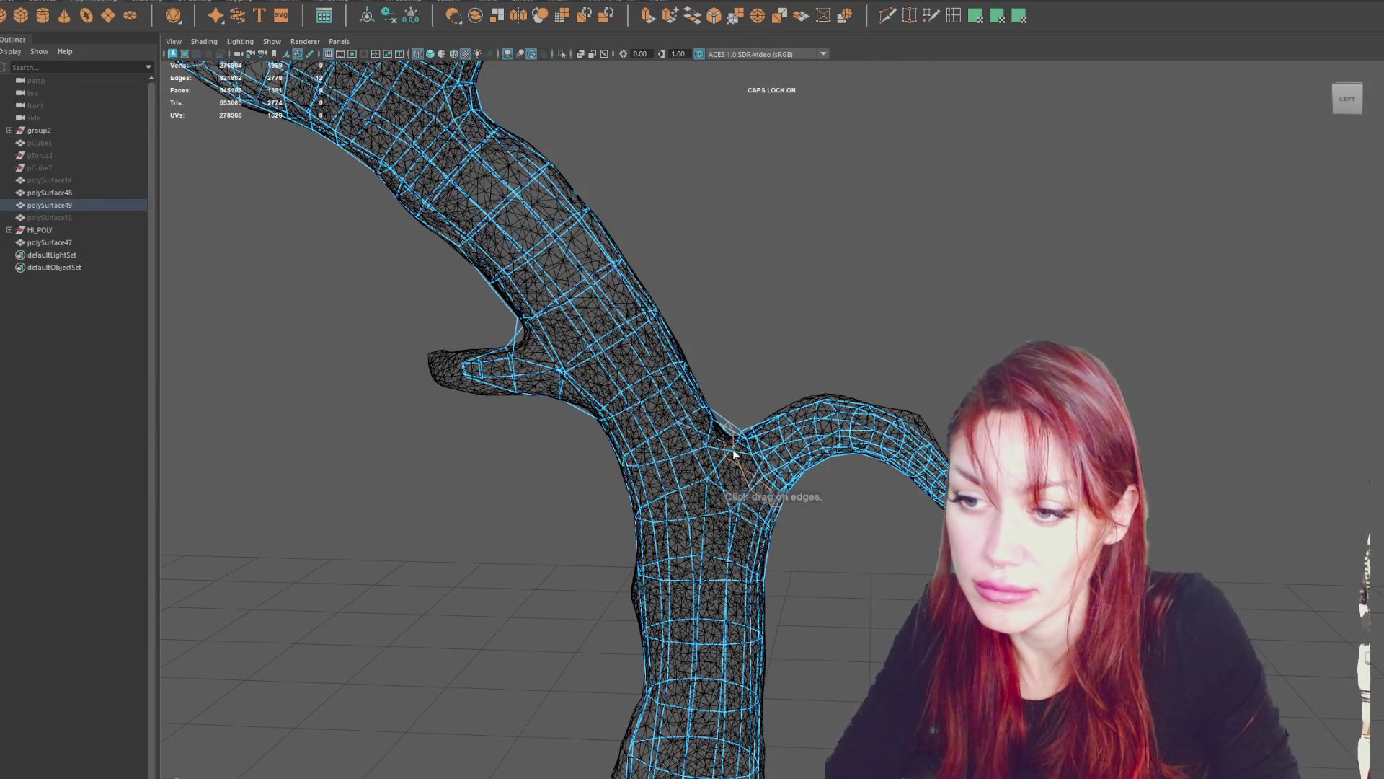
left_click(741, 295)
mouse_move(754, 401)
left_mouse_down("alt")
mouse_move(745, 387)
mouse_move(767, 492)
left_mouse_up("alt")
left_click_drag(745, 541, 744, 542)
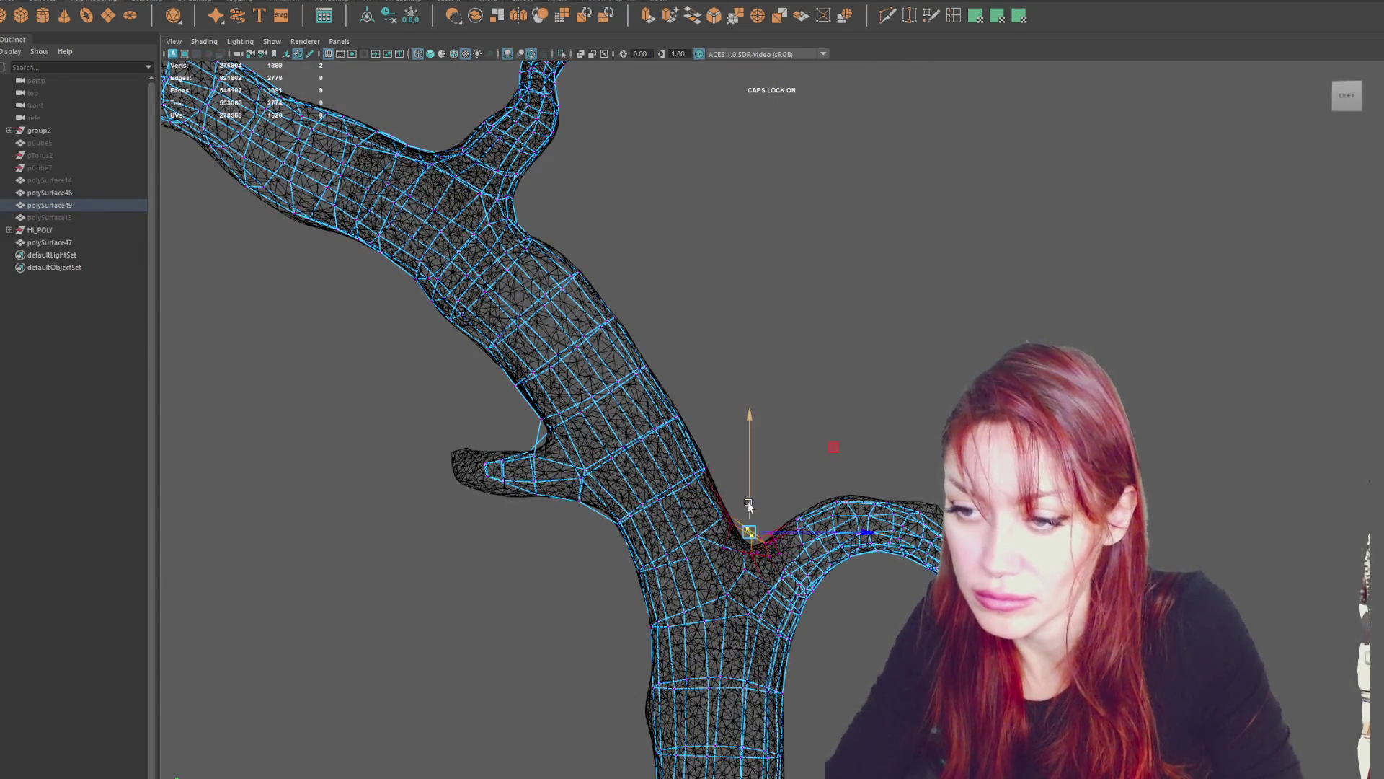
left_click_drag(740, 509, 710, 517, "alt")
mouse_move(600, 503)
left_mouse_down("alt")
mouse_move(664, 570)
mouse_move(655, 324)
mouse_move(684, 395)
left_mouse_up("alt")
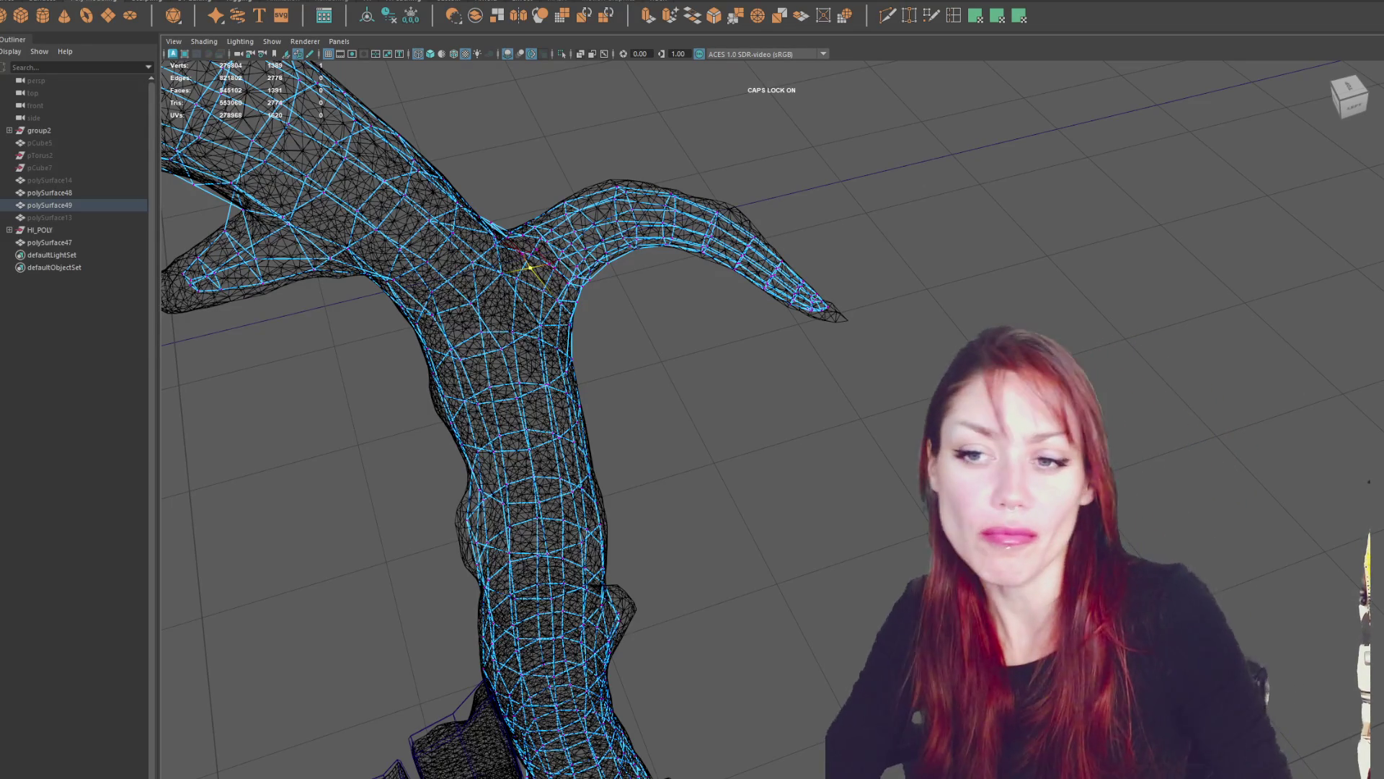
Select the vertices on the long branch's upper bump.
mouse_move(355, 220)
left_mouse_down("alt")
mouse_move(770, 368)
mouse_move(733, 465)
mouse_move(667, 288)
left_mouse_up("alt")
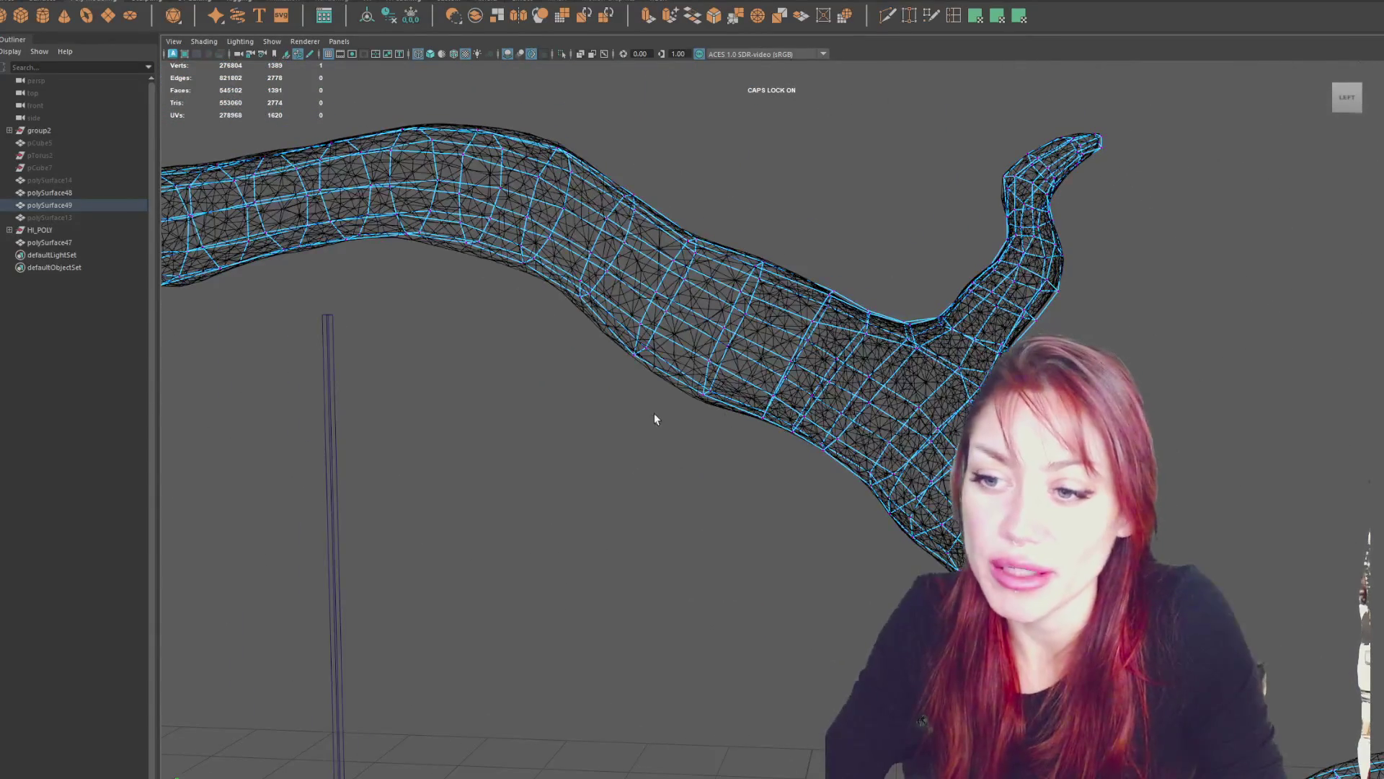
mouse_move(699, 345)
left_mouse_down("alt")
mouse_move(699, 372)
mouse_move(619, 292)
mouse_move(688, 288)
mouse_move(714, 208)
mouse_move(667, 306)
left_mouse_up("alt")
left_click(635, 299, "shift")
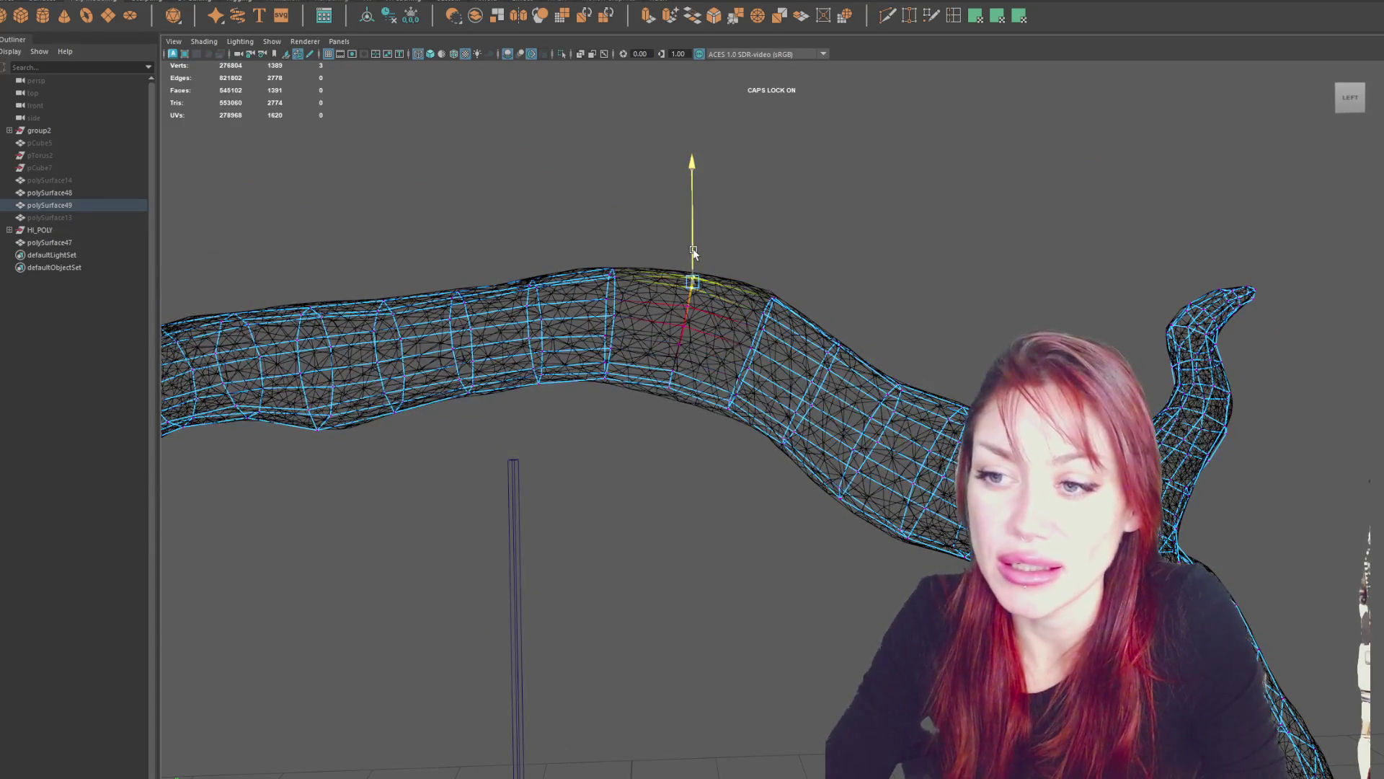
left_click_drag(787, 297, 768, 303)
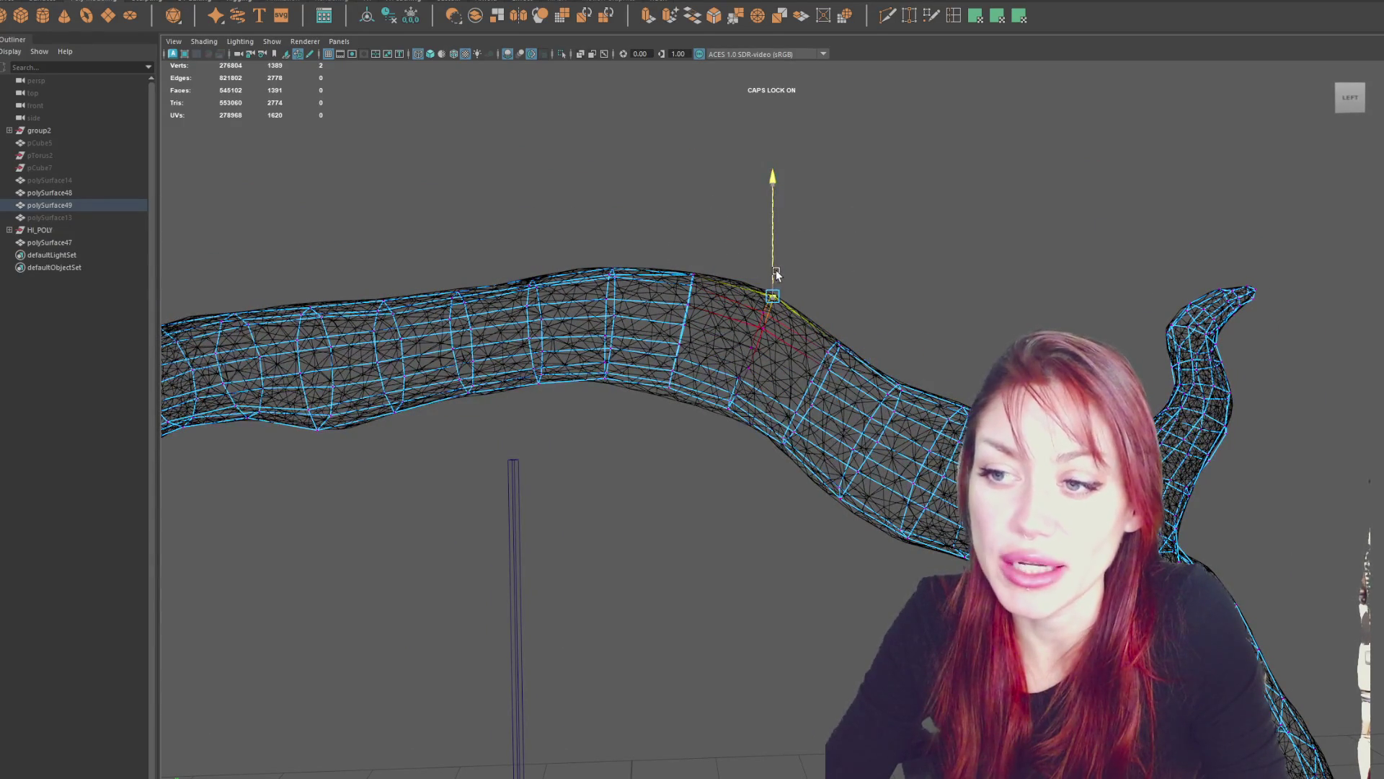
mouse_move(540, 254)
left_mouse_down("alt")
mouse_move(720, 223)
mouse_move(763, 248)
mouse_move(707, 216)
mouse_move(929, 140)
mouse_move(457, 300)
mouse_move(569, 324)
mouse_move(596, 355)
mouse_move(948, 355)
mouse_move(548, 242)
mouse_move(569, 264)
left_mouse_up("alt")
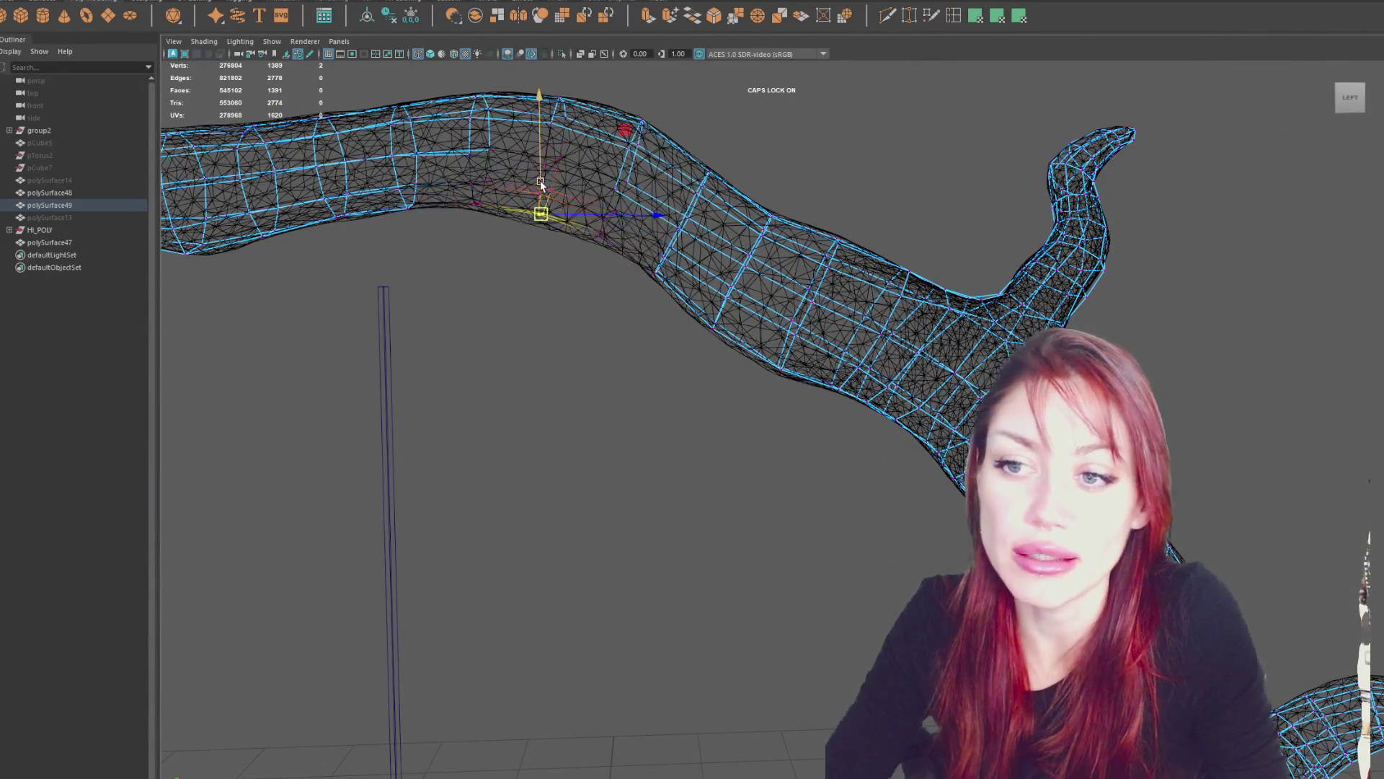
Turn on Soft Select (B) and drag the selected region to follow the sculpt's bends.
key("b")
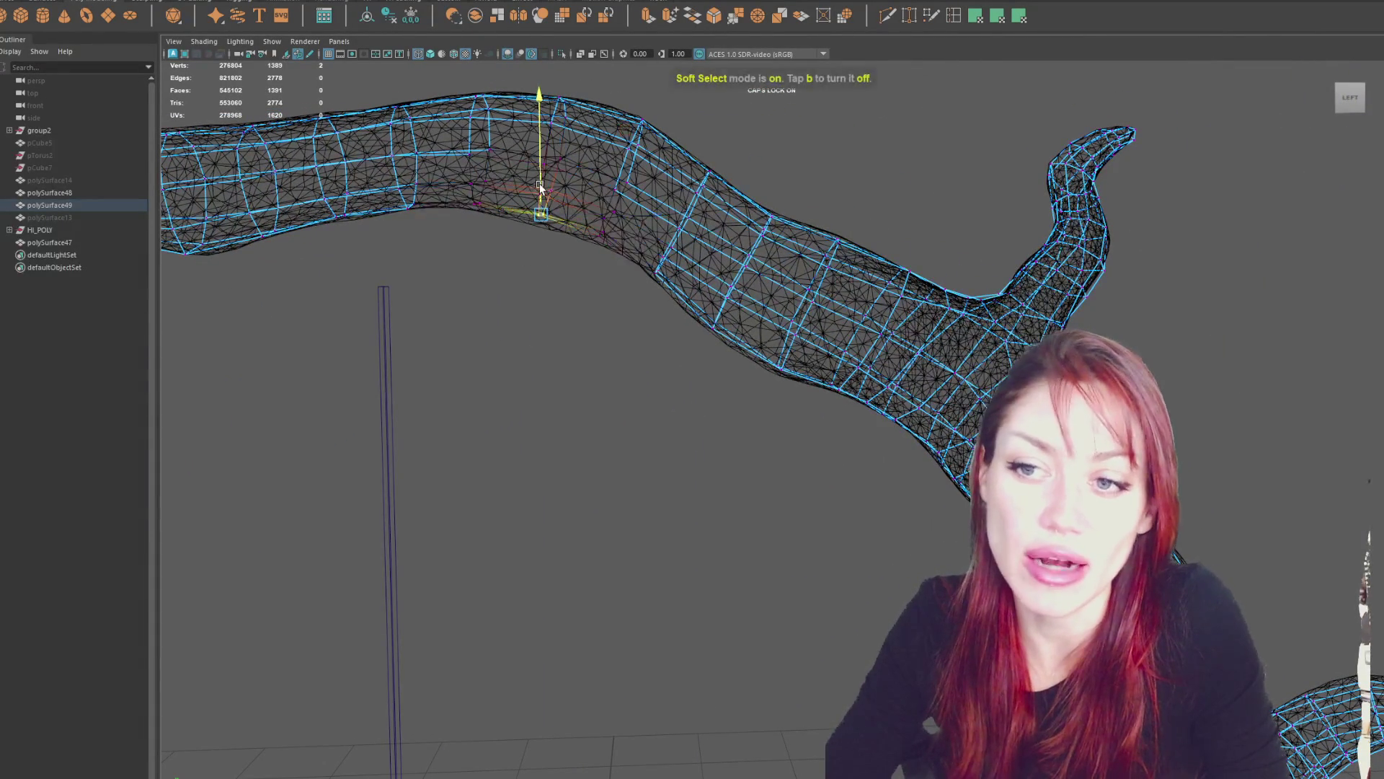
left_click_drag(549, 191, 610, 211)
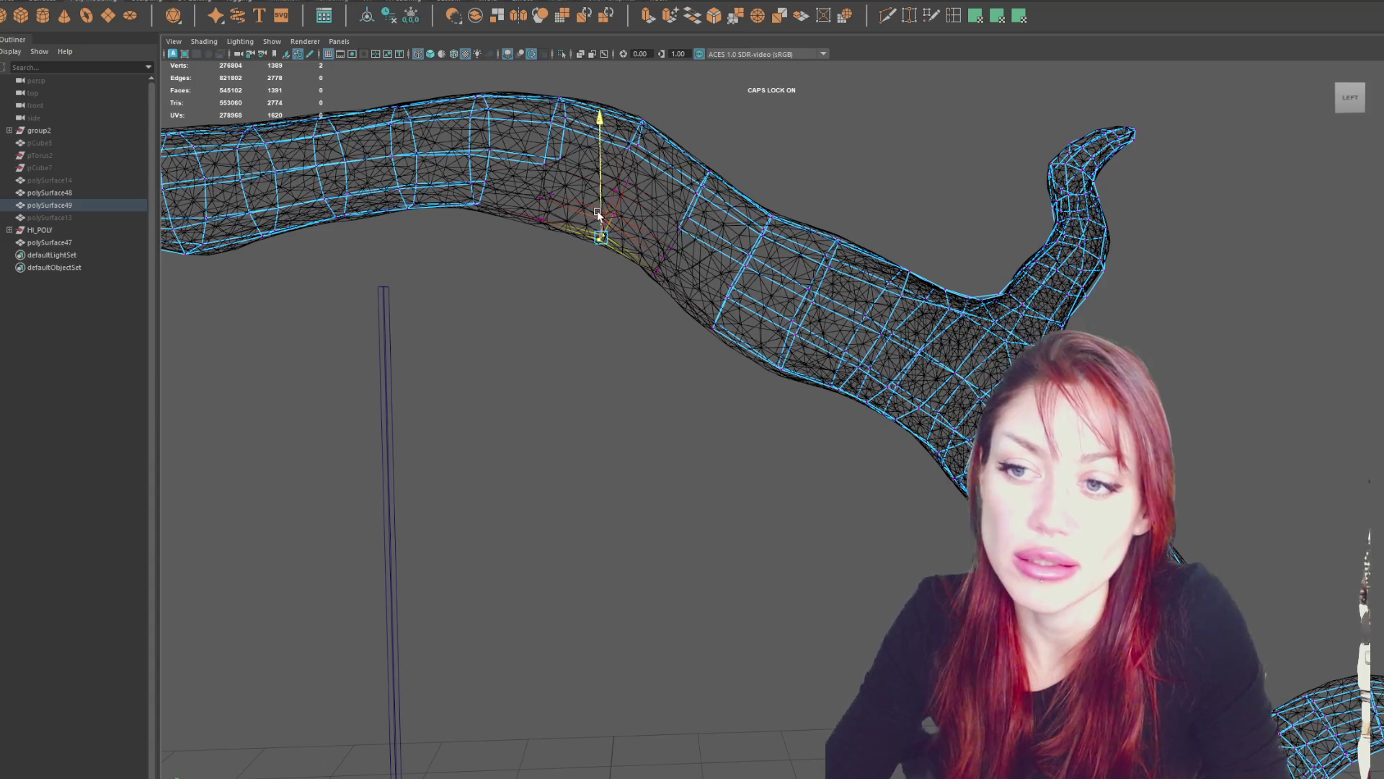
middle_click_drag(527, 209, 469, 210)
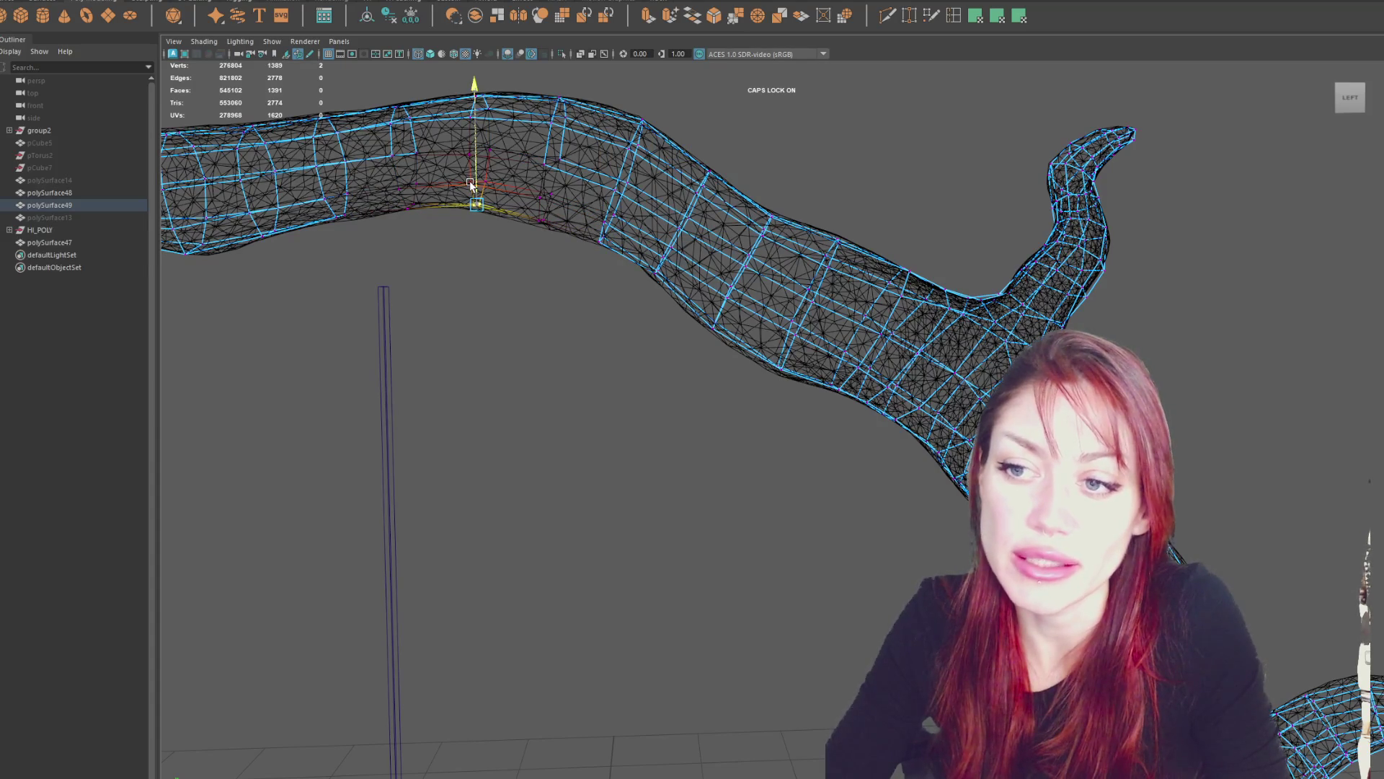
mouse_move(887, 231)
left_mouse_down("alt")
mouse_move(1093, 314)
mouse_move(971, 176)
left_mouse_up("alt")
mouse_move(678, 384)
left_mouse_down("alt")
mouse_move(741, 387)
mouse_move(611, 535)
mouse_move(569, 548)
left_mouse_up("alt")
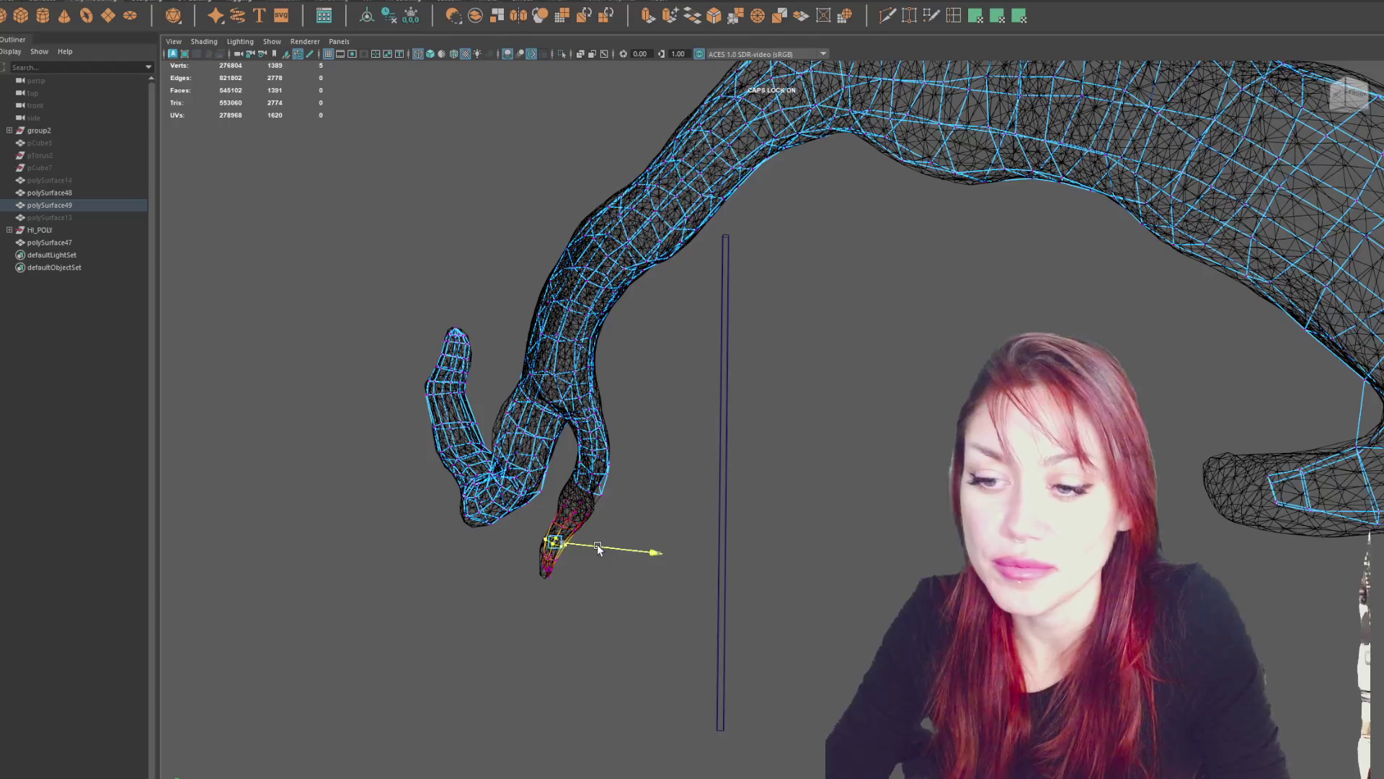
Select vertices near the hooked branch tip and shrink the soft-selection falloff.
mouse_move(698, 496)
left_mouse_down("alt")
mouse_move(420, 402)
mouse_move(763, 405)
mouse_move(728, 469)
mouse_move(703, 579)
left_mouse_up("alt")
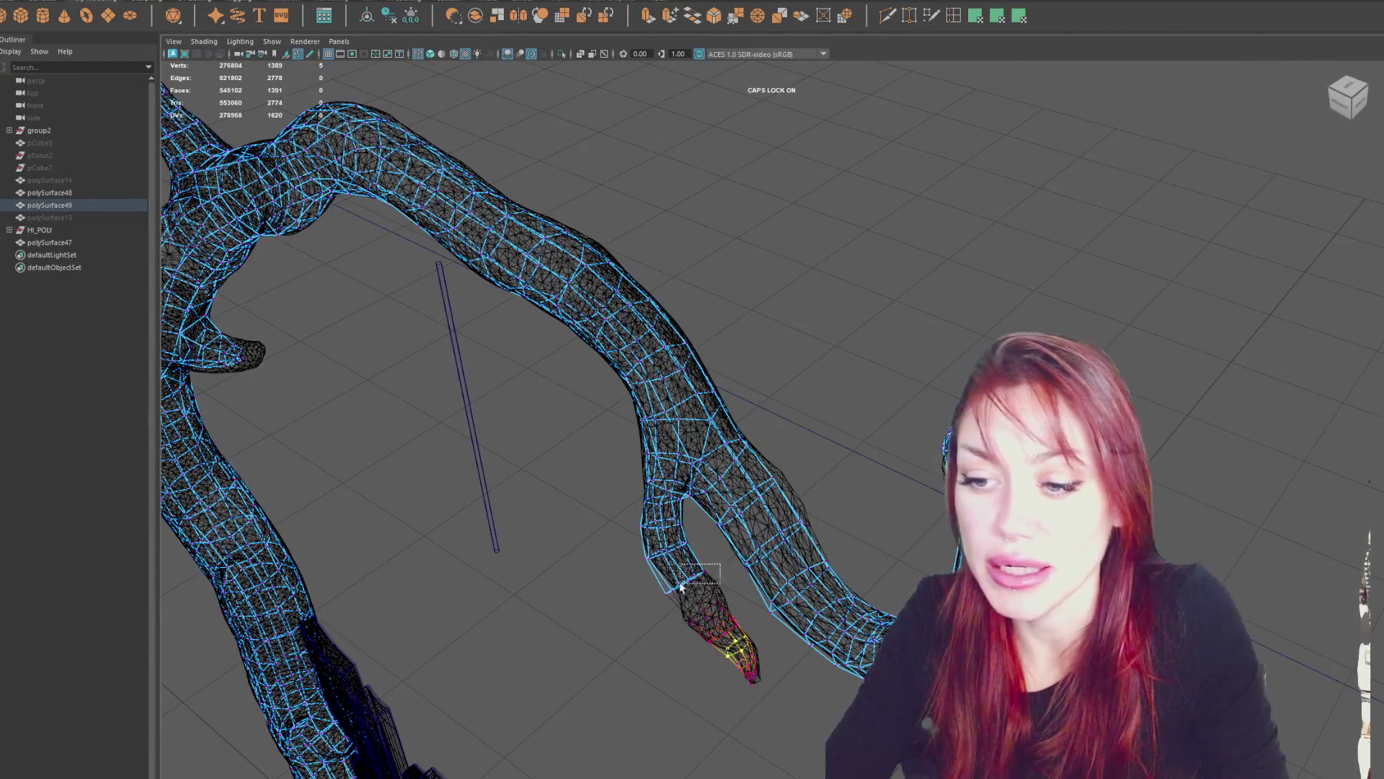
left_click(662, 599)
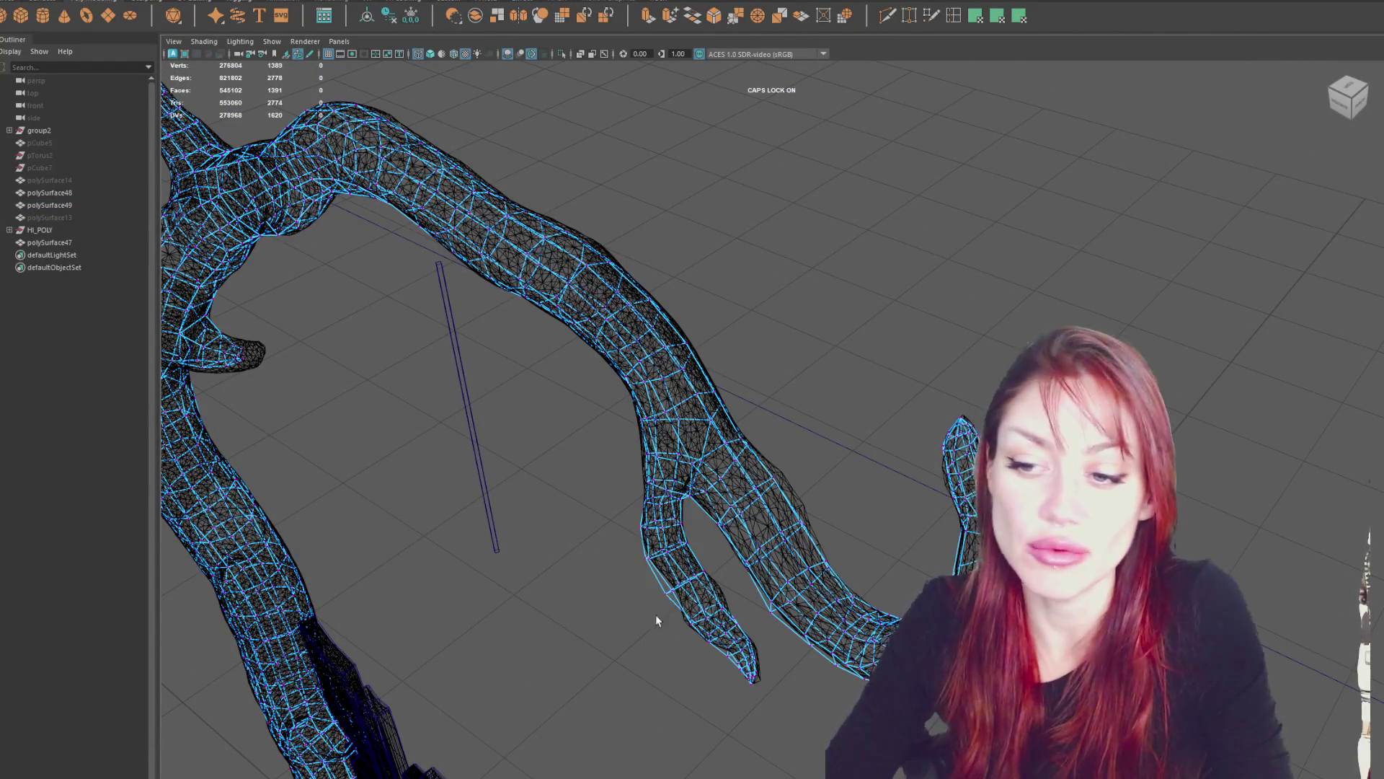
mouse_move(674, 585)
left_mouse_down()
mouse_move(648, 609)
mouse_move(649, 593)
mouse_move(679, 633)
mouse_move(789, 558)
left_mouse_up()
key("w")
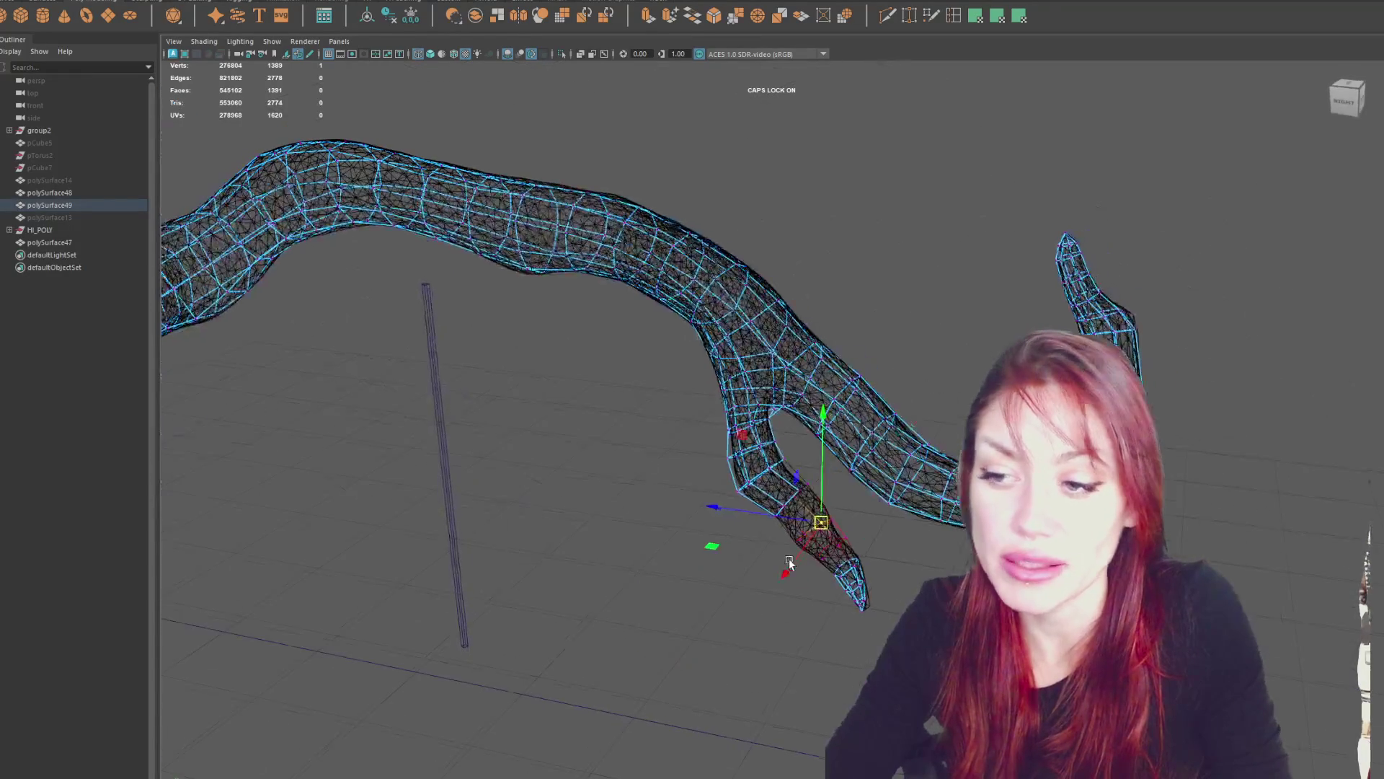
scroll(830, 491, "up", 2)
mouse_move(890, 476)
left_mouse_down()
mouse_move(920, 519)
mouse_move(858, 444)
left_mouse_up()
left_click(850, 433)
left_click_drag(822, 369, 903, 380, "alt")
Insert an edge loop near the hooked tip and select vertices on the new loop.
right_click_drag(902, 379, 890, 404, "shift")
left_click(866, 422)
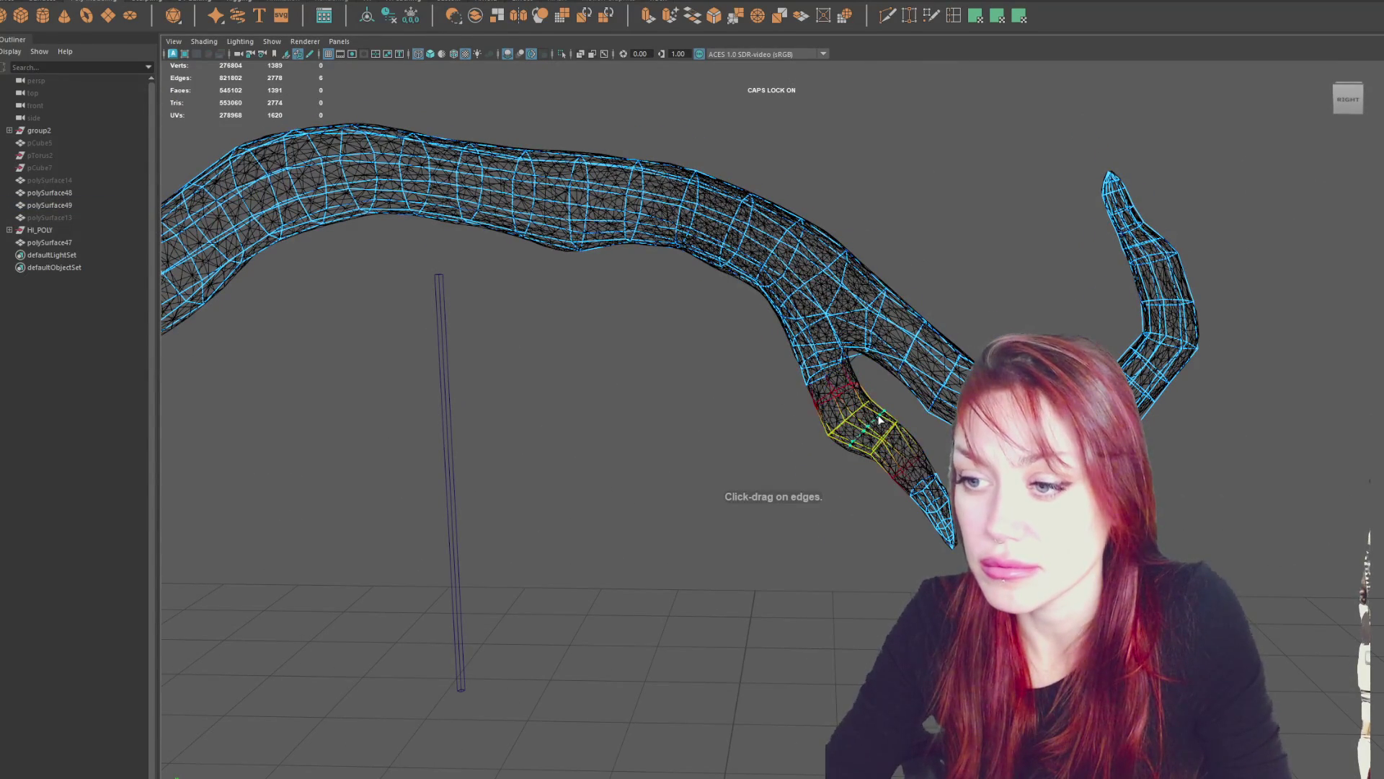
right_click_drag(868, 431, 691, 399)
left_click_drag(852, 461, 849, 428)
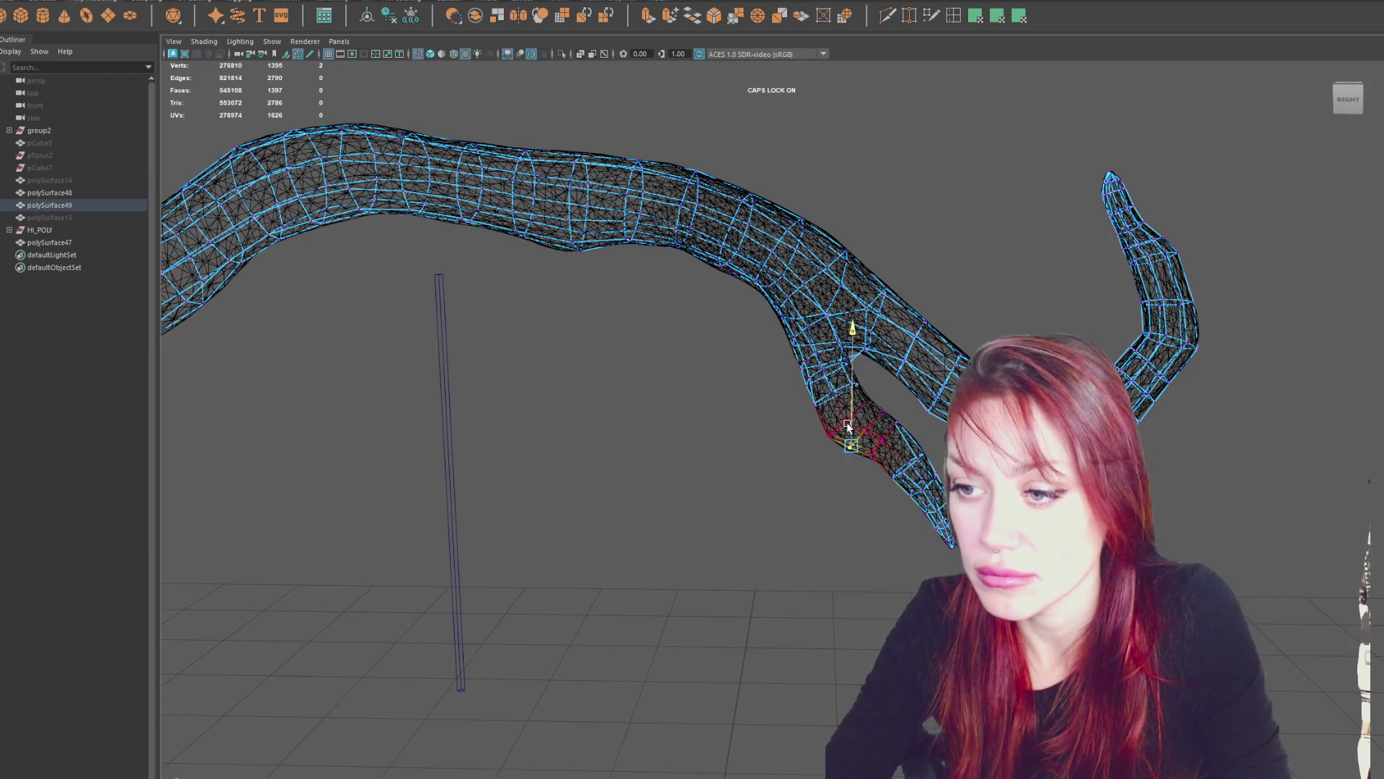
left_click(830, 427)
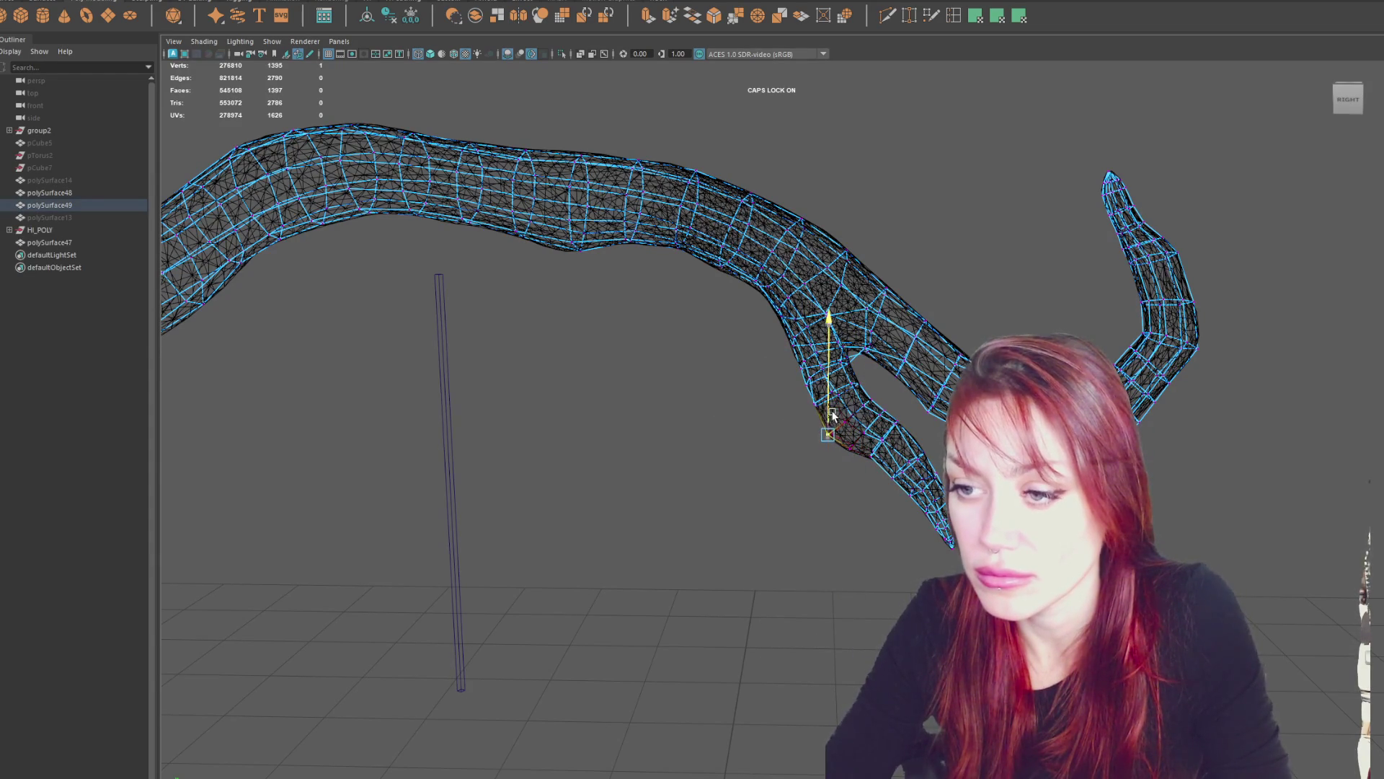
mouse_move(835, 412)
left_mouse_down("alt")
mouse_move(879, 354)
mouse_move(921, 405)
mouse_move(829, 490)
left_mouse_up("alt")
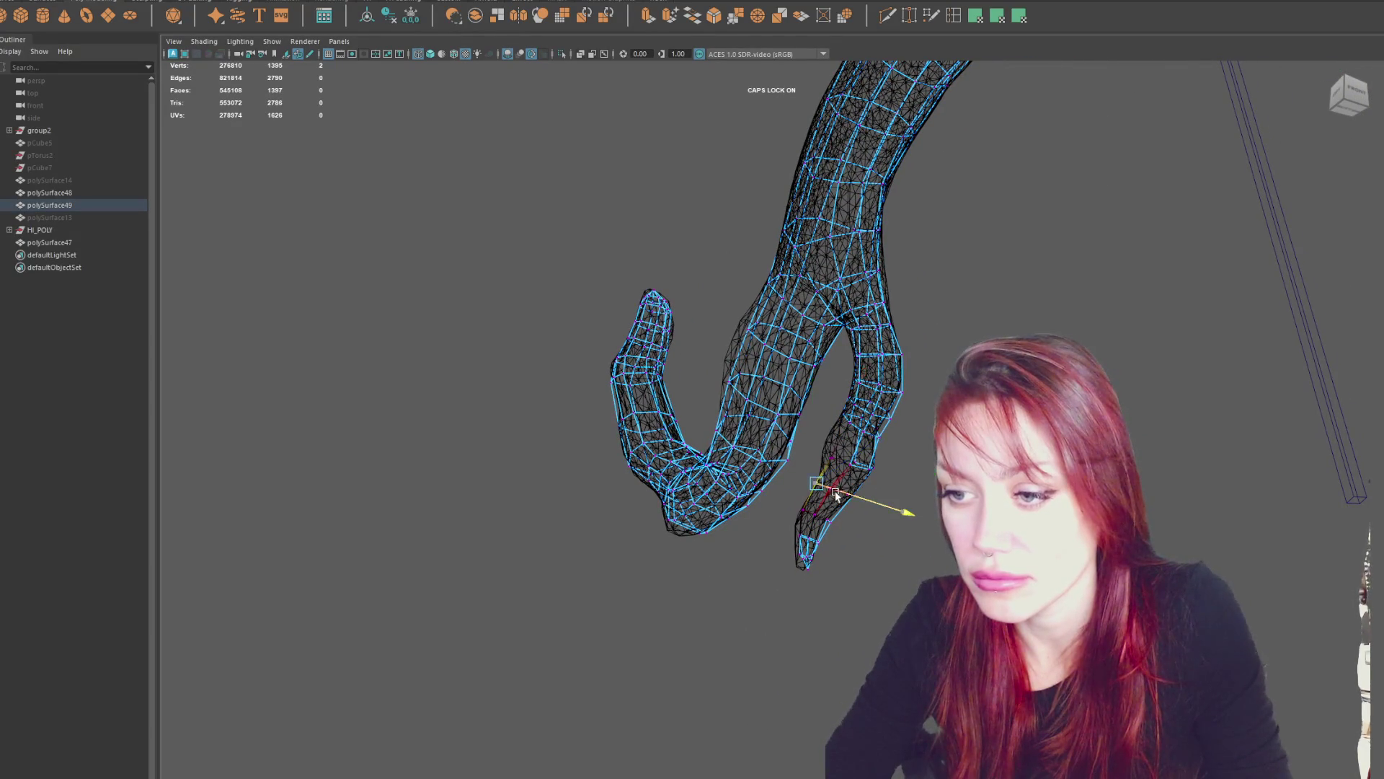
Pick vertices around the branch tip and joint, checking the underside from several angles.
mouse_move(825, 541)
left_mouse_down()
mouse_move(811, 560)
mouse_move(835, 552)
left_mouse_up()
left_click_drag(822, 448, 851, 466)
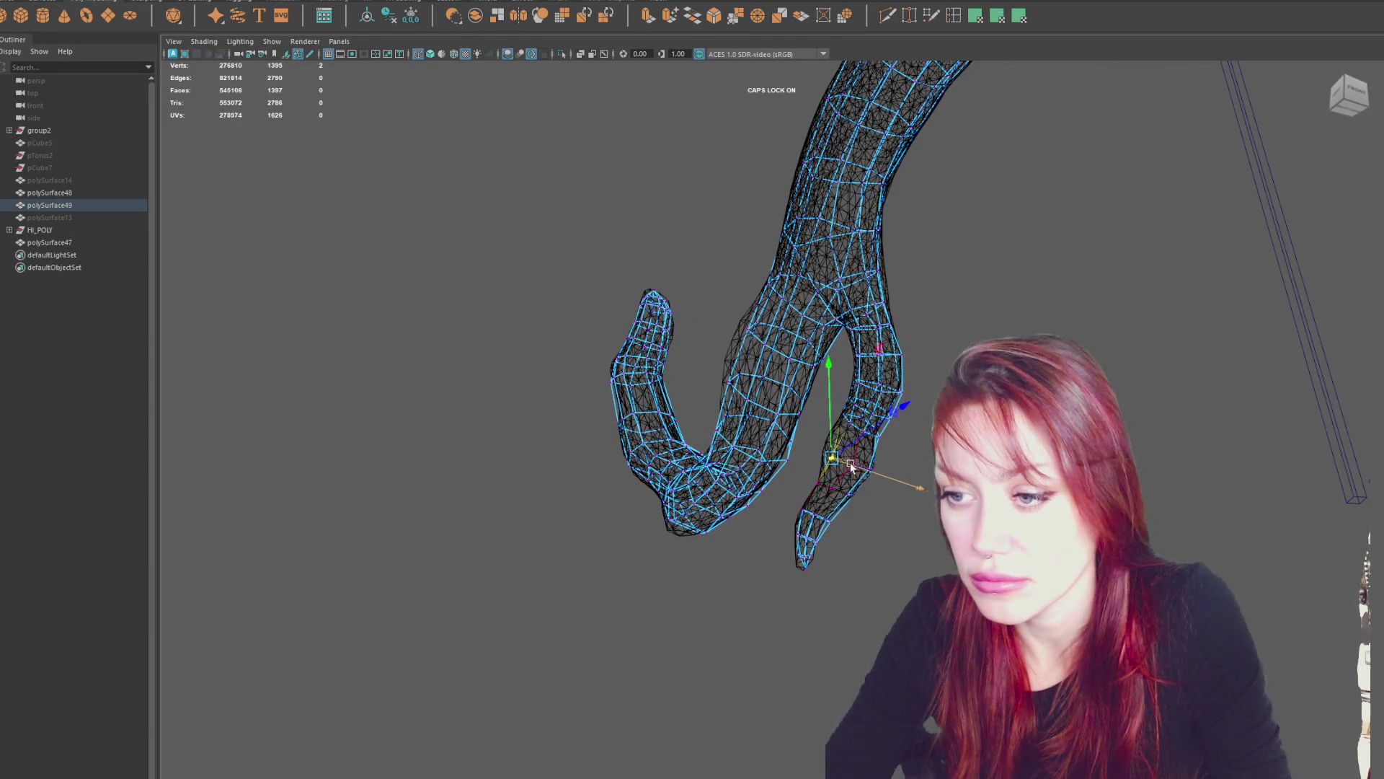
left_click(836, 411)
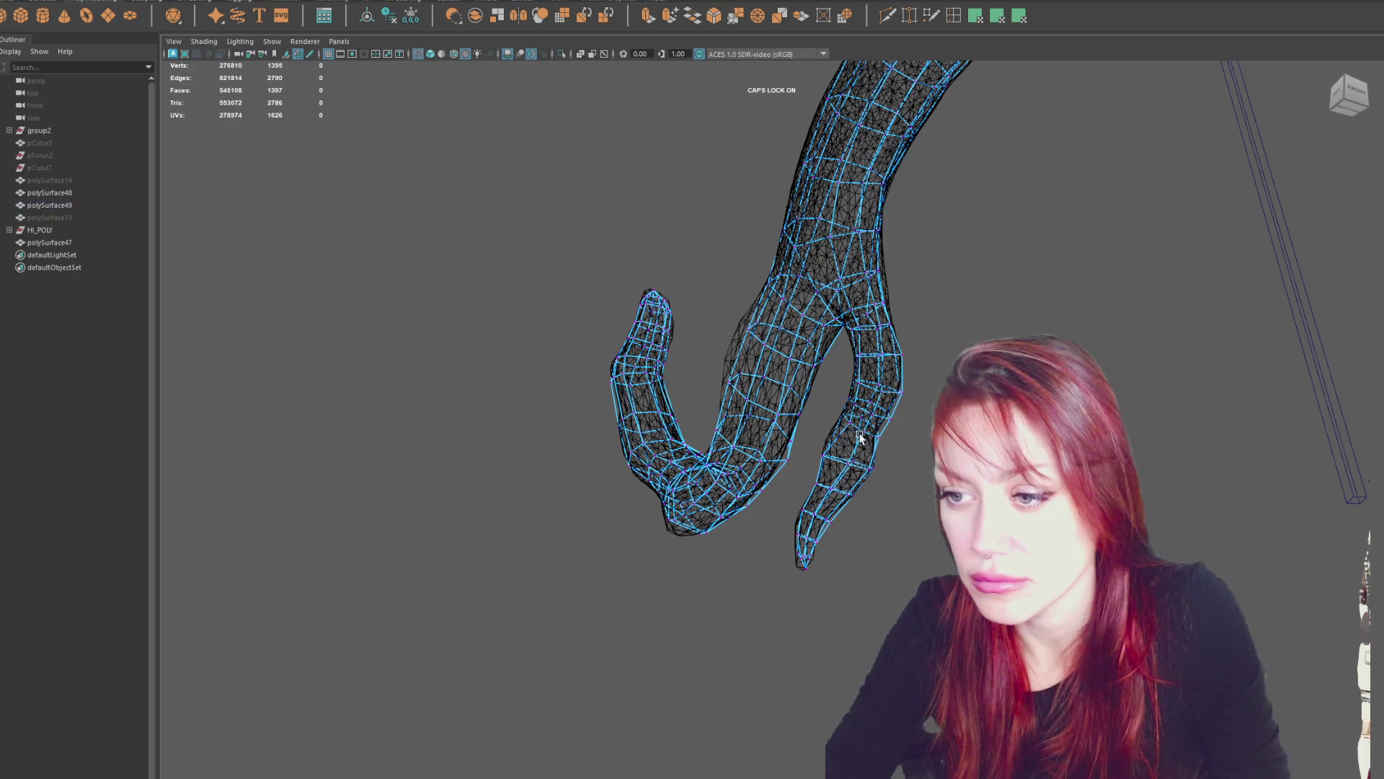
left_click(822, 458)
mouse_move(822, 458)
left_mouse_down("alt")
mouse_move(878, 457)
mouse_move(759, 395)
left_mouse_up("alt")
left_click(516, 310)
left_click(510, 318)
left_click(508, 335)
left_click(508, 348)
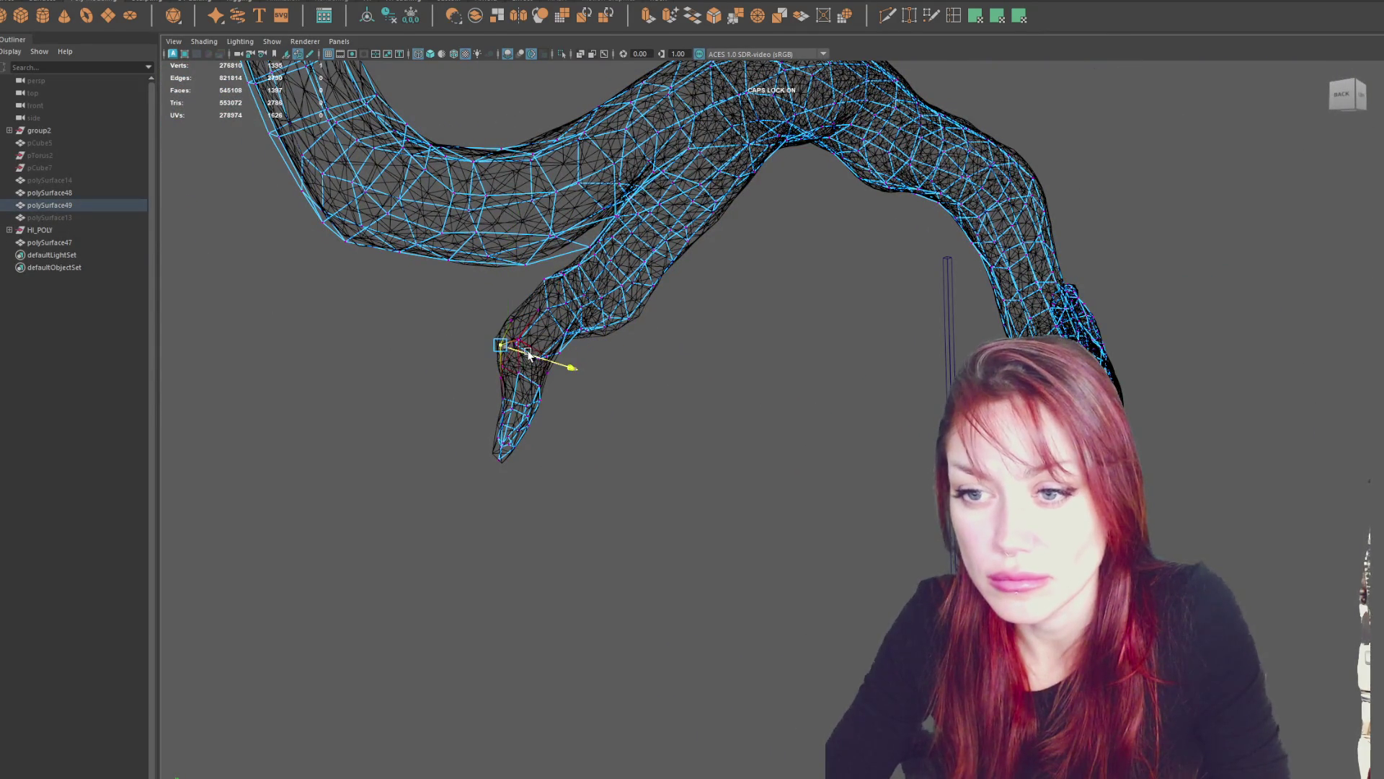
left_click(524, 323)
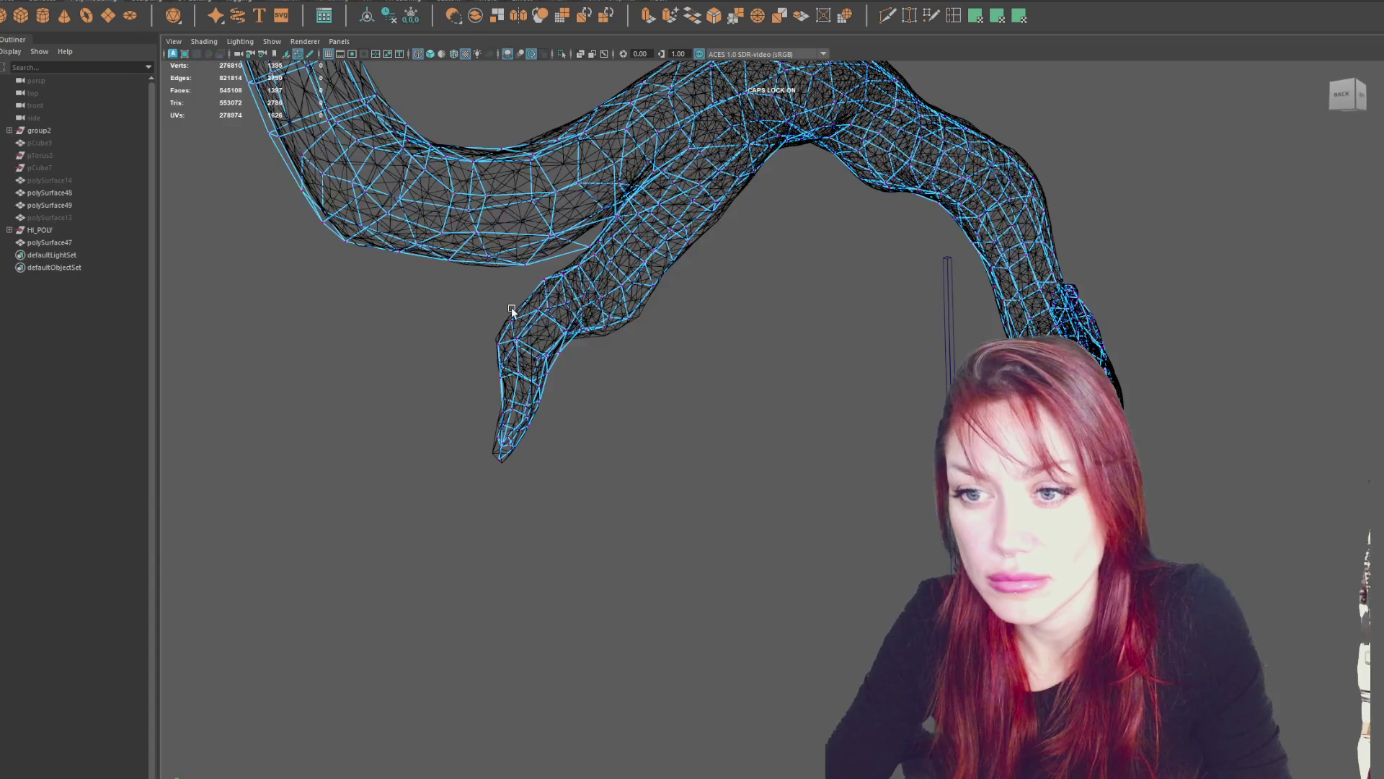
Pull vertices along the branch one by one onto the sculpt surface.
left_click(510, 318)
left_click(556, 356)
left_click(554, 352)
left_click(617, 333)
left_click(645, 325)
left_click_drag(647, 325, 659, 326)
left_click(597, 350)
left_click(592, 344)
mouse_move(619, 330)
left_mouse_down("alt")
mouse_move(619, 356)
mouse_move(538, 367)
left_mouse_up("alt")
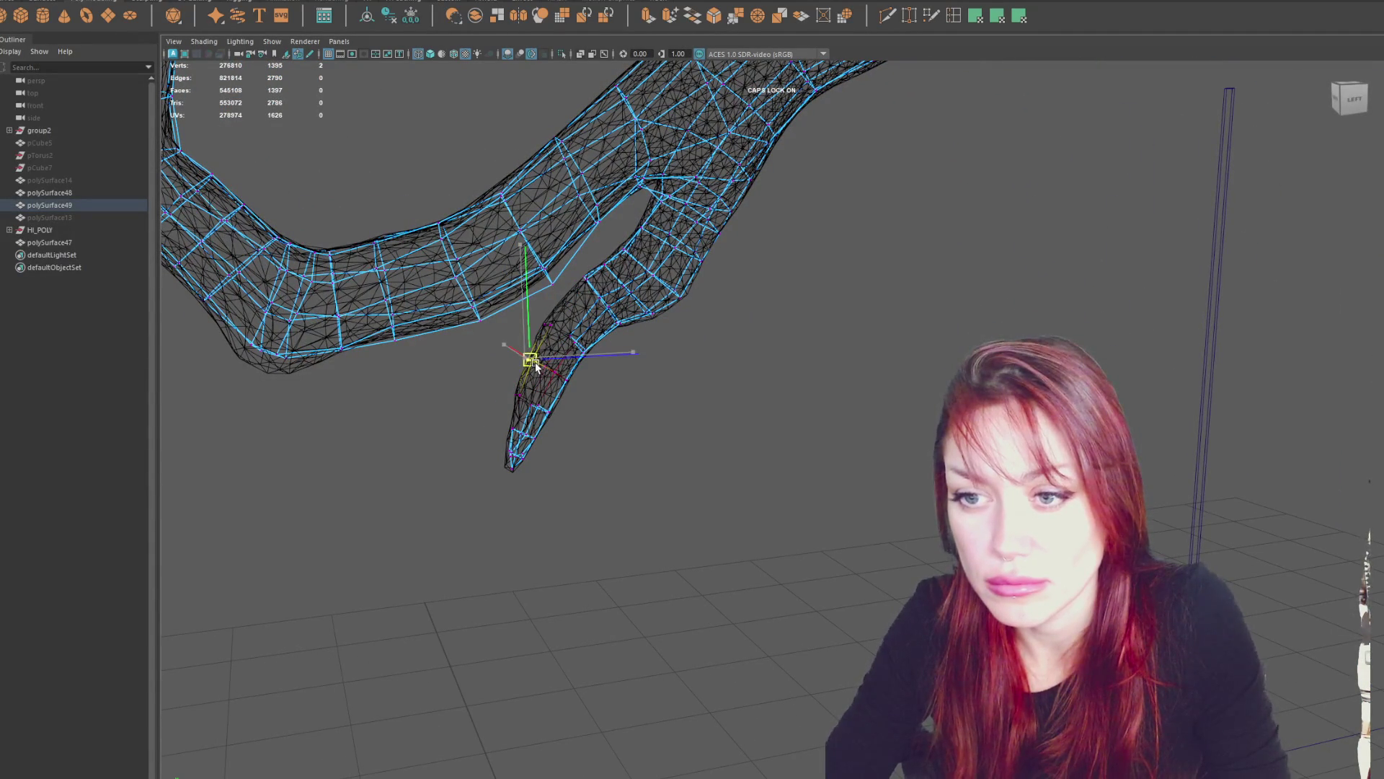
Select the twig-joint vertices and pull an outer branch vertex inward onto the sculpt.
mouse_move(642, 314)
left_mouse_down()
mouse_move(698, 294)
mouse_move(675, 296)
mouse_move(676, 372)
mouse_move(829, 383)
mouse_move(790, 371)
mouse_move(884, 349)
left_mouse_up()
left_click(870, 352)
left_click(881, 318)
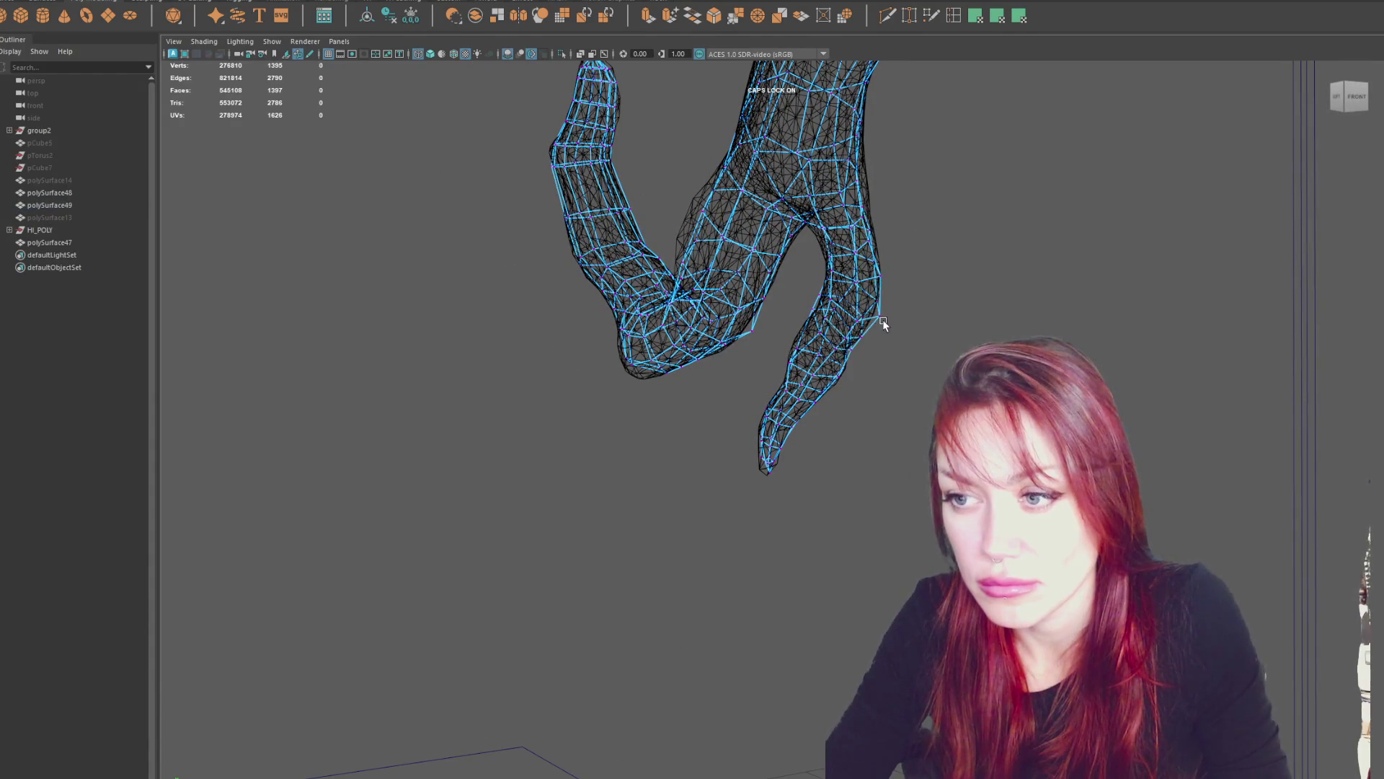
left_click(880, 318)
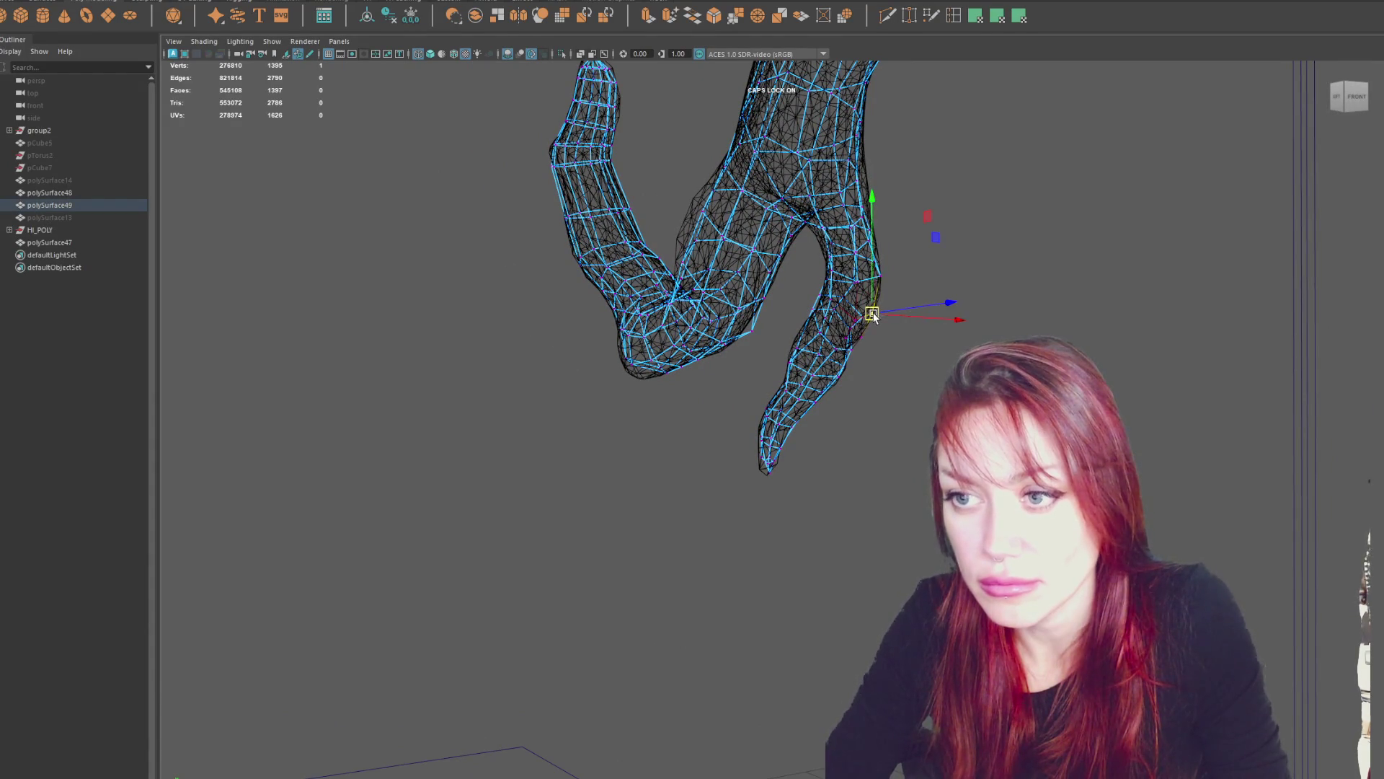
left_click(697, 242)
mouse_move(703, 254)
left_mouse_down()
mouse_move(690, 251)
mouse_move(791, 269)
mouse_move(561, 205)
mouse_move(673, 216)
mouse_move(652, 209)
mouse_move(727, 248)
mouse_move(809, 322)
mouse_move(845, 331)
left_mouse_up()
Move three branch vertices down so they fit the sculpt's surface.
left_click(768, 285)
left_click(841, 329)
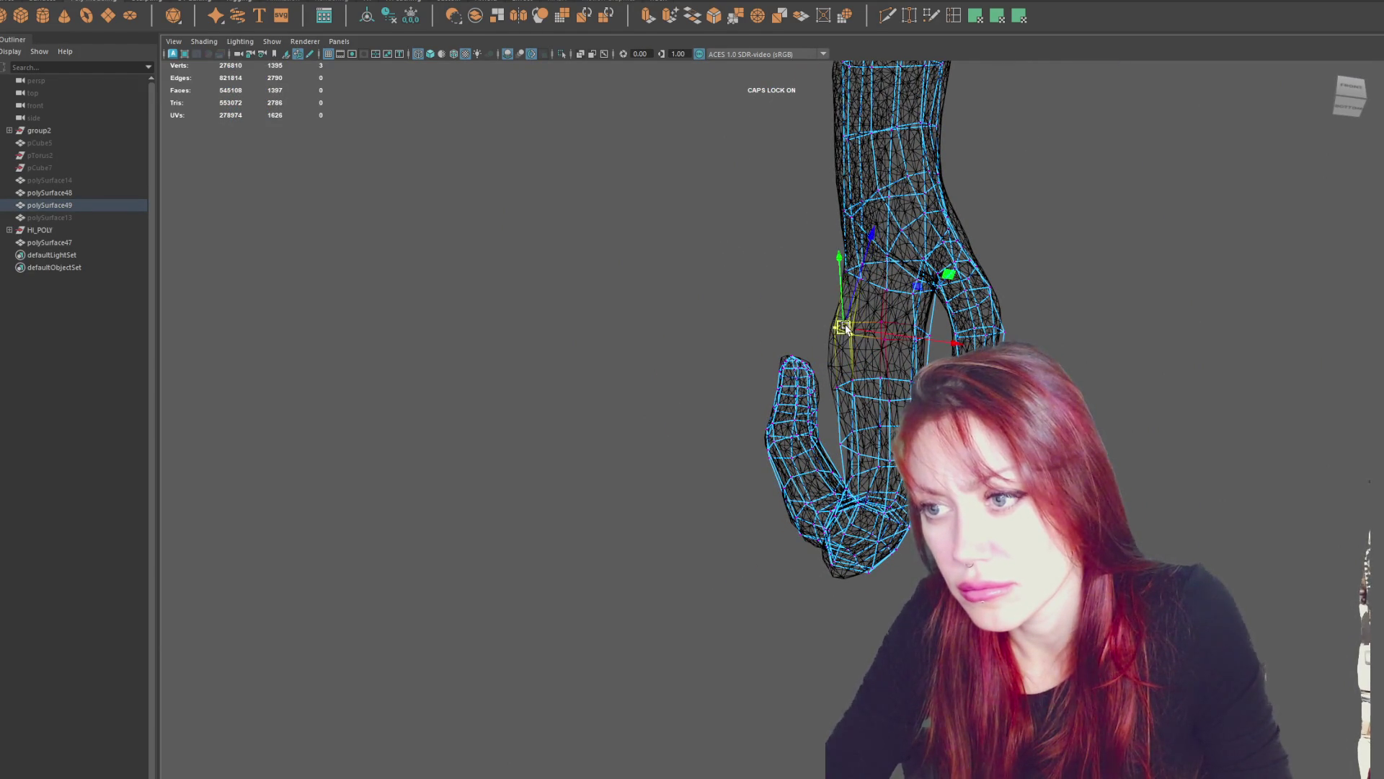
left_click_drag(845, 329, 853, 392)
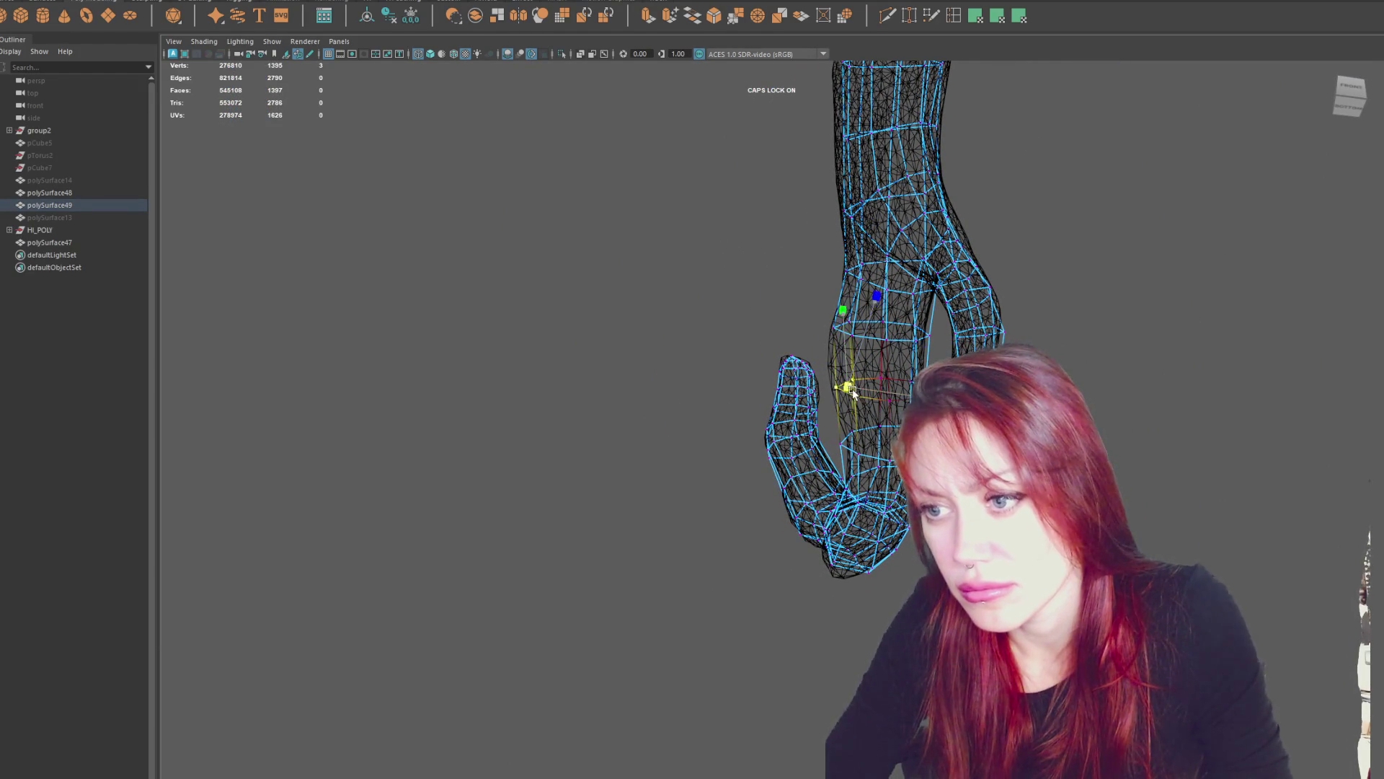
left_click(863, 426)
key("ctrl+z")
mouse_move(850, 390)
left_mouse_down()
mouse_move(867, 443)
mouse_move(852, 315)
mouse_move(885, 316)
left_mouse_up()
Pull a single vertex out to the branch's edge, then inspect the curving branch and side stub.
mouse_move(781, 288)
left_mouse_down()
mouse_move(804, 285)
mouse_move(742, 363)
left_mouse_up()
left_click(743, 361)
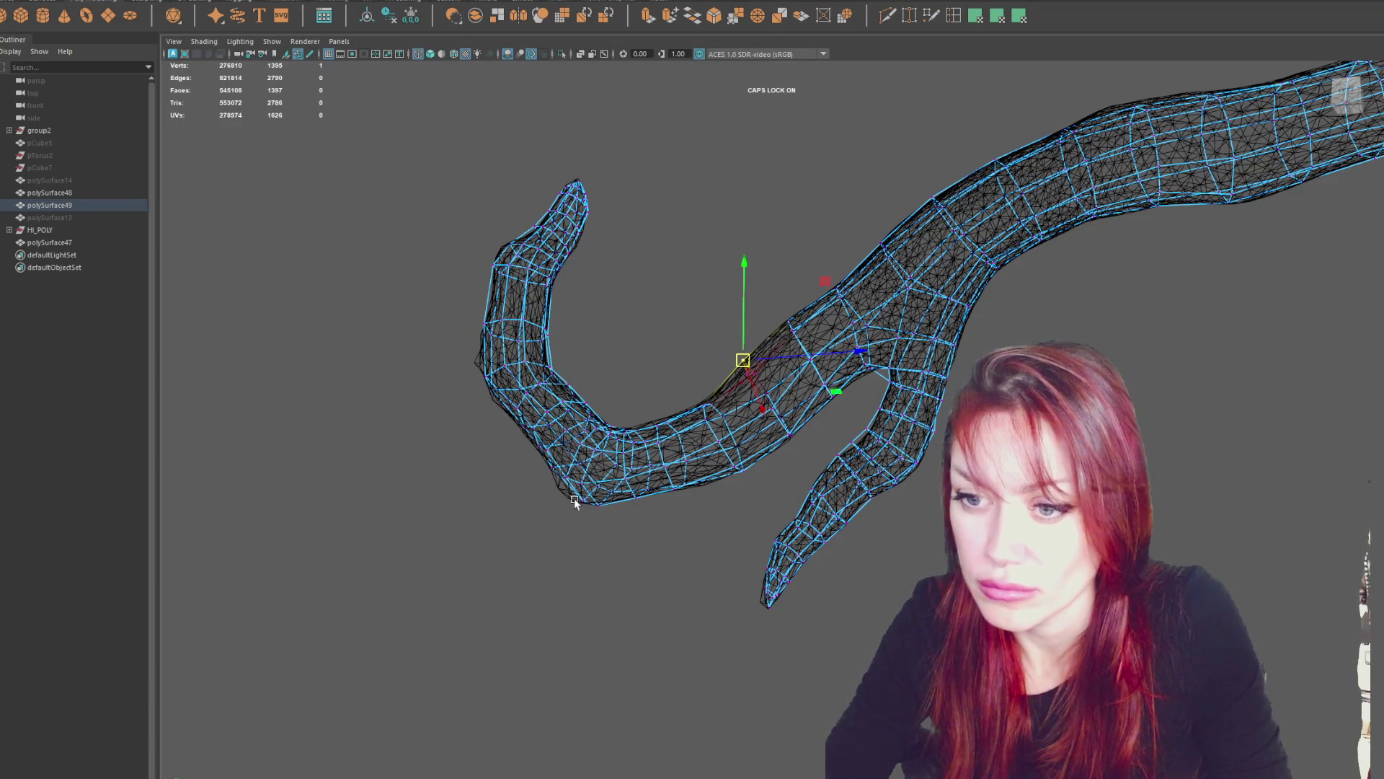
middle_click_drag(575, 502, 585, 501)
mouse_move(588, 487)
left_mouse_down("alt")
mouse_move(887, 516)
mouse_move(525, 408)
mouse_move(581, 400)
left_mouse_up("alt")
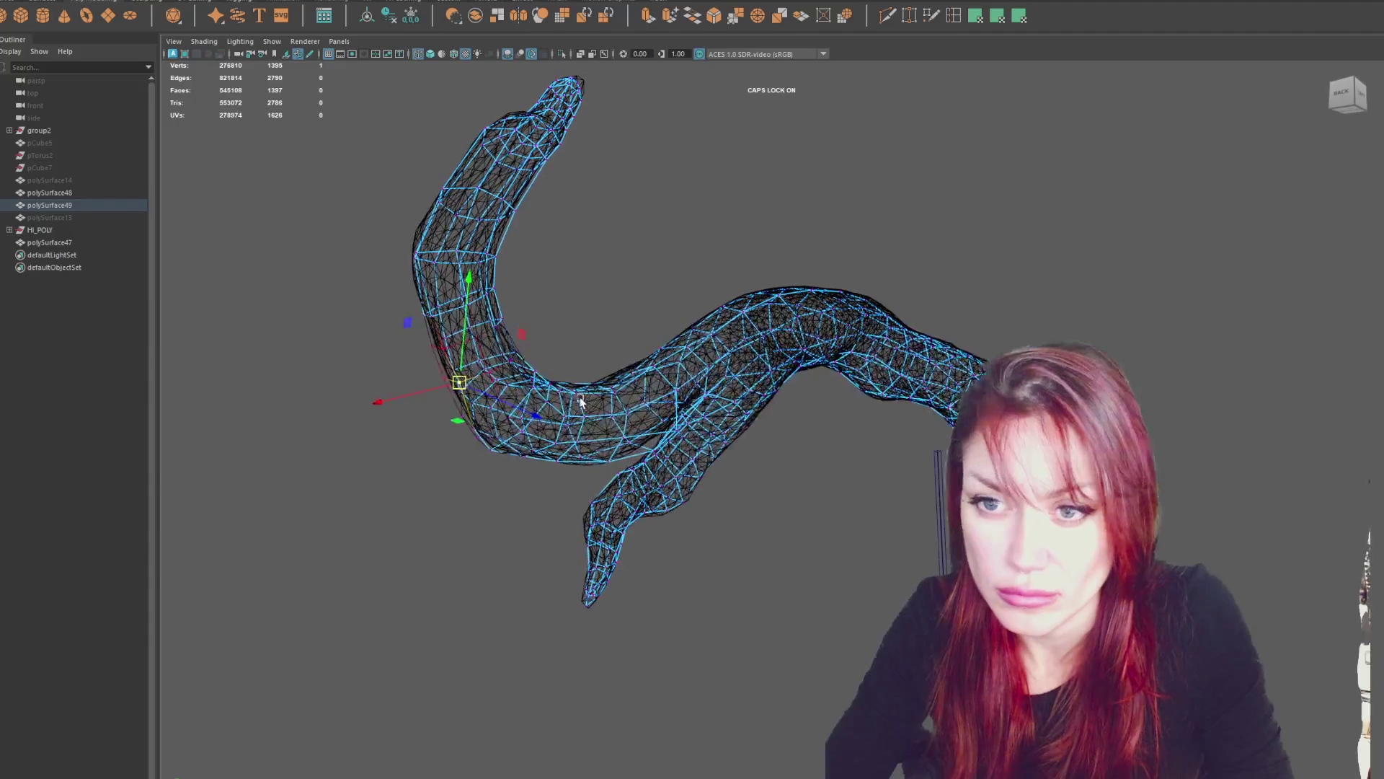
left_click(441, 204)
left_click_drag(701, 232, 945, 321, "alt")
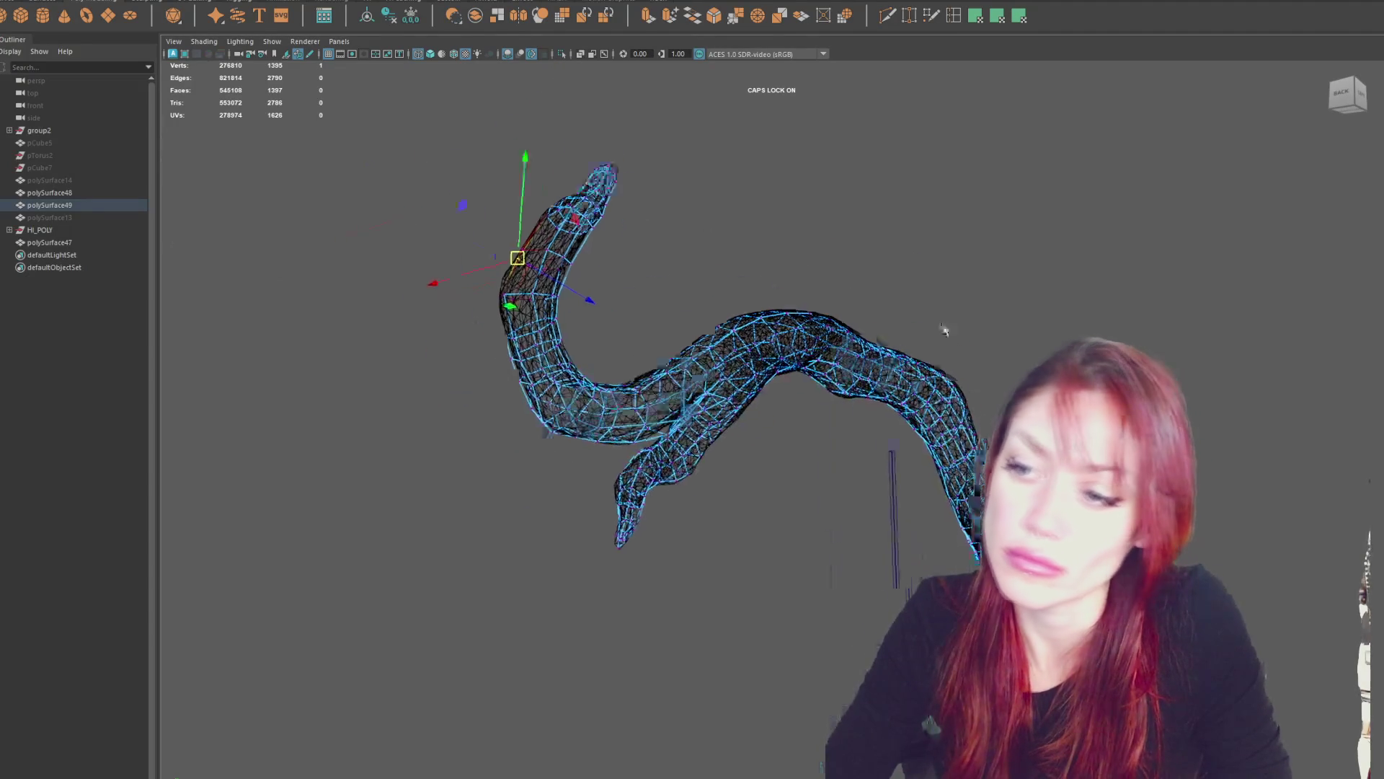
scroll(749, 162, "up", 5)
mouse_move(750, 163)
left_mouse_down("alt")
mouse_move(548, 216)
mouse_move(274, 203)
mouse_move(891, 365)
mouse_move(822, 346)
mouse_move(389, 405)
mouse_move(433, 390)
left_mouse_up("alt")
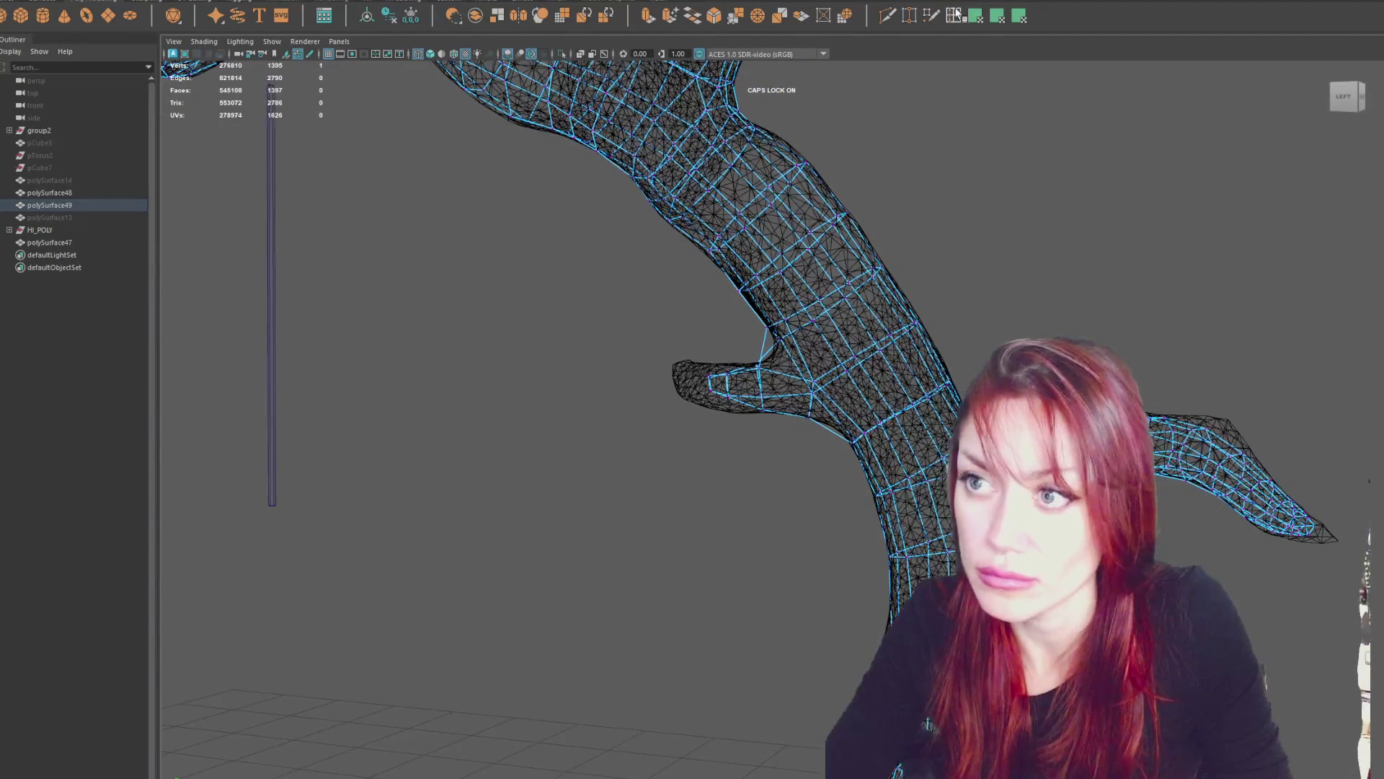
Add an edge loop across the stub's base and select the stub's tip vertices.
left_click_drag(837, 326, 842, 327)
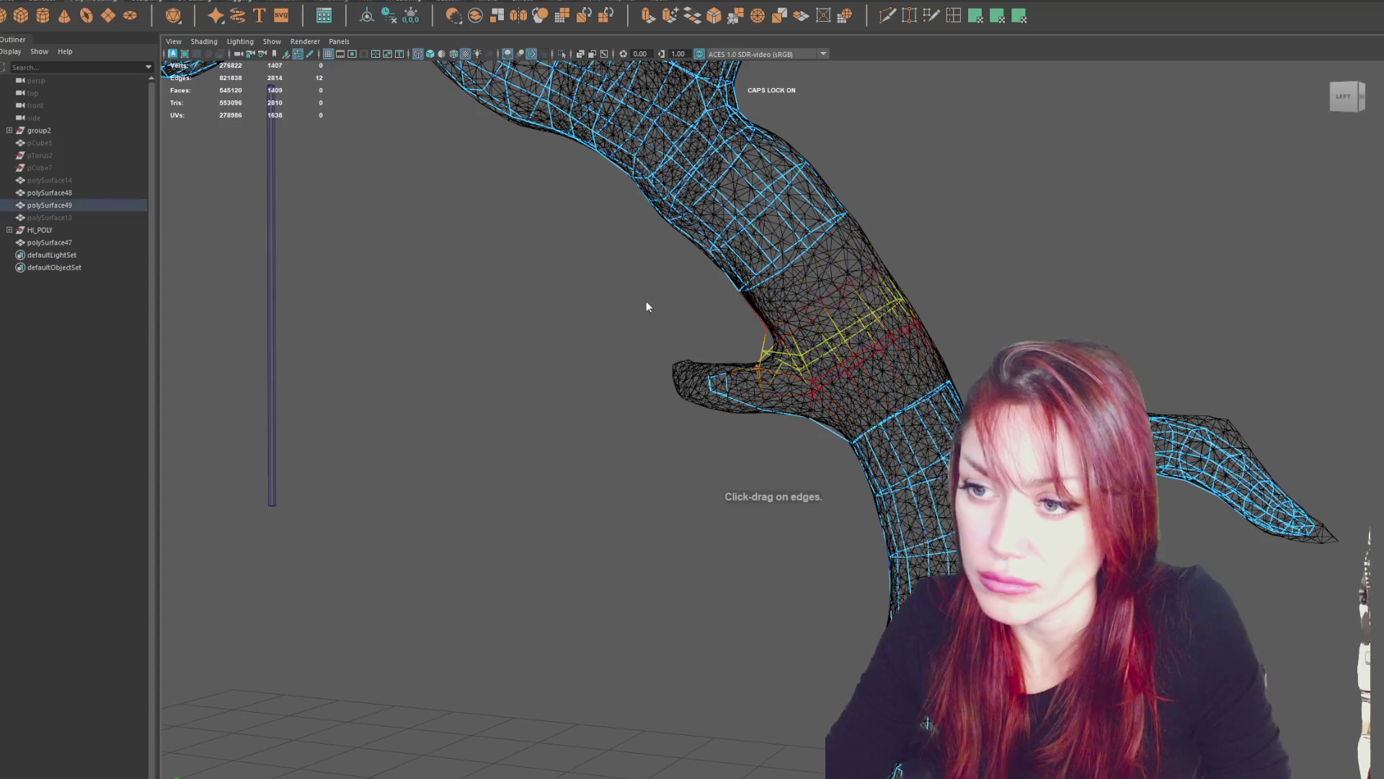
left_click(766, 351)
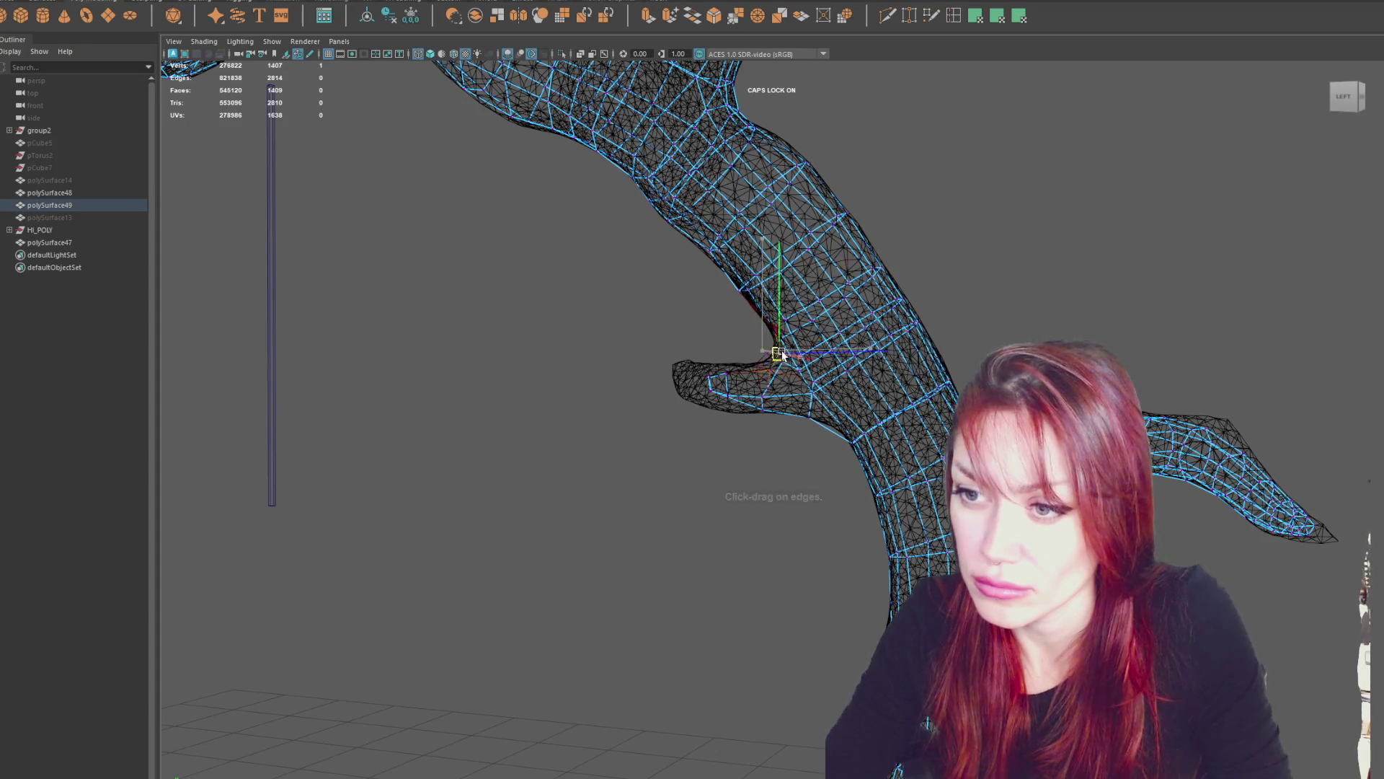
mouse_move(736, 333)
left_mouse_down()
mouse_move(695, 425)
mouse_move(772, 374)
mouse_move(792, 433)
mouse_move(915, 442)
mouse_move(942, 423)
left_mouse_up()
key("f")
scroll(771, 417, "down", 3)
Scale the stub tip taller and slightly wider, then tilt it to match the sculpt.
key("r")
left_click_drag(785, 393, 788, 374)
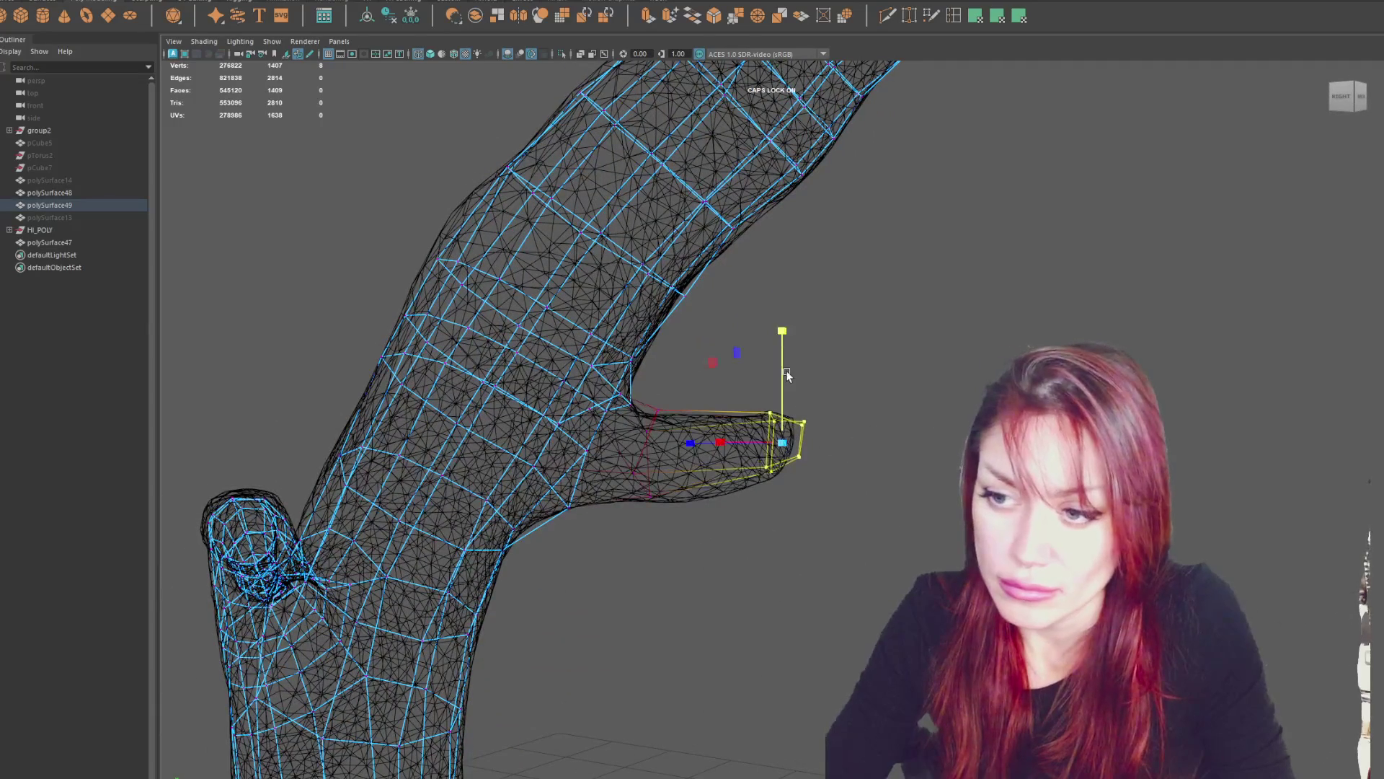
left_click_drag(751, 438, 745, 440)
key("e")
mouse_move(854, 369)
left_mouse_down()
mouse_move(833, 332)
mouse_move(719, 402)
mouse_move(724, 436)
mouse_move(716, 404)
mouse_move(626, 516)
left_mouse_up()
key("w")
Select vertices on the stub's far side and compare the fit in shaded and wireframe display.
mouse_move(706, 411)
left_mouse_down("alt")
mouse_move(572, 433)
mouse_move(433, 429)
mouse_move(272, 652)
left_mouse_up("alt")
mouse_move(854, 393)
left_mouse_down()
mouse_move(900, 490)
mouse_move(711, 401)
mouse_move(819, 365)
left_mouse_up()
scroll(594, 425, "up", 3)
key("5")
scroll(594, 425, "down", 3)
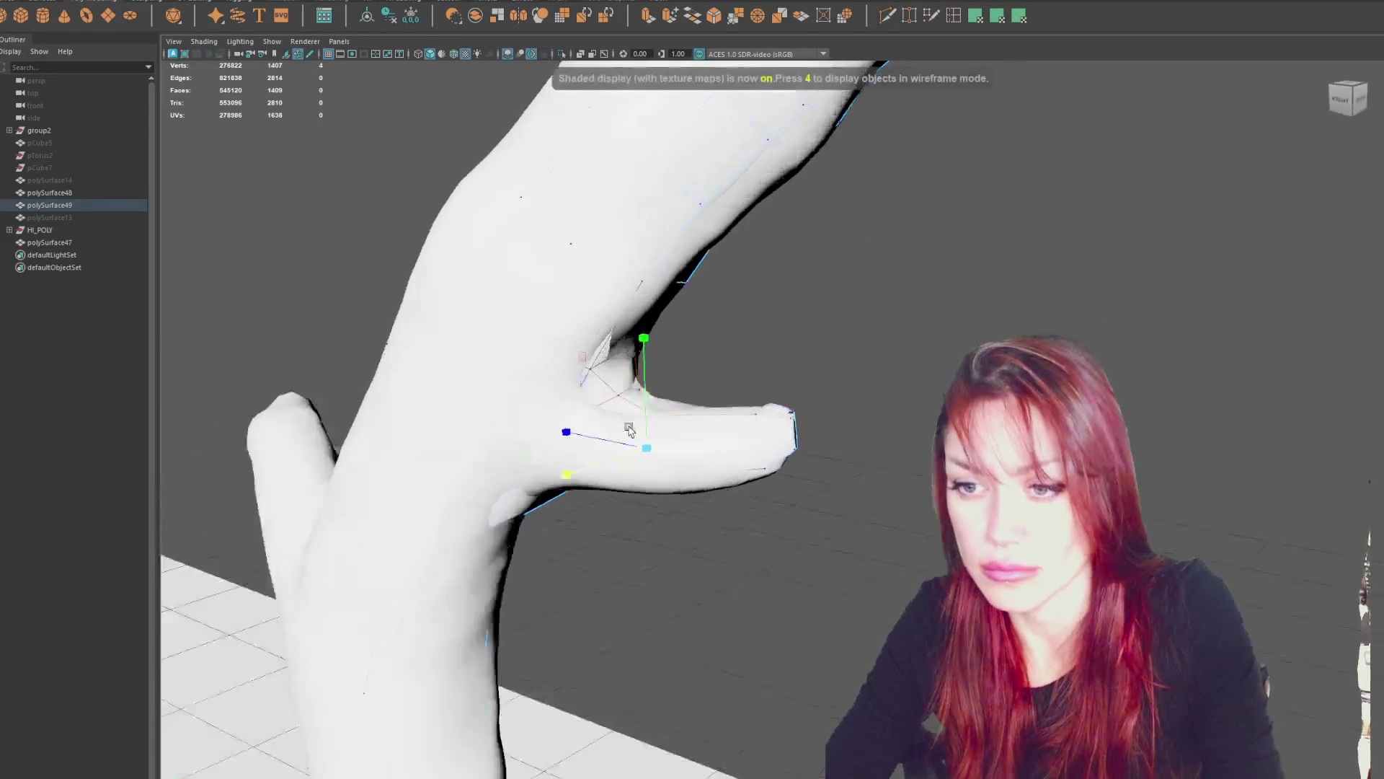
key("4")
scroll(643, 373, "up", 3)
Pick vertices on the stub's right side and recheck the fit in shaded view.
mouse_move(644, 373)
left_mouse_down("alt")
mouse_move(685, 404)
mouse_move(576, 389)
left_mouse_up("alt")
left_click(553, 403)
left_click(553, 404, "shift")
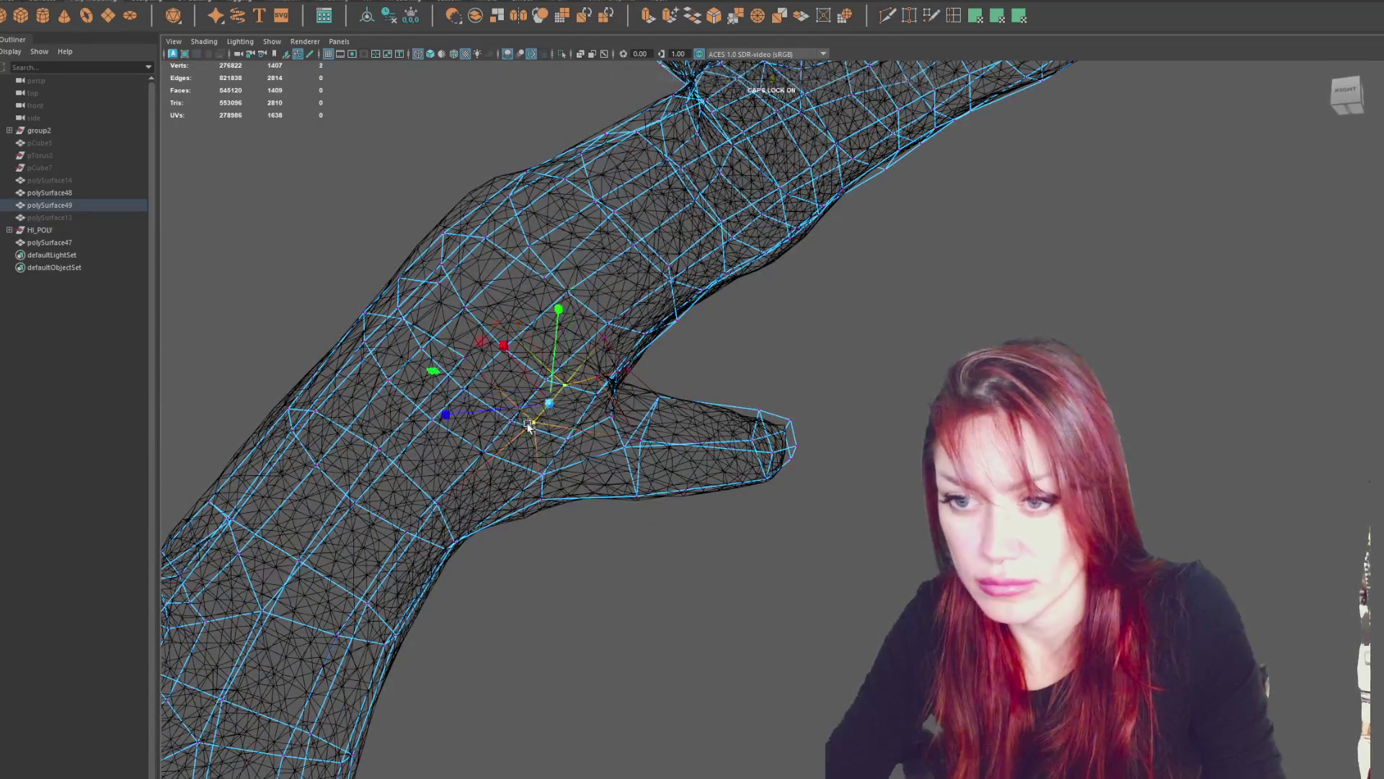
scroll(553, 404, "up", 3)
key("5")
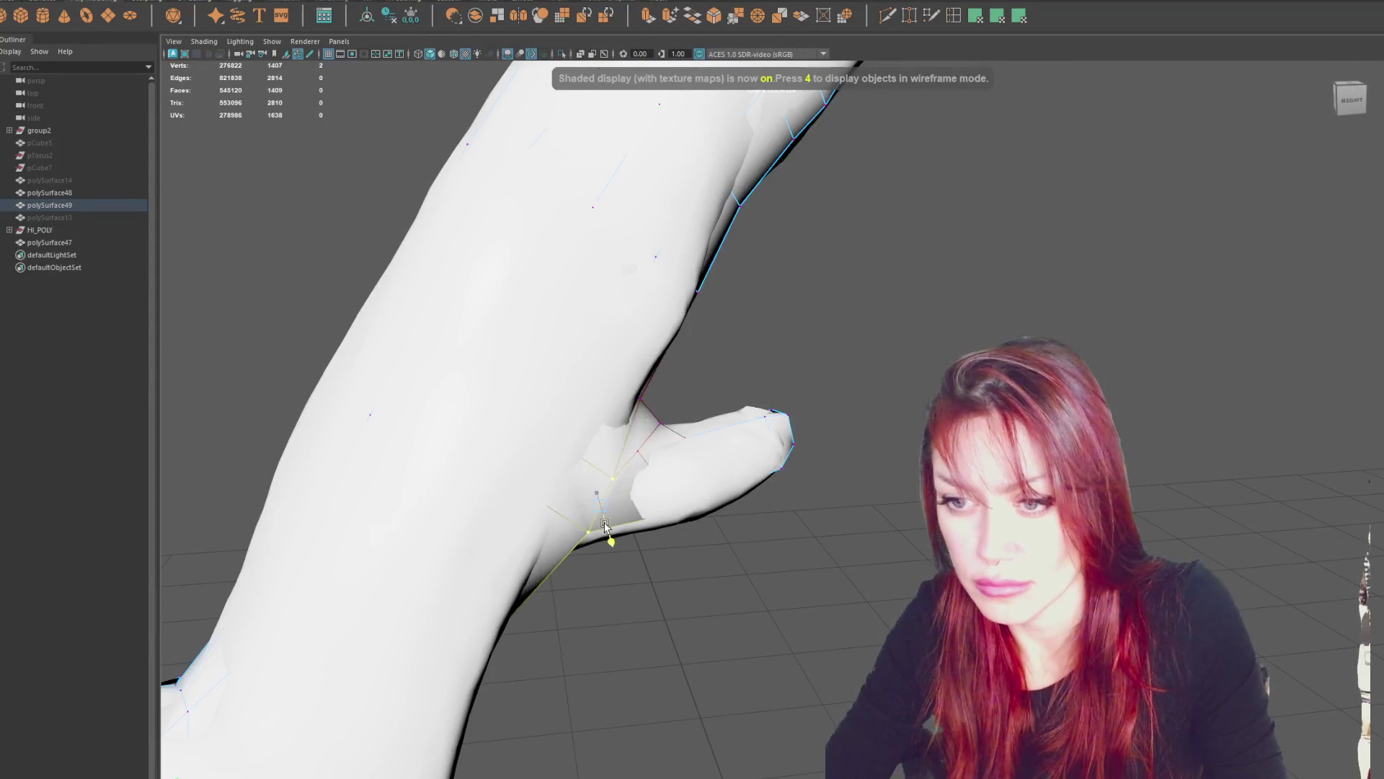
key("4")
left_click_drag(686, 503, 829, 375, "alt")
Insert another edge loop across the stub and check it in textured shaded view.
left_click(953, 15)
mouse_move(710, 411)
left_mouse_down()
mouse_move(697, 408)
mouse_move(773, 389)
mouse_move(565, 371)
mouse_move(488, 383)
mouse_move(500, 364)
left_mouse_up()
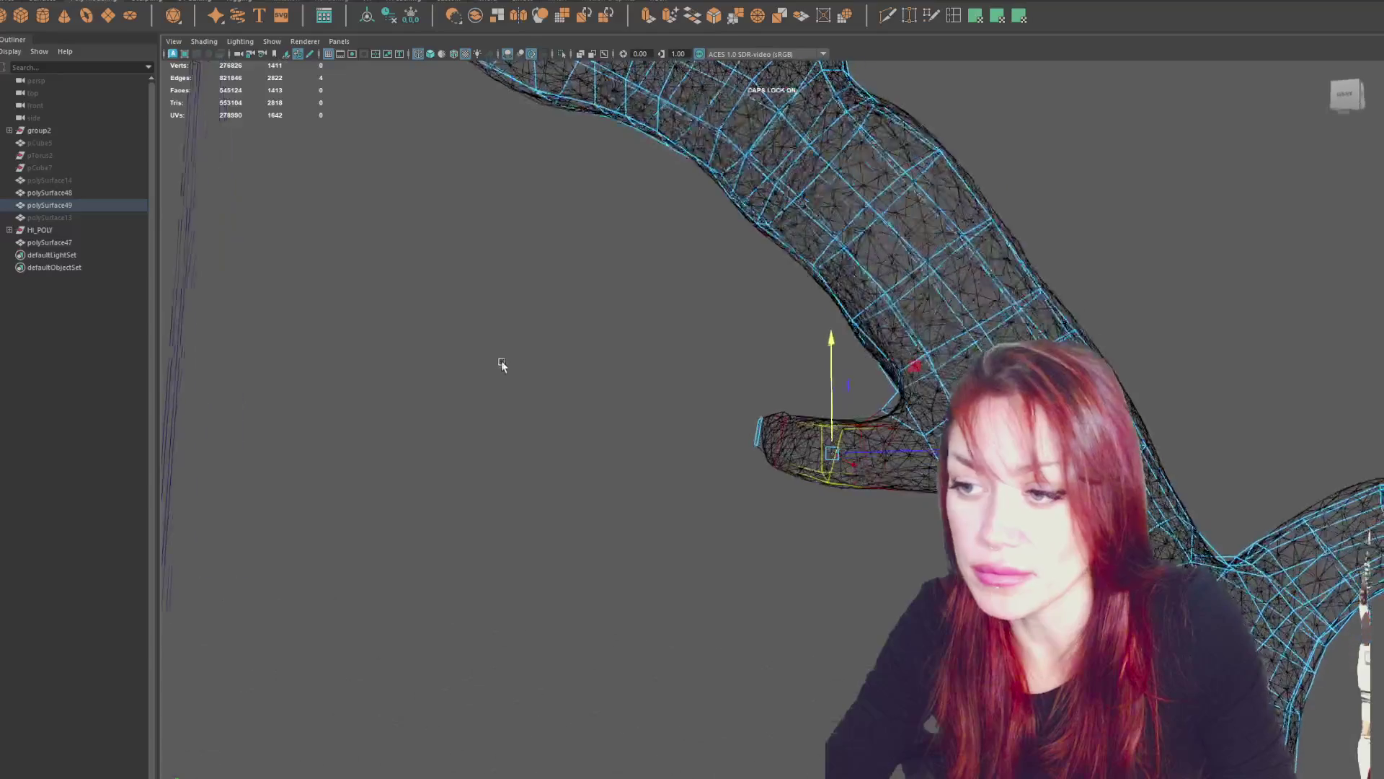
key("6")
key("4")
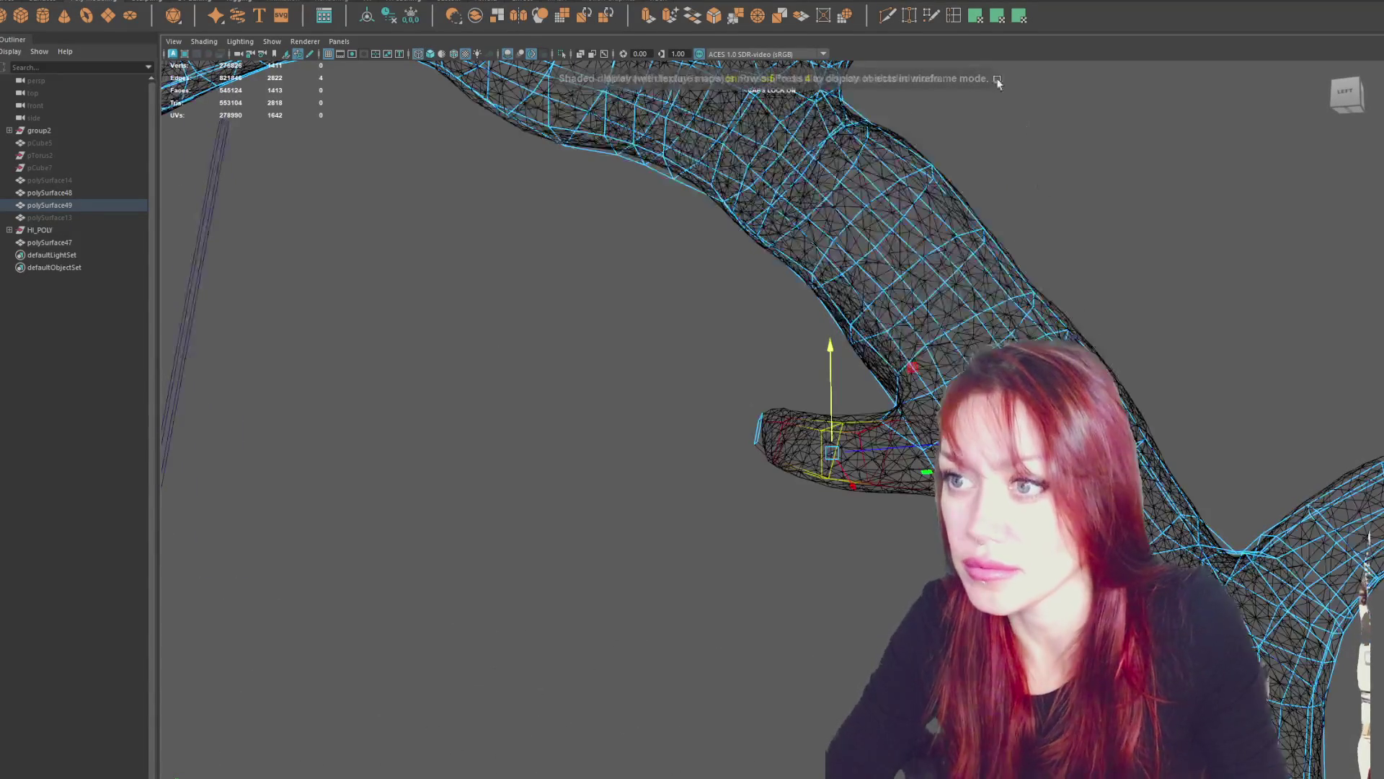
left_click_drag(1045, 183, 1117, 390, "alt")
left_click_drag(764, 433, 868, 464, "alt")
Move the stub faces and compare their fit in shaded views from the trunk's other side.
key("w")
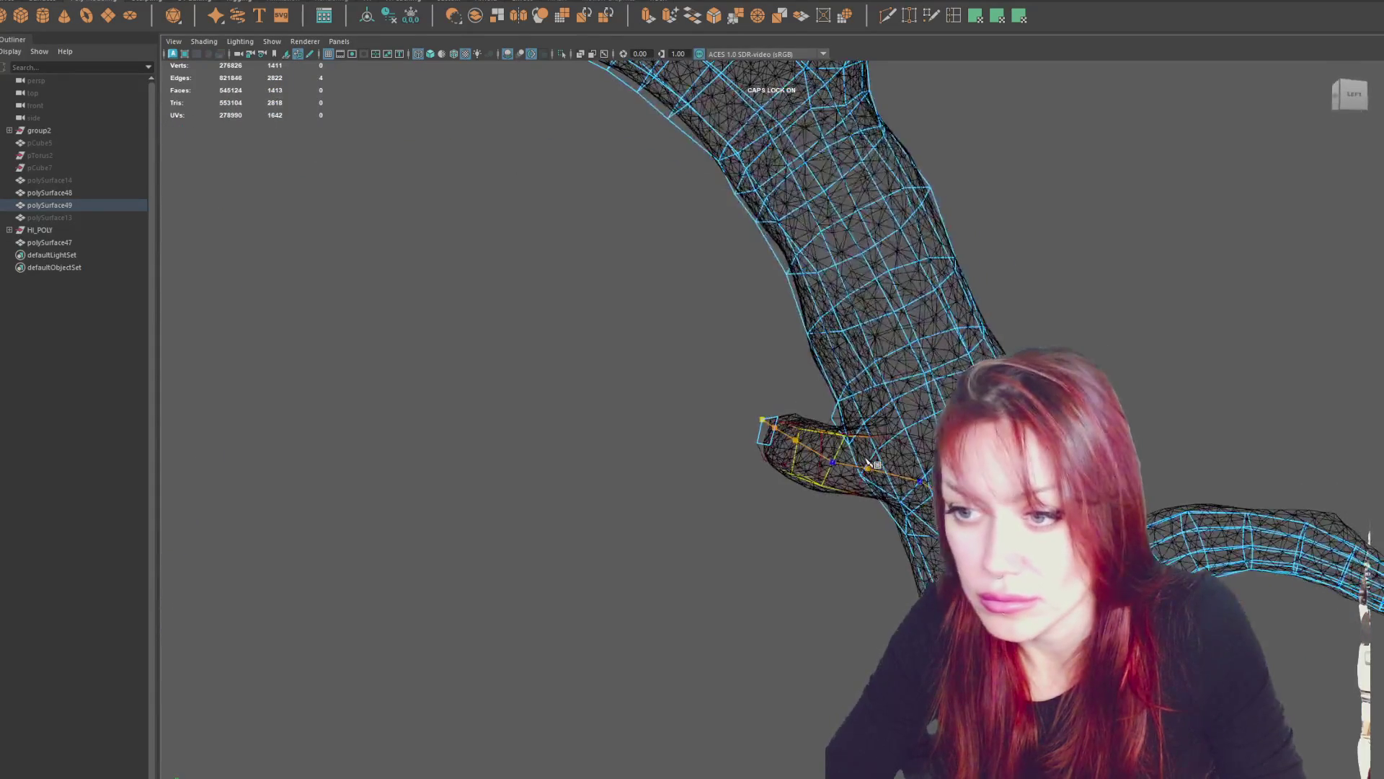
key("6")
key("4")
mouse_move(865, 461)
left_mouse_down("alt")
mouse_move(834, 458)
mouse_move(865, 465)
mouse_move(806, 627)
mouse_move(766, 596)
left_mouse_up("alt")
key("5")
key("4")
Clear the selection, then select and frame the polySurface49 retopology mesh.
left_click(800, 605)
left_click(767, 595)
key("f")
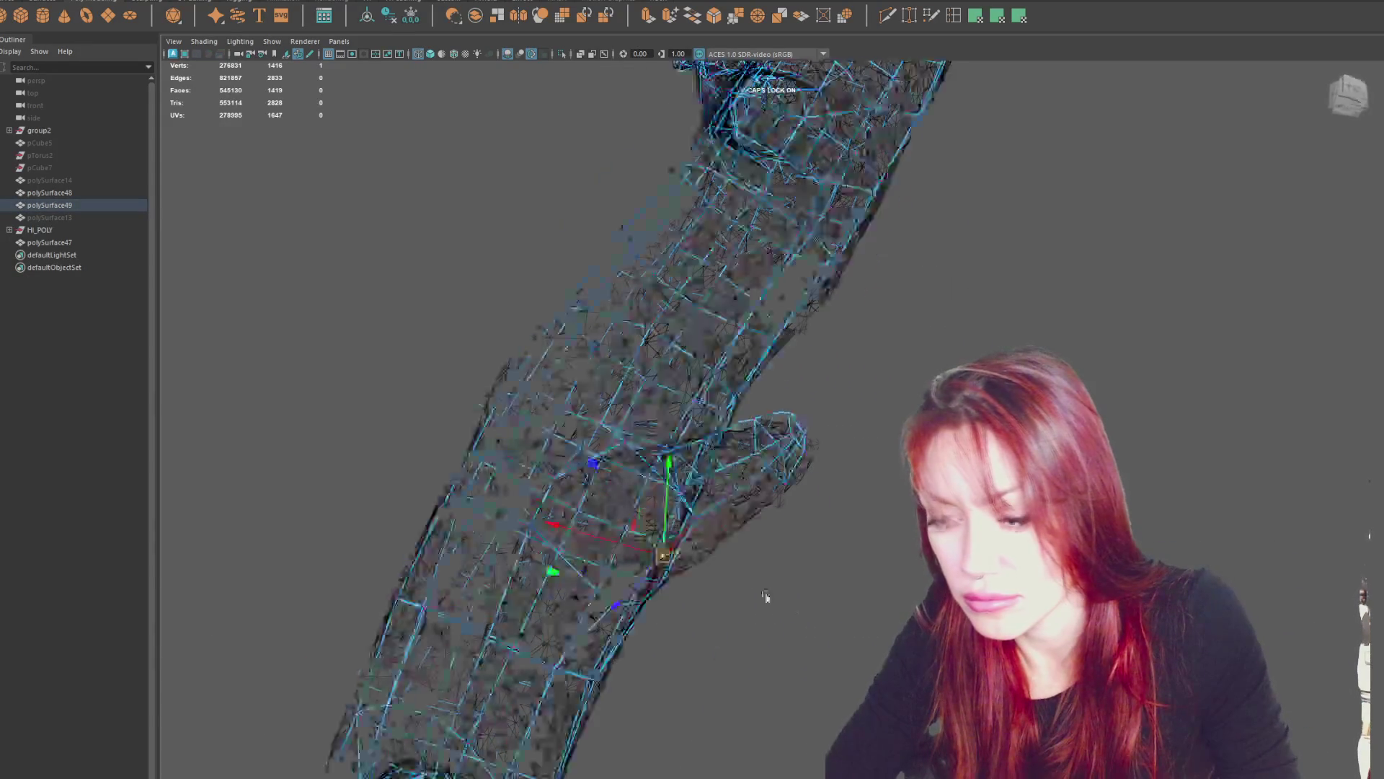
mouse_move(612, 478)
left_mouse_down()
mouse_move(510, 500)
mouse_move(474, 474)
mouse_move(636, 483)
mouse_move(610, 475)
left_mouse_up()
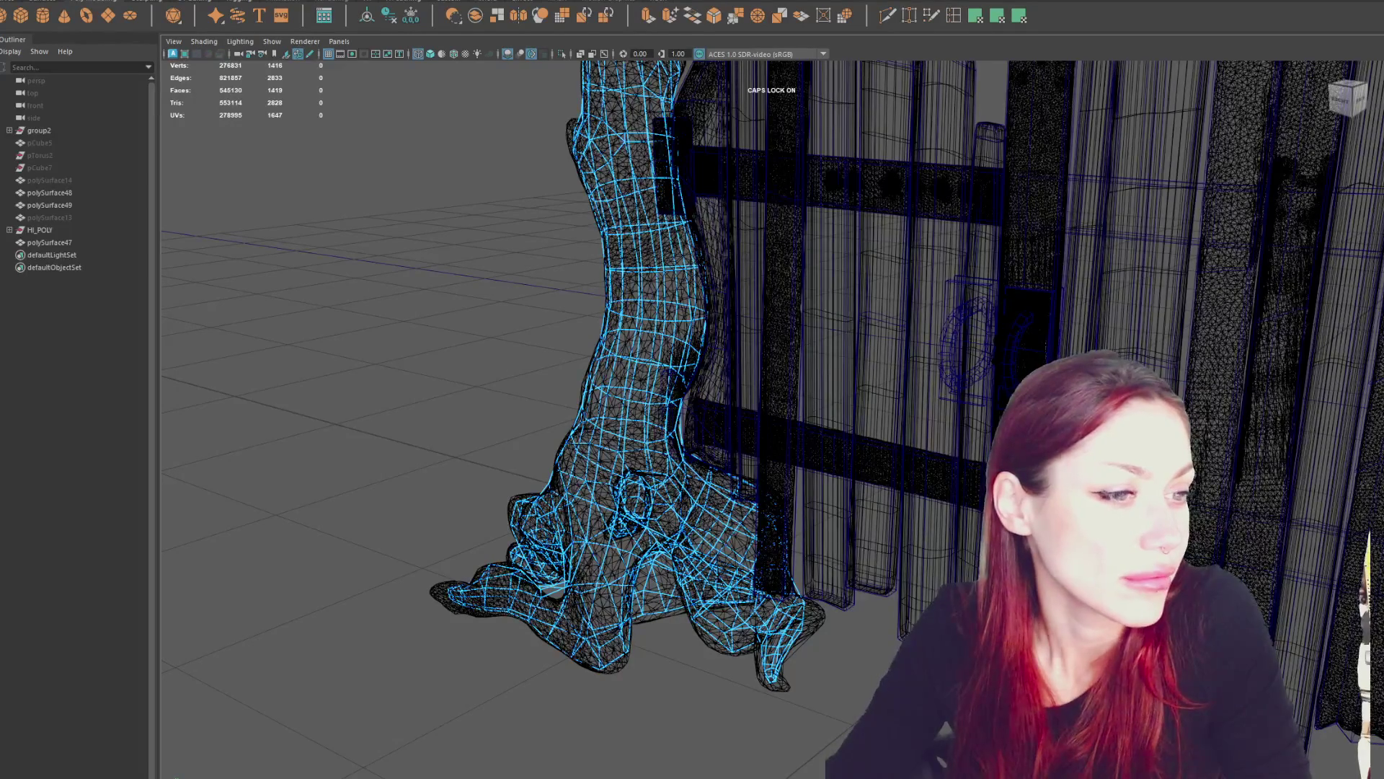
Switch to the Chrome window showing Google Images results for jean grey.
key("alt+Tab")
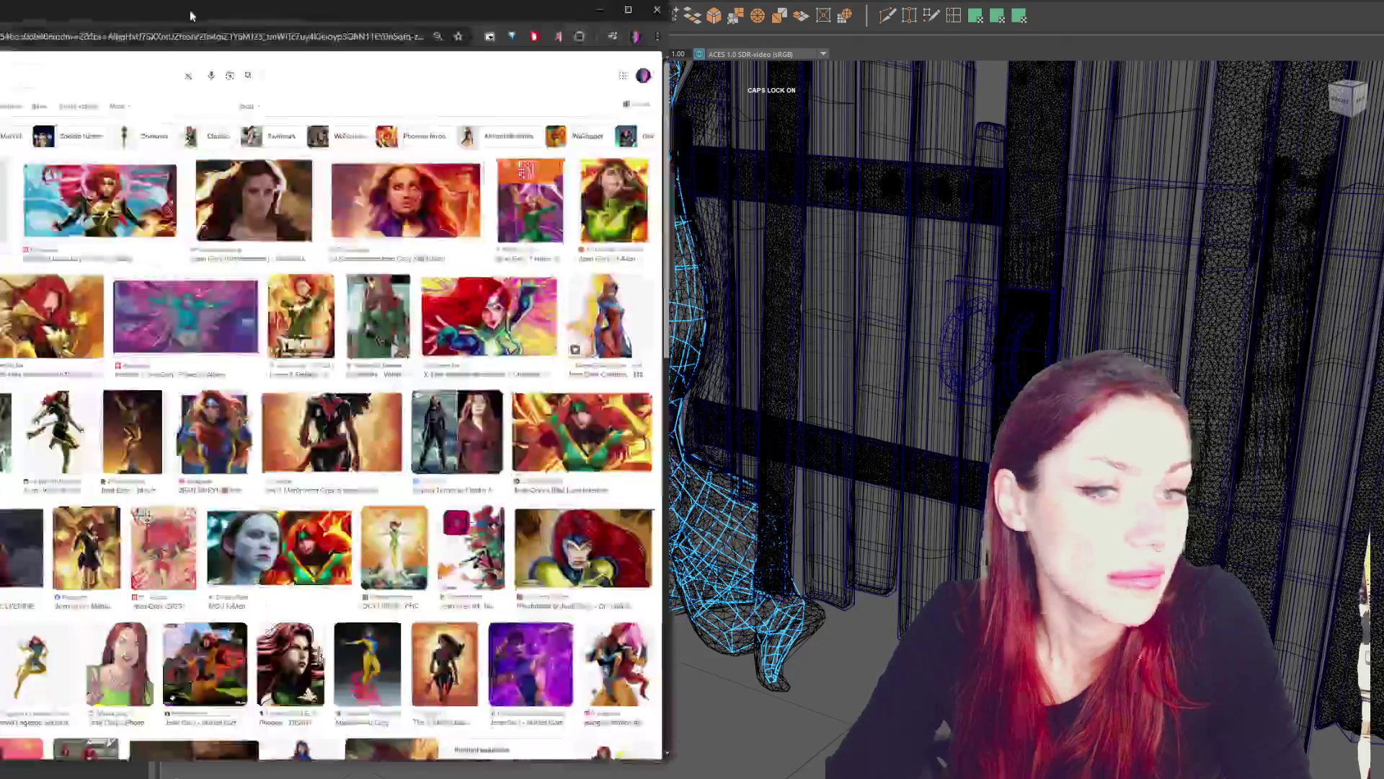
Make the browser fullscreen and preview the yellow-suit and Screen Rant Jean Grey images.
left_click_drag(404, 3, 697, 4)
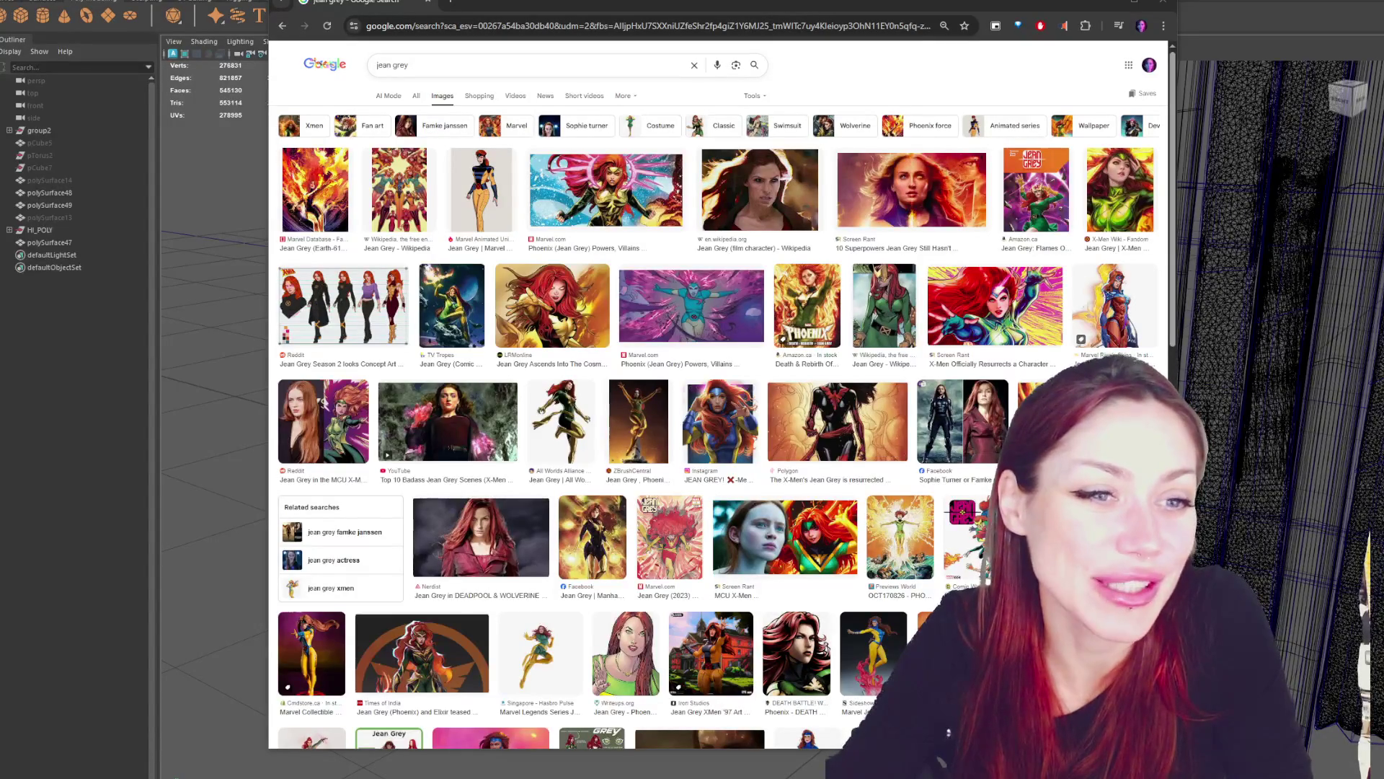
key("F11")
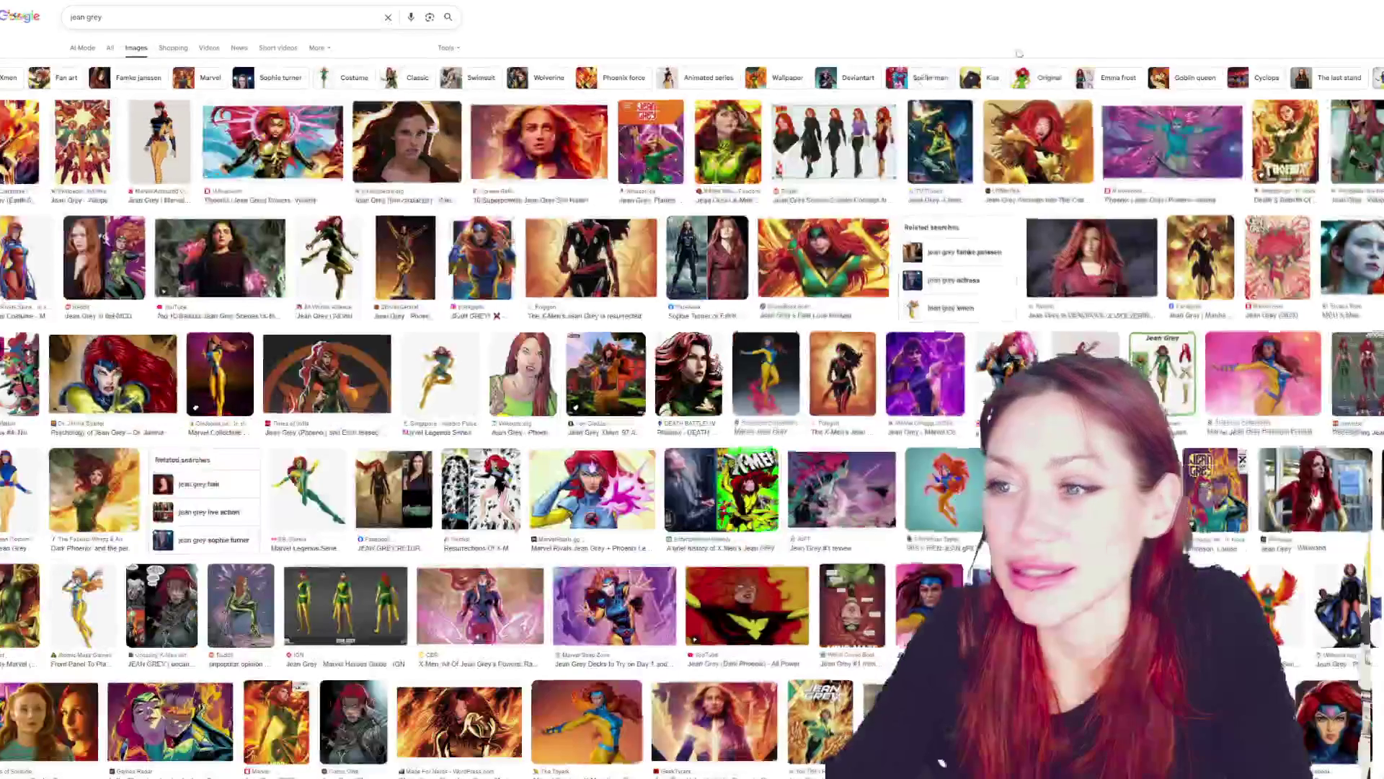
left_click(160, 142)
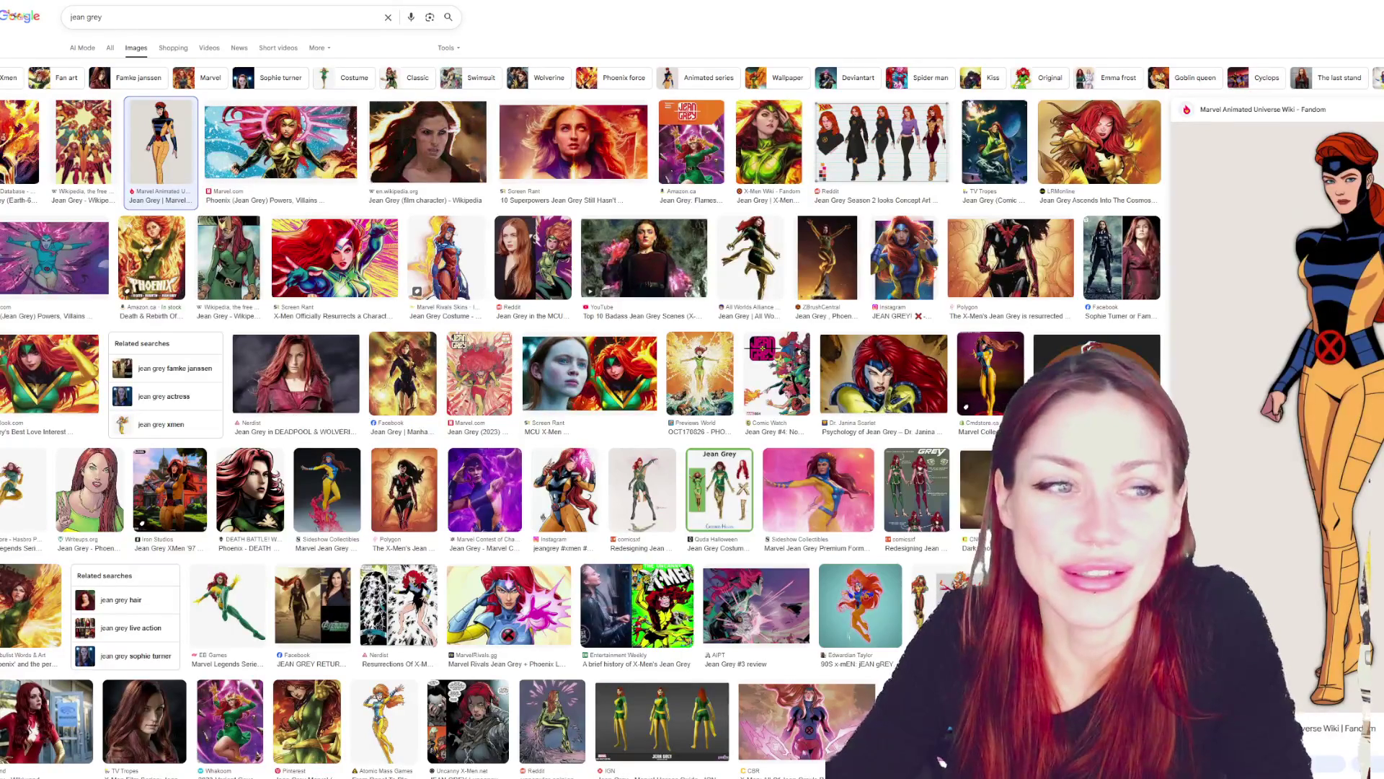
left_click(616, 167)
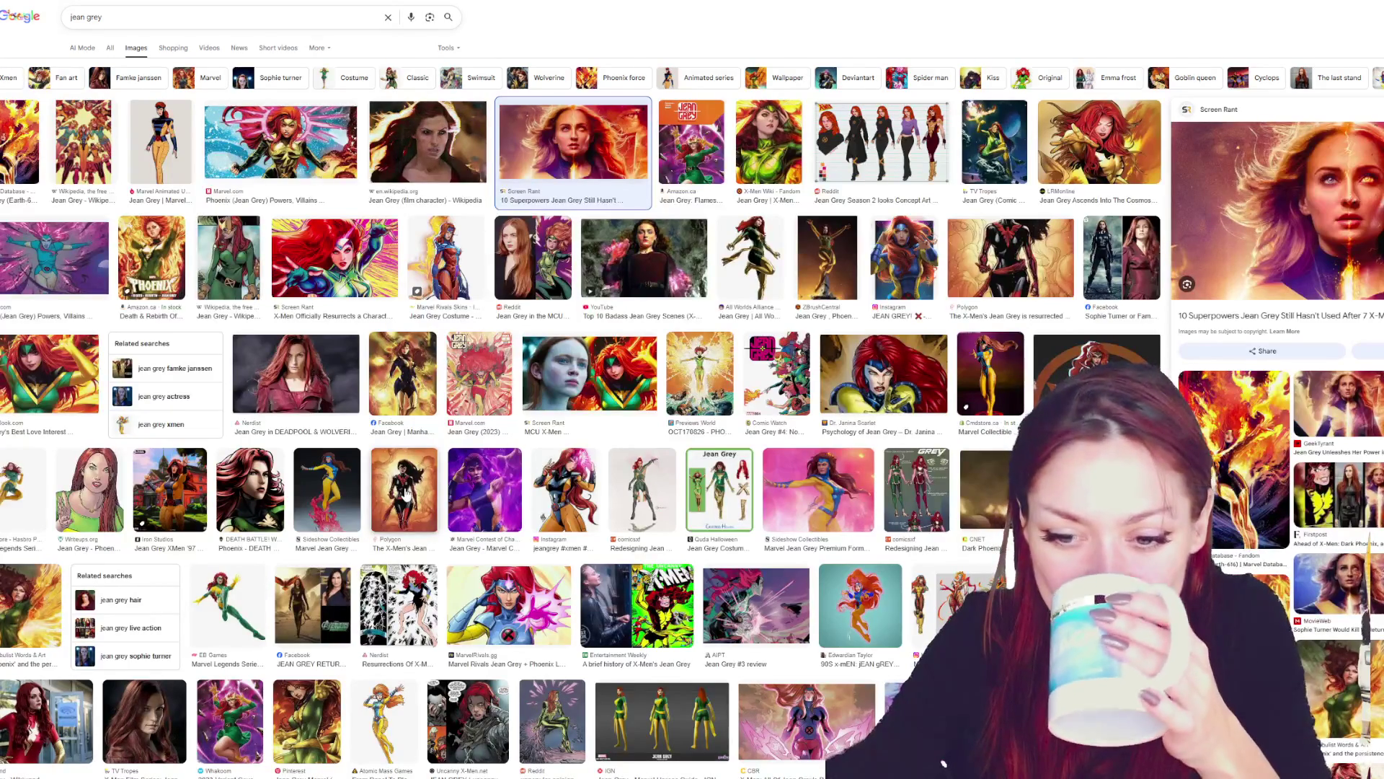
scroll(943, 763, "down", 3)
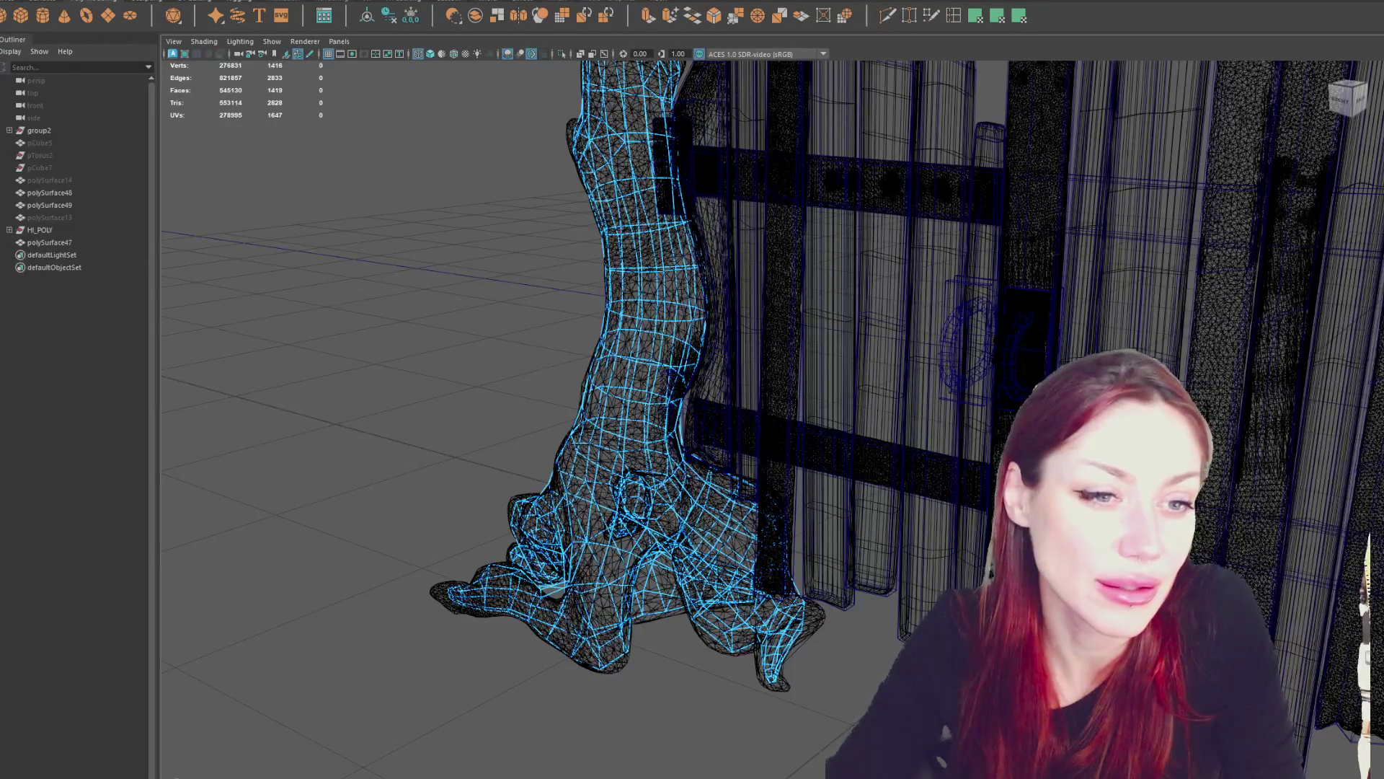
Slice a Multi-Cut line across the faces of the trunk's side stub.
left_click(571, 476)
left_click(602, 570)
mouse_move(621, 597)
left_mouse_down("alt")
mouse_move(768, 535)
mouse_move(858, 401)
mouse_move(1019, 293)
left_mouse_up("alt")
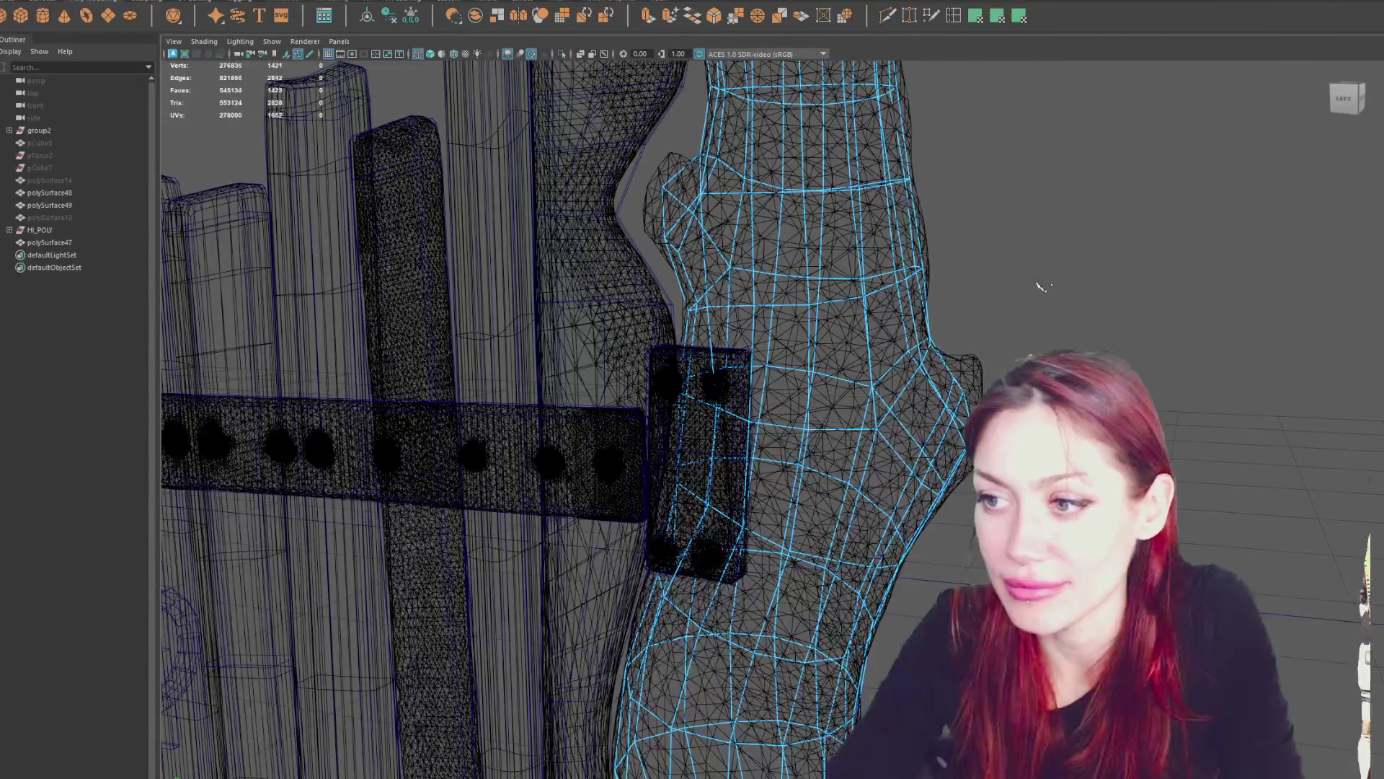
Move and scale a stub face, then deselect it and reselect polySurface49.
left_click(944, 376)
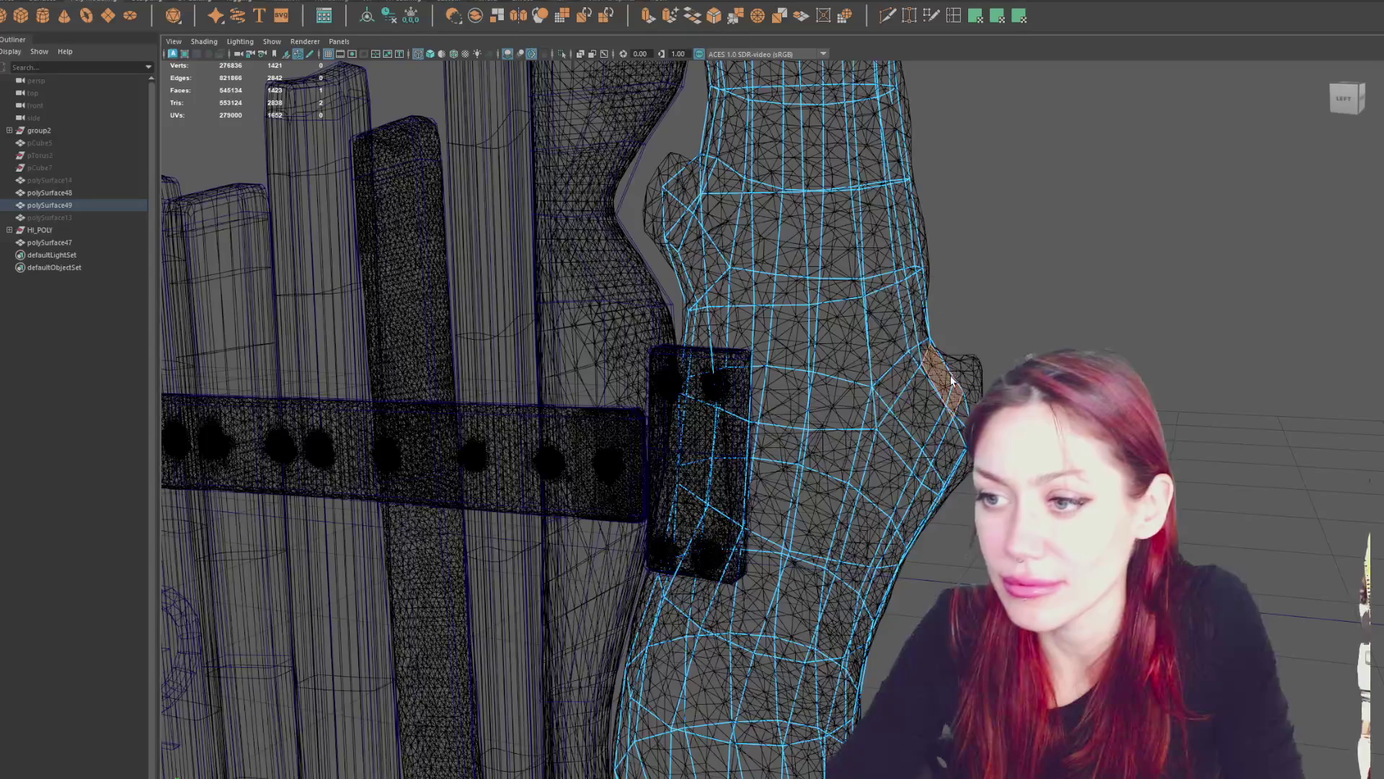
mouse_move(952, 382)
left_mouse_down("alt")
mouse_move(889, 414)
mouse_move(1010, 391)
mouse_move(952, 360)
left_mouse_up("alt")
key("w")
key("r")
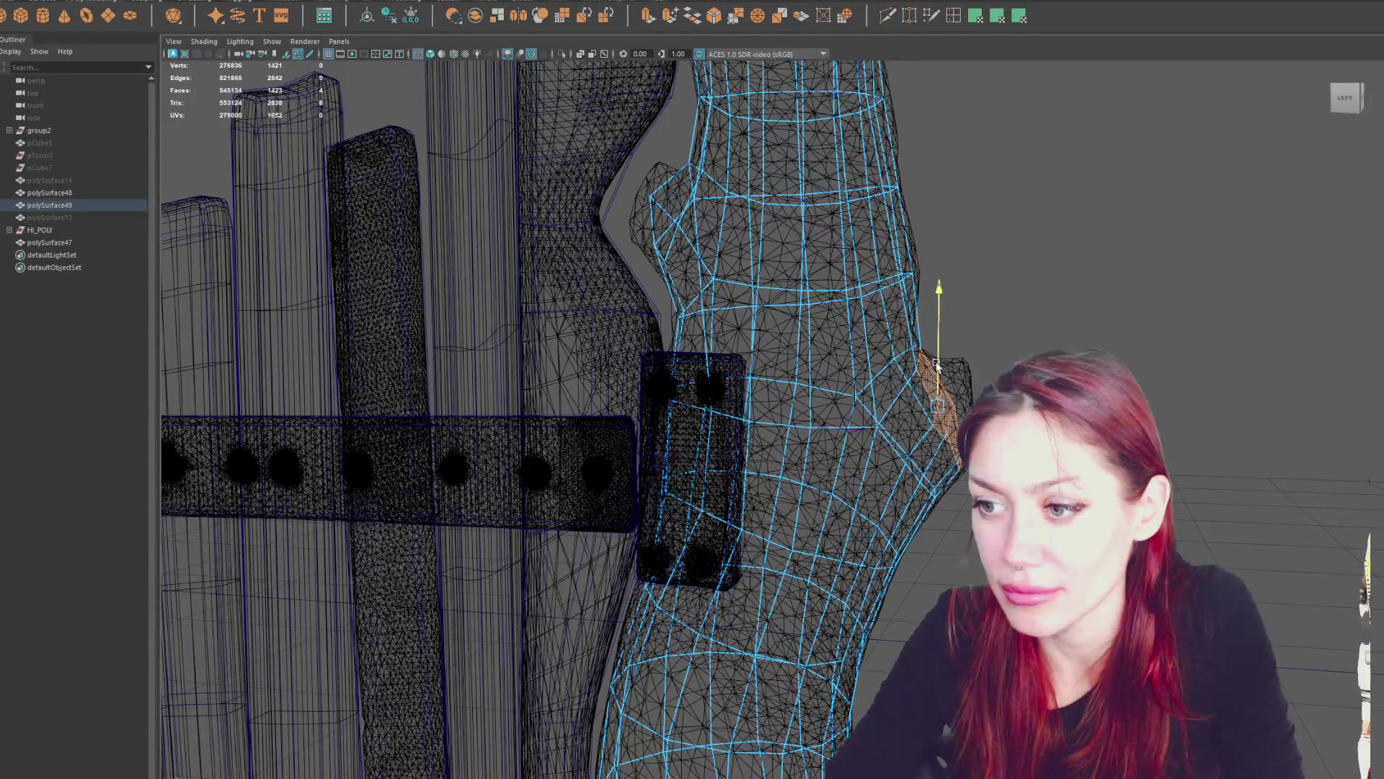
left_click_drag(945, 360, 1120, 354, "alt")
left_click(1121, 354)
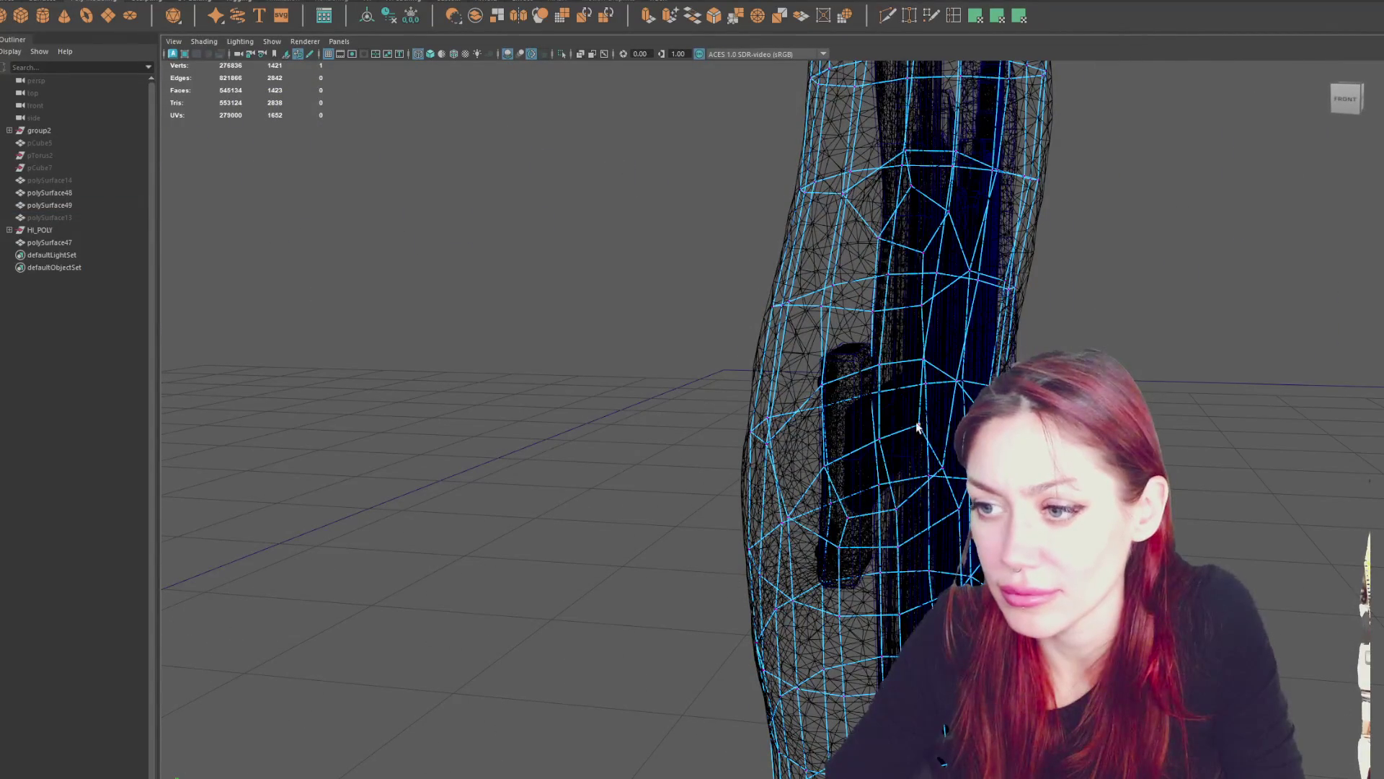
left_click(917, 427)
Frame the retopo mesh and compare textured, shaded and wireframe displays around the trunk bump.
key("f")
key("6")
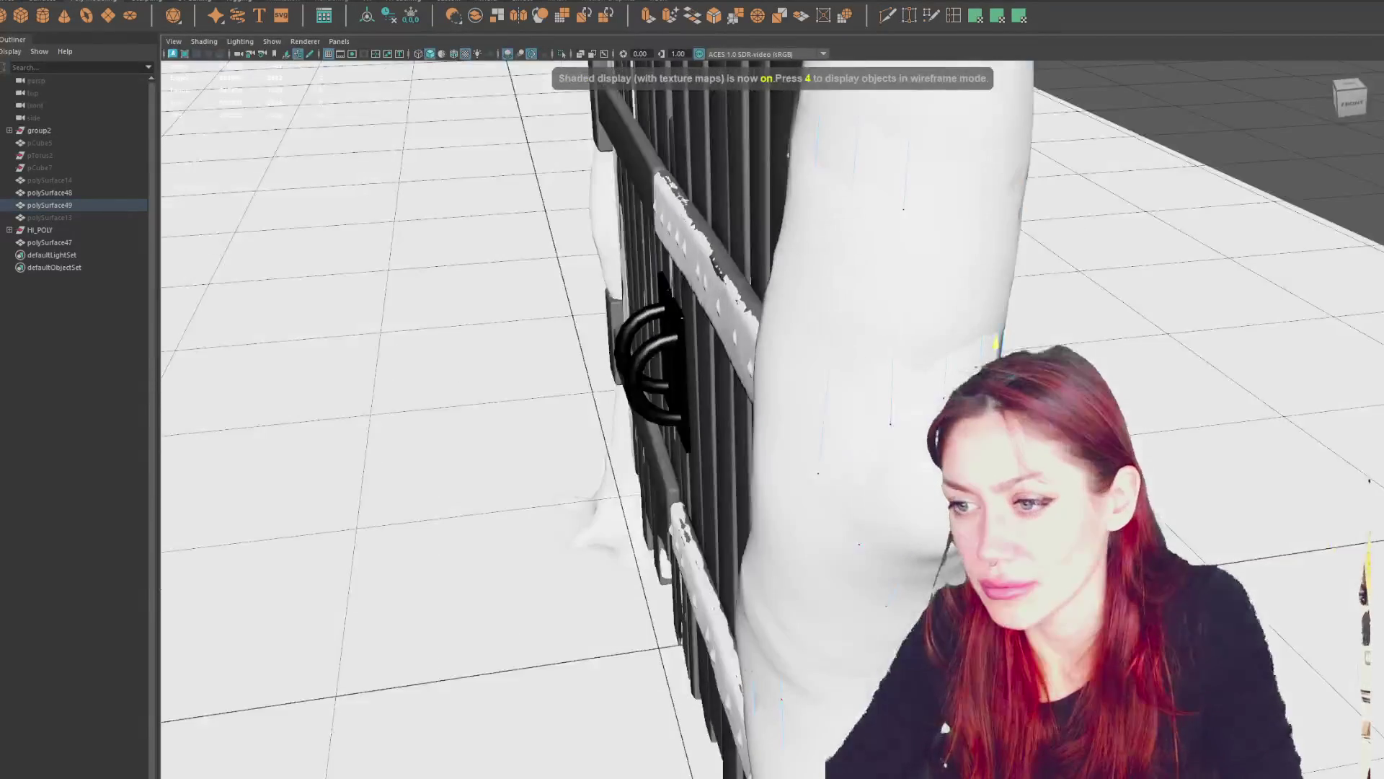
mouse_move(995, 433)
left_mouse_down("alt")
mouse_move(927, 494)
mouse_move(886, 392)
left_mouse_up("alt")
left_click(885, 489)
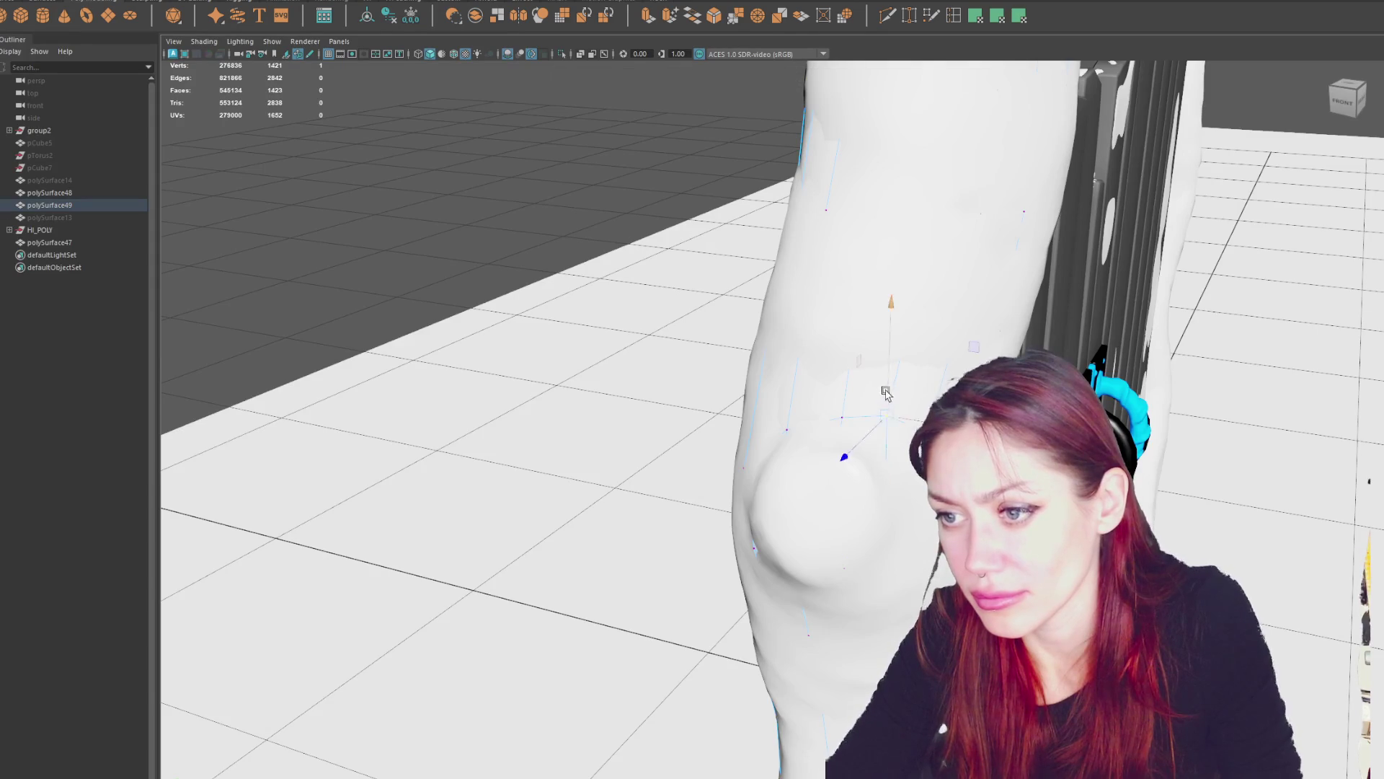
key("5")
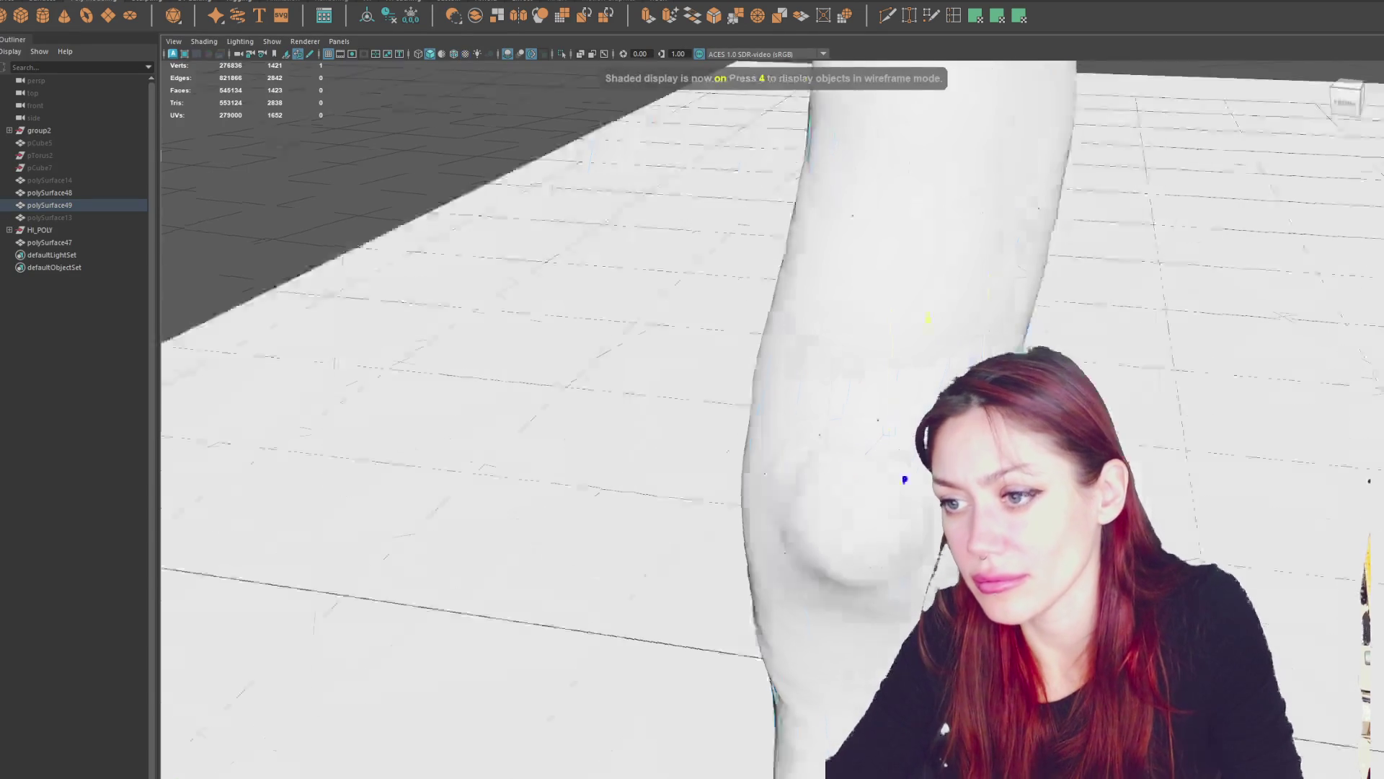
key("4")
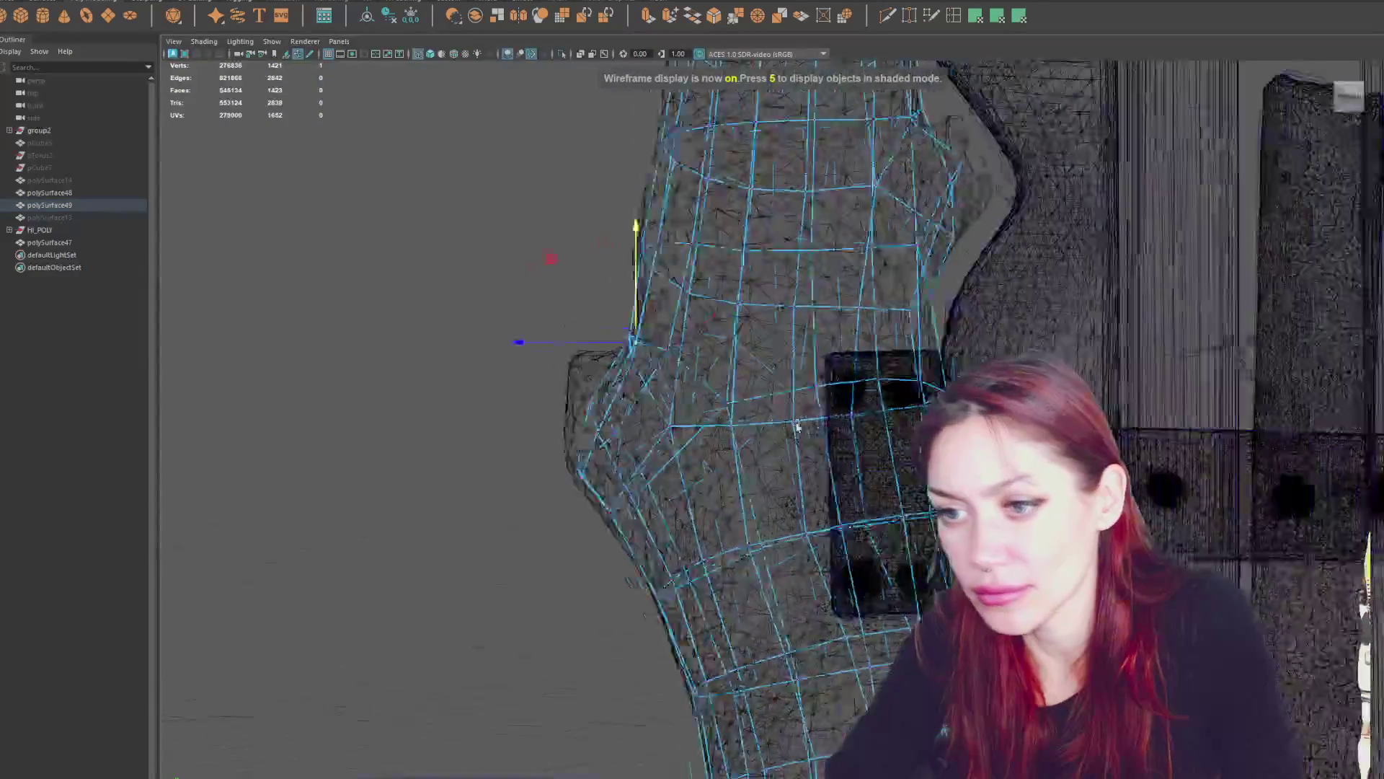
mouse_move(797, 426)
left_mouse_down("alt")
mouse_move(814, 443)
mouse_move(798, 463)
mouse_move(865, 490)
mouse_move(894, 561)
left_mouse_up("alt")
Click through the overlapping meshes in textured display to pick out polySurface49.
left_click(894, 560)
left_click(894, 557)
left_click(896, 553)
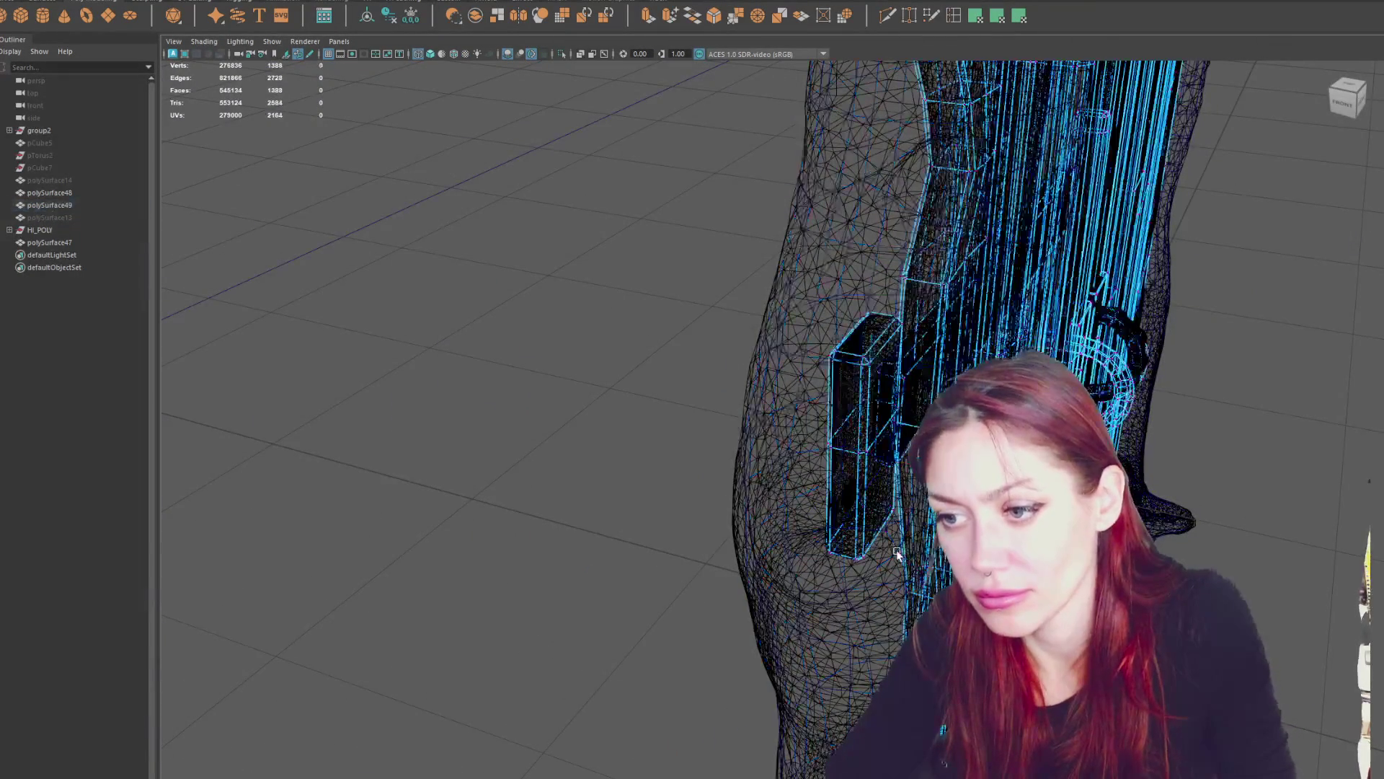
left_click(896, 553)
key("6")
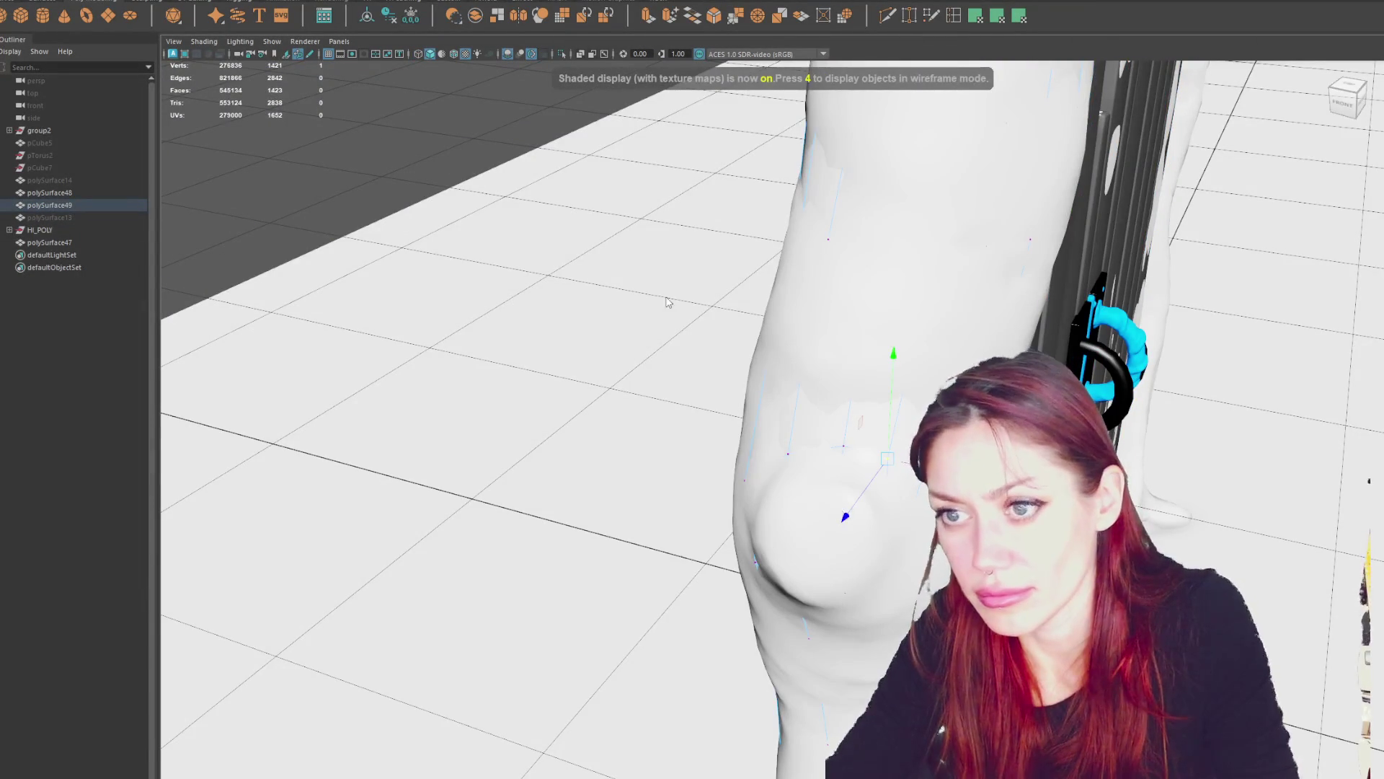
left_click(856, 371)
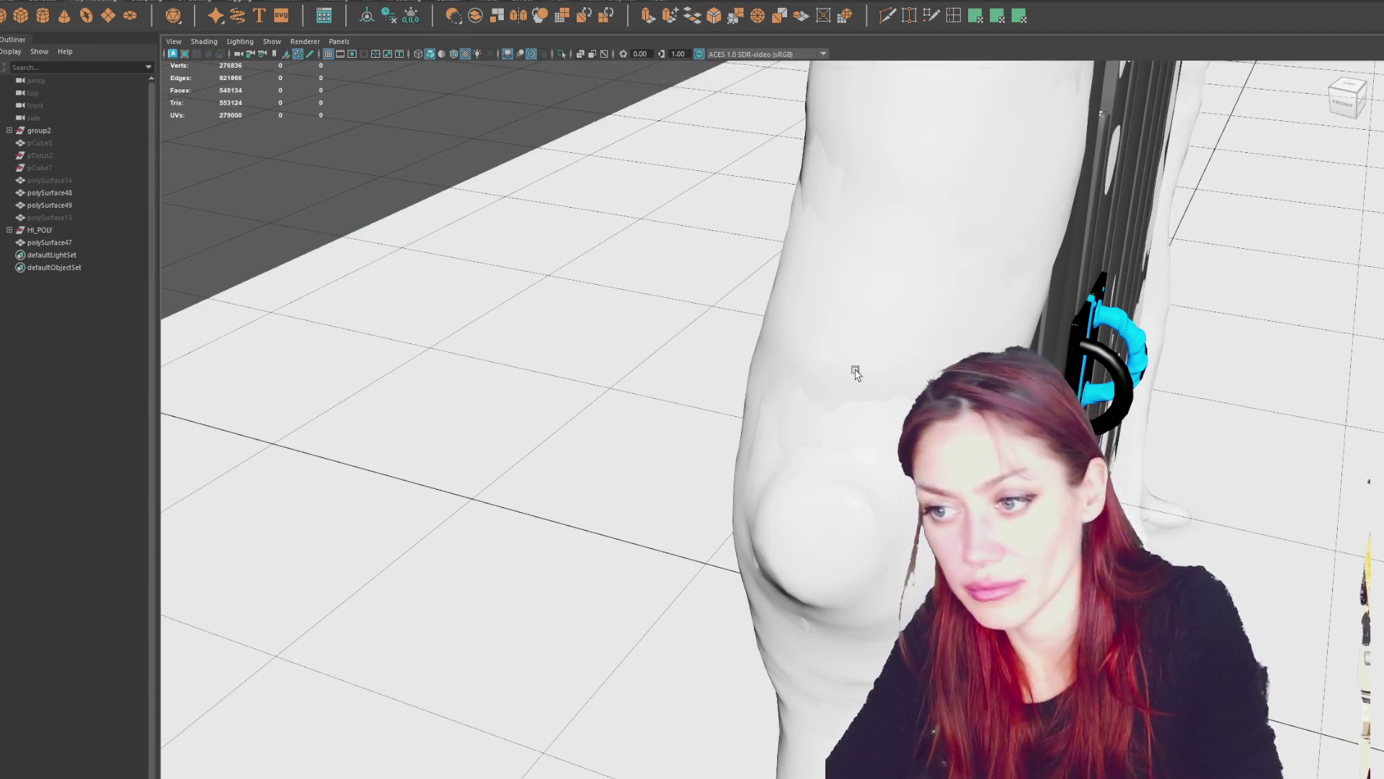
left_click(856, 372)
left_click(854, 371)
left_click(854, 372)
left_click(829, 499)
left_click(830, 498)
left_click(851, 355)
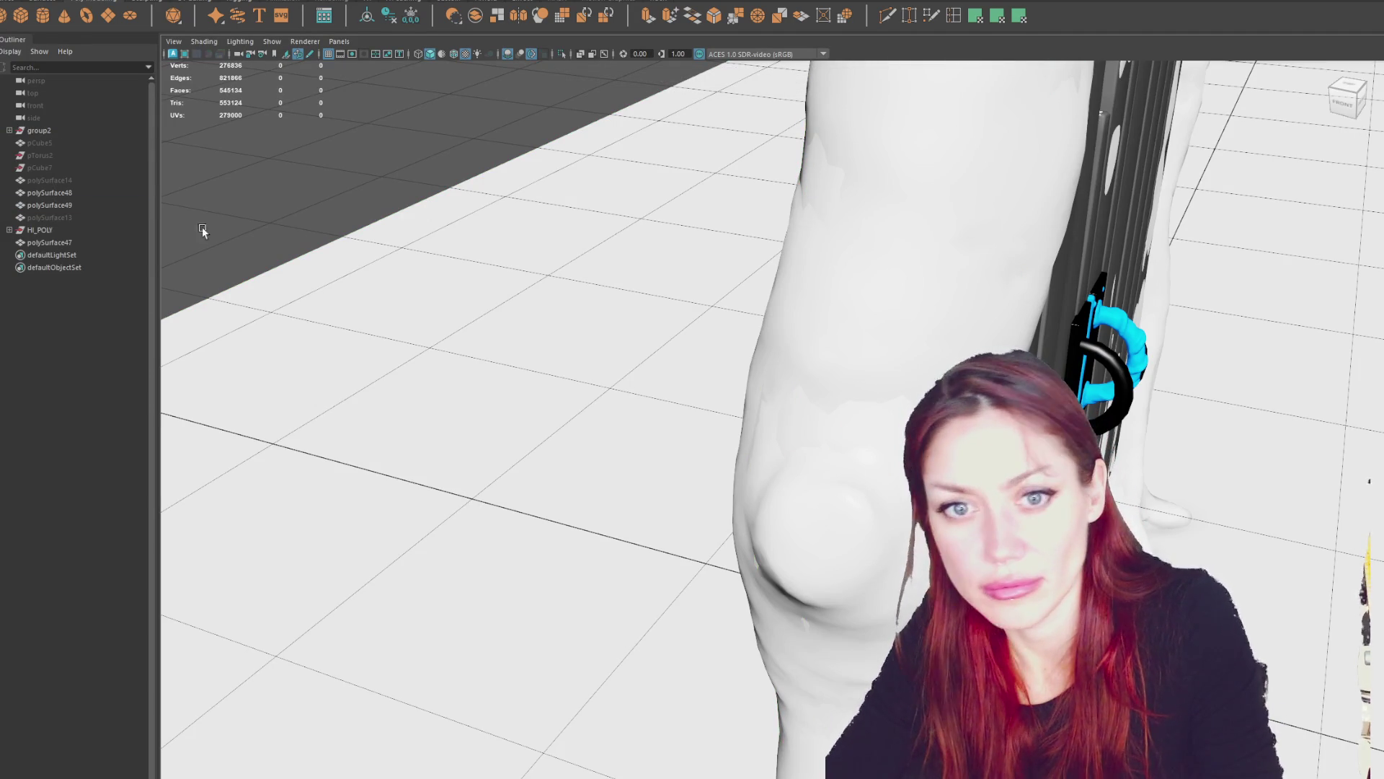
Isolate HI_POLY and polySurface49 in shaded view, keeping only polySurface49 selected.
left_click(129, 232)
left_click(49, 205, "ctrl")
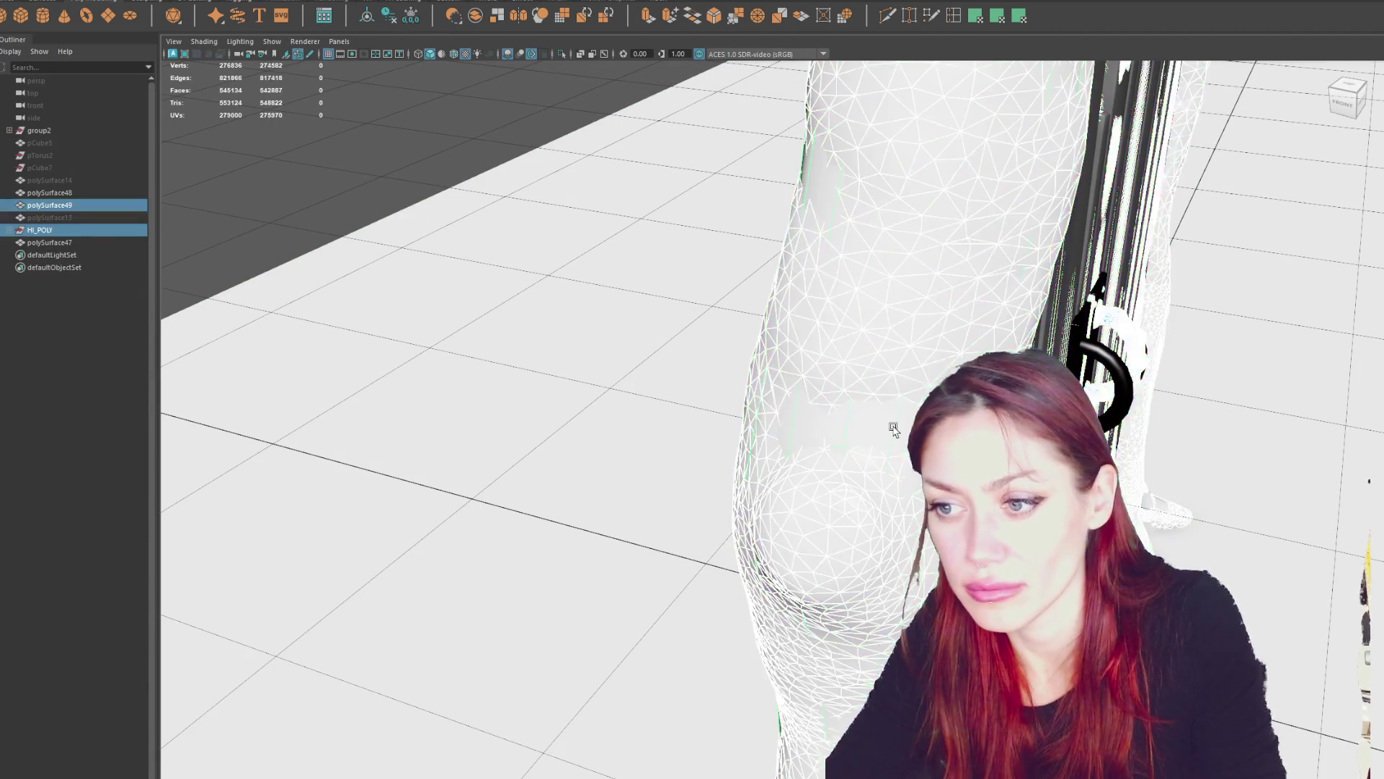
key("ctrl+1")
key("5")
left_click(40, 230, "ctrl")
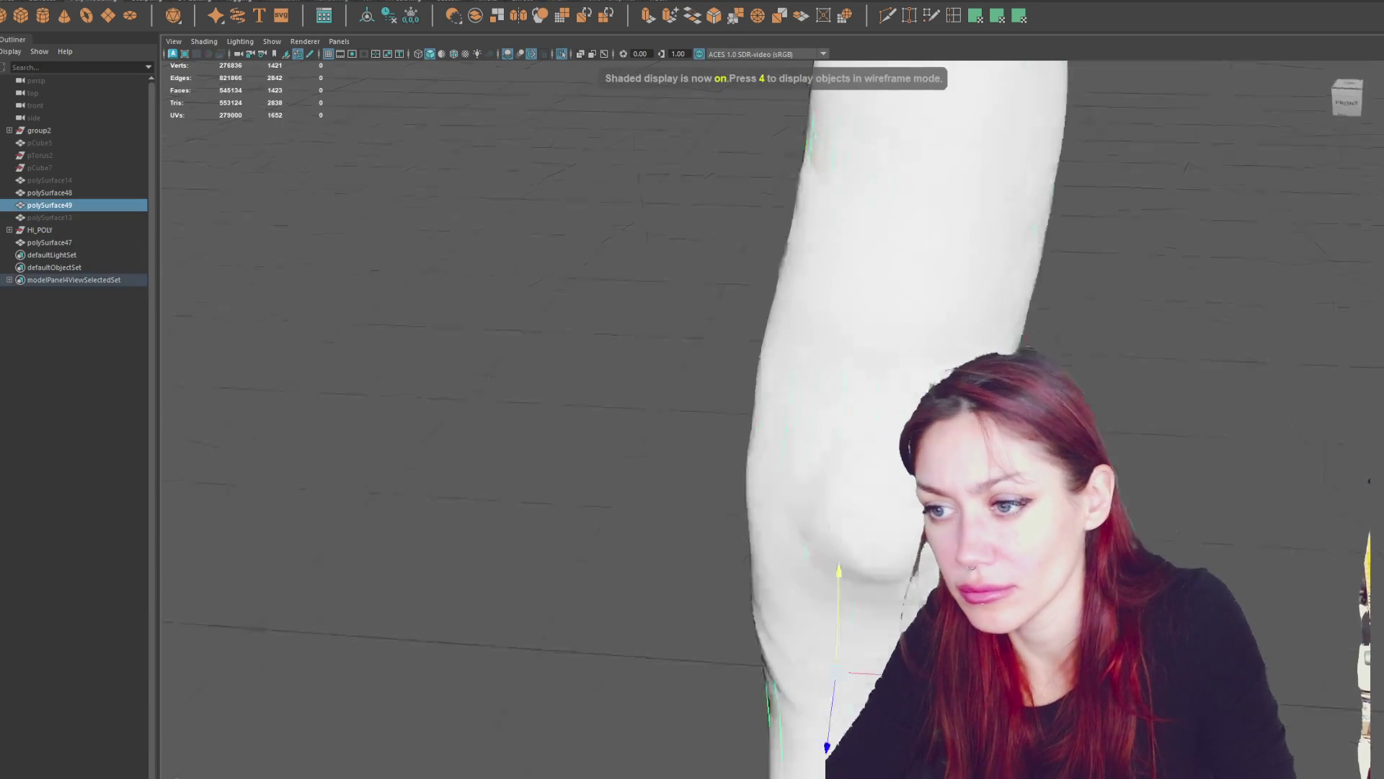
Extrude four faces on the trunk's side bulge outward into a short stub.
key("4")
mouse_move(807, 303)
left_mouse_down("alt")
mouse_move(939, 299)
mouse_move(772, 284)
mouse_move(810, 303)
mouse_move(712, 299)
left_mouse_up("alt")
right_click(591, 289)
left_click(552, 367)
mouse_move(560, 358)
left_mouse_down("alt")
mouse_move(635, 359)
mouse_move(622, 364)
left_mouse_up("alt")
left_click(652, 414)
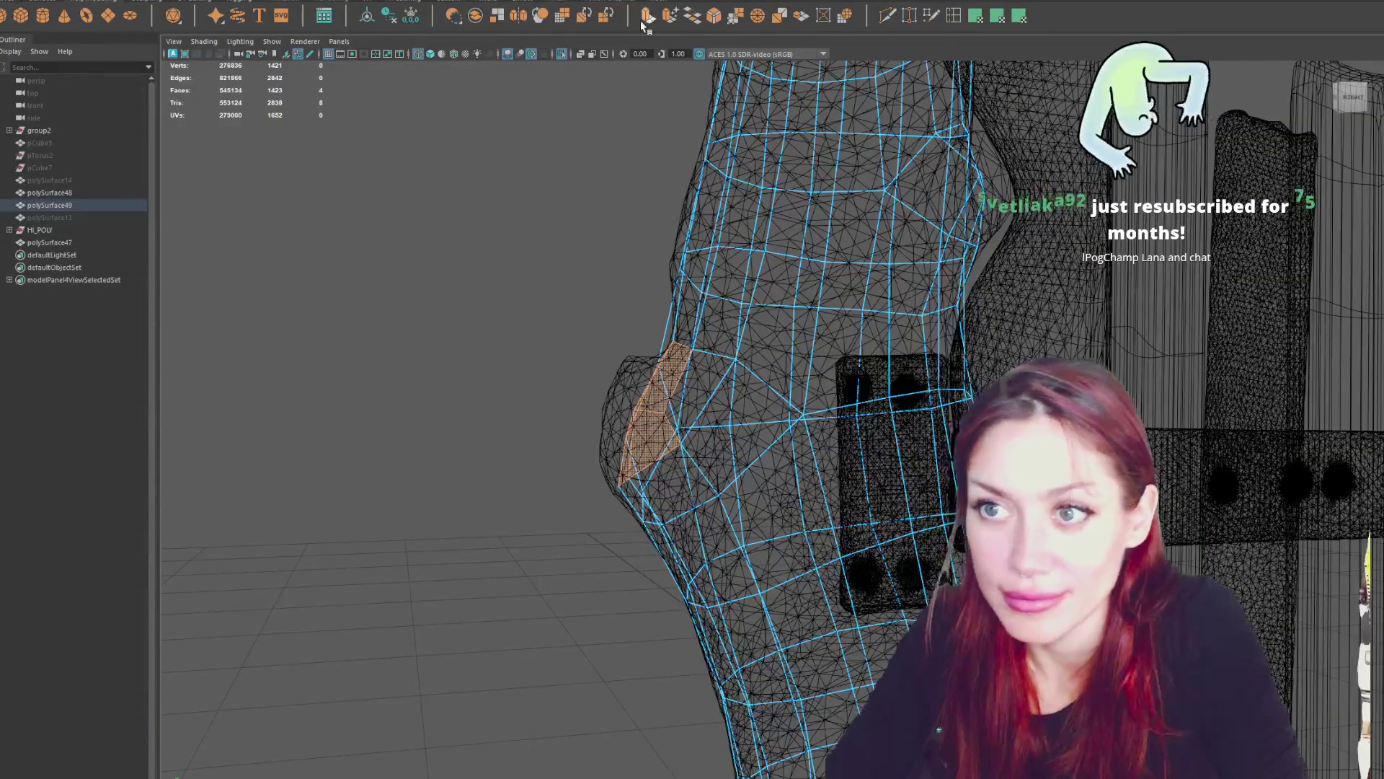
key("ctrl+e")
mouse_move(653, 412)
left_mouse_down()
mouse_move(563, 412)
mouse_move(587, 405)
left_mouse_up()
left_click(612, 404)
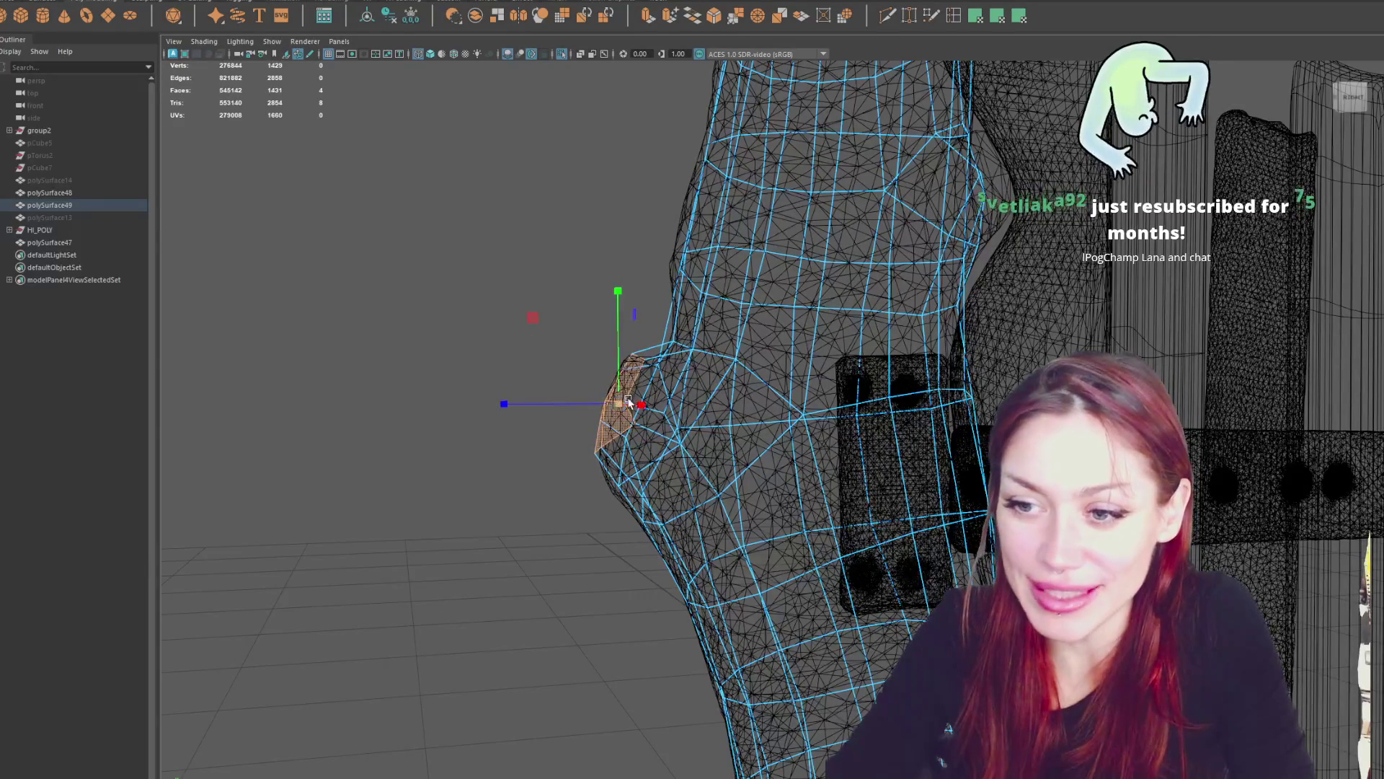
left_click(614, 405)
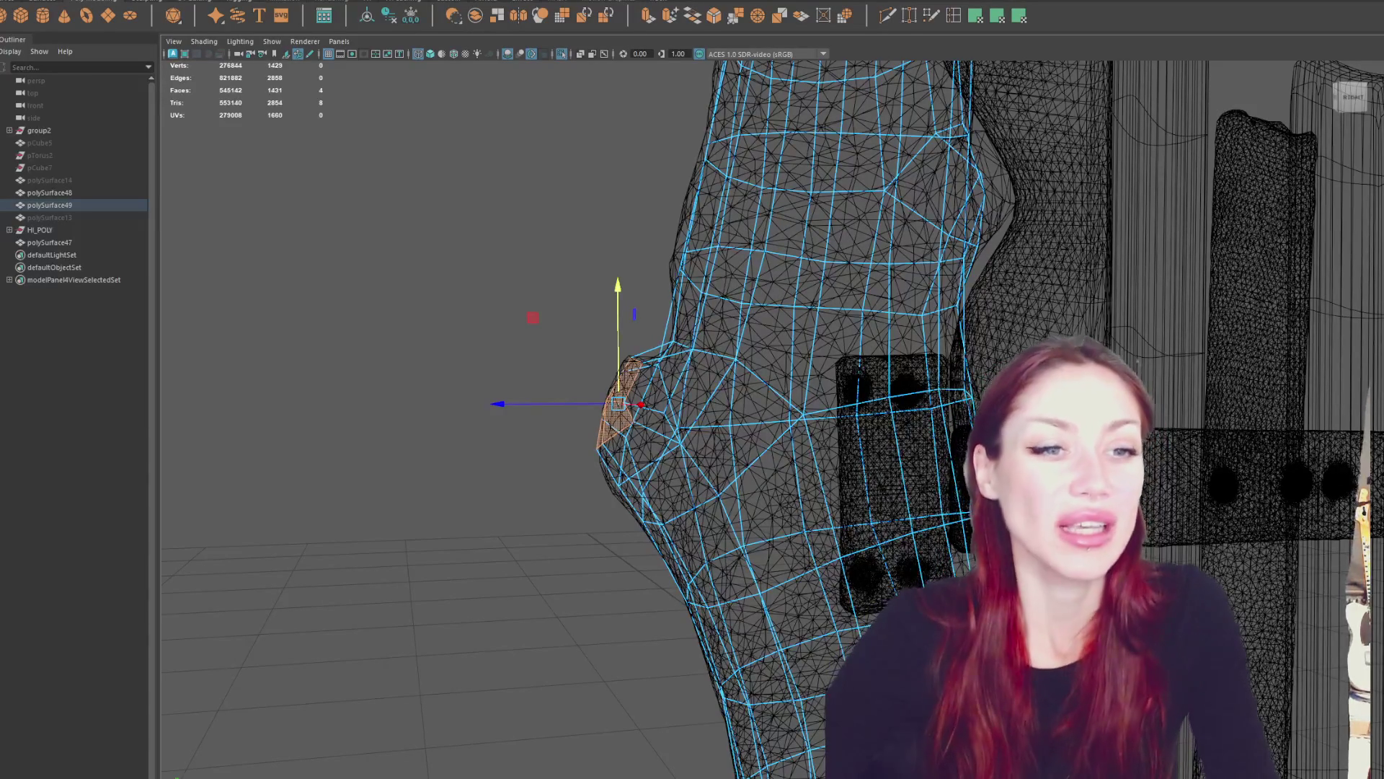
left_click(396, 328)
mouse_move(396, 328)
left_mouse_down("alt")
mouse_move(1063, 307)
mouse_move(1081, 330)
left_mouse_up("alt")
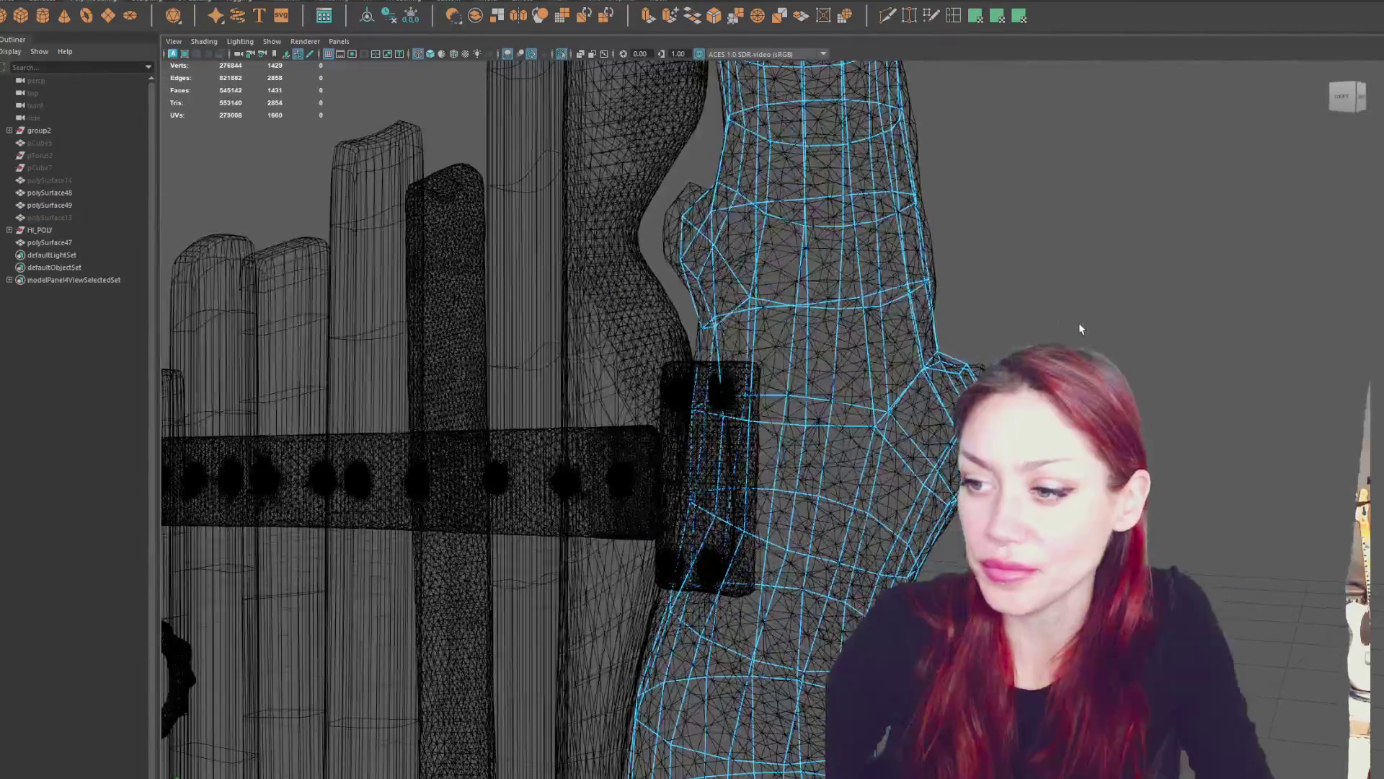
Insert a new edge loop around the trunk and slide it into place.
left_click(966, 374)
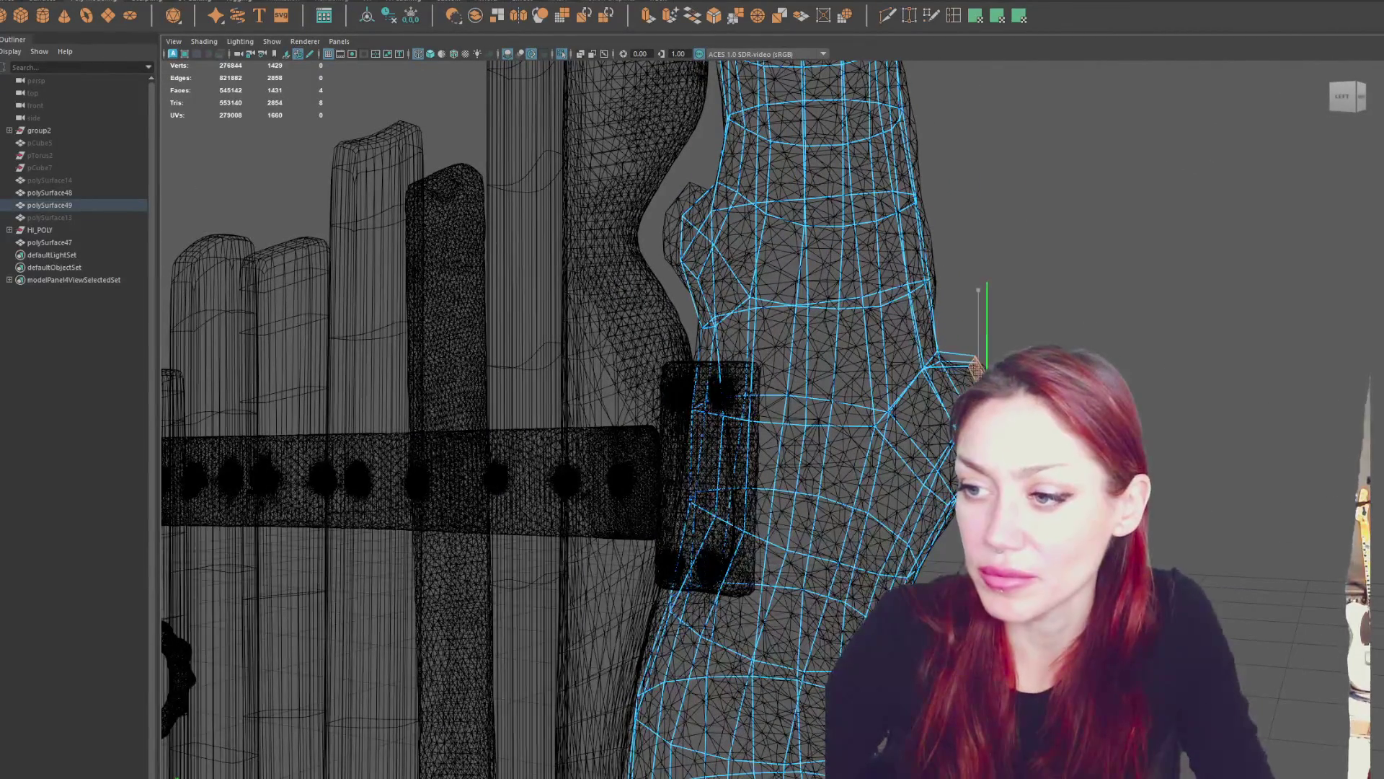
mouse_move(979, 372)
left_mouse_down("alt")
mouse_move(1096, 429)
mouse_move(1132, 403)
left_mouse_up("alt")
right_click(1096, 429)
left_click(1168, 411)
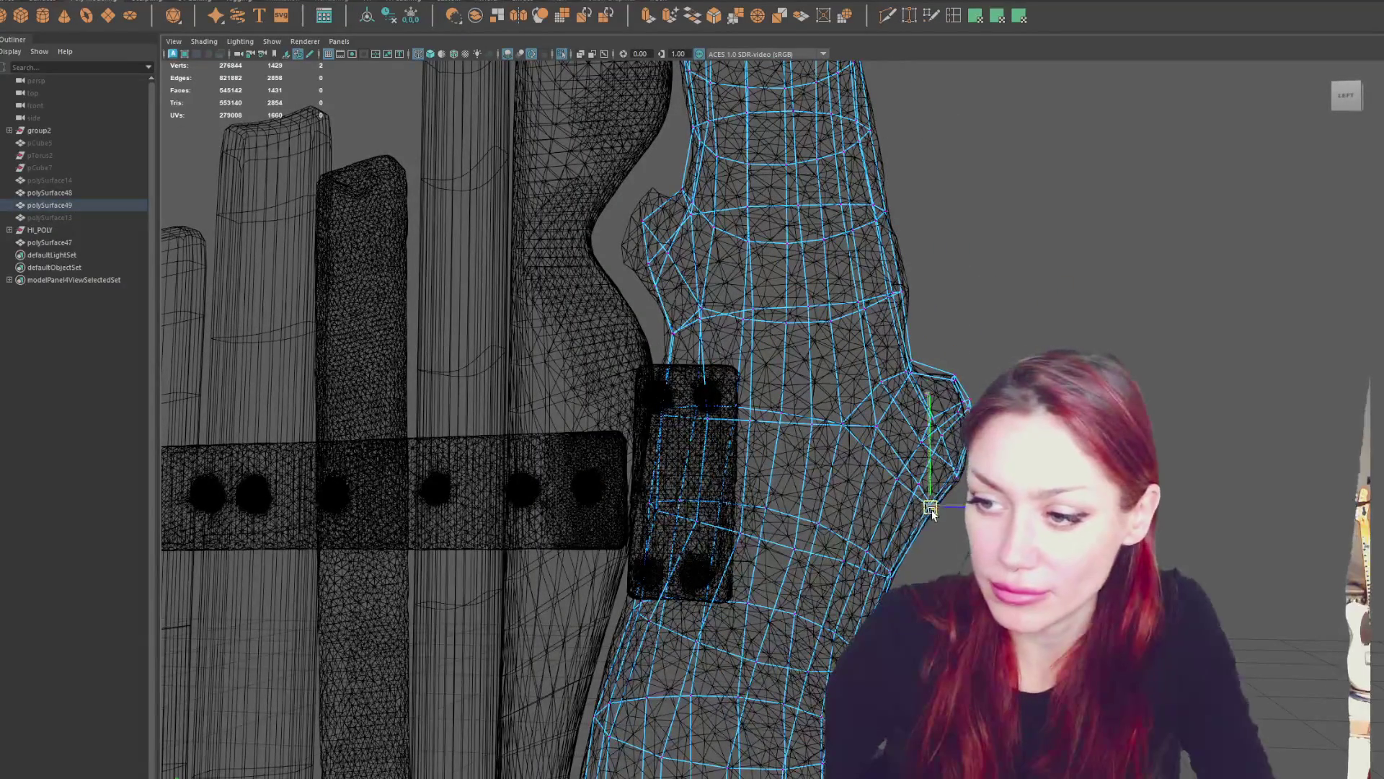
mouse_move(928, 504)
left_mouse_down("alt")
mouse_move(815, 500)
mouse_move(764, 479)
left_mouse_up("alt")
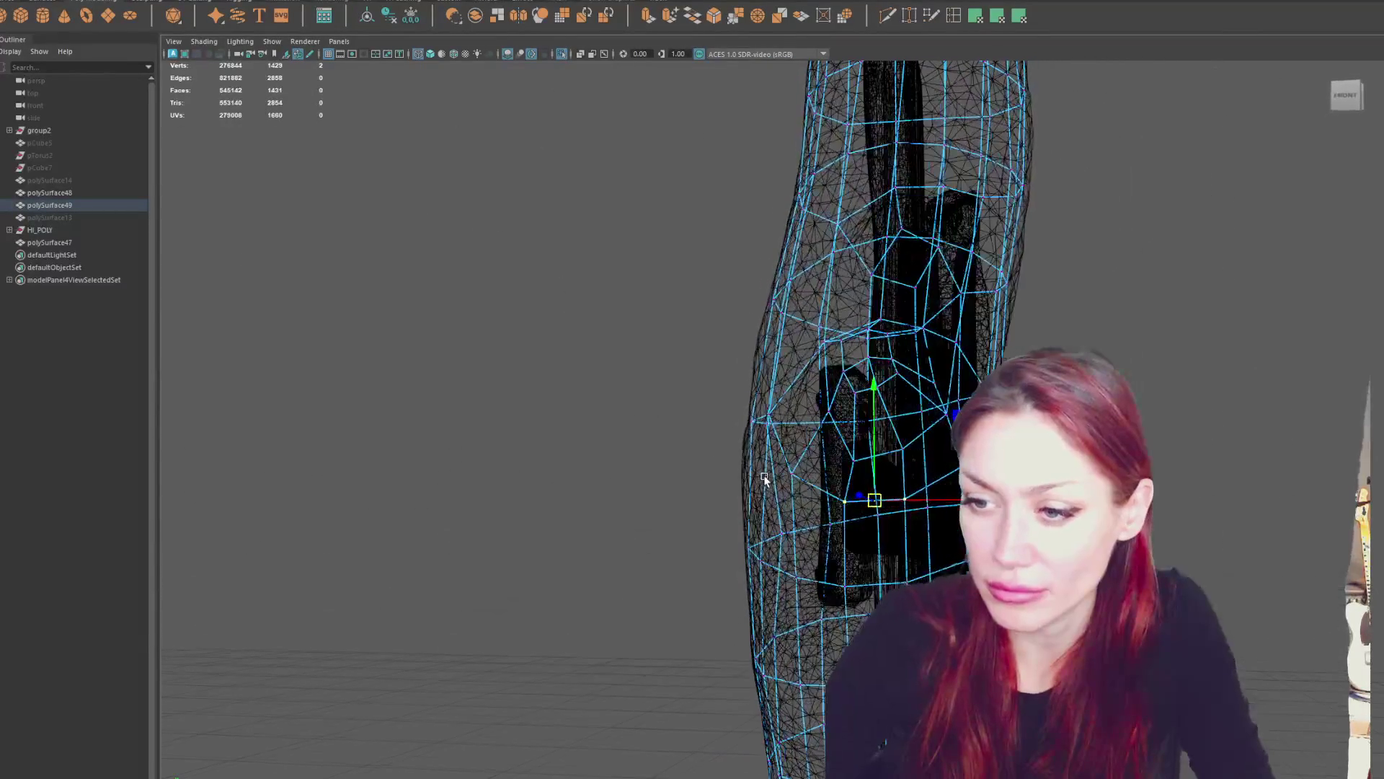
left_click(955, 20)
left_click(842, 538)
right_click_drag(642, 358, 606, 351)
With soft selection on, move vertices around the side bump onto the sculpt.
mouse_move(939, 470)
left_mouse_down("alt")
mouse_move(981, 467)
mouse_move(710, 534)
left_mouse_up("alt")
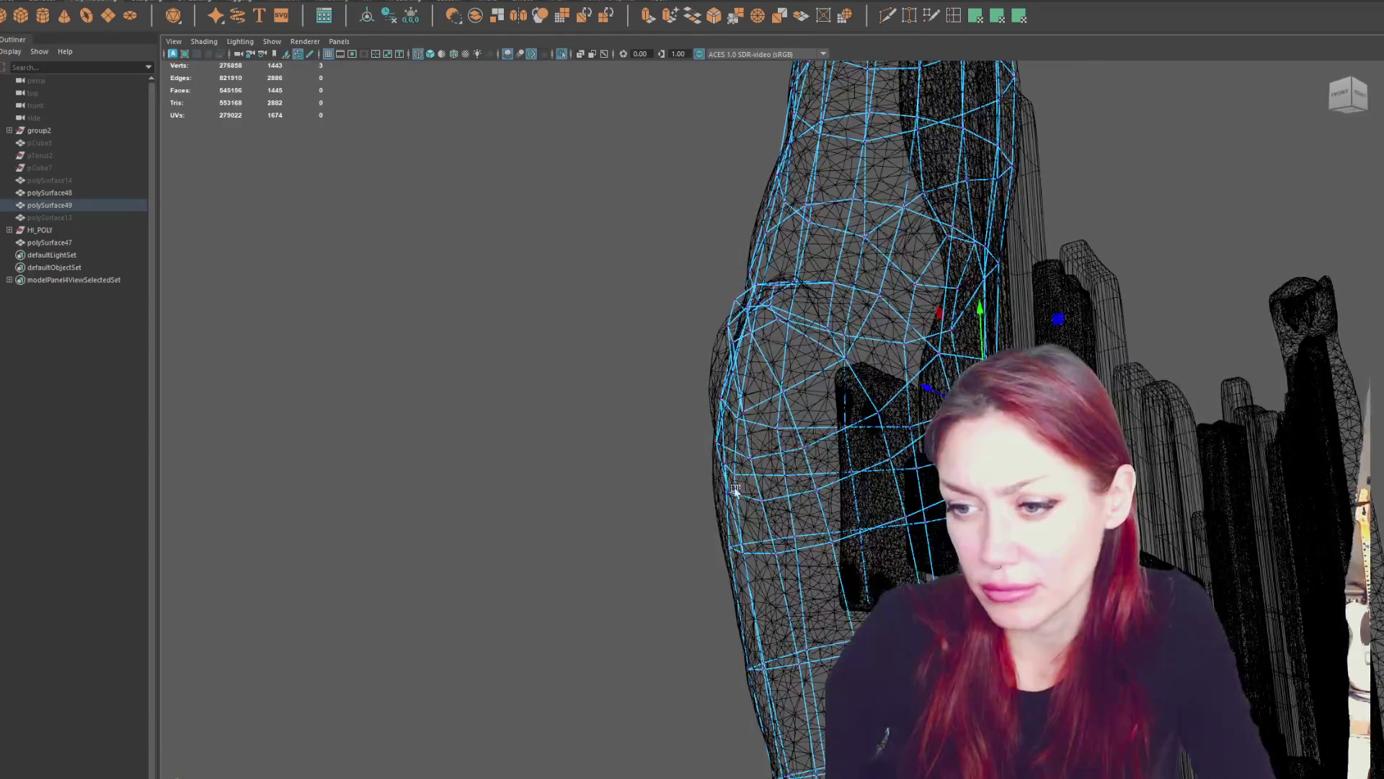
key("b")
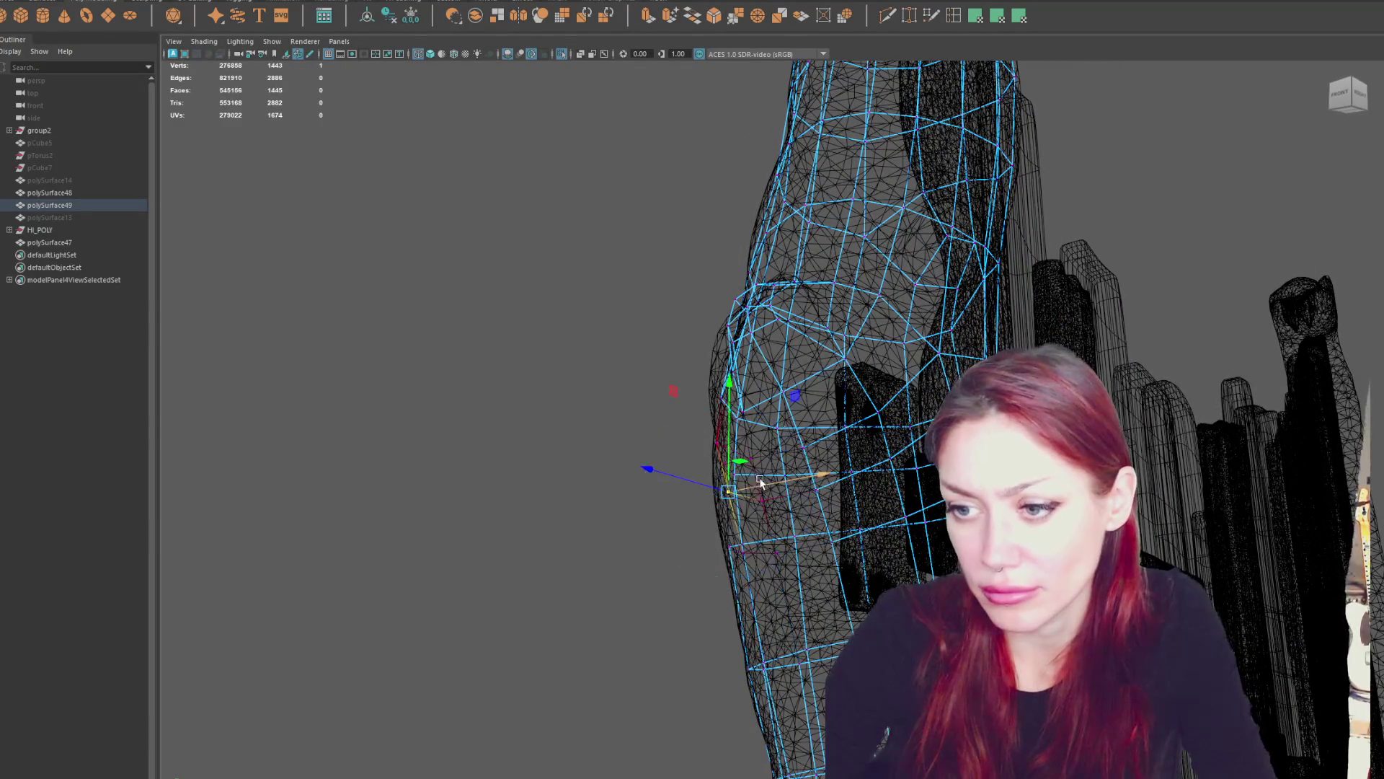
mouse_move(757, 528)
left_mouse_down("shift")
mouse_move(815, 539)
mouse_move(912, 528)
left_mouse_up("shift")
left_click(934, 516)
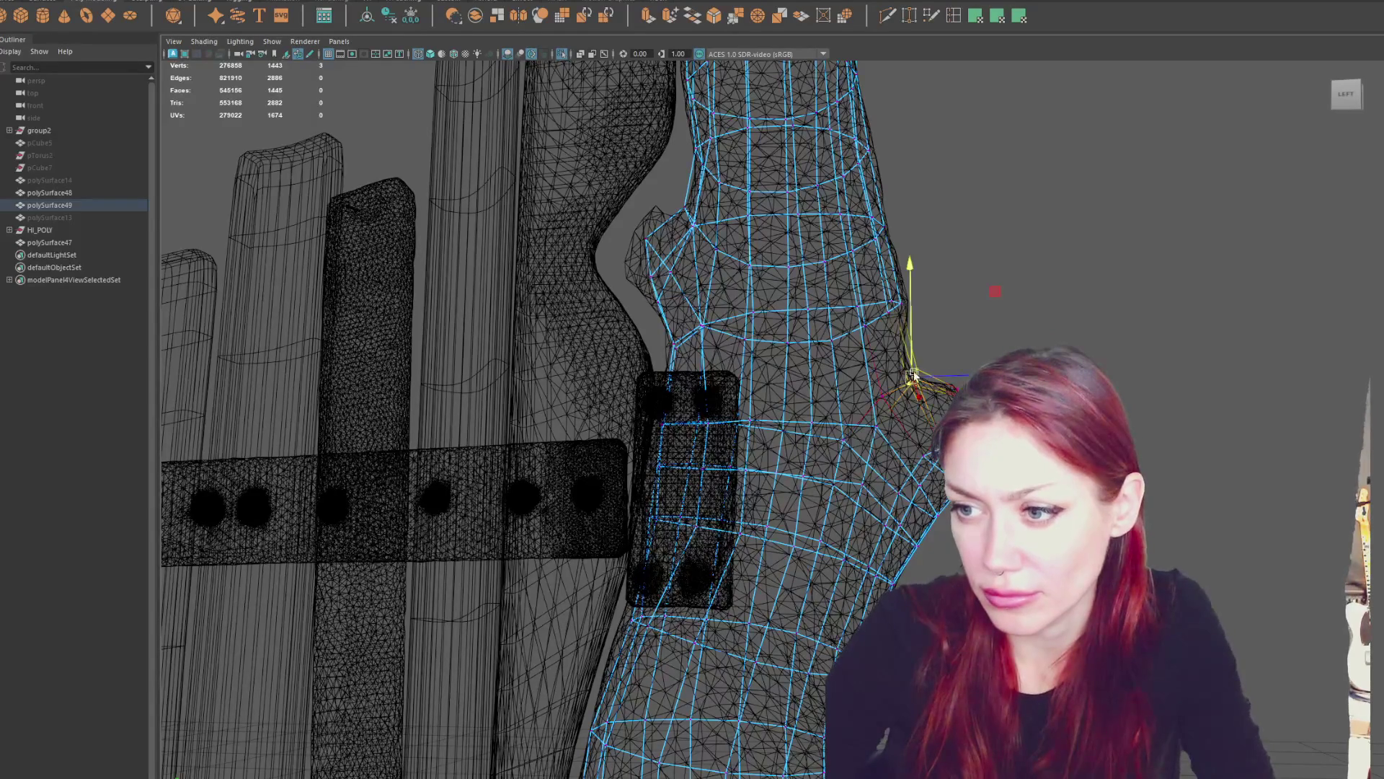
left_click_drag(937, 355, 934, 271, "alt")
mouse_move(935, 271)
left_mouse_down()
mouse_move(892, 297)
mouse_move(945, 324)
mouse_move(993, 384)
left_mouse_up()
mouse_move(912, 335)
left_mouse_down("alt")
mouse_move(900, 361)
mouse_move(927, 360)
left_mouse_up("alt")
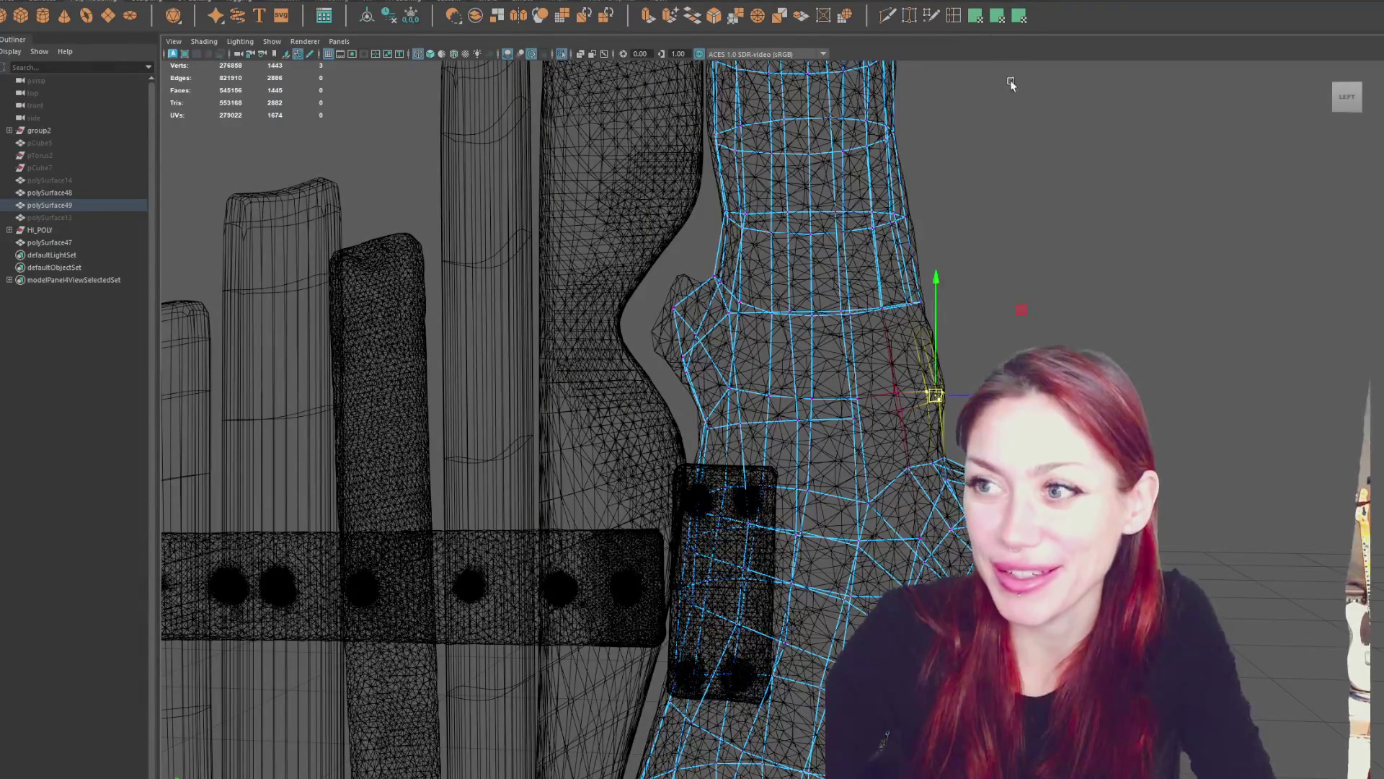
Add an edge loop around the trunk at the side bump and inspect its fit from all sides.
left_click_drag(930, 335, 923, 354)
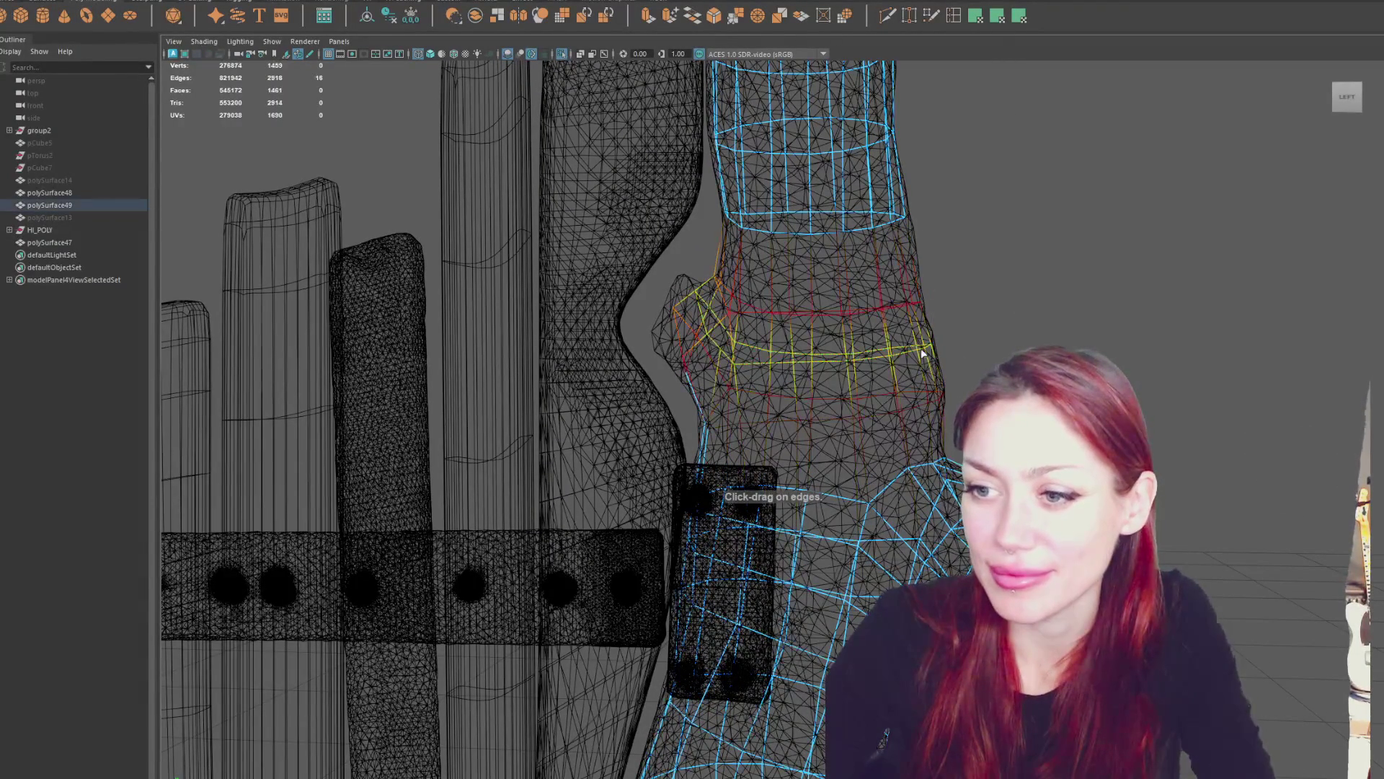
right_click_drag(989, 311, 986, 312)
mouse_move(973, 333)
left_mouse_down()
mouse_move(901, 371)
mouse_move(961, 334)
mouse_move(937, 353)
mouse_move(887, 321)
mouse_move(954, 406)
left_mouse_up()
mouse_move(950, 473)
left_mouse_down("alt")
mouse_move(828, 464)
mouse_move(824, 476)
left_mouse_up("alt")
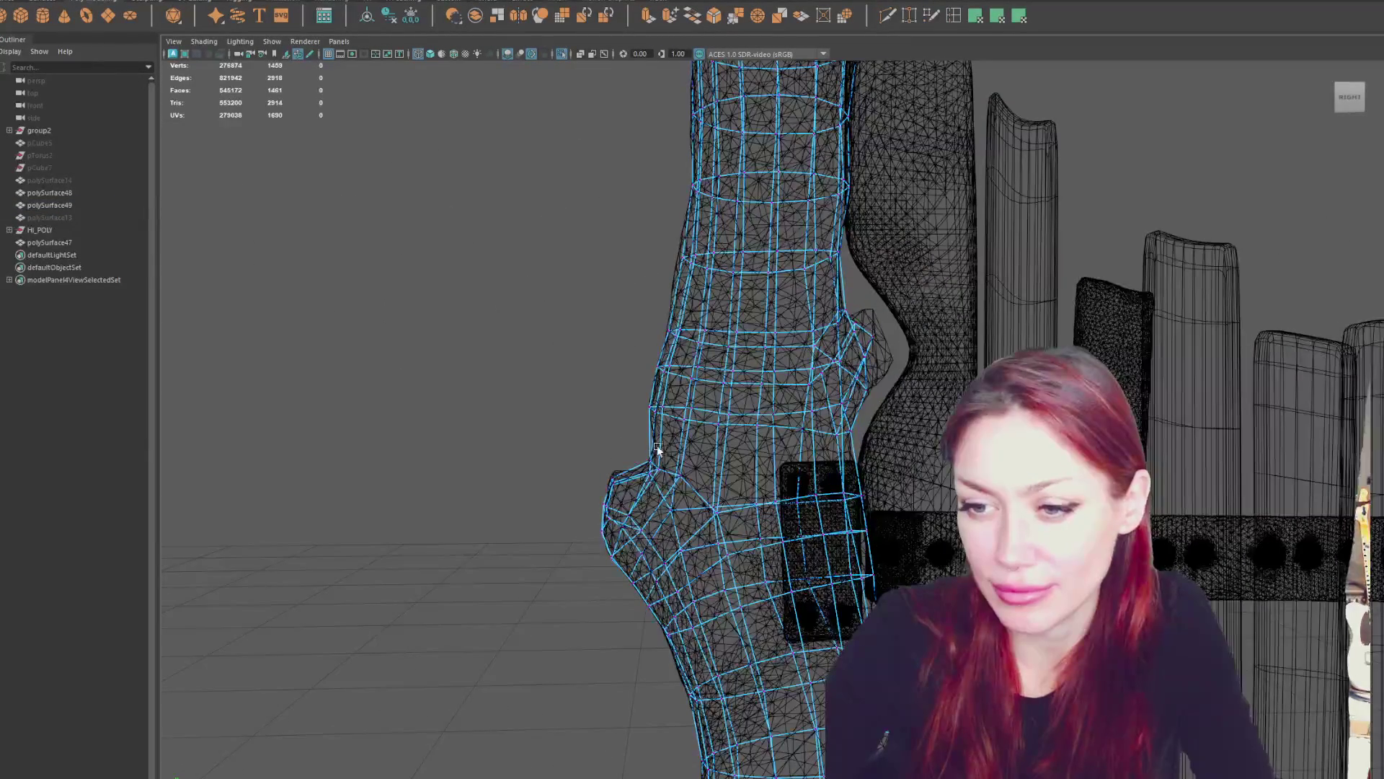
mouse_move(641, 457)
left_mouse_down("alt")
mouse_move(751, 433)
mouse_move(447, 450)
left_mouse_up("alt")
left_click_drag(908, 447, 892, 353, "alt")
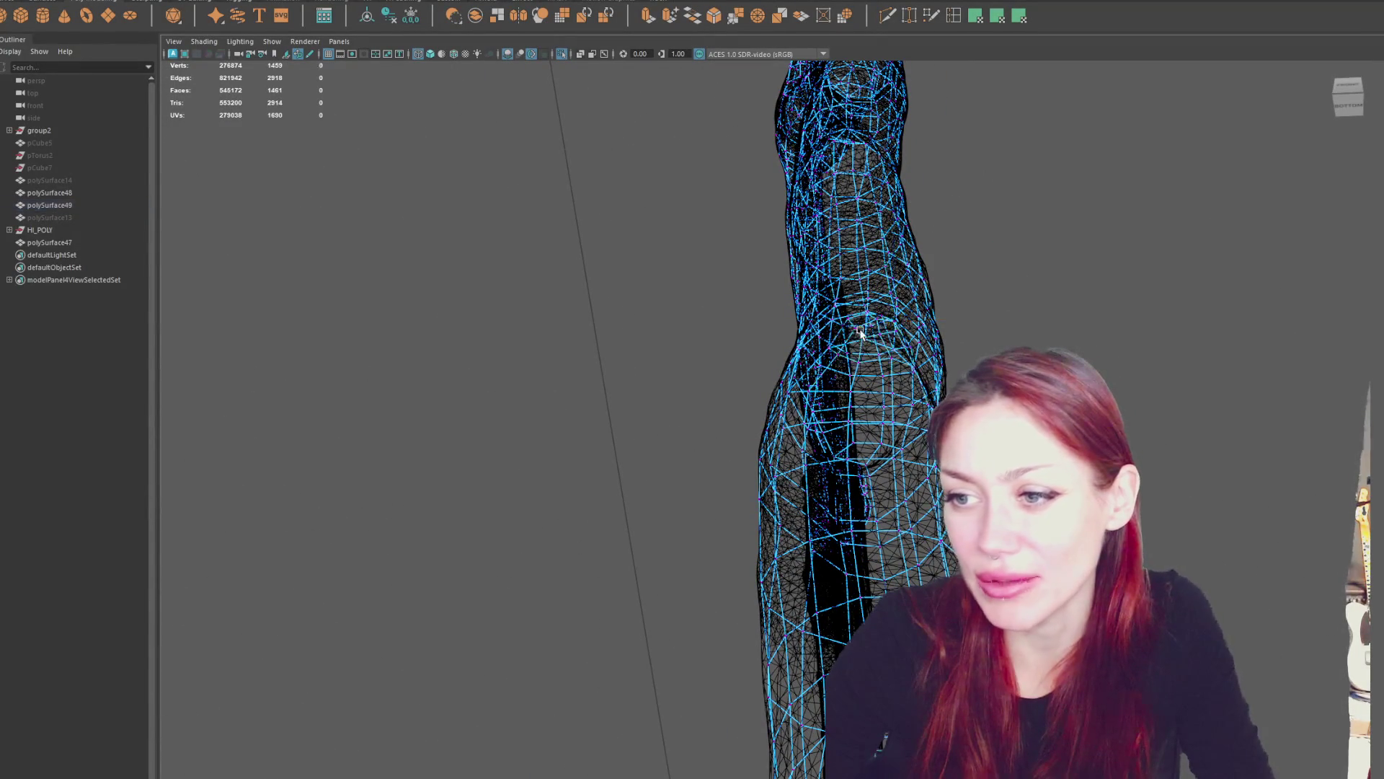
mouse_move(878, 332)
left_mouse_down("alt")
mouse_move(958, 364)
mouse_move(948, 499)
mouse_move(901, 506)
mouse_move(933, 491)
mouse_move(939, 532)
left_mouse_up("alt")
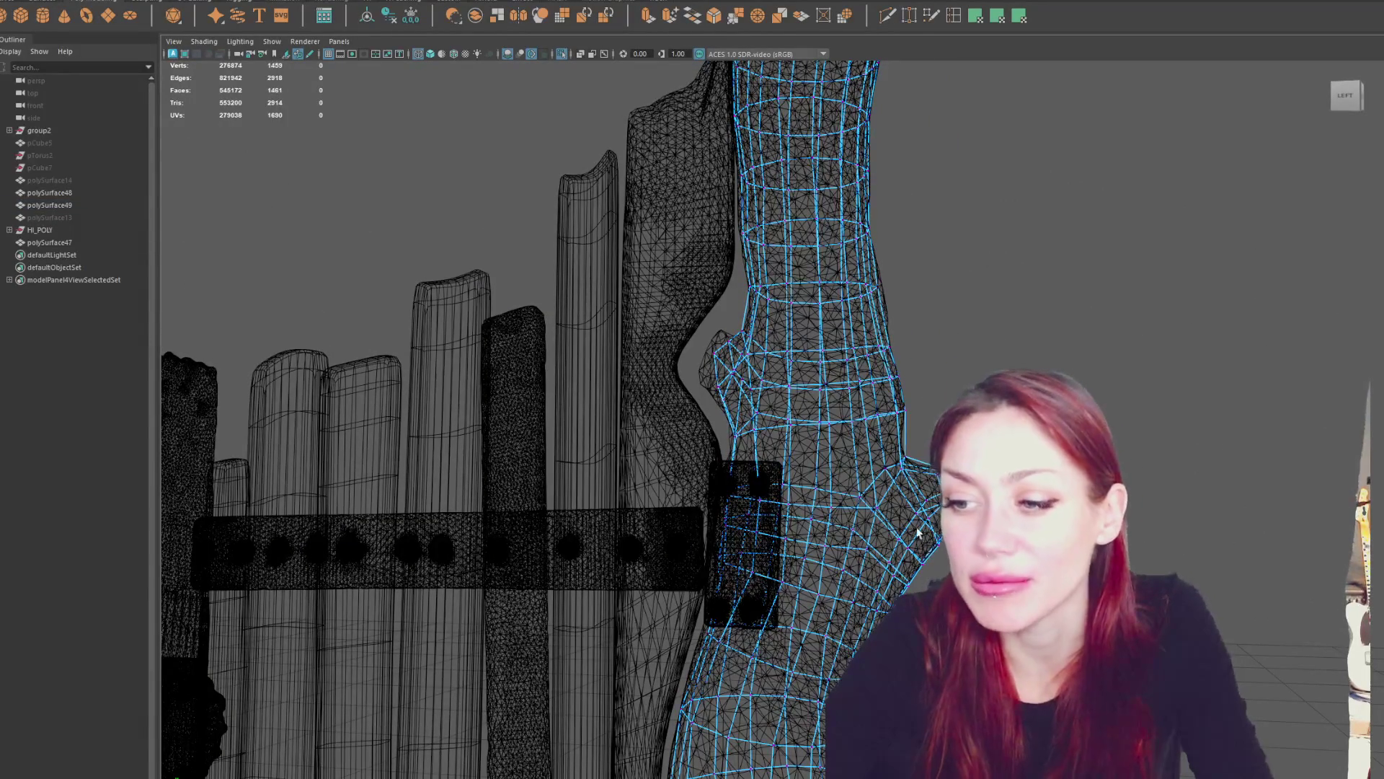
Select vertices on the low-poly trunk and compare wireframe and shaded views against the sculpt.
left_click(902, 544, "shift")
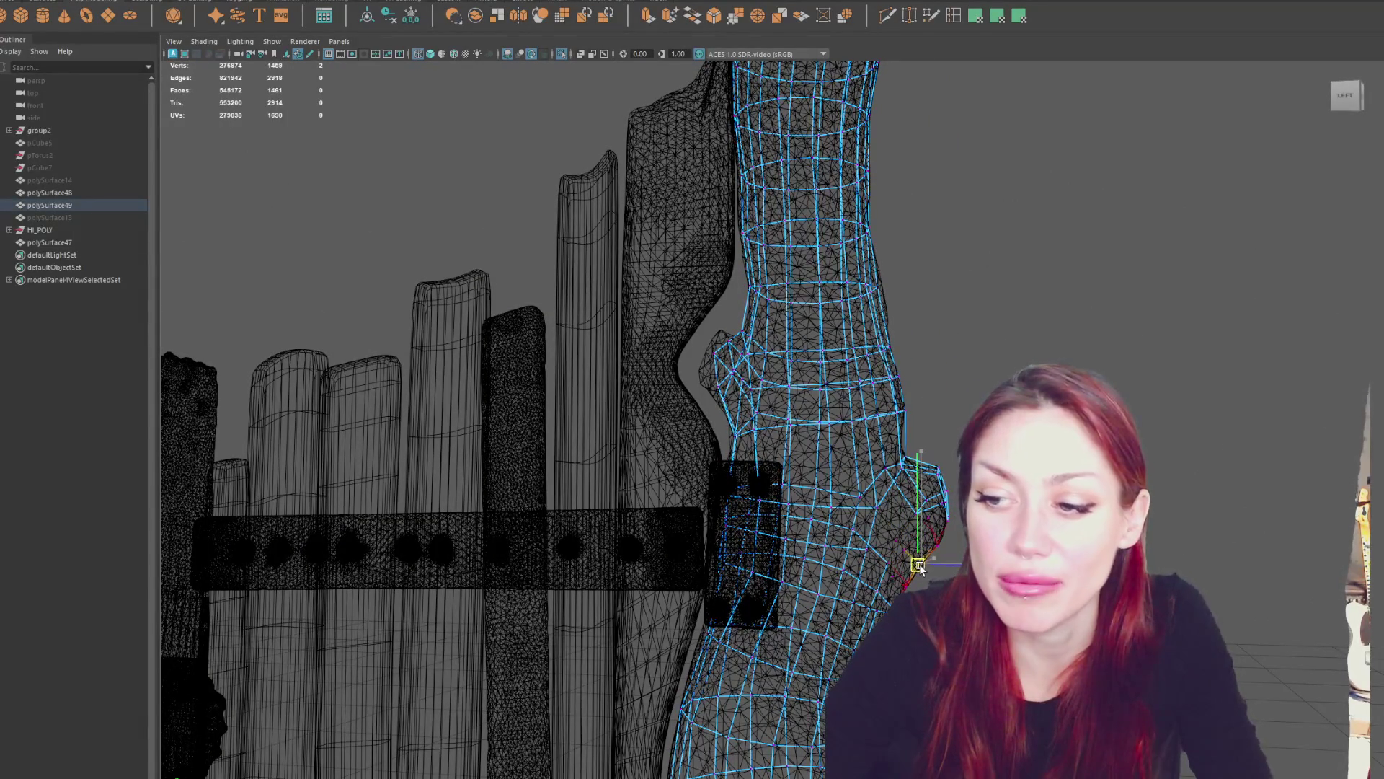
mouse_move(918, 569)
left_mouse_down("alt")
mouse_move(924, 532)
mouse_move(791, 521)
left_mouse_up("alt")
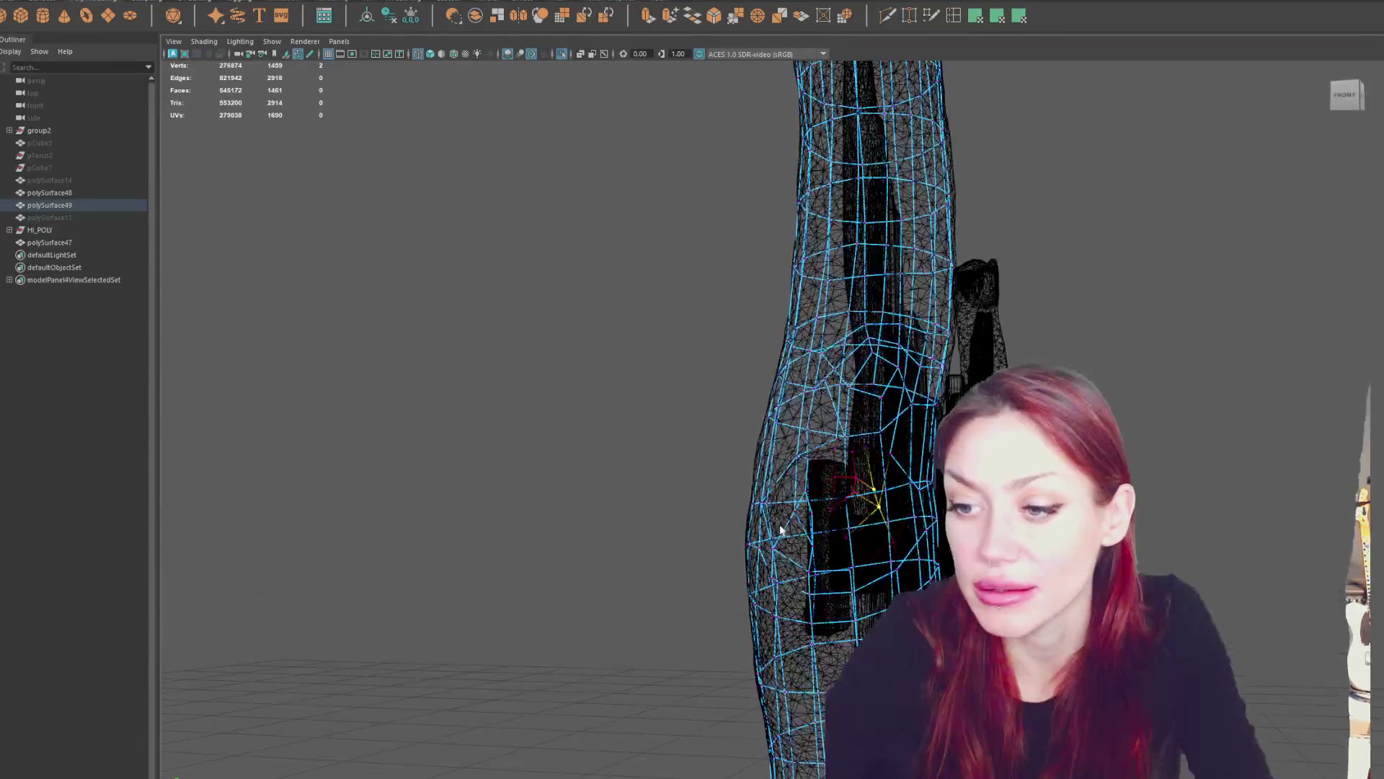
key("6")
left_click(791, 520)
key("4")
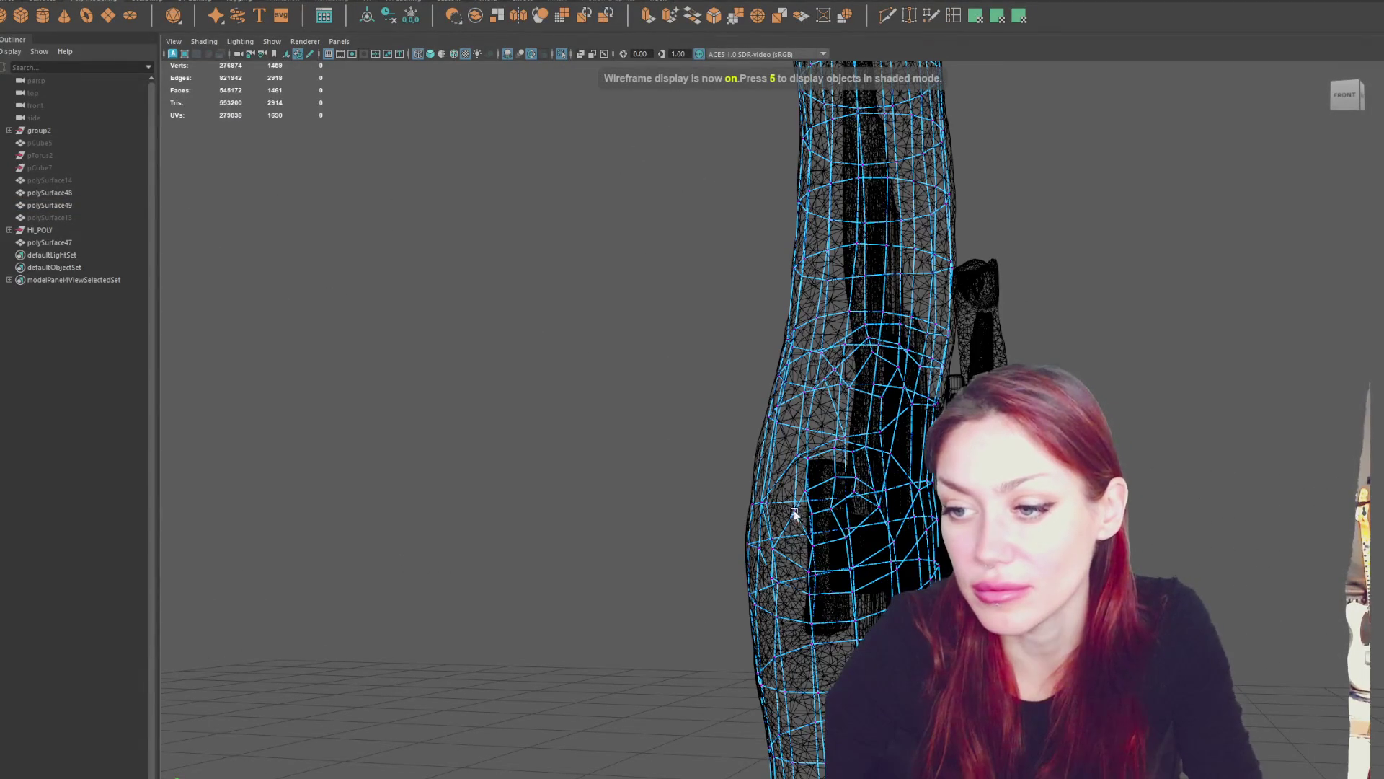
left_click(794, 514)
key("6")
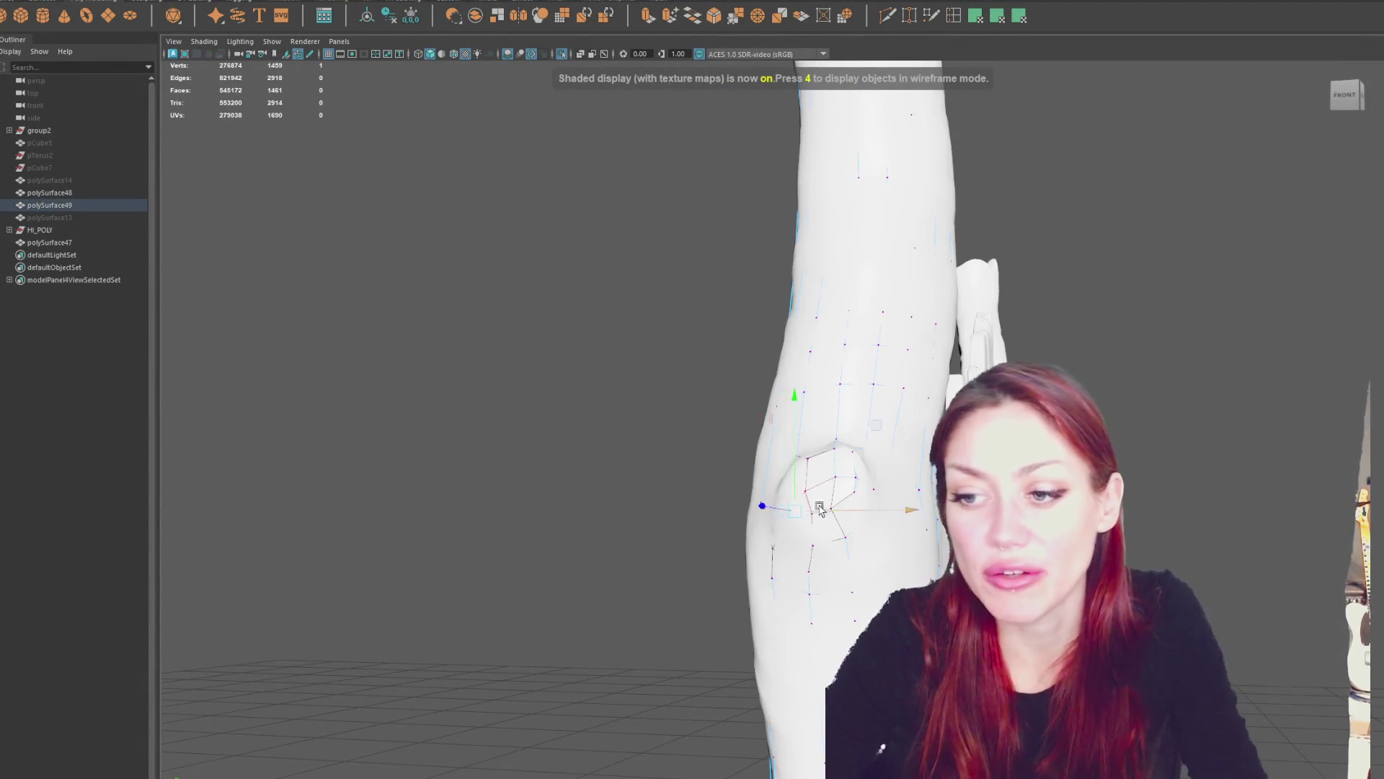
left_click_drag(819, 508, 828, 448, "alt")
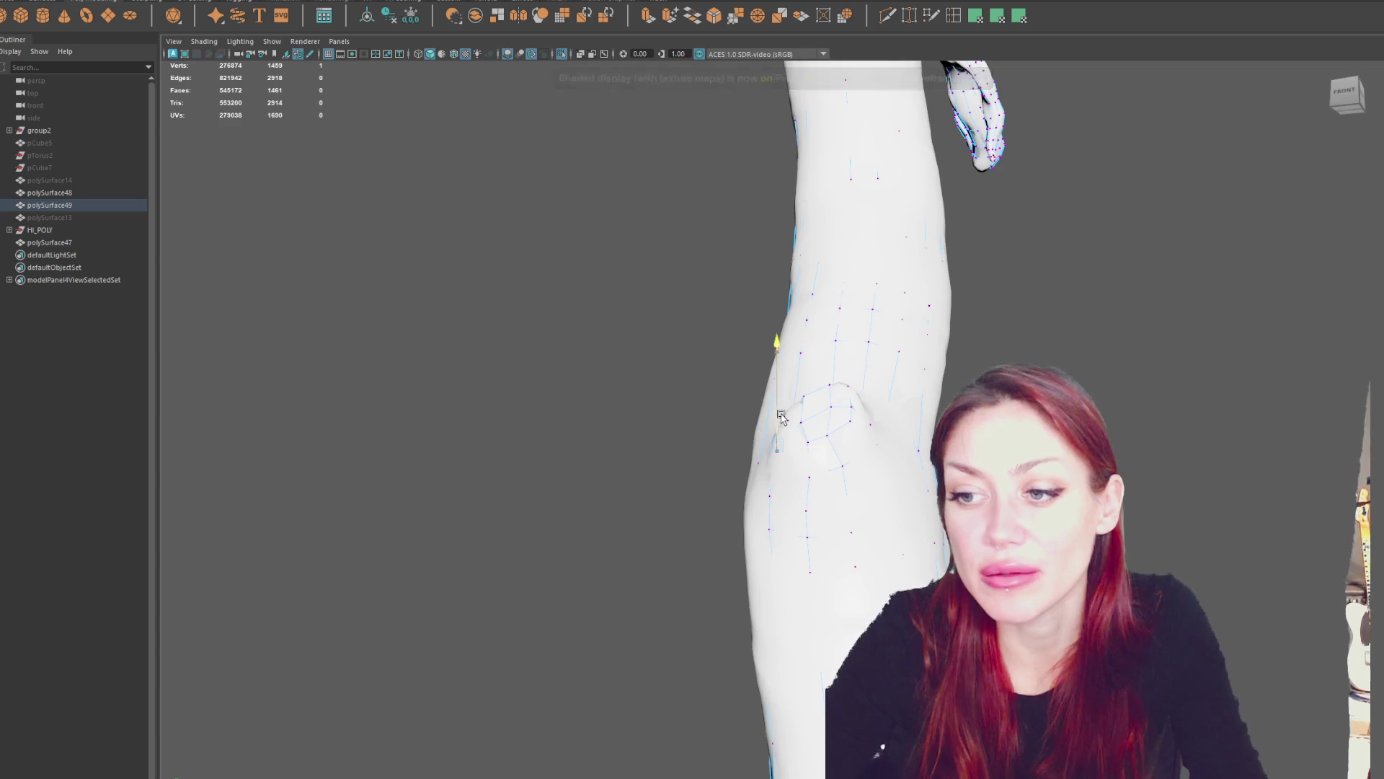
left_click_drag(786, 407, 918, 473, "alt")
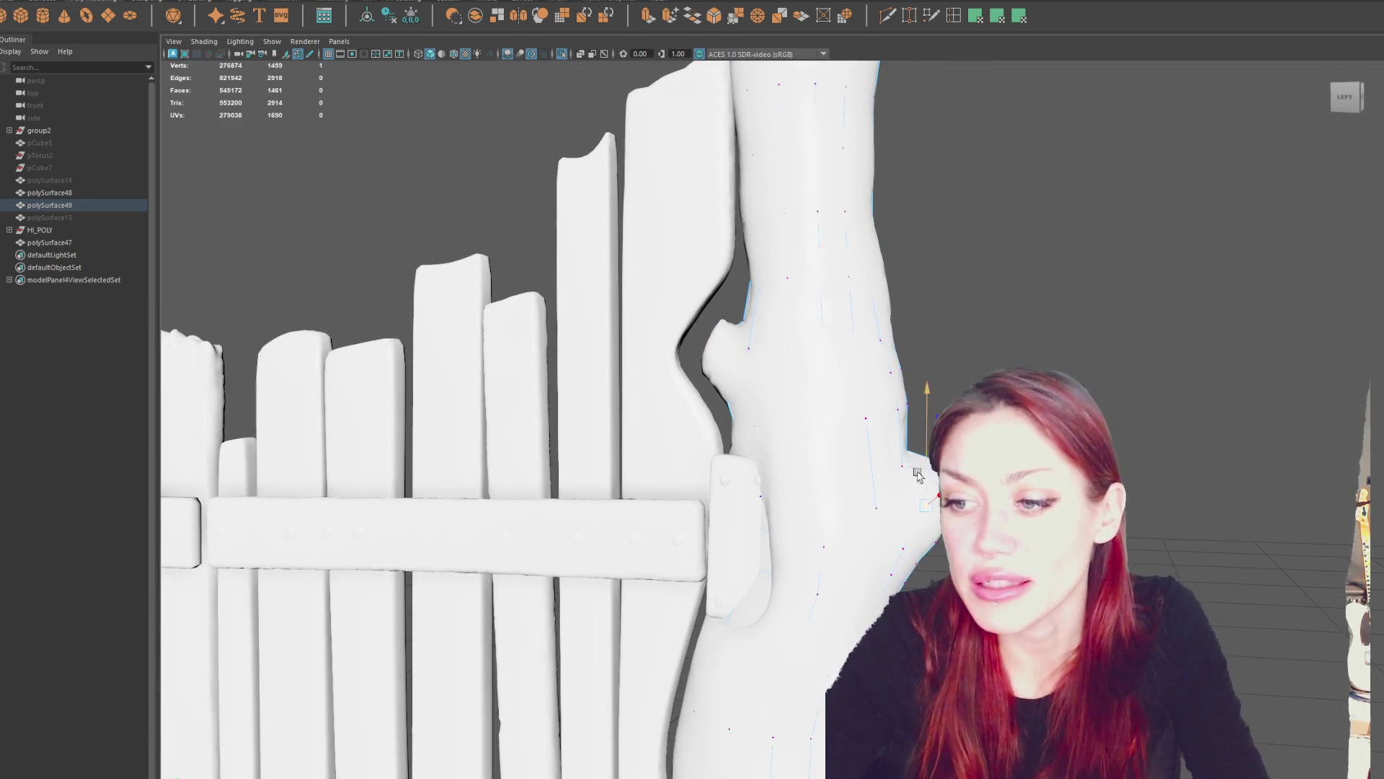
left_click(907, 464)
Move a vertex on the lower bump slightly left onto the sculpted trunk surface.
scroll(828, 324, "up", 5)
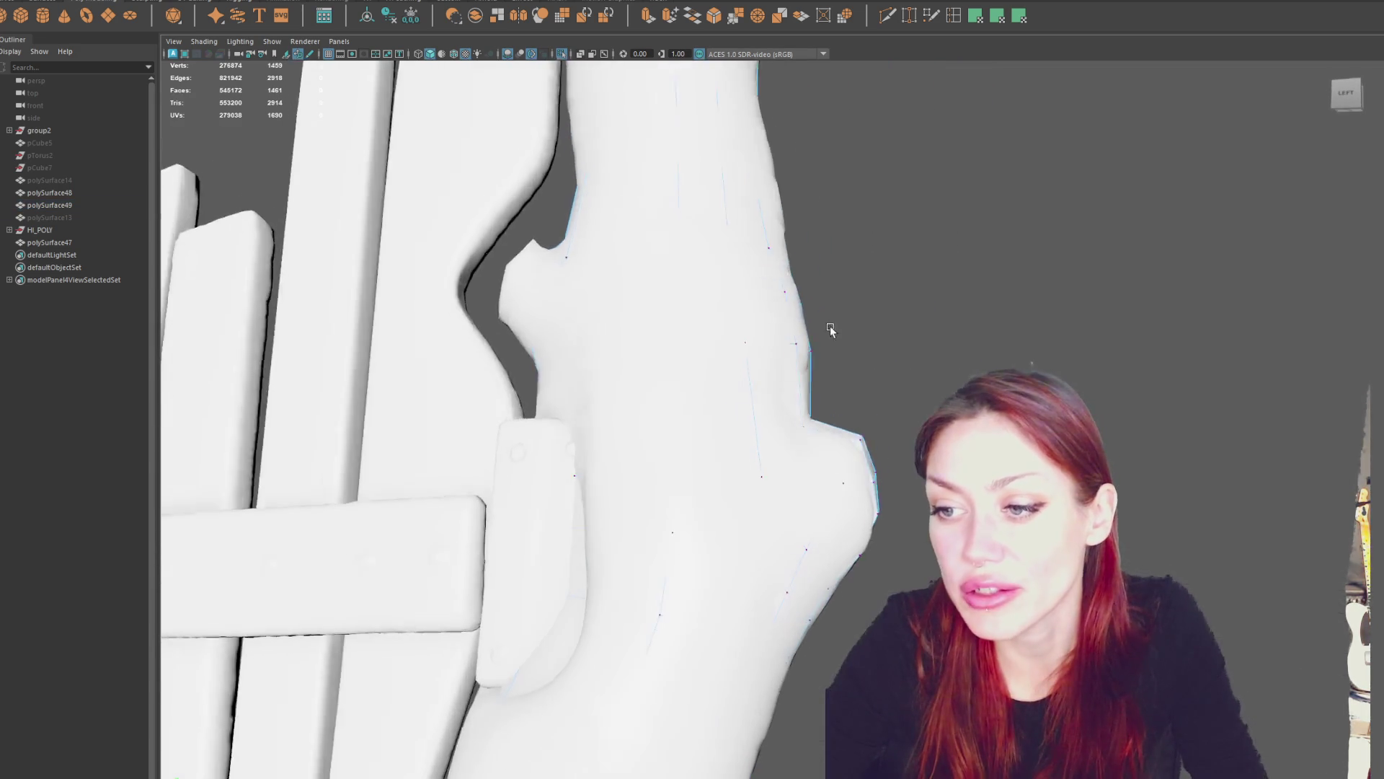
key("4")
left_click(856, 565)
scroll(858, 555, "down", 8)
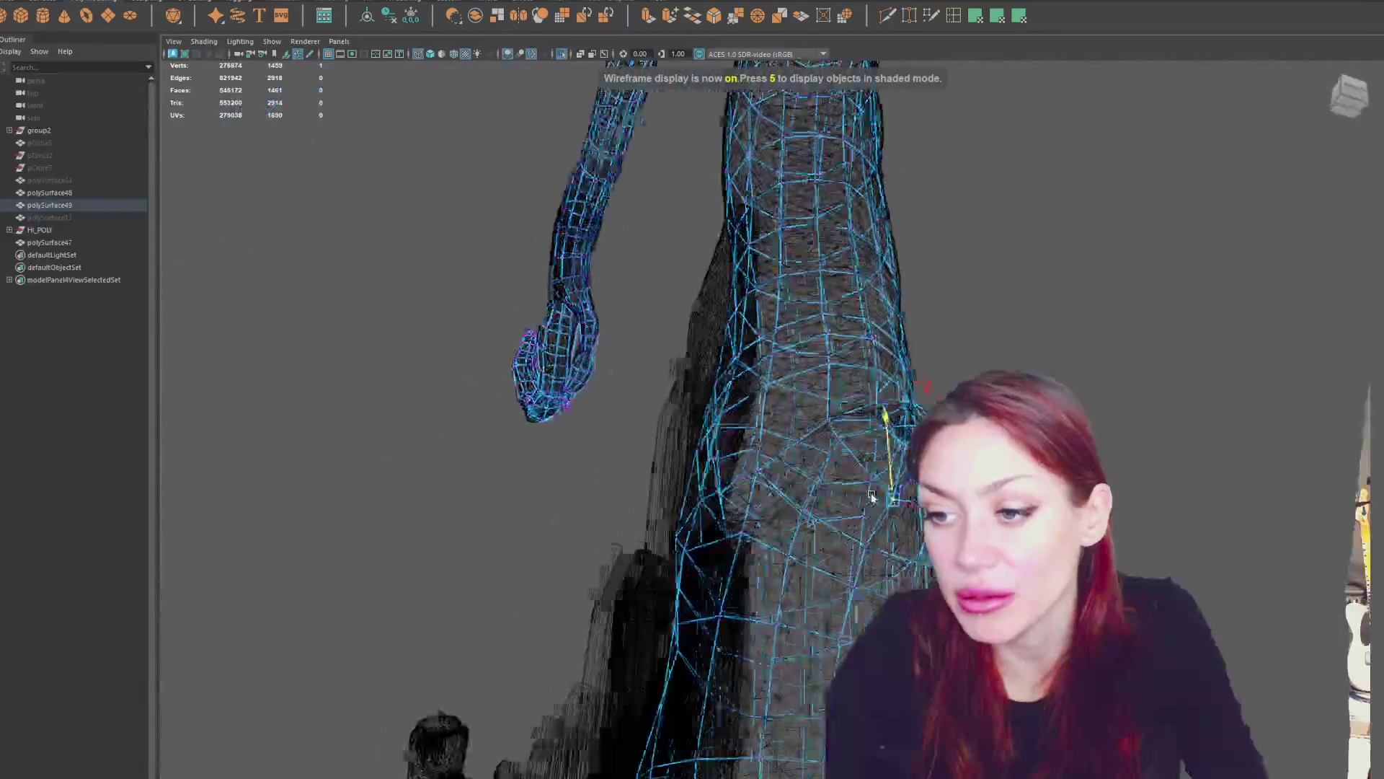
scroll(871, 472, "up", 8)
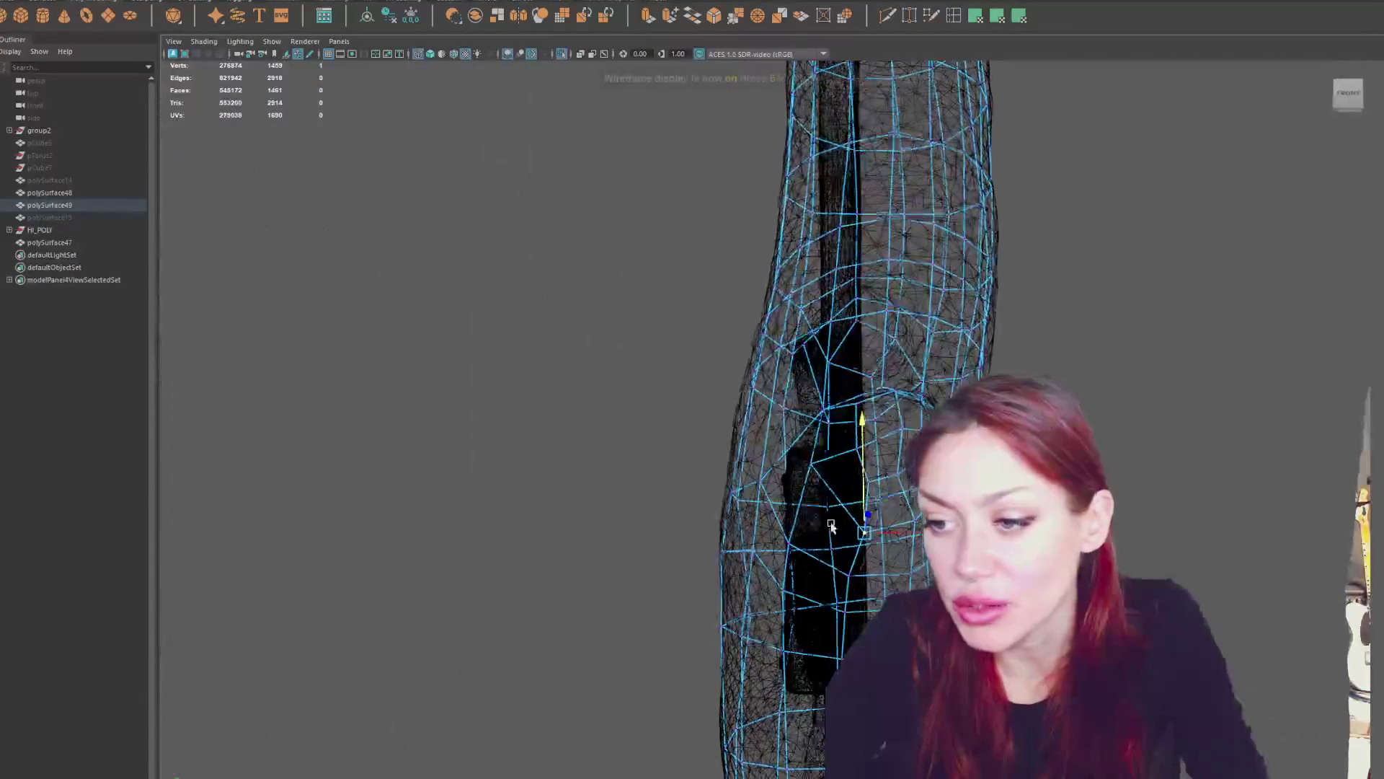
key("5")
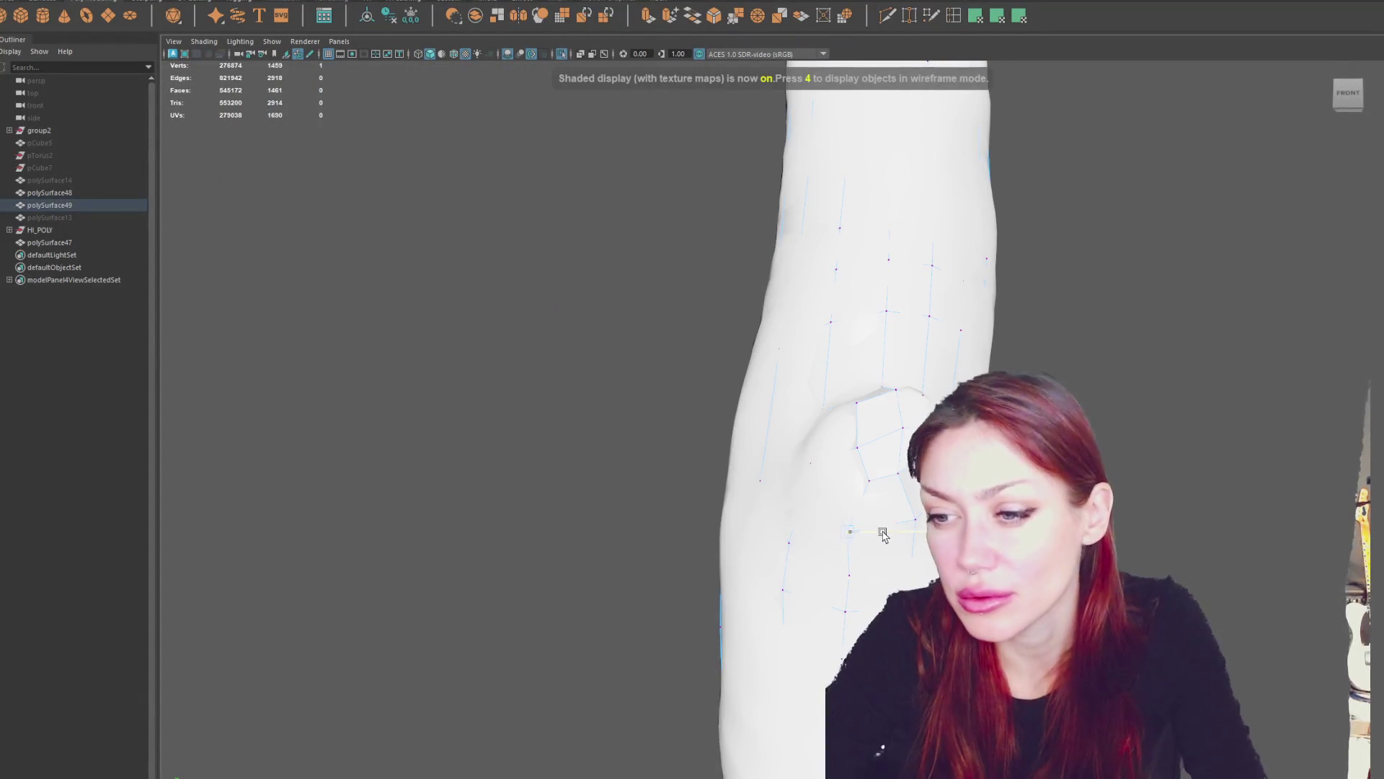
left_click(819, 470)
left_click_drag(843, 475, 699, 468)
Select another trunk vertex, toggling wireframe, shaded and textured display to compare cage and sculpt.
mouse_move(849, 422)
left_mouse_down("alt")
mouse_move(822, 454)
mouse_move(742, 488)
mouse_move(801, 474)
left_mouse_up("alt")
key("4")
key("5")
key("6")
key("4")
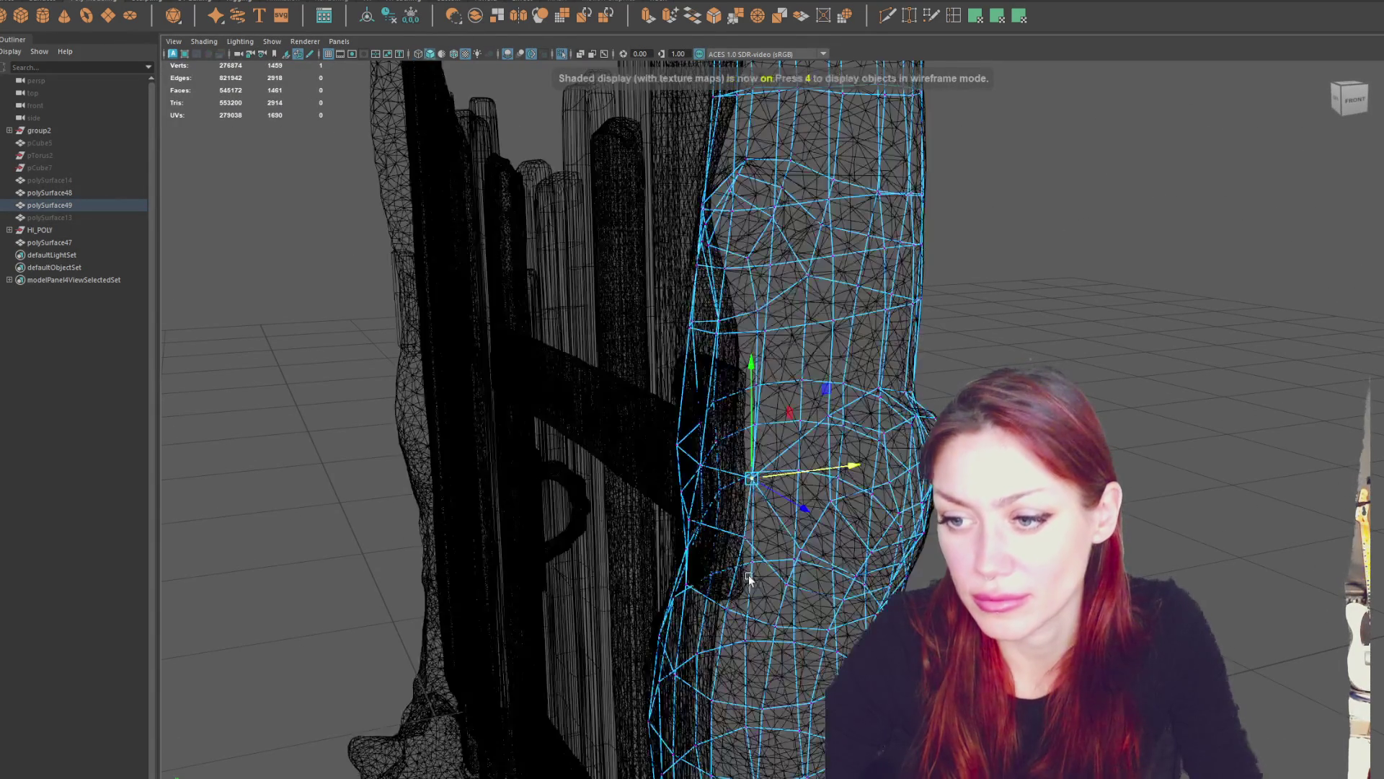
left_click(724, 610)
key("6")
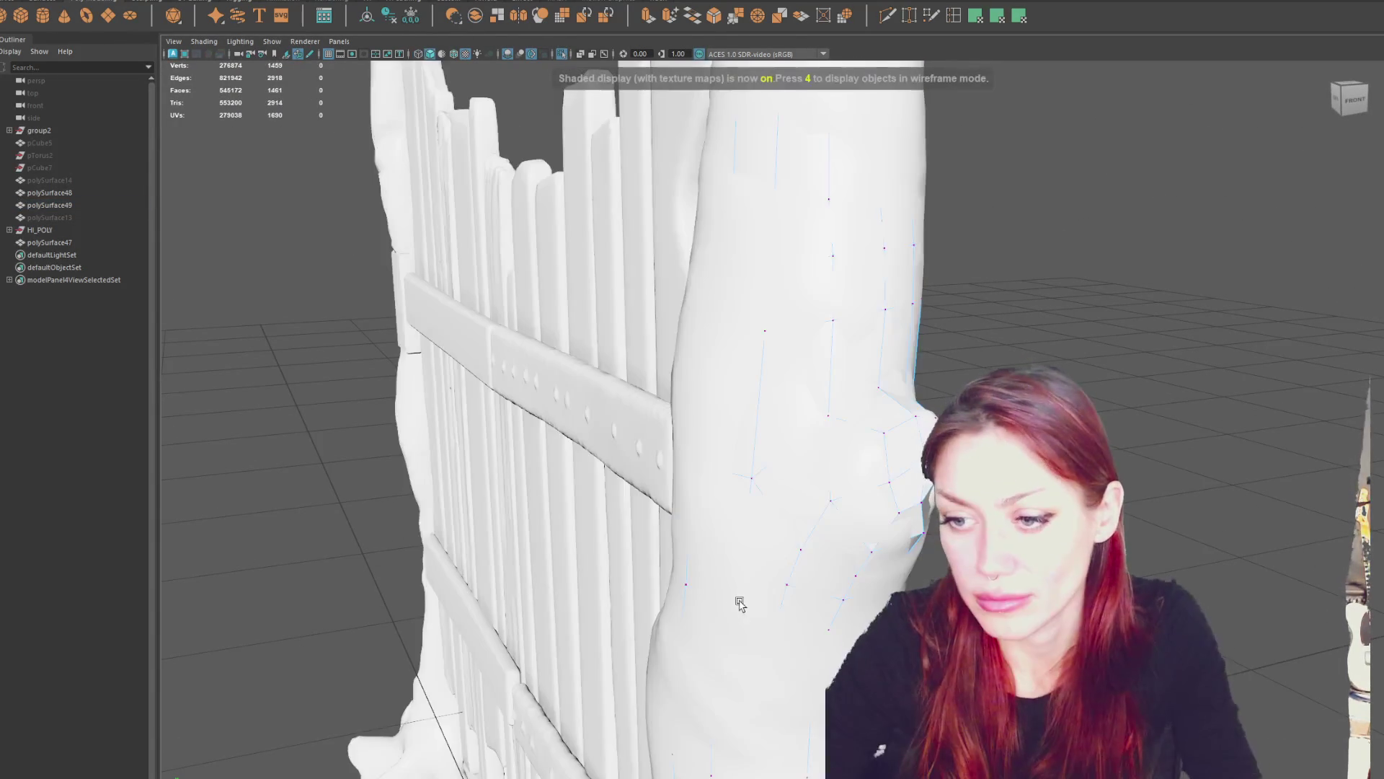
key("4")
key("6")
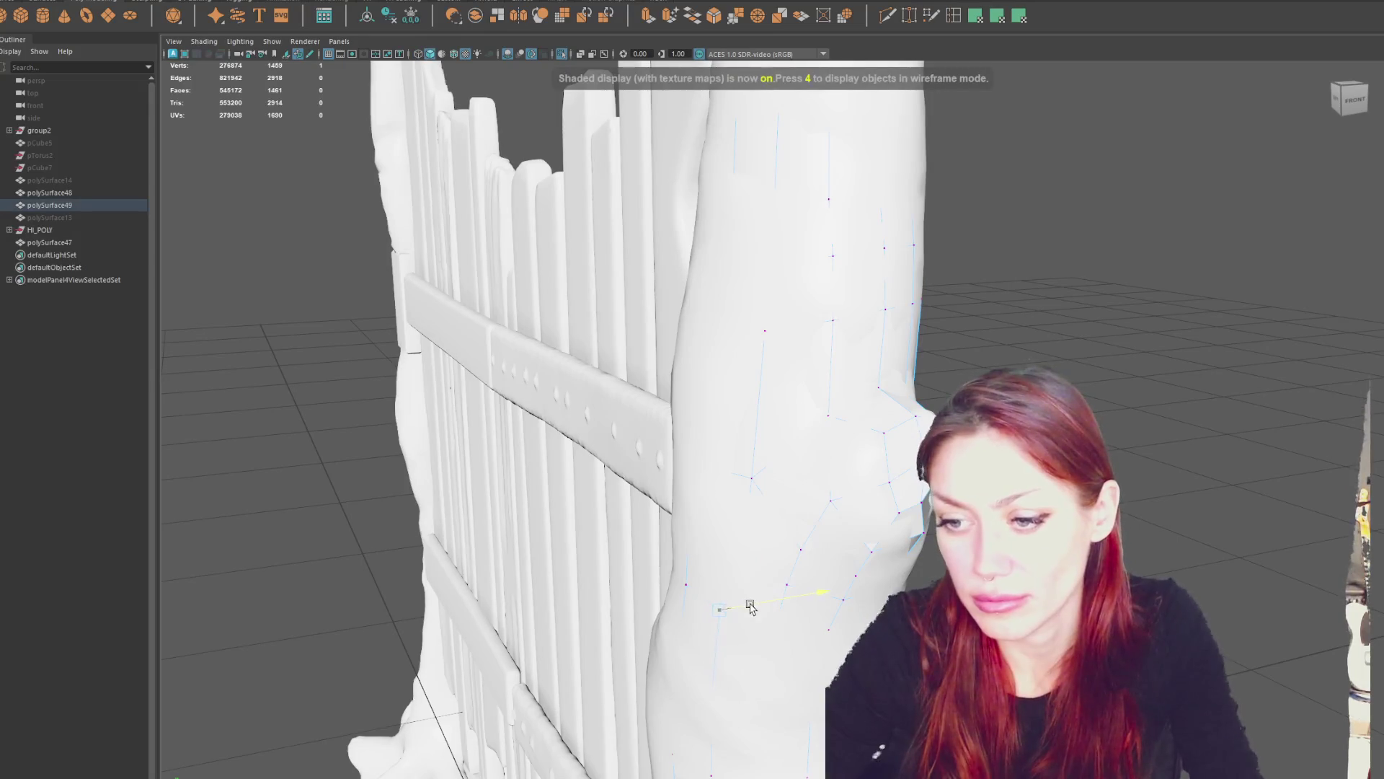
key("4")
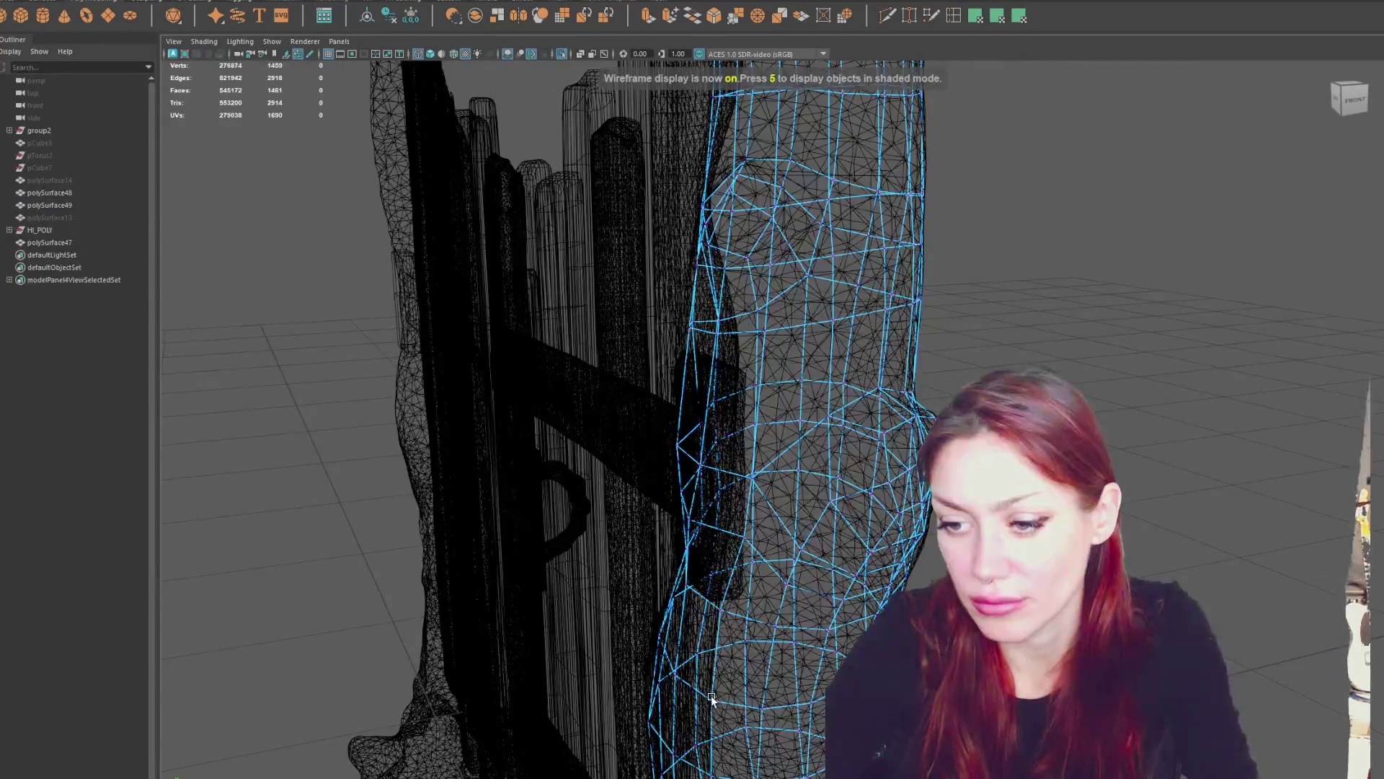
Pick a vertex near the lower bump and orbit until the fence posts face the camera.
left_click(709, 701)
key("5")
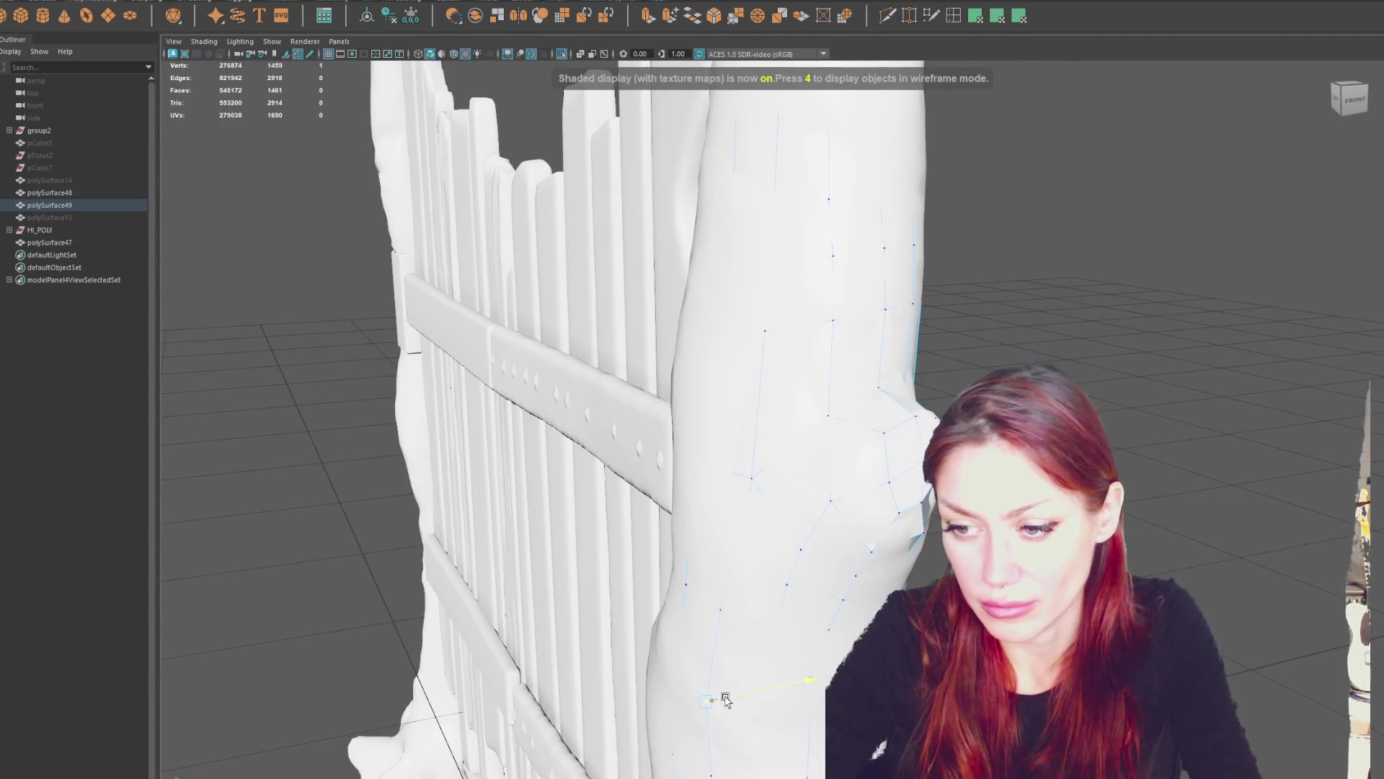
key("4")
key("5")
left_click_drag(775, 696, 823, 718, "alt")
key("4")
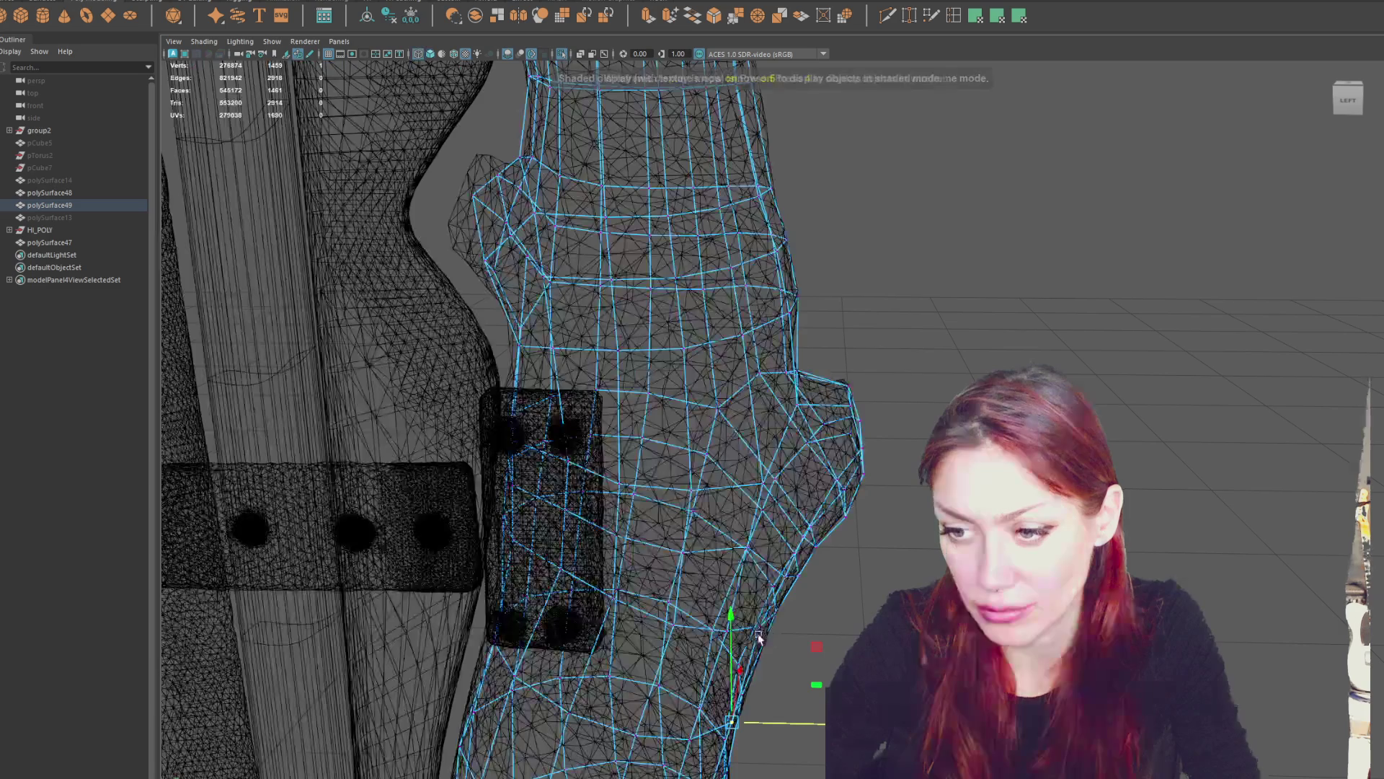
key("5")
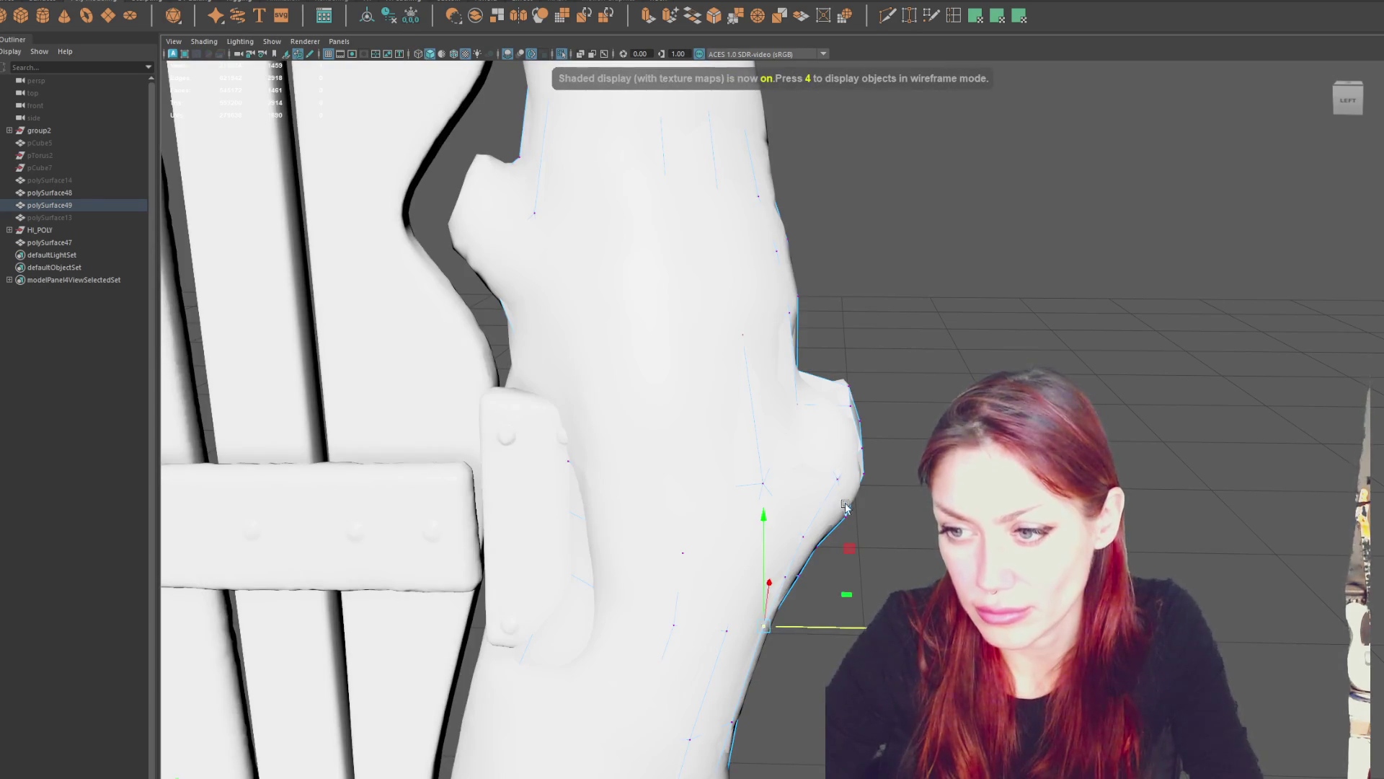
mouse_move(390, 467)
left_mouse_down("alt")
mouse_move(686, 472)
mouse_move(934, 387)
left_mouse_up("alt")
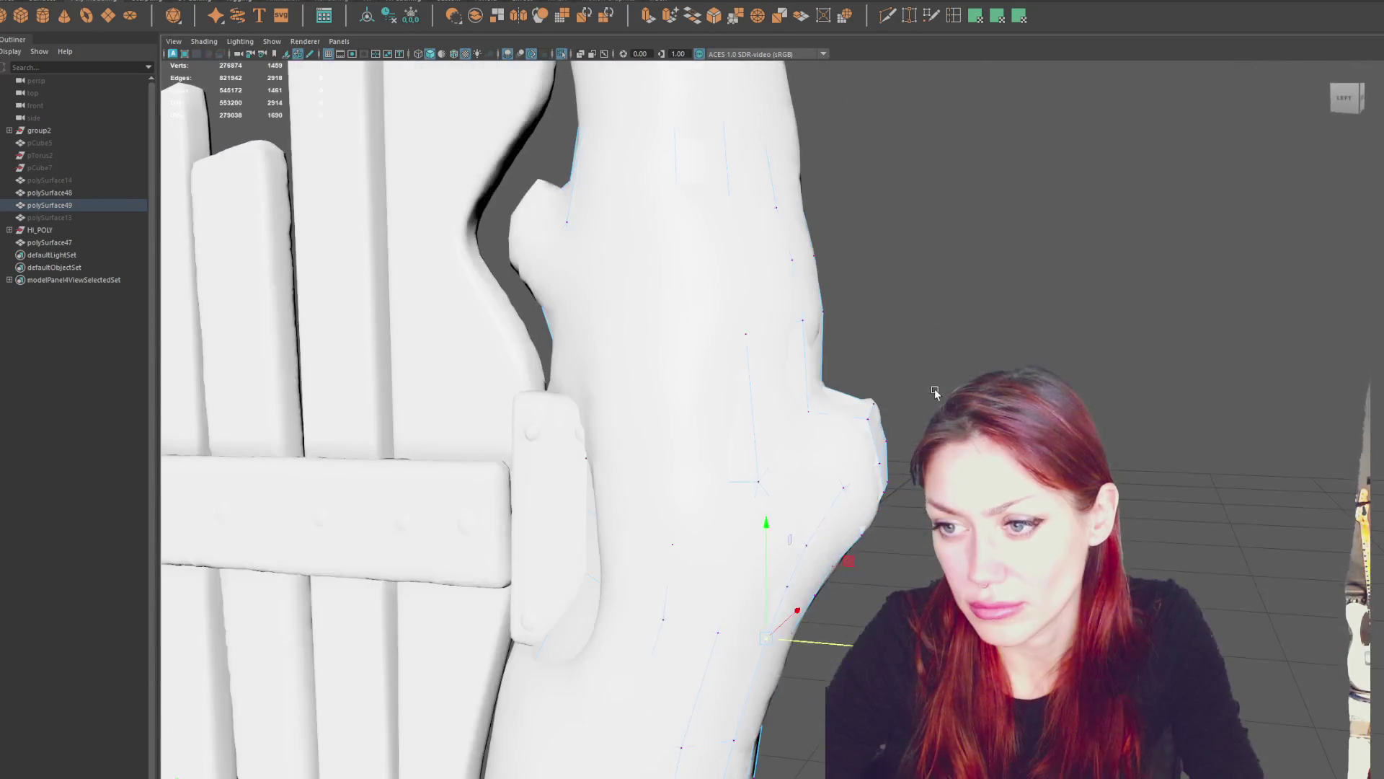
key("4")
mouse_move(834, 424)
left_mouse_down("alt")
mouse_move(829, 400)
mouse_move(789, 395)
mouse_move(786, 455)
mouse_move(742, 498)
mouse_move(908, 108)
left_mouse_up("alt")
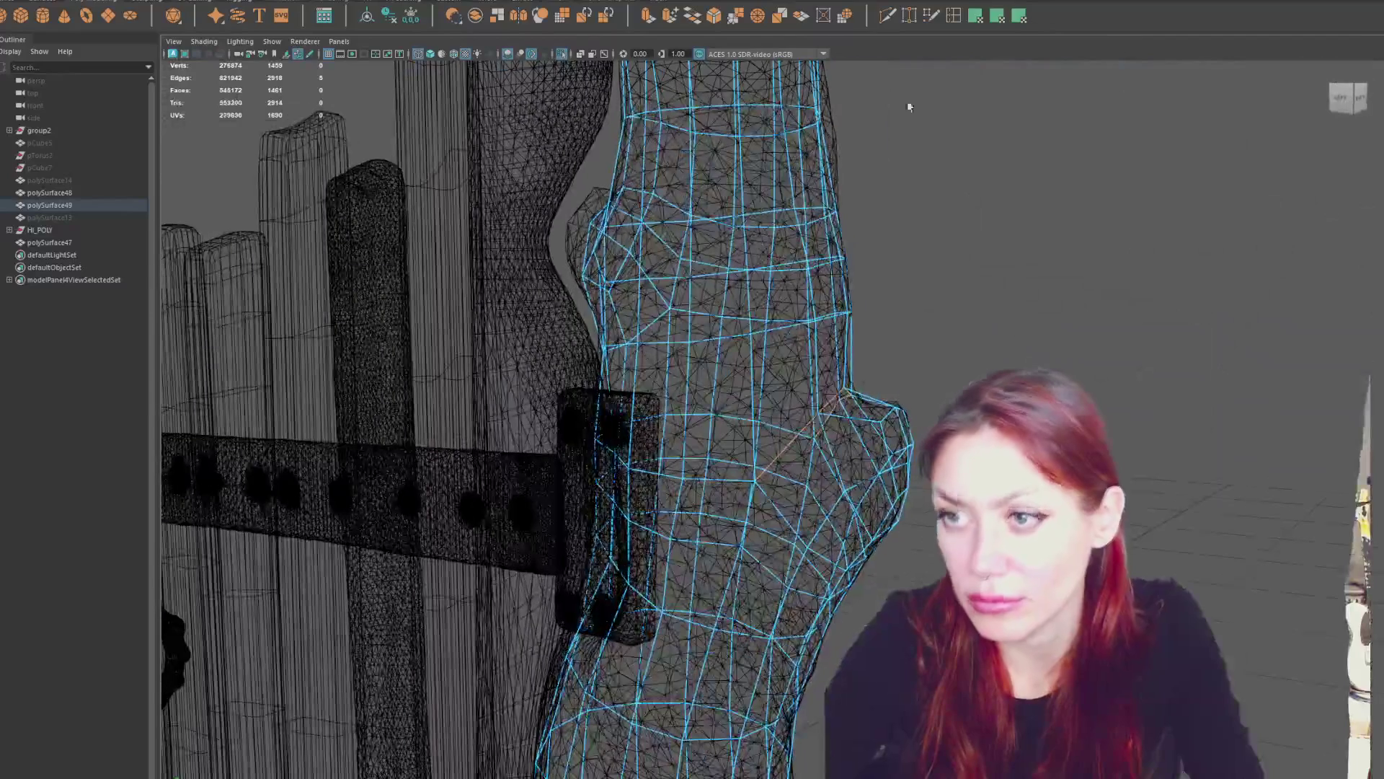
Try a Bevel on the selected edges, then undo it.
left_click(721, 16)
mouse_move(857, 207)
left_mouse_down("alt")
mouse_move(915, 201)
mouse_move(881, 232)
left_mouse_up("alt")
key("ctrl+z")
mouse_move(893, 361)
left_mouse_down("alt")
mouse_move(912, 346)
mouse_move(901, 339)
mouse_move(920, 356)
mouse_move(764, 361)
mouse_move(763, 374)
mouse_move(658, 365)
left_mouse_up("alt")
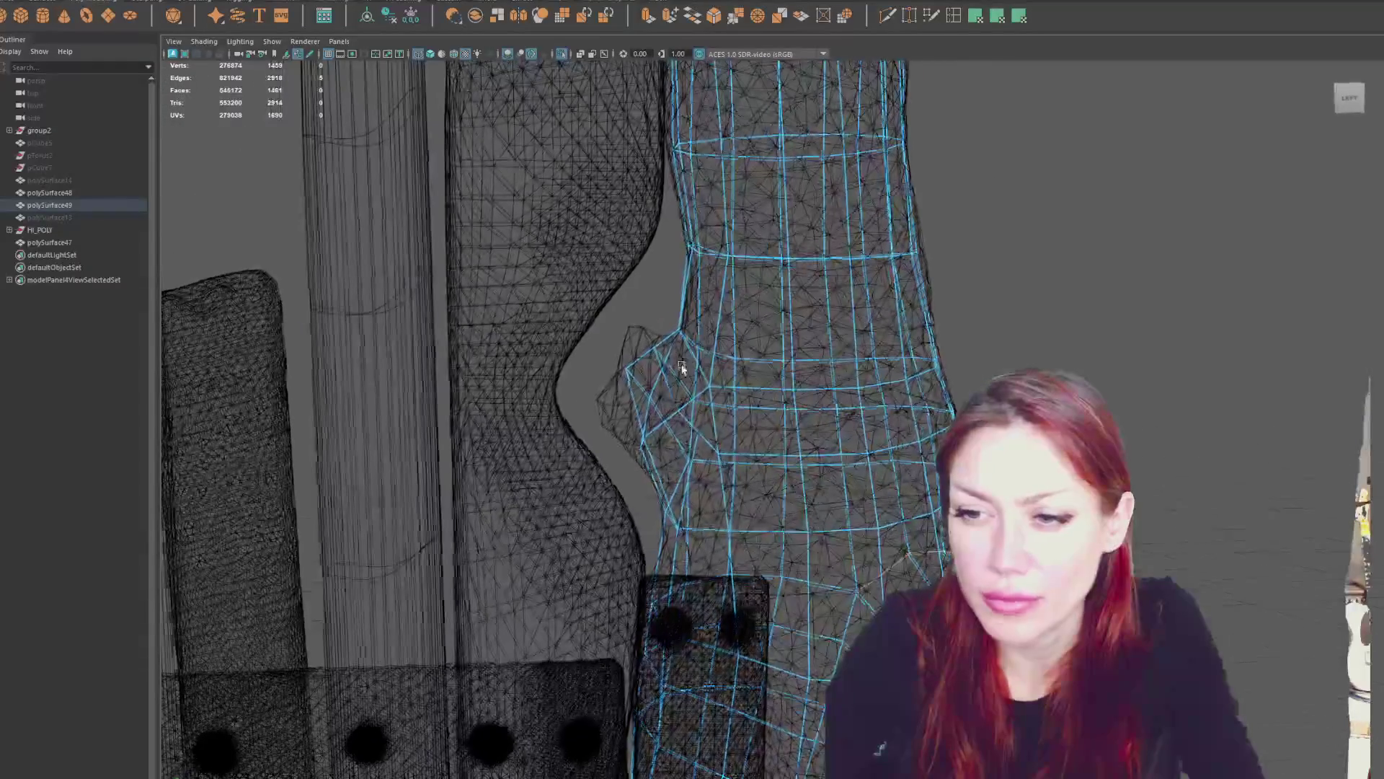
Select the faces over the small branch stub, then return to object mode and deselect everything.
left_click(652, 320)
left_click(611, 384)
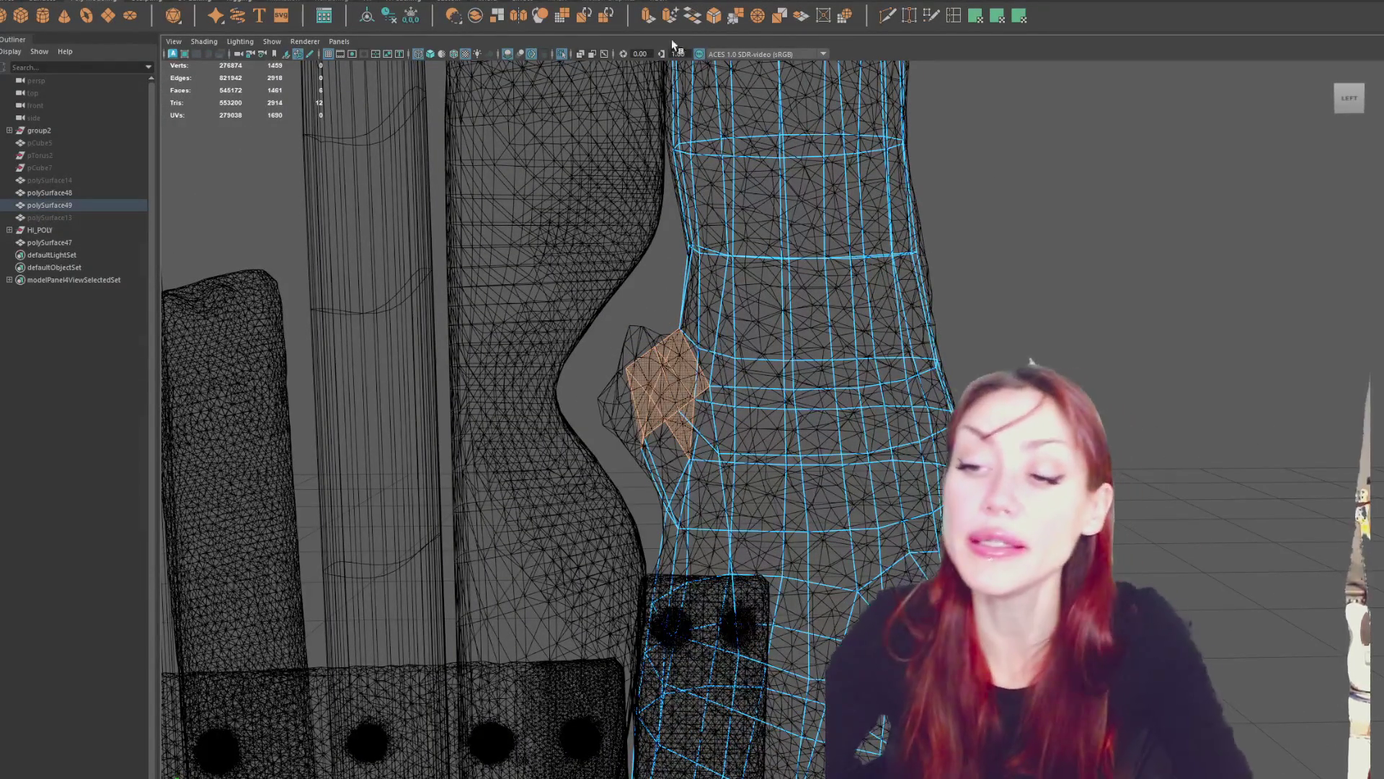
scroll(770, 266, "down", 5)
key("F8")
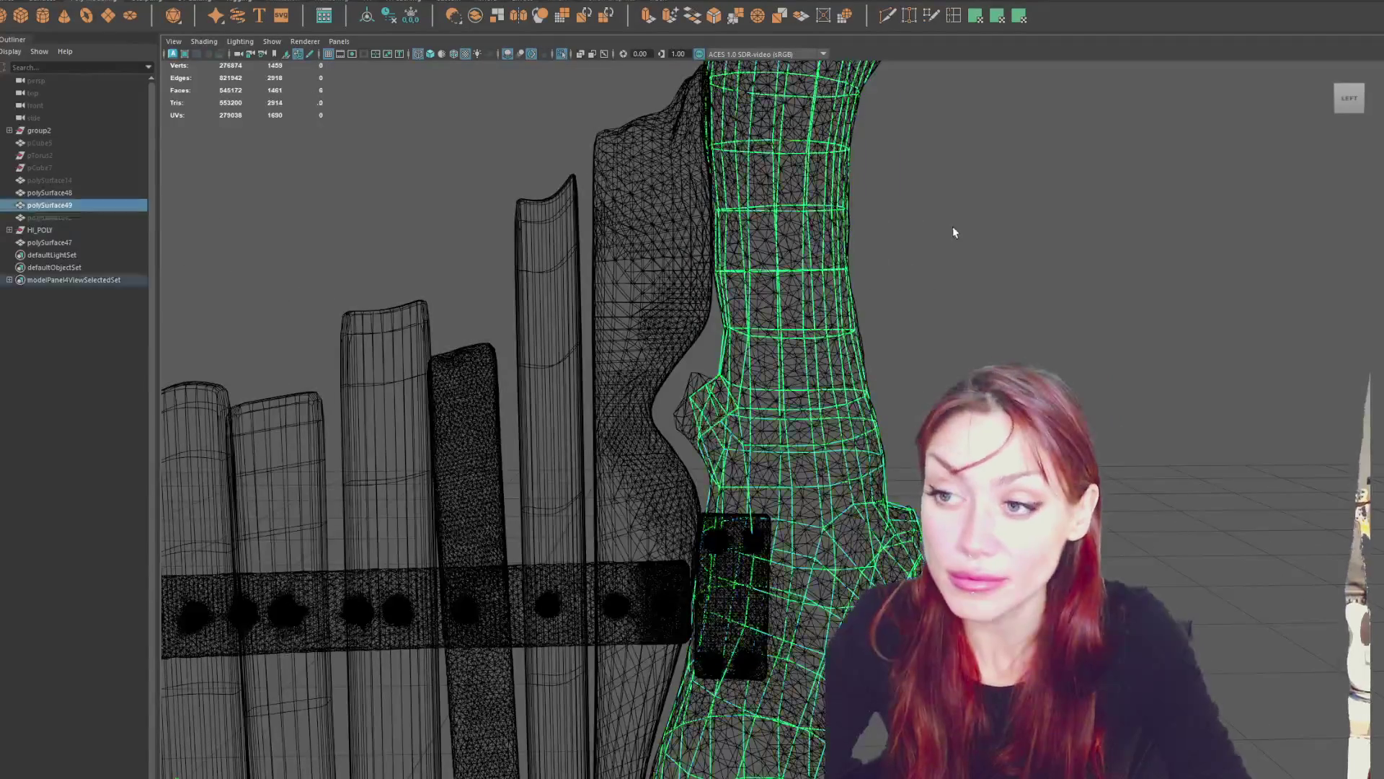
left_click(952, 232)
Expand HI_POLY in the Outliner and hide its pieces, including polySurface46 and polySurface35–45.
left_click(9, 230)
left_click(75, 243)
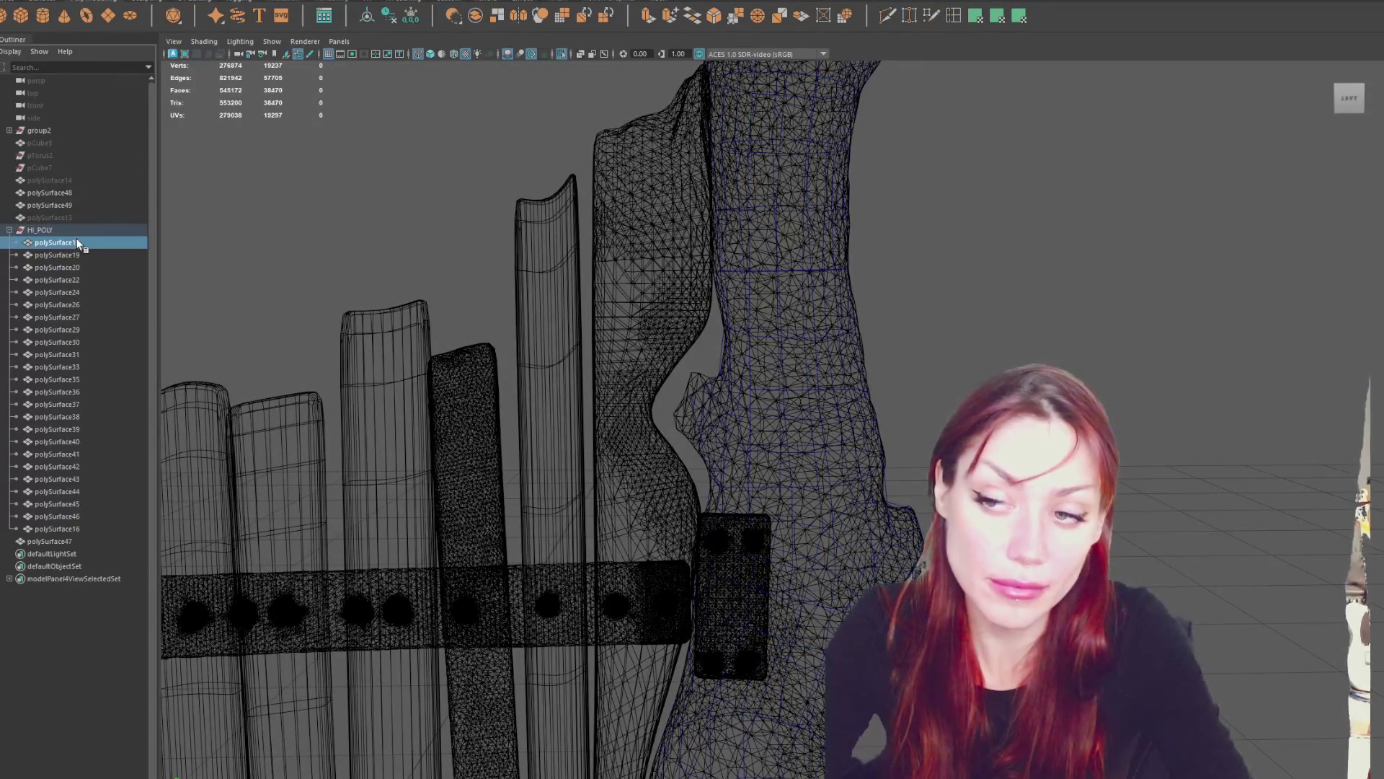
left_click(79, 516, "shift")
key("ctrl+h")
left_click(80, 516)
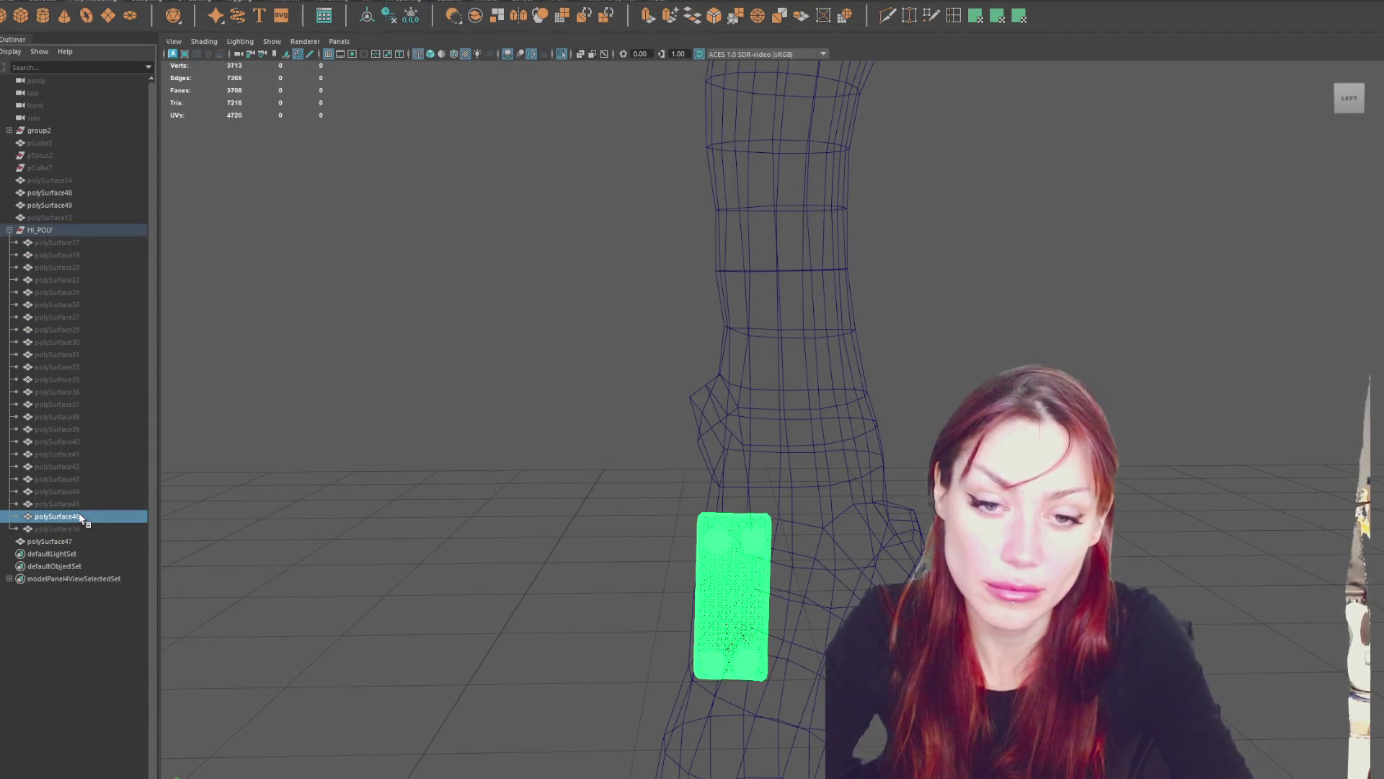
key("ctrl+h")
left_click_drag(83, 504, 111, 382)
key("shift+h")
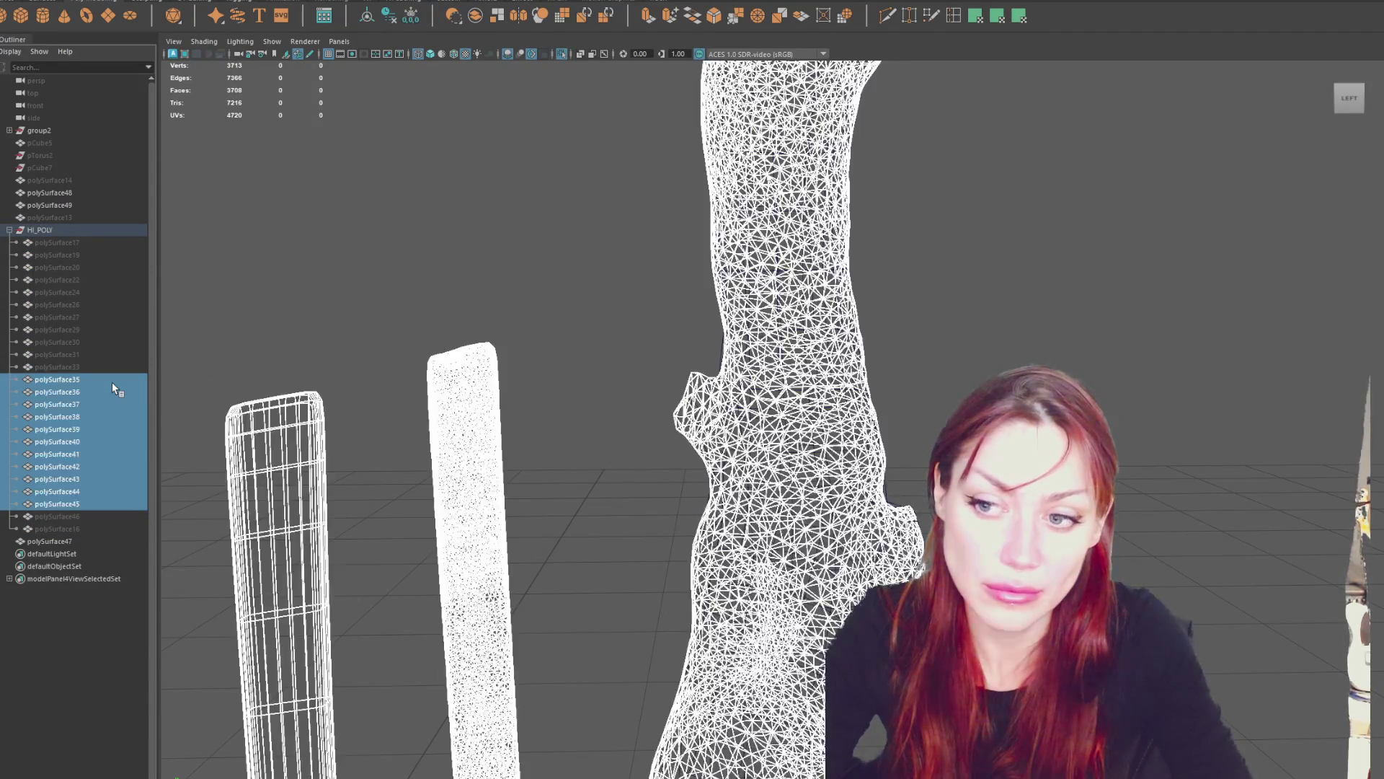
key("ctrl+h")
Unhide the trunk sculpt polySurface38 and check it in shaded and wireframe views.
left_click(111, 383)
left_click(109, 392)
left_click(107, 405)
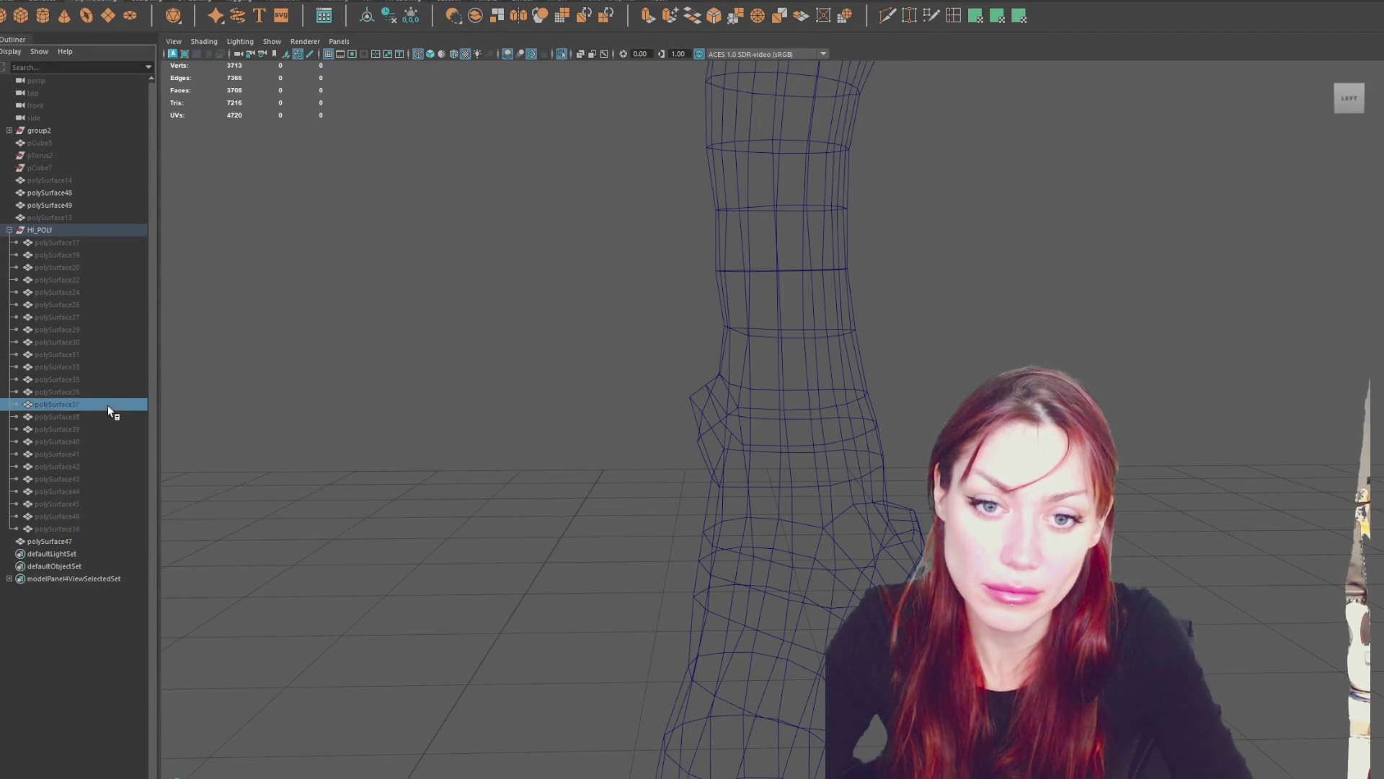
left_click(107, 417)
key("shift+h")
key("5")
left_click_drag(892, 389, 1114, 409, "alt")
key("4")
Select the low-poly mesh polySurface49 and pick the faces covering the bump.
left_click(692, 346)
mouse_move(692, 346)
left_mouse_down("alt")
mouse_move(638, 344)
mouse_move(732, 353)
mouse_move(770, 339)
left_mouse_up("alt")
key("F11")
left_click(750, 393)
left_click_drag(683, 299, 737, 408)
mouse_move(737, 408)
left_mouse_down("alt")
mouse_move(1106, 389)
mouse_move(933, 294)
mouse_move(795, 396)
mouse_move(899, 377)
mouse_move(721, 371)
mouse_move(786, 427)
mouse_move(880, 417)
mouse_move(674, 409)
left_mouse_up("alt")
left_click(714, 465, "shift")
Add two more faces over the bump and delete the patch, leaving a hole.
left_click(754, 408, "shift")
left_click(757, 433, "shift")
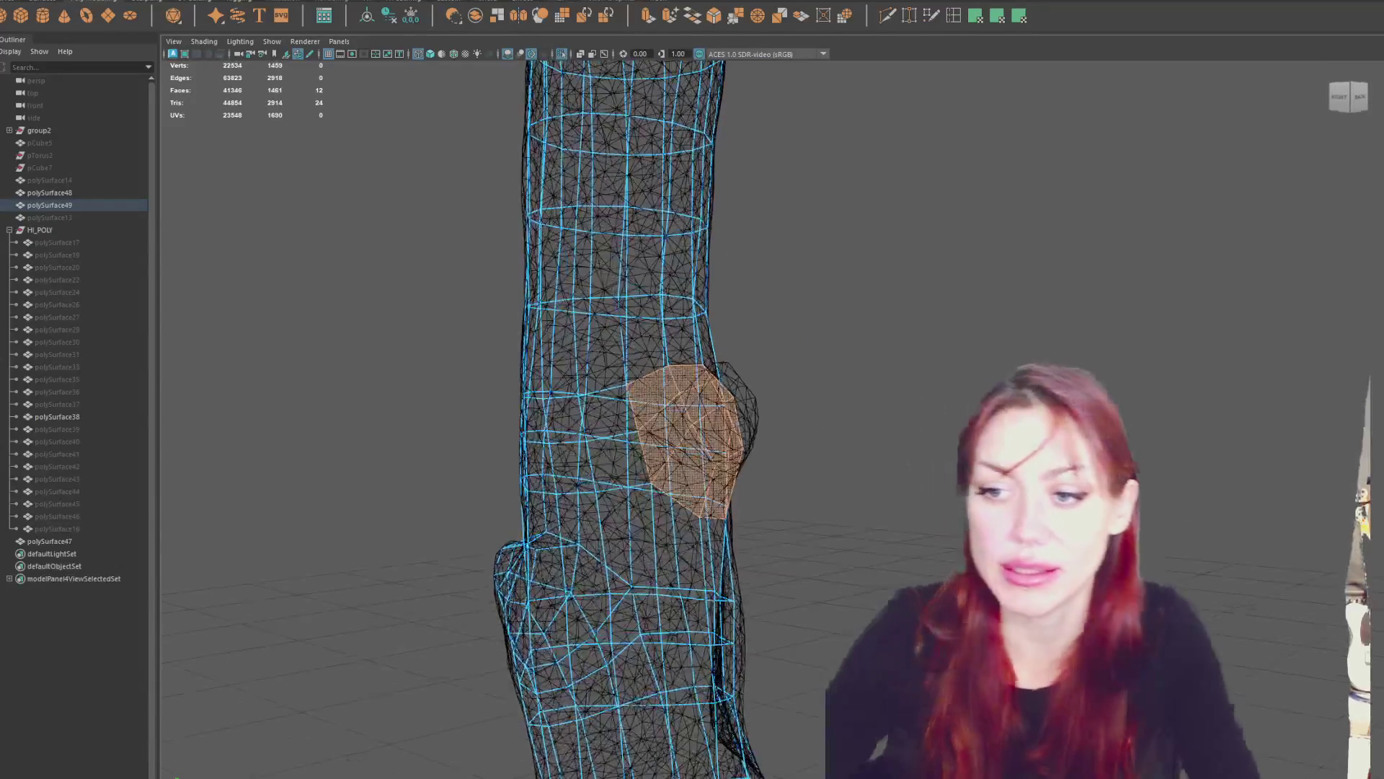
key("Delete")
key("5")
key("4")
mouse_move(896, 356)
left_mouse_down("alt")
mouse_move(834, 317)
mouse_move(858, 393)
mouse_move(640, 386)
mouse_move(704, 377)
mouse_move(704, 364)
mouse_move(850, 375)
mouse_move(840, 393)
mouse_move(626, 380)
left_mouse_up("alt")
Pull a vertex on the hole border onto the sculpt surface with the Move tool.
right_click_drag(624, 381, 577, 350)
left_click(818, 509)
mouse_move(818, 509)
left_mouse_down("alt")
mouse_move(806, 503)
mouse_move(859, 478)
left_mouse_up("alt")
key("w")
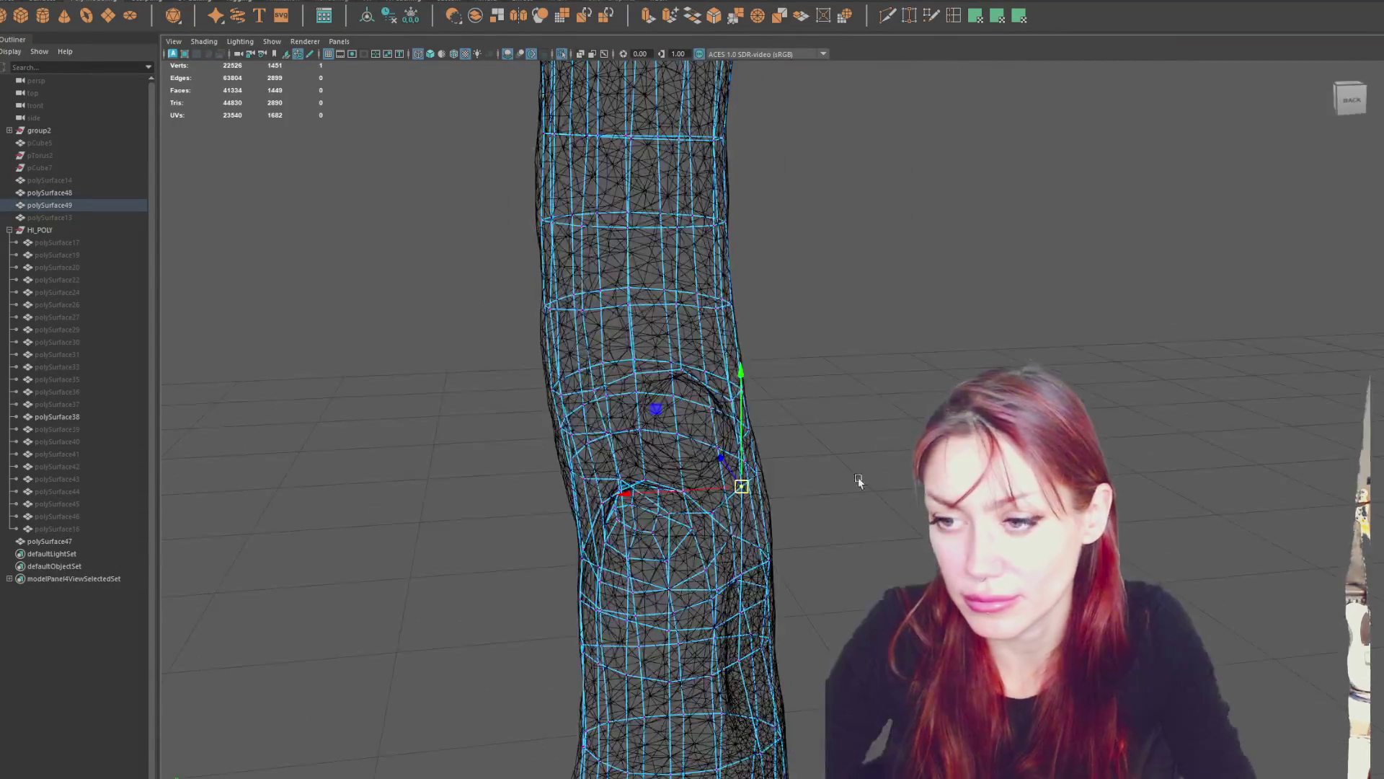
key("5")
key("4")
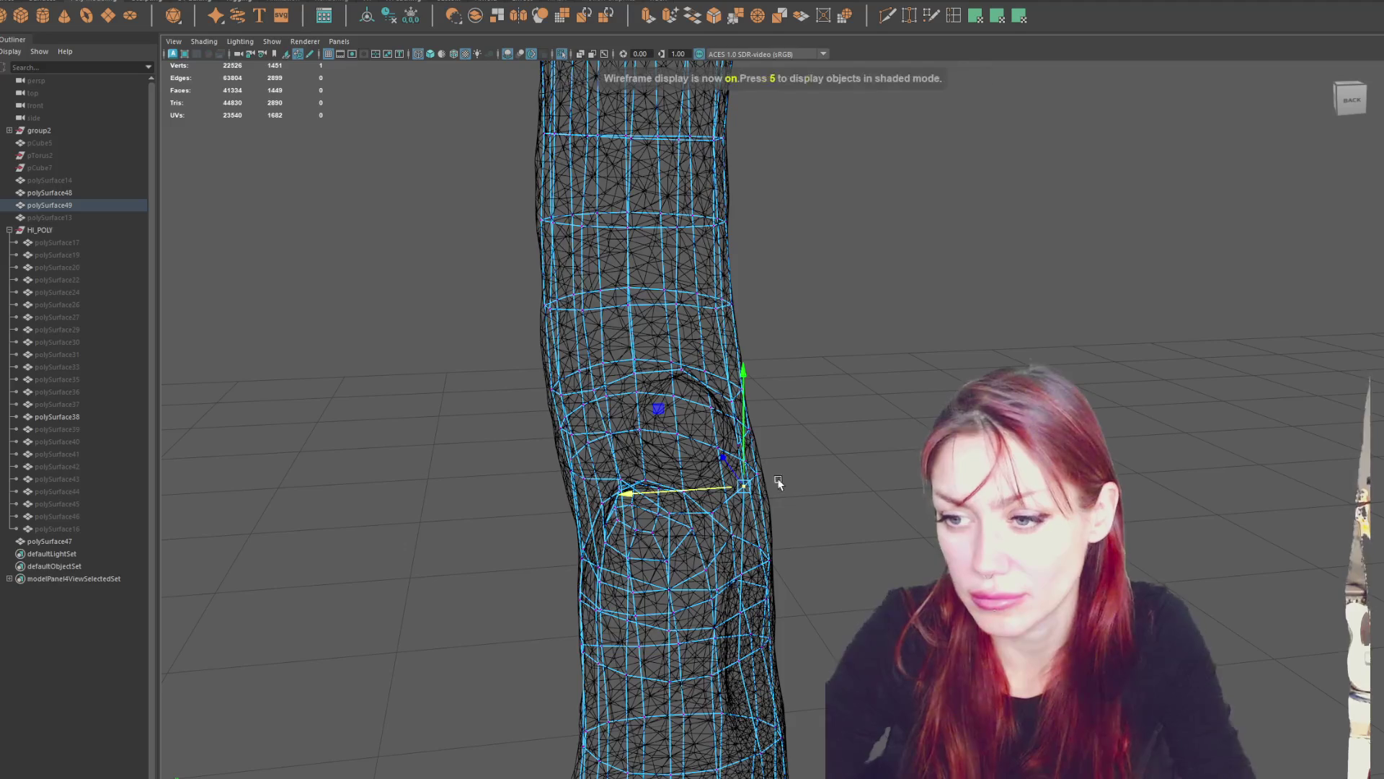
left_click_drag(754, 488, 742, 479)
Slide the cage vertices near the lower bump slightly sideways onto the sculpt.
mouse_move(770, 568)
left_mouse_down("alt")
mouse_move(794, 526)
mouse_move(847, 516)
left_mouse_up("alt")
mouse_move(831, 570)
left_mouse_down()
mouse_move(784, 608)
mouse_move(721, 620)
mouse_move(766, 624)
left_mouse_up()
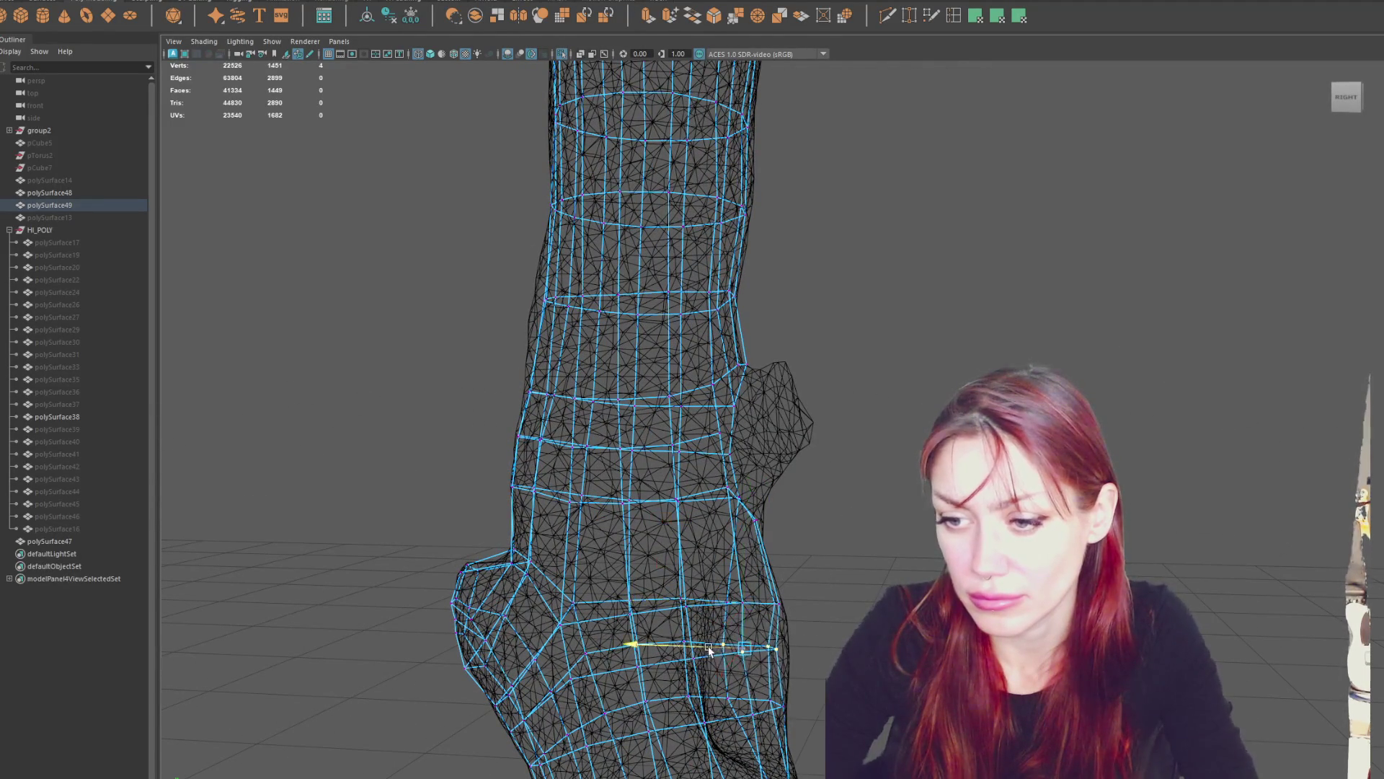
middle_click_drag(718, 649, 819, 572, "alt")
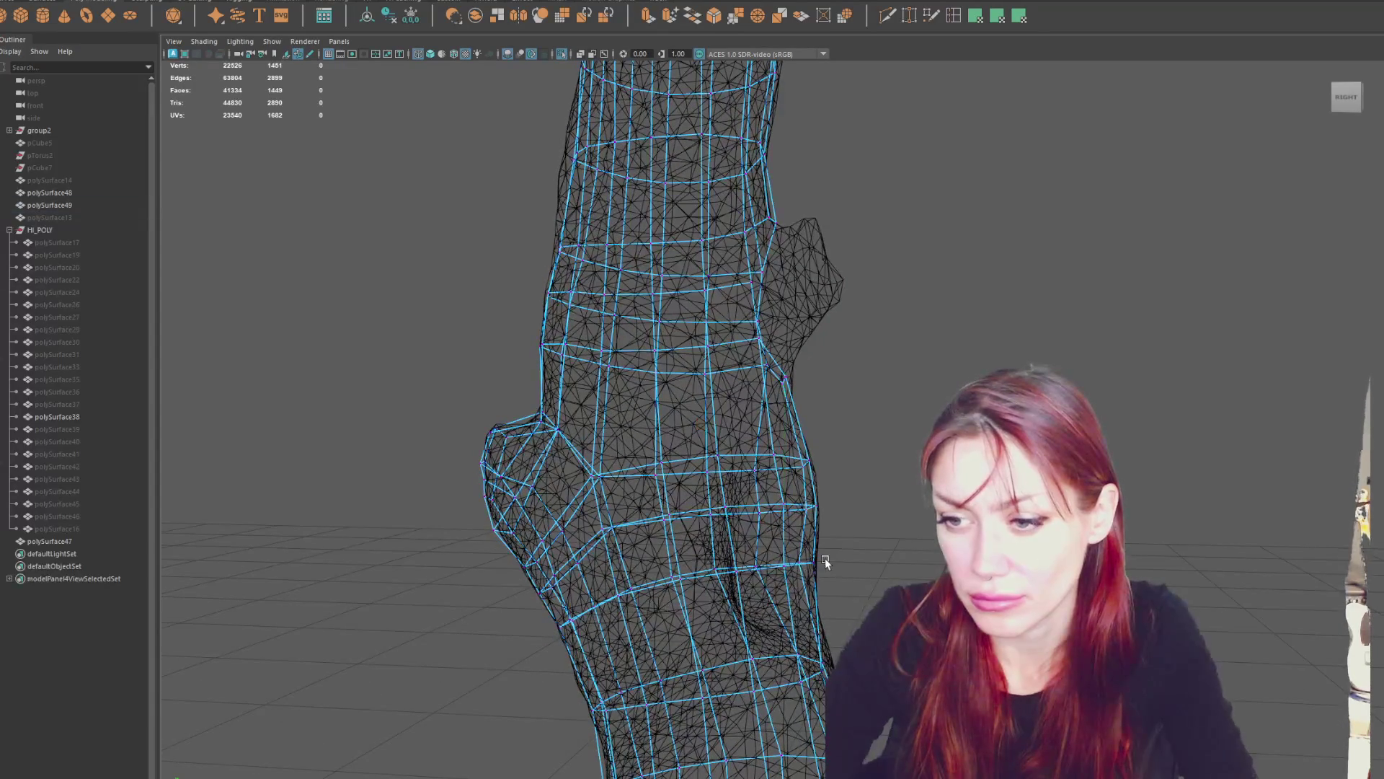
left_click_drag(751, 568, 754, 567)
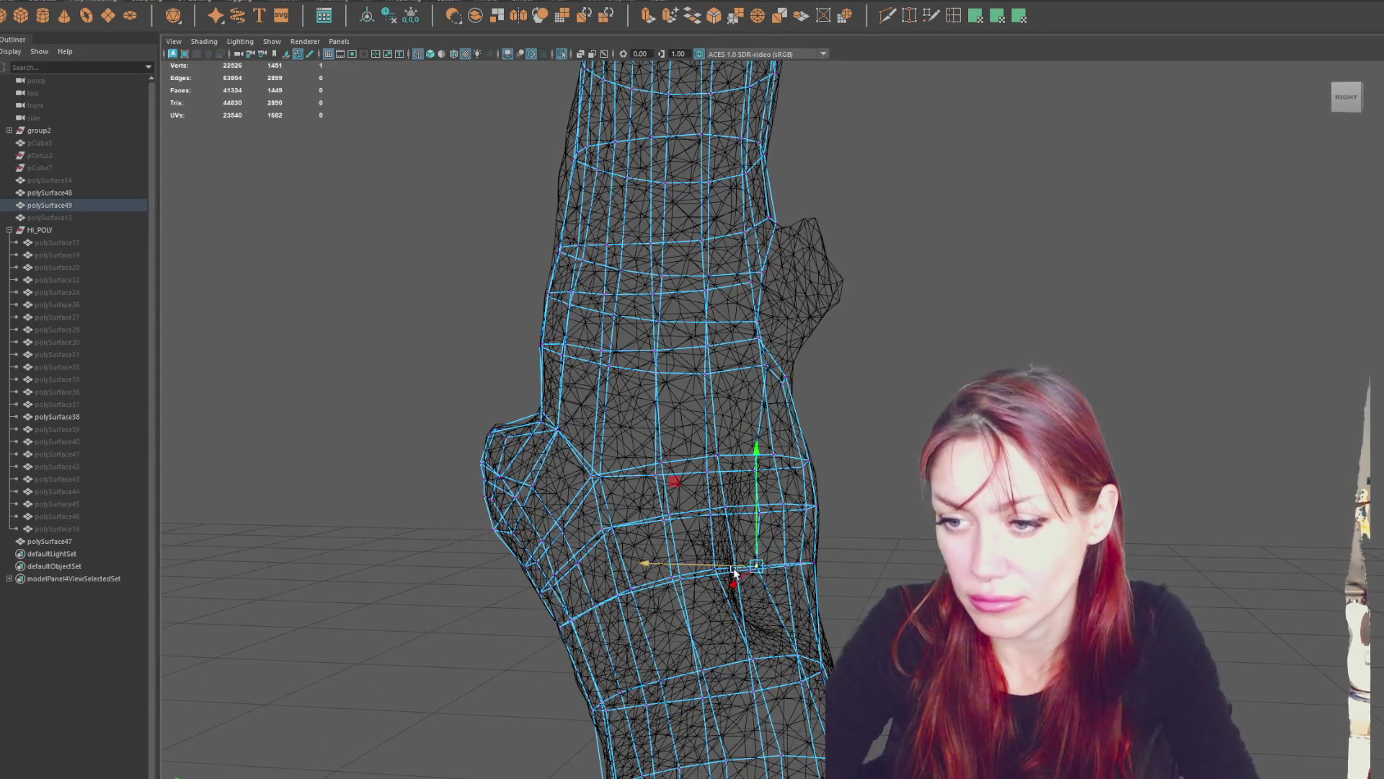
Select groups of cage vertices on the lower trunk and view the limb's opposite side.
left_click_drag(804, 683, 802, 685)
middle_click_drag(802, 684, 797, 551, "alt")
middle_click_drag(638, 524, 777, 558, "alt")
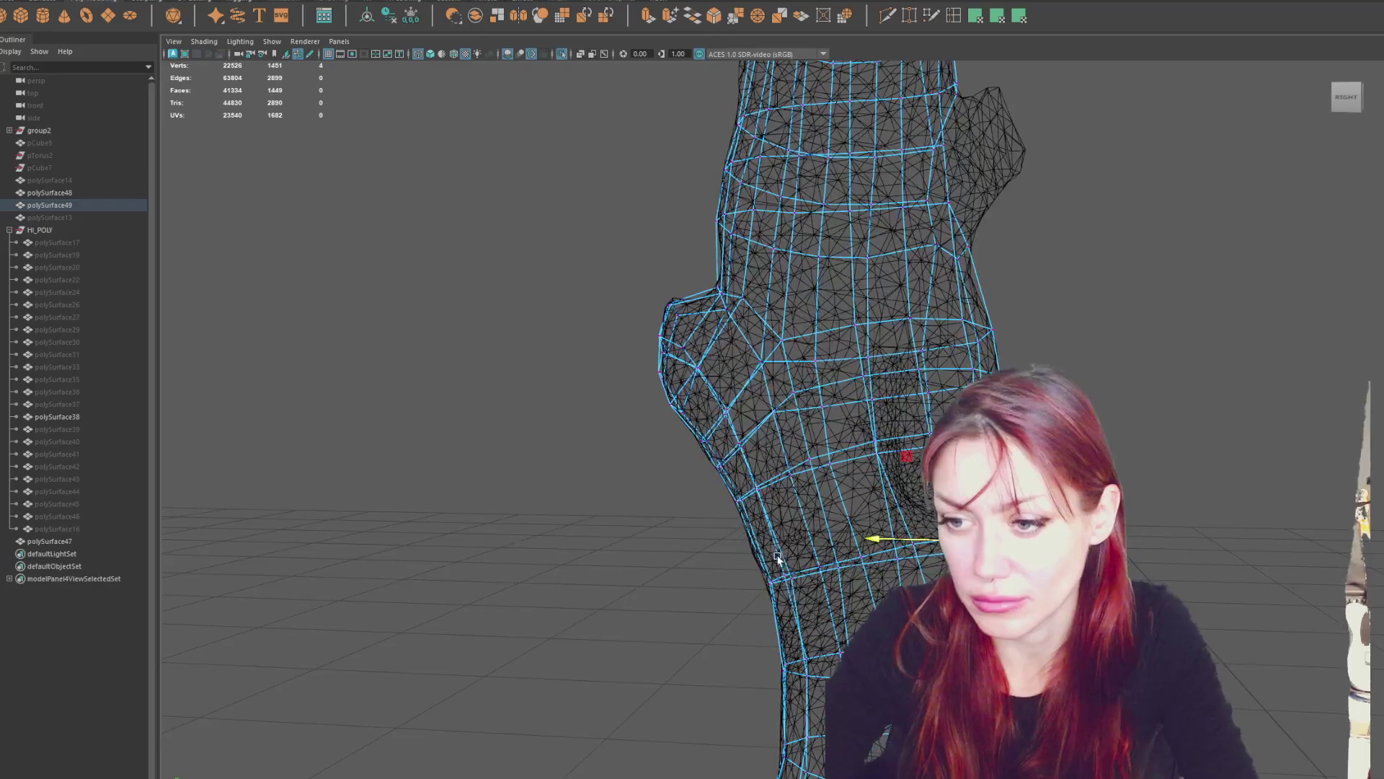
middle_click_drag(750, 496, 805, 590, "alt")
left_click(734, 487)
mouse_move(733, 488)
left_mouse_down("alt")
mouse_move(591, 494)
mouse_move(790, 496)
left_mouse_up("alt")
mouse_move(672, 456)
left_mouse_down("alt")
mouse_move(866, 462)
mouse_move(871, 488)
mouse_move(848, 486)
mouse_move(901, 484)
mouse_move(807, 485)
mouse_move(796, 503)
mouse_move(730, 491)
mouse_move(735, 414)
mouse_move(859, 423)
mouse_move(877, 501)
left_mouse_up("alt")
Push a cage vertex near the side stub in depth onto the surface, checked in textured shading.
left_click(856, 494)
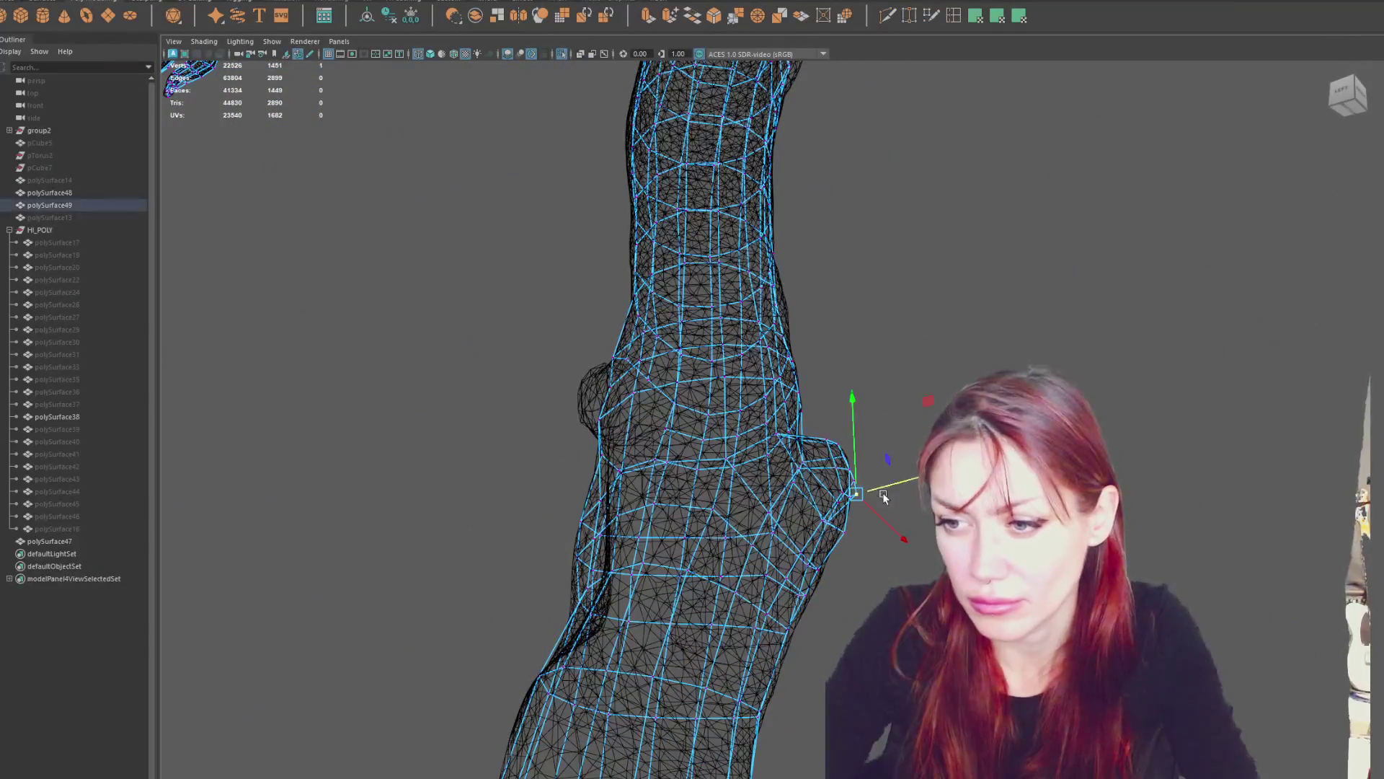
key("r")
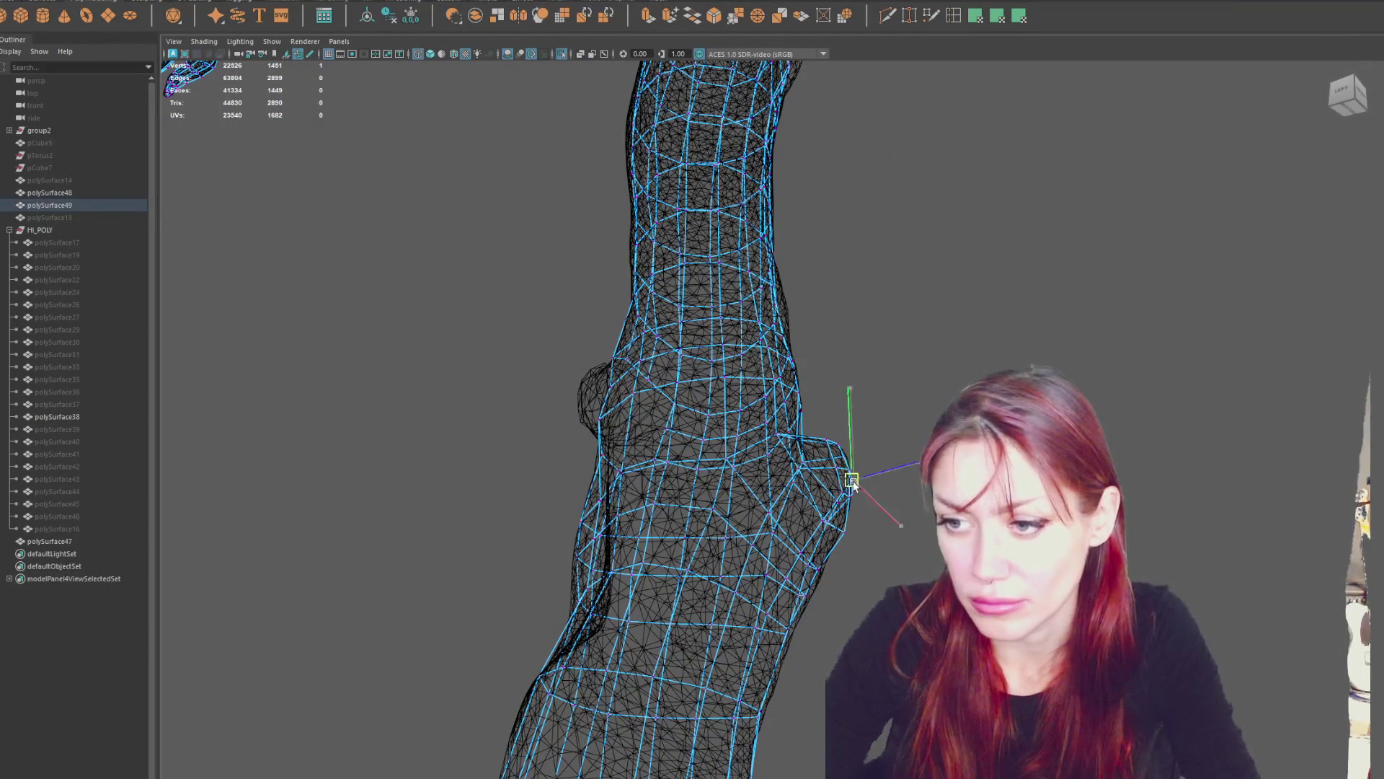
left_click(855, 493)
mouse_move(855, 493)
left_mouse_down("alt")
mouse_move(767, 456)
mouse_move(620, 362)
mouse_move(652, 426)
mouse_move(628, 411)
mouse_move(649, 420)
mouse_move(659, 392)
mouse_move(692, 463)
mouse_move(938, 484)
left_mouse_up("alt")
left_click(834, 393)
key("6")
mouse_move(834, 394)
left_mouse_down("alt")
mouse_move(757, 491)
mouse_move(736, 481)
mouse_move(734, 516)
mouse_move(721, 468)
mouse_move(735, 433)
left_mouse_up("alt")
left_click(740, 425)
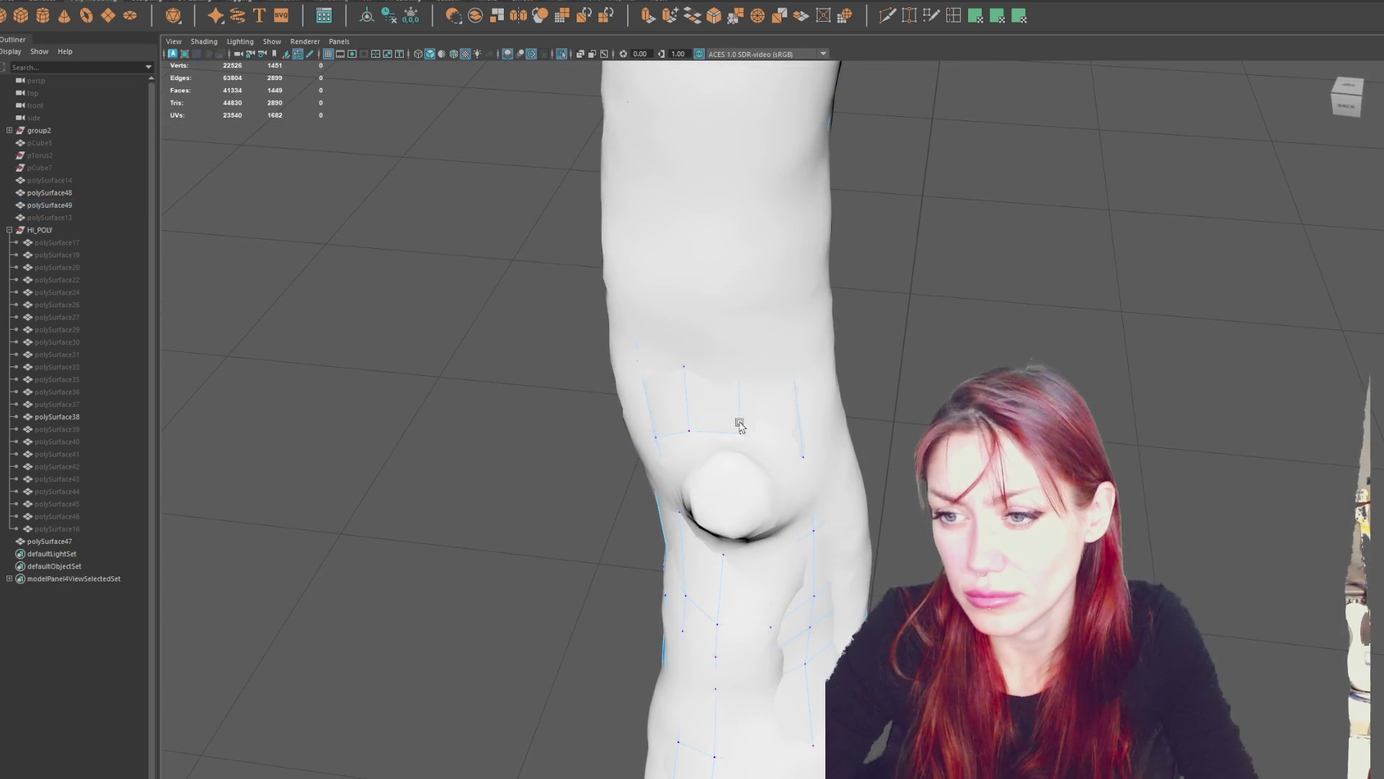
Slide the cage vertex above the knee bump sideways to fit the bump.
left_click(742, 433)
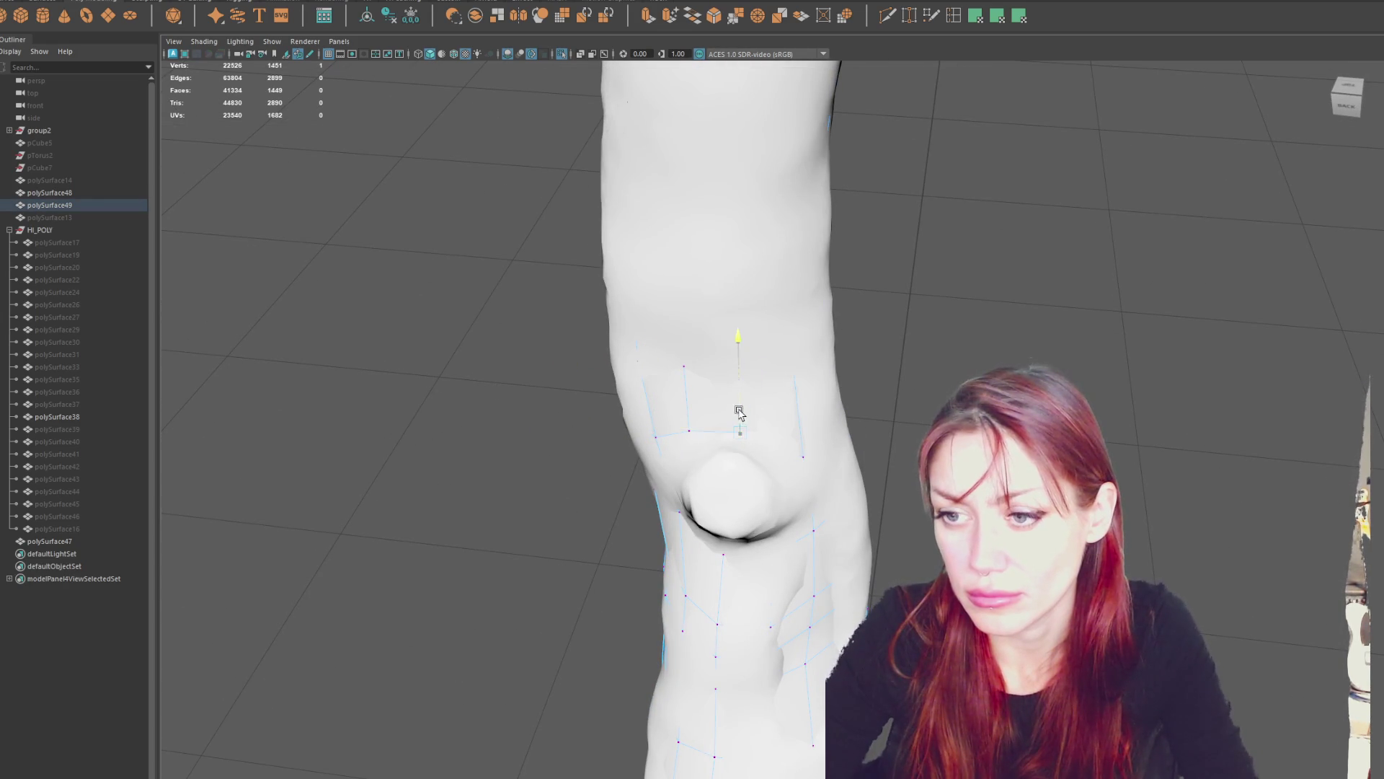
left_click_drag(795, 418, 807, 431)
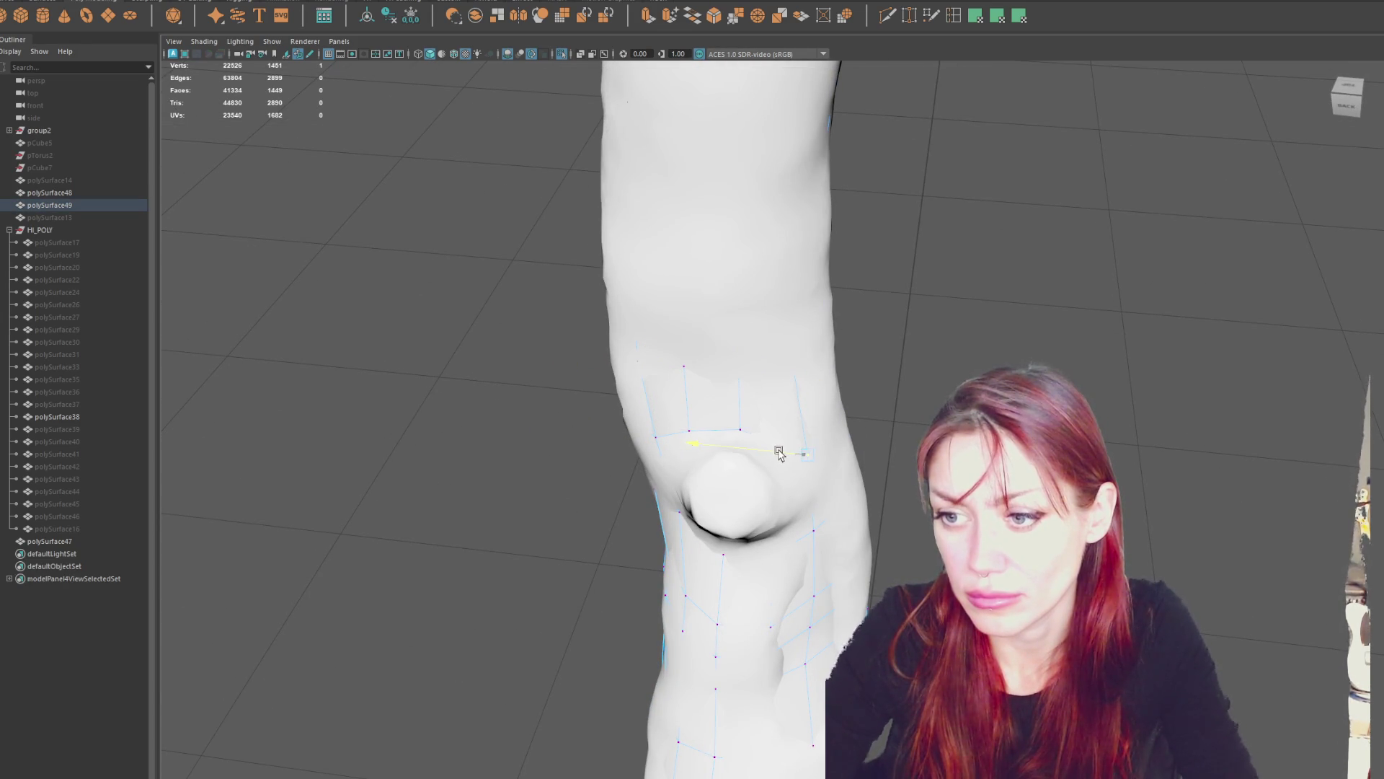
key("4")
mouse_move(810, 519)
left_mouse_down("alt")
mouse_move(805, 457)
mouse_move(785, 455)
left_mouse_up("alt")
key("5")
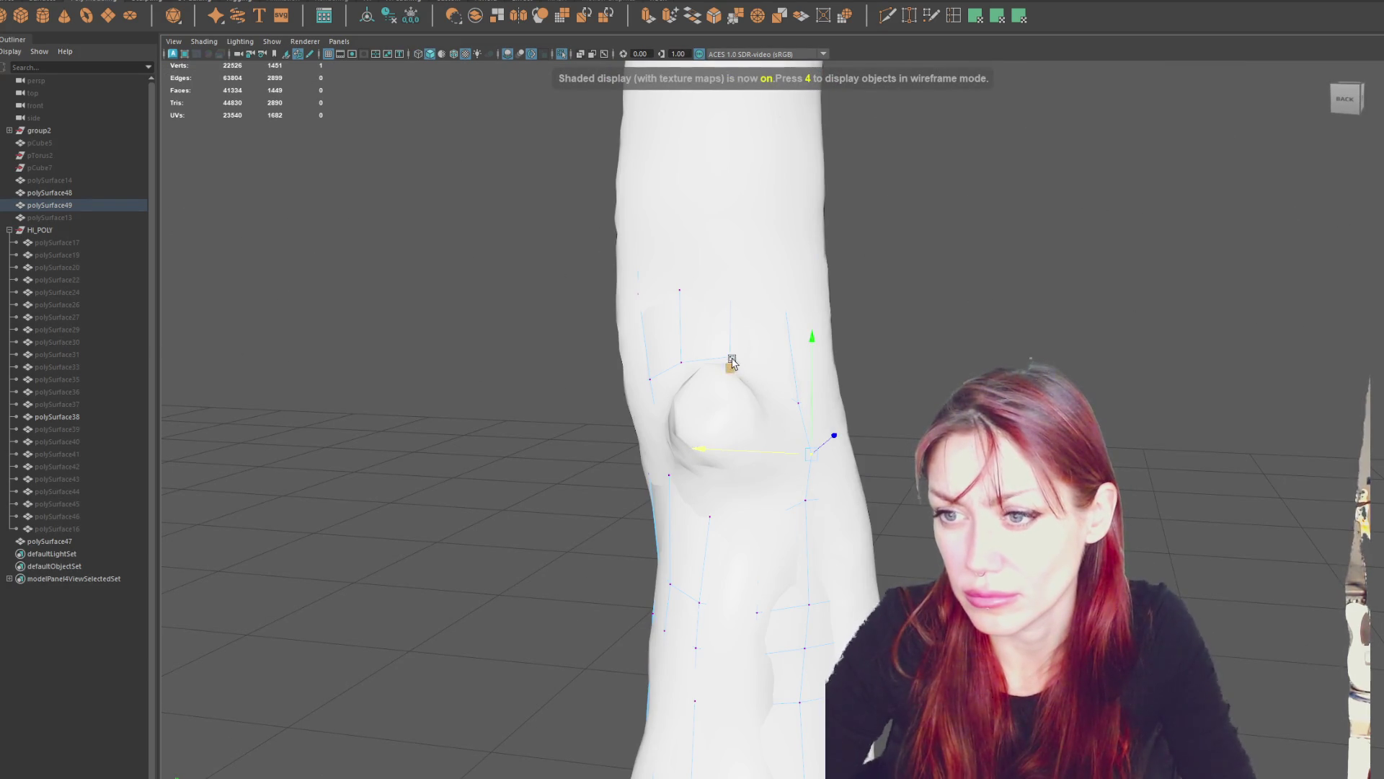
Check the cage fit around the bump's top edge and beside the stub in wireframe.
left_click(711, 359)
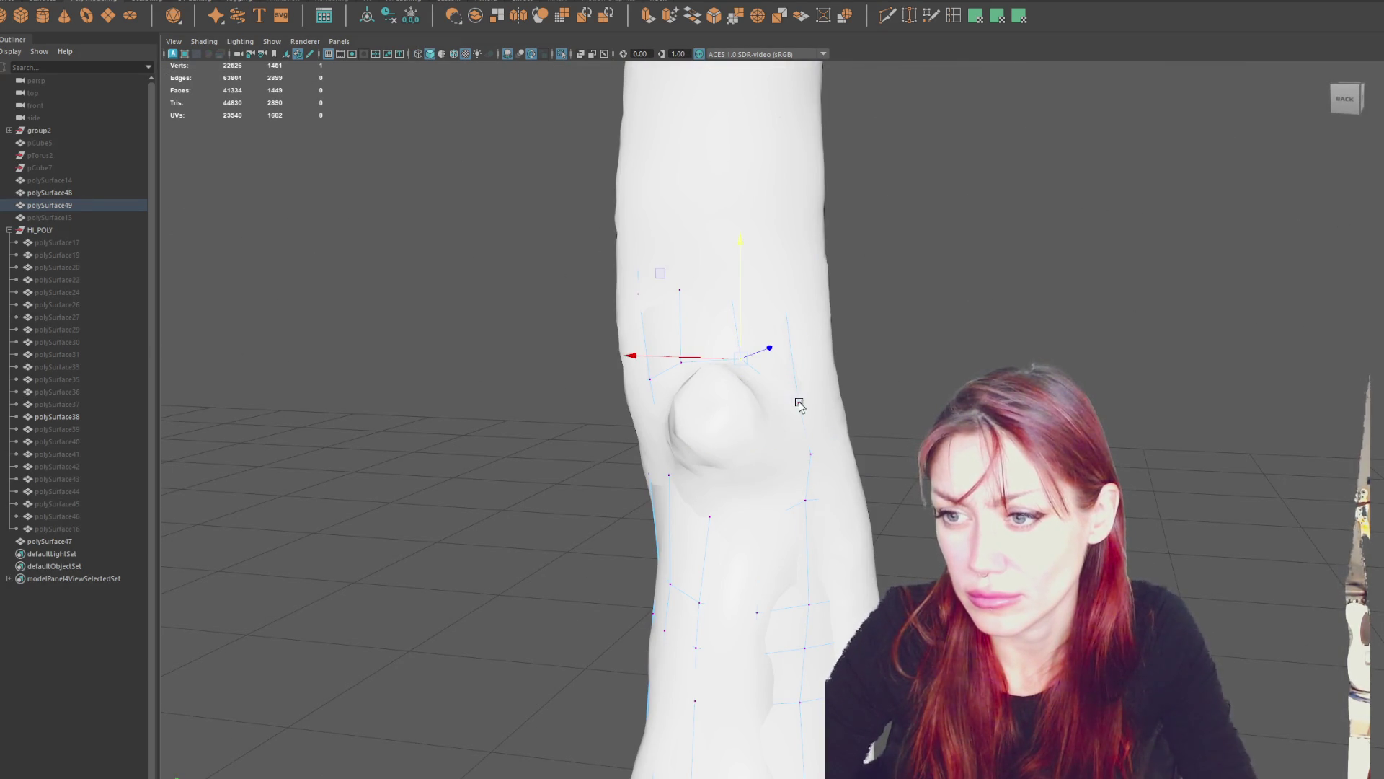
mouse_move(774, 398)
left_mouse_down("alt")
mouse_move(791, 504)
mouse_move(881, 507)
left_mouse_up("alt")
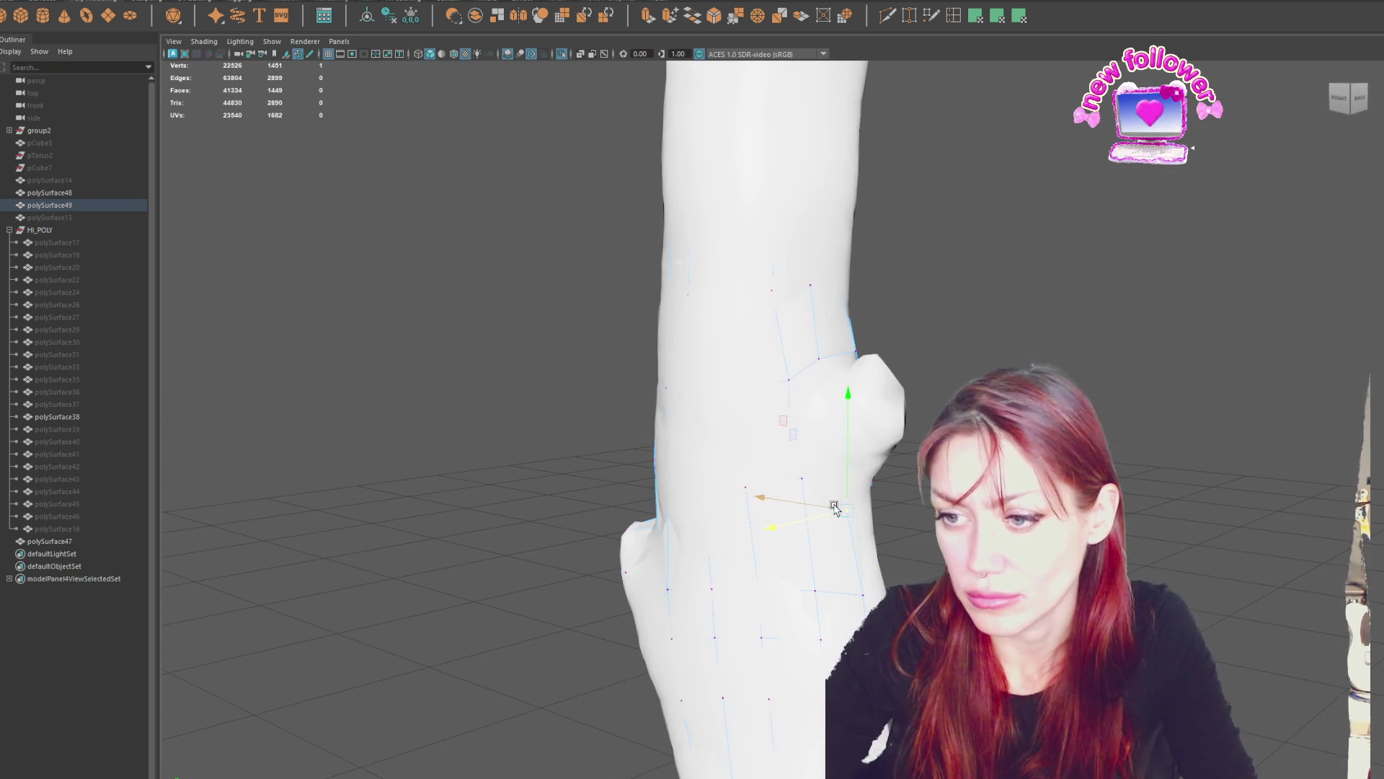
key("4")
left_click(795, 434)
key("5")
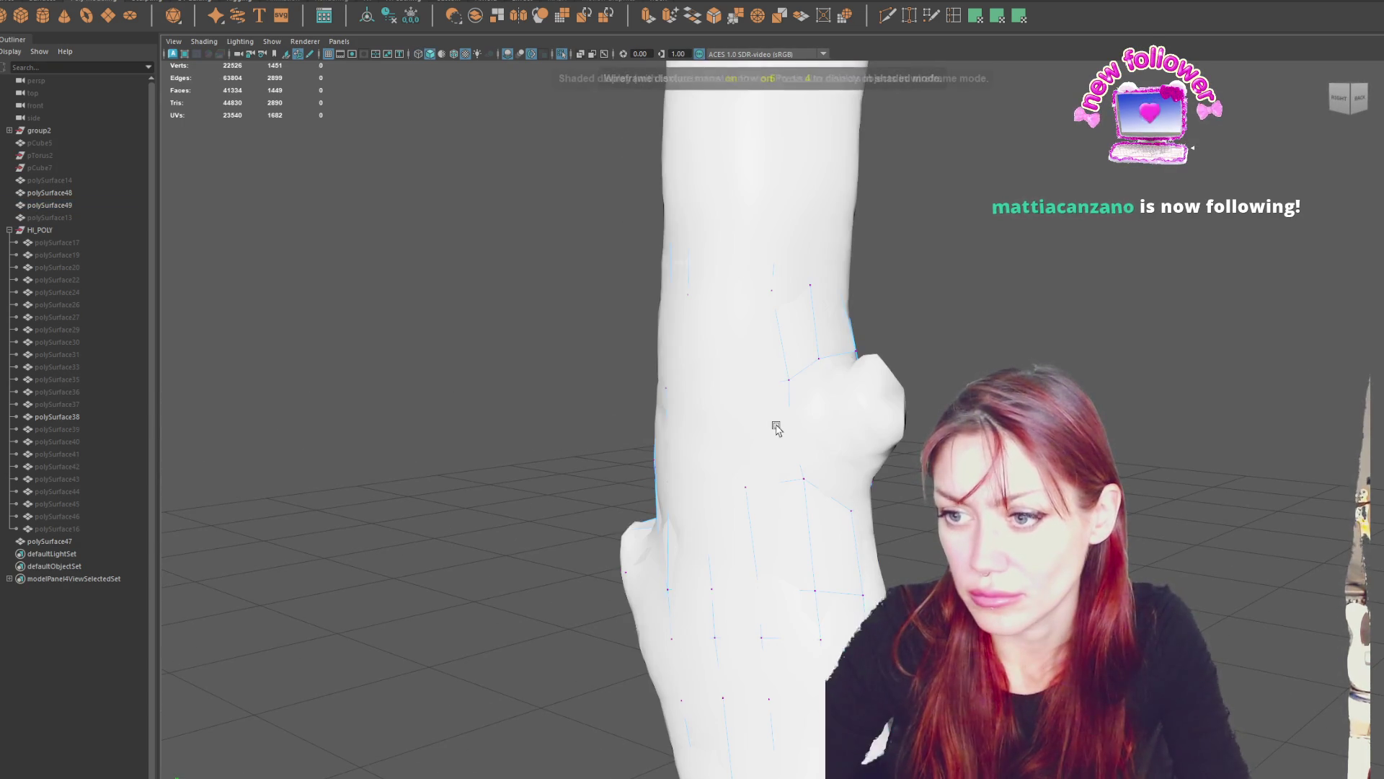
left_click(796, 436)
key("5")
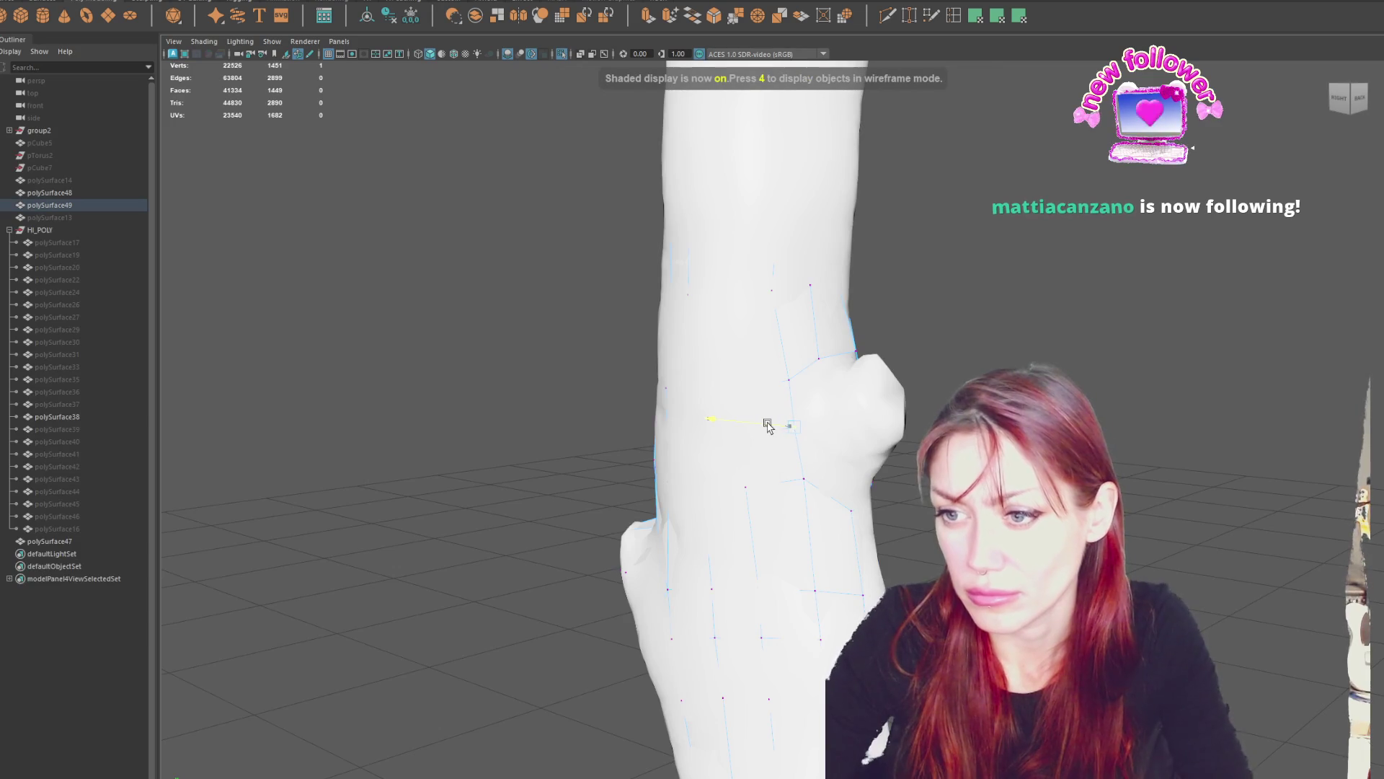
Inspect the cage with the knee bump in front and select a vertex below it.
left_click_drag(755, 428, 782, 380, "alt")
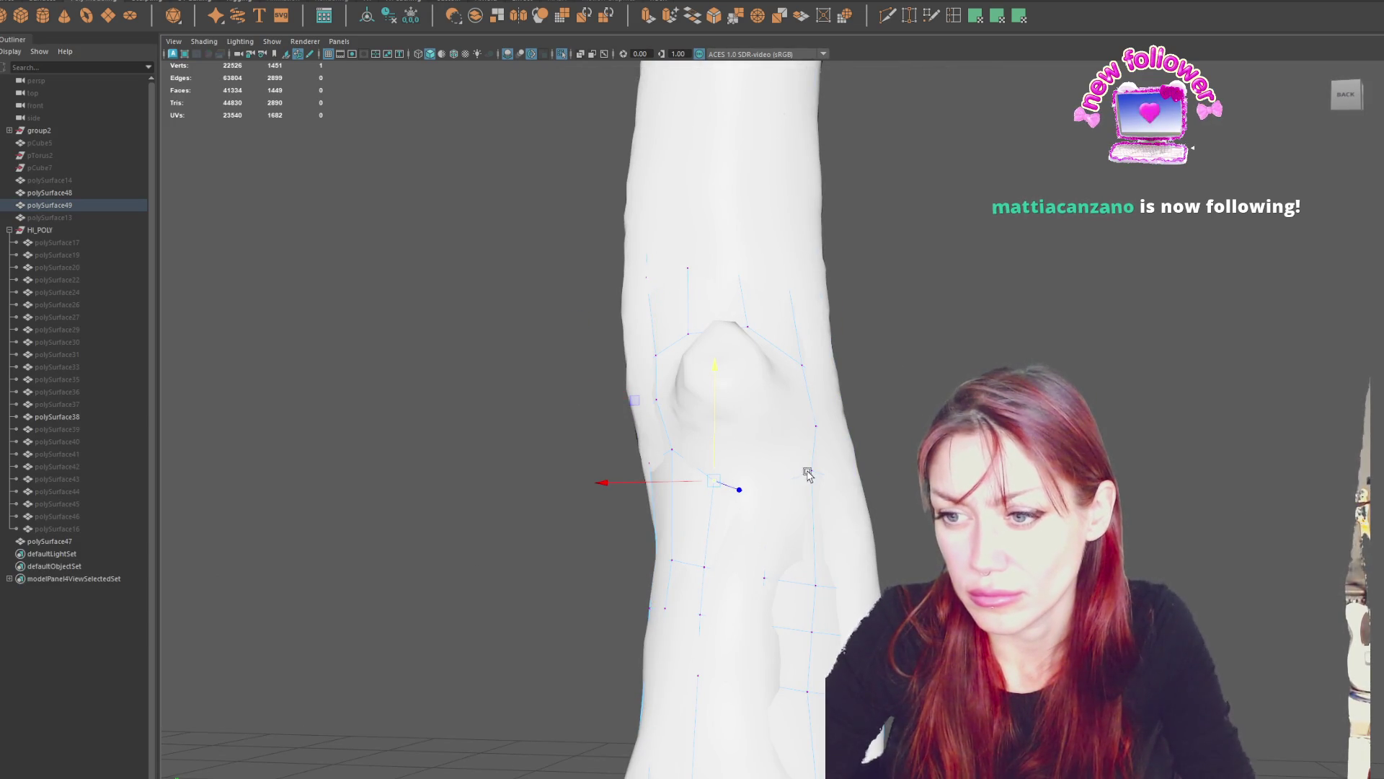
key("4")
left_click(764, 487)
key("6")
left_click(766, 491)
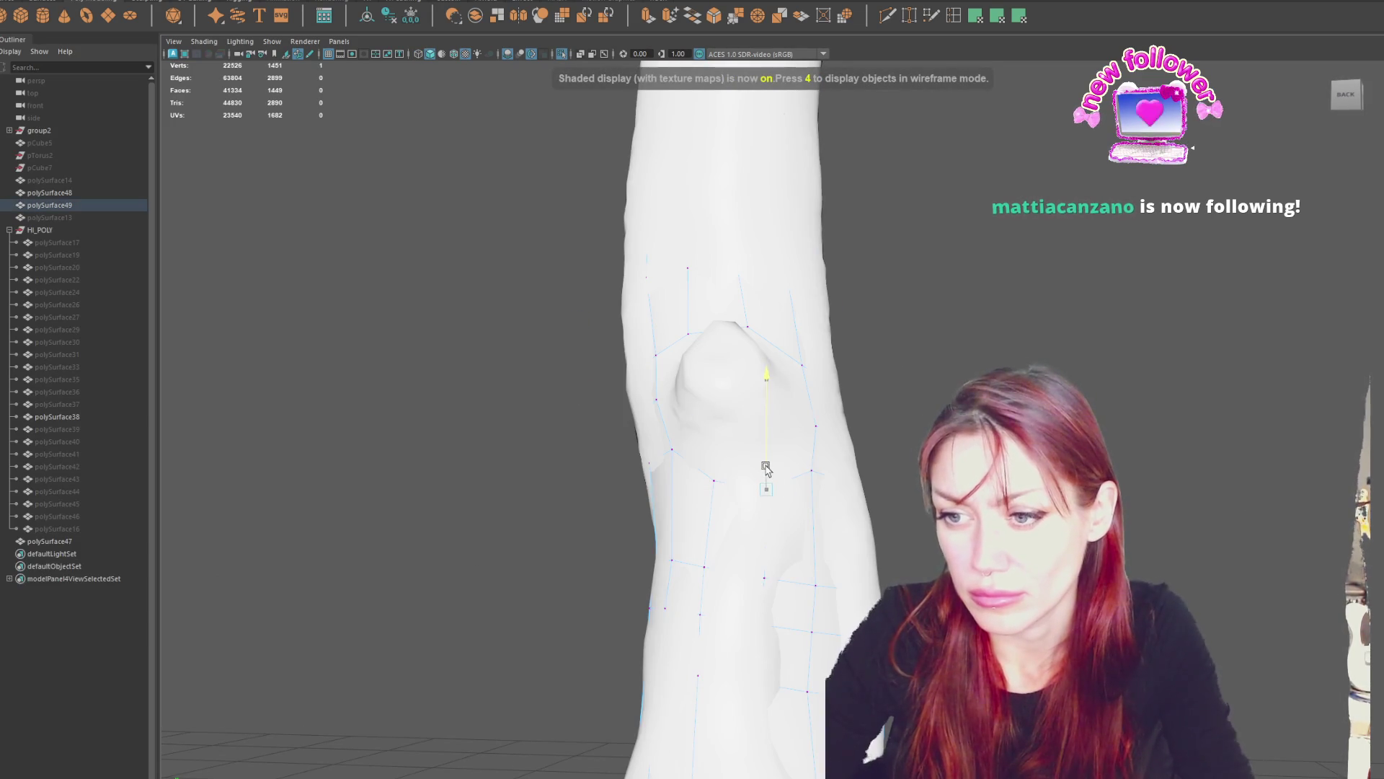
mouse_move(766, 490)
left_mouse_down("alt")
mouse_move(649, 488)
mouse_move(699, 514)
mouse_move(856, 482)
mouse_move(758, 465)
mouse_move(903, 457)
left_mouse_up("alt")
Extrude the edge loop ringing the knee bump and rotate it to follow the bump.
right_click(937, 398)
left_click(936, 362)
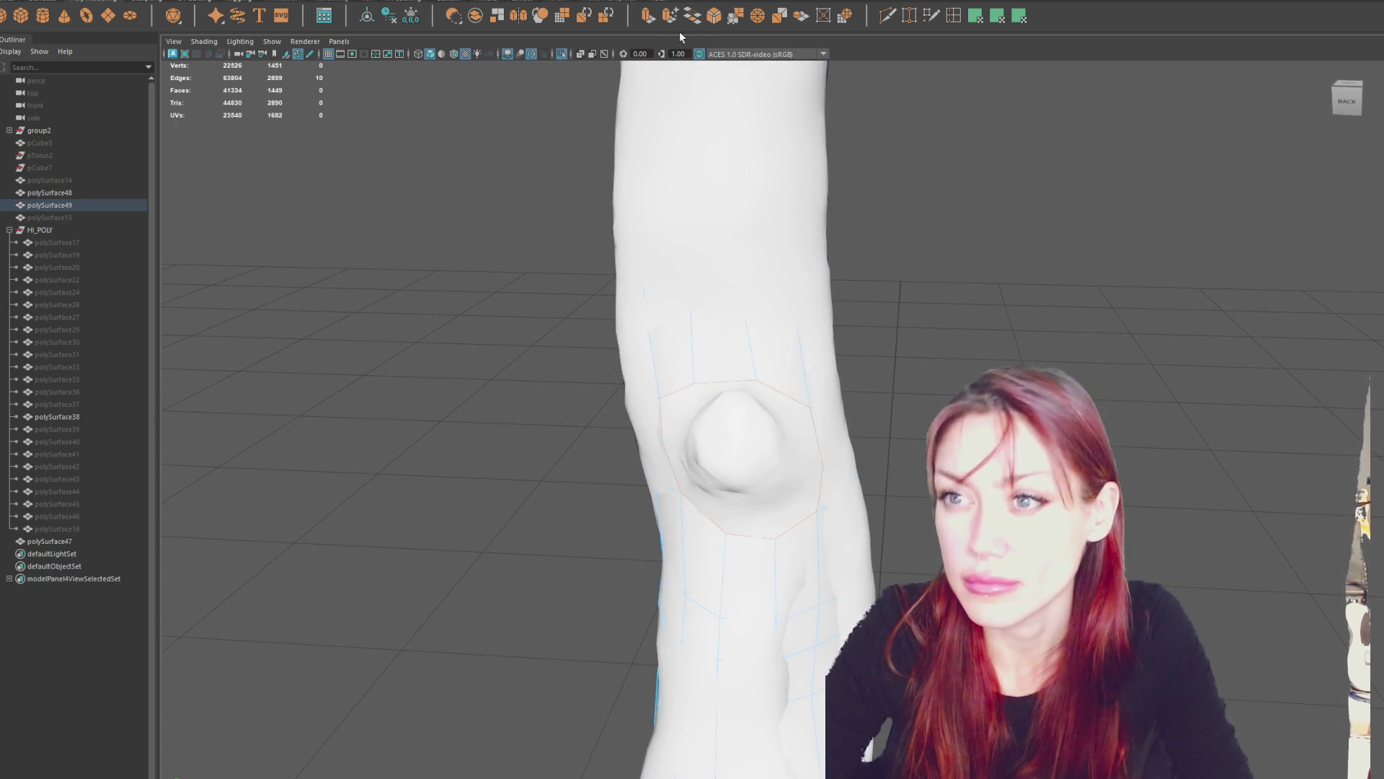
key("ctrl+e")
left_click_drag(735, 457, 824, 423, "alt")
left_click(824, 422)
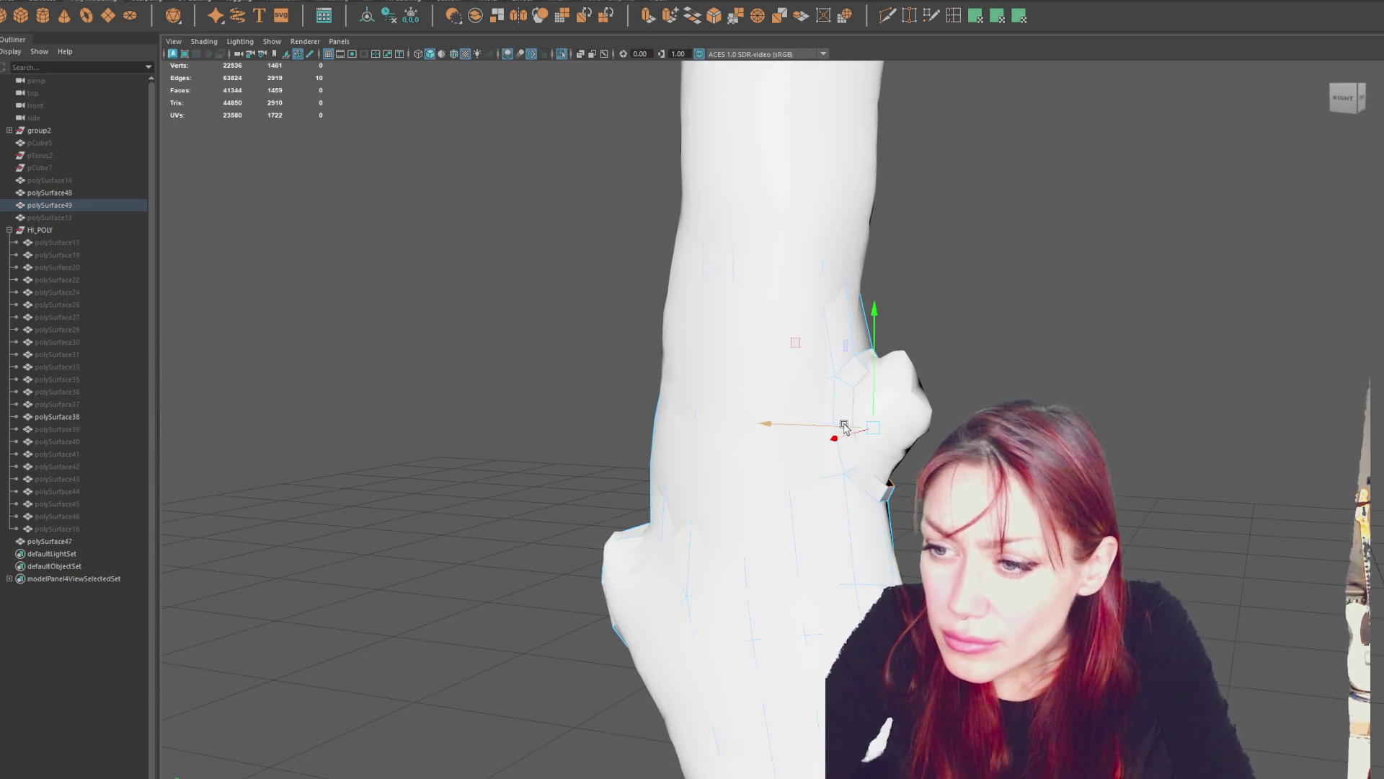
left_click(839, 423)
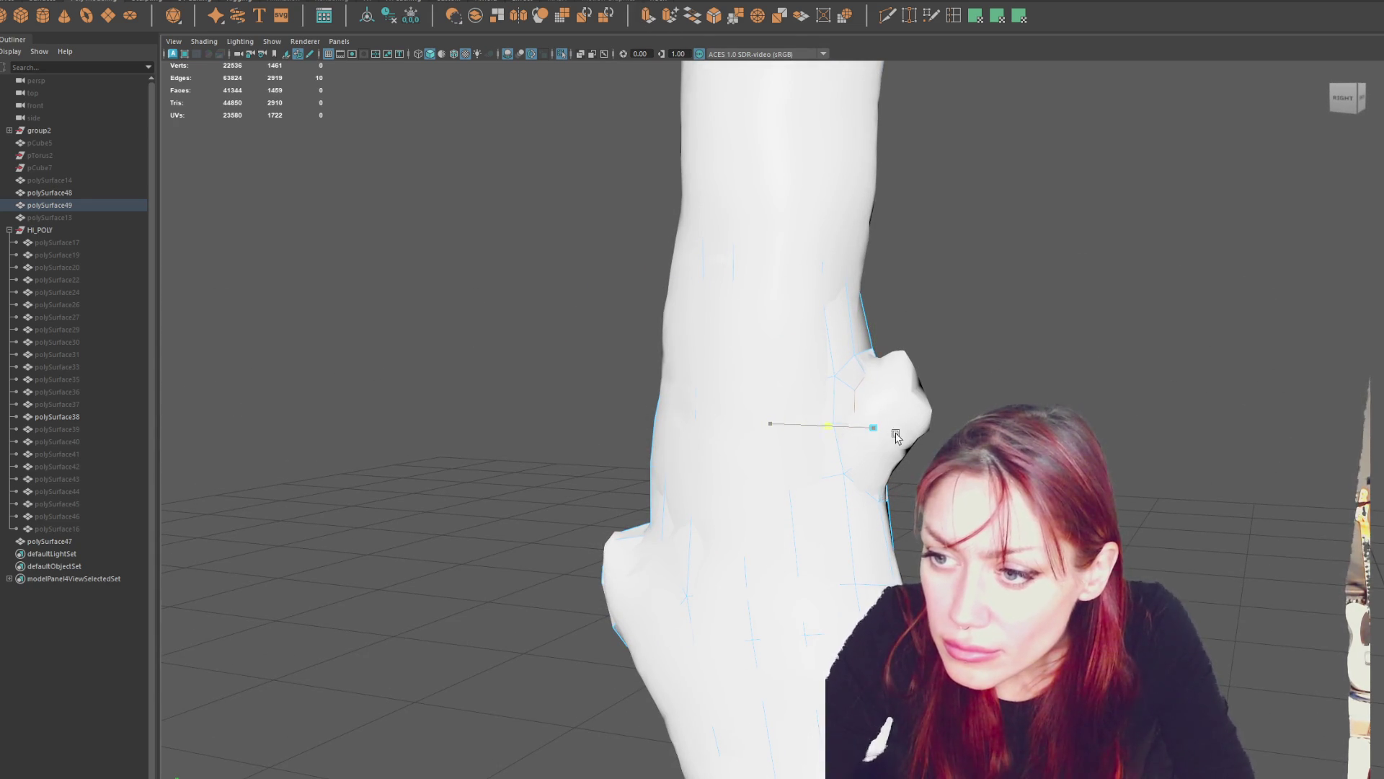
left_click(876, 403)
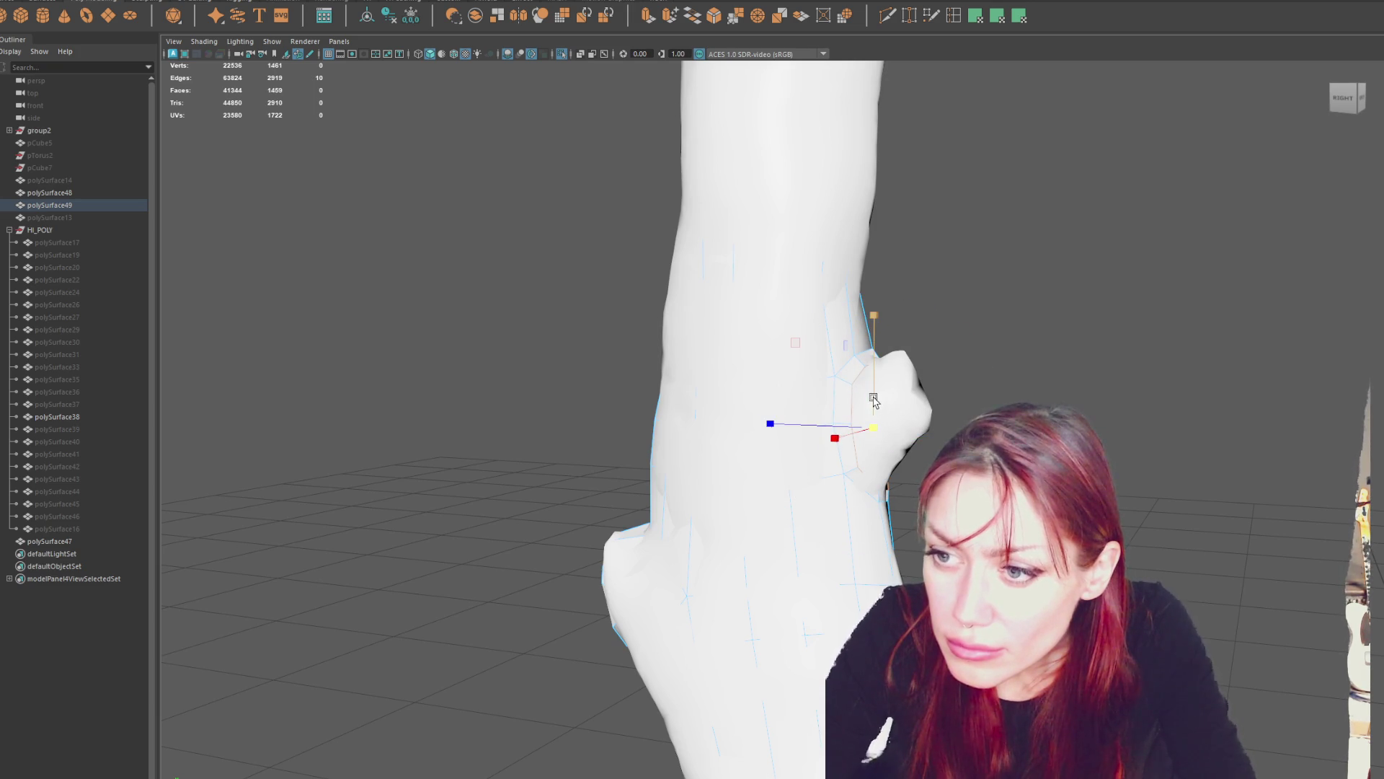
left_click(880, 394)
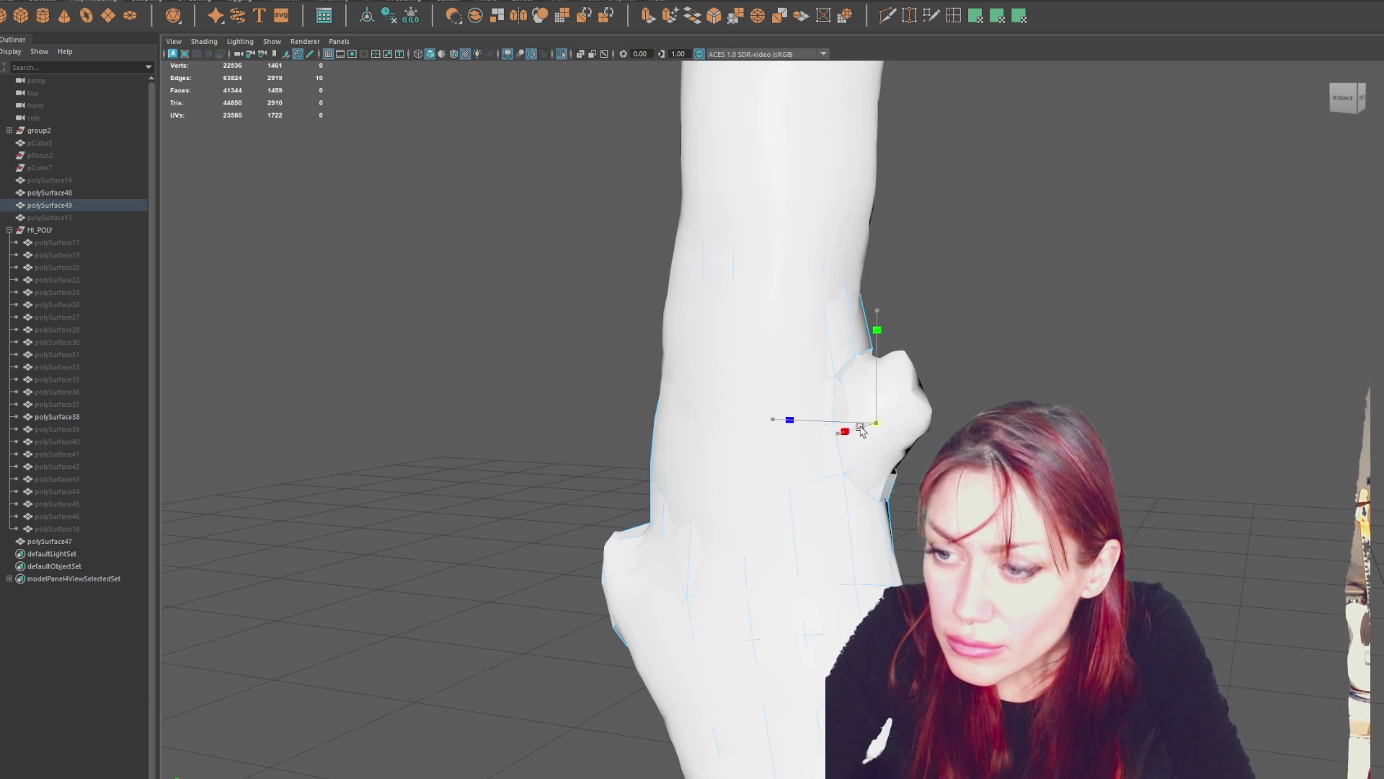
left_click(872, 426)
mouse_move(963, 354)
left_mouse_down()
mouse_move(970, 372)
mouse_move(977, 361)
left_mouse_up()
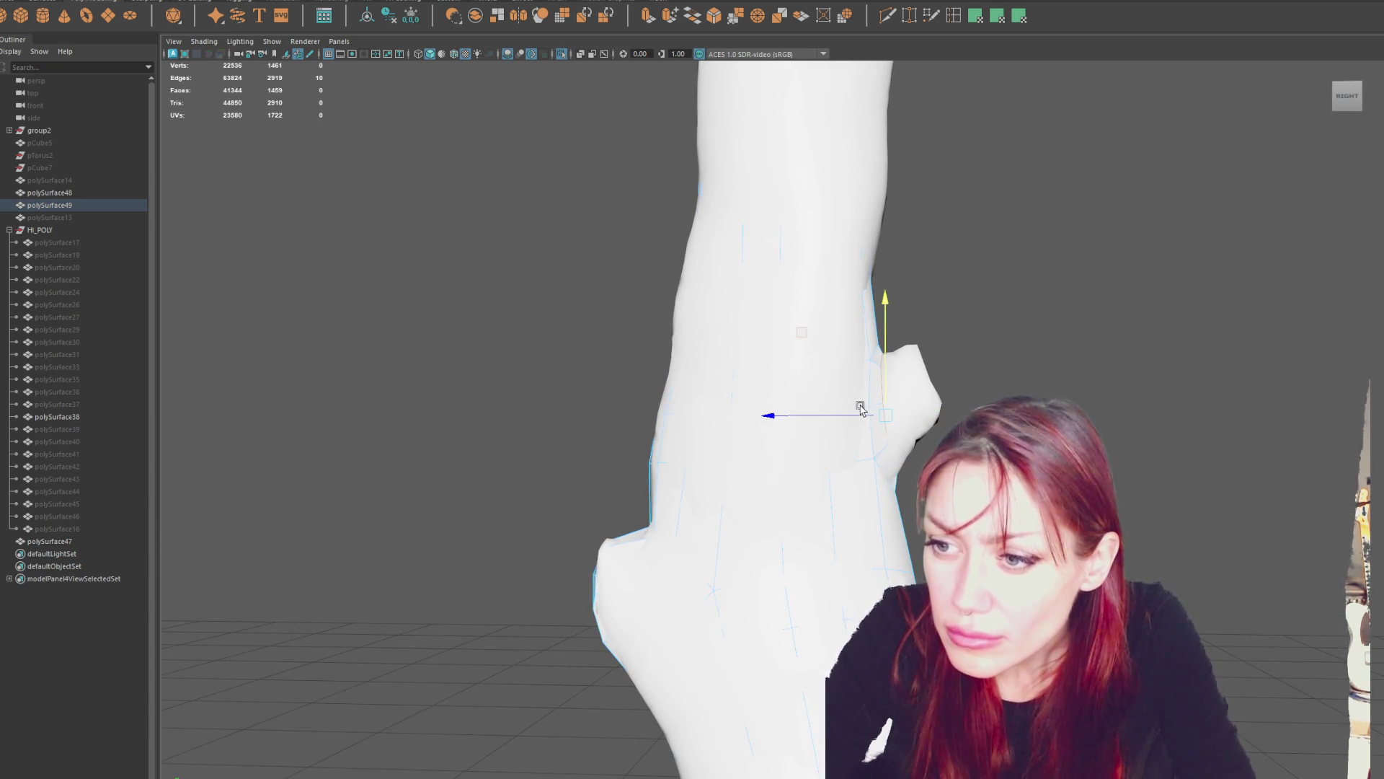
Return to vertex mode and inspect the extruded ring from behind and the right.
mouse_move(893, 388)
left_mouse_down("alt")
mouse_move(901, 375)
mouse_move(772, 371)
mouse_move(806, 401)
mouse_move(742, 402)
mouse_move(804, 387)
left_mouse_up("alt")
right_click(913, 369)
left_click(853, 370)
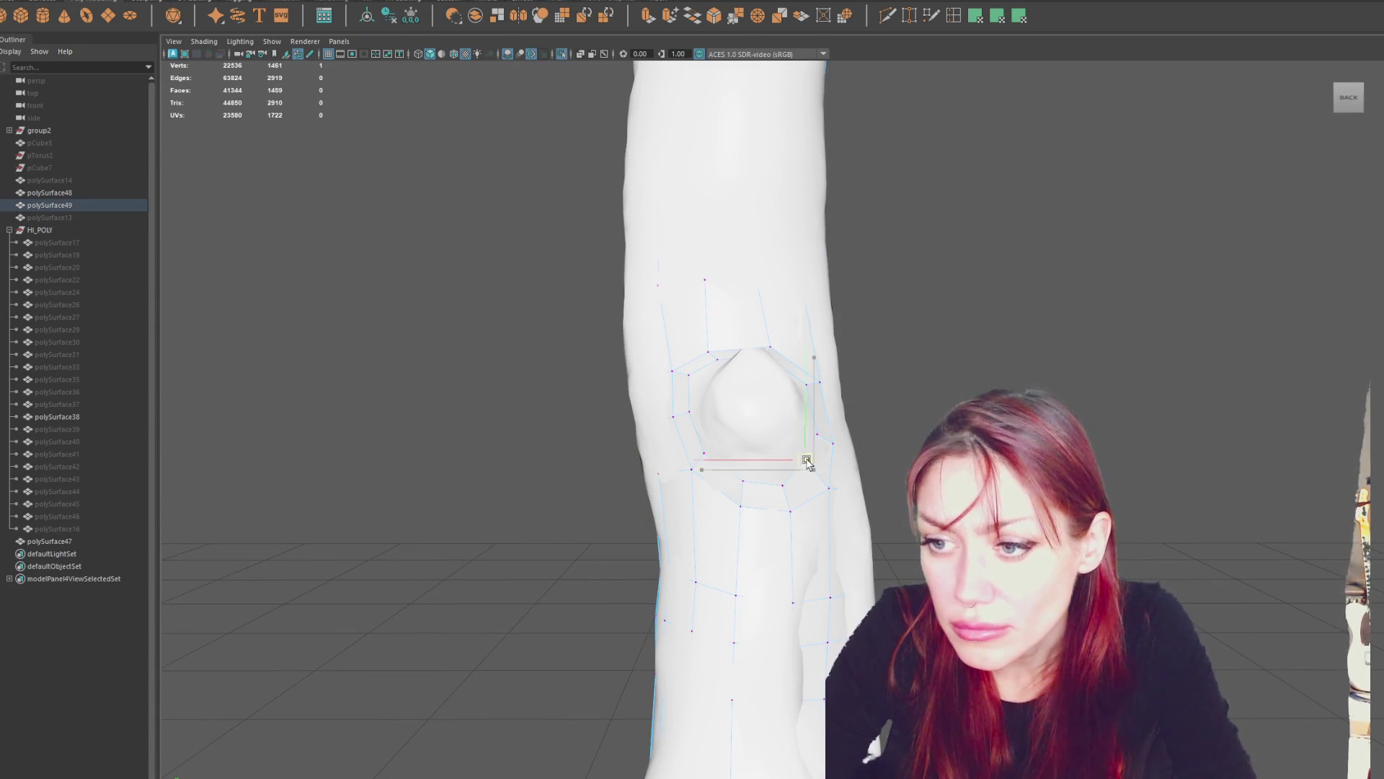
left_click_drag(809, 462, 770, 468, "alt")
key("bracketleft")
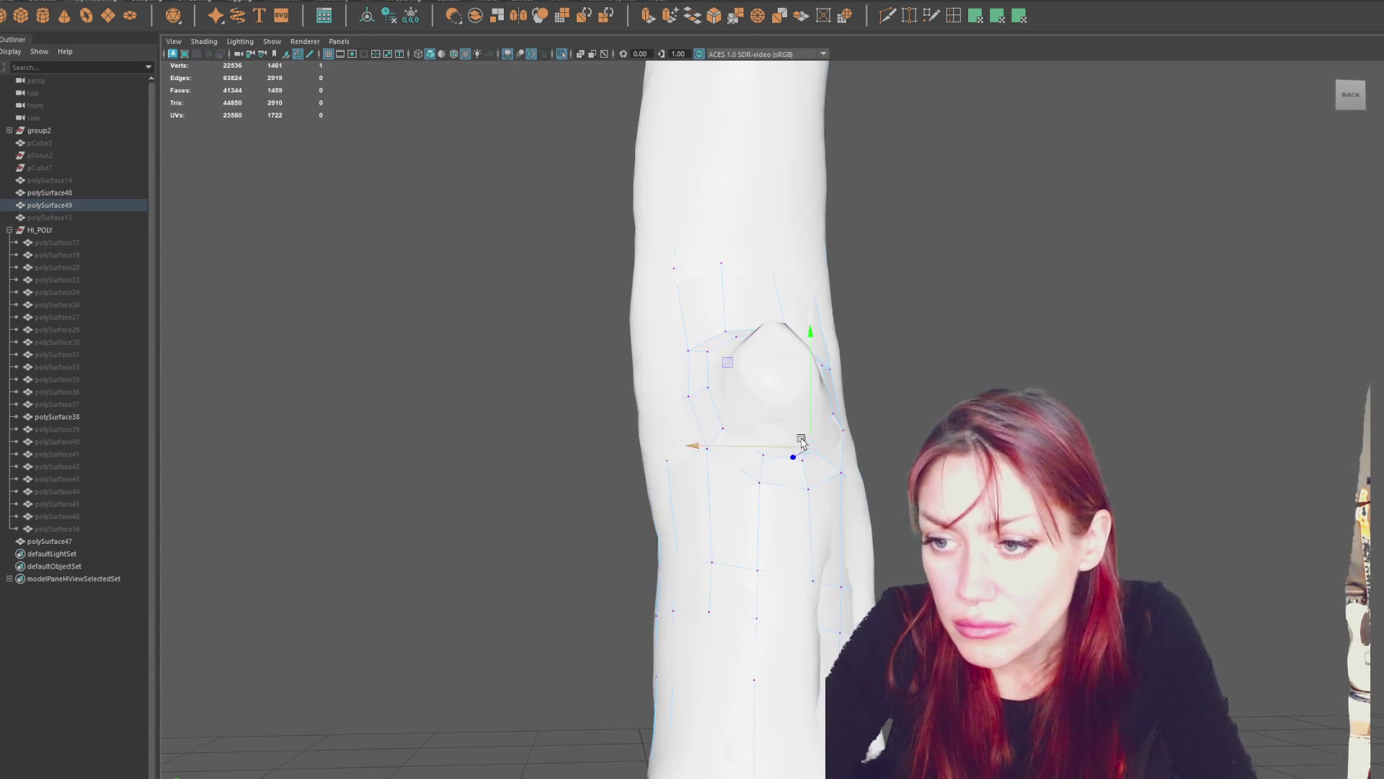
left_click_drag(785, 435, 808, 432, "alt")
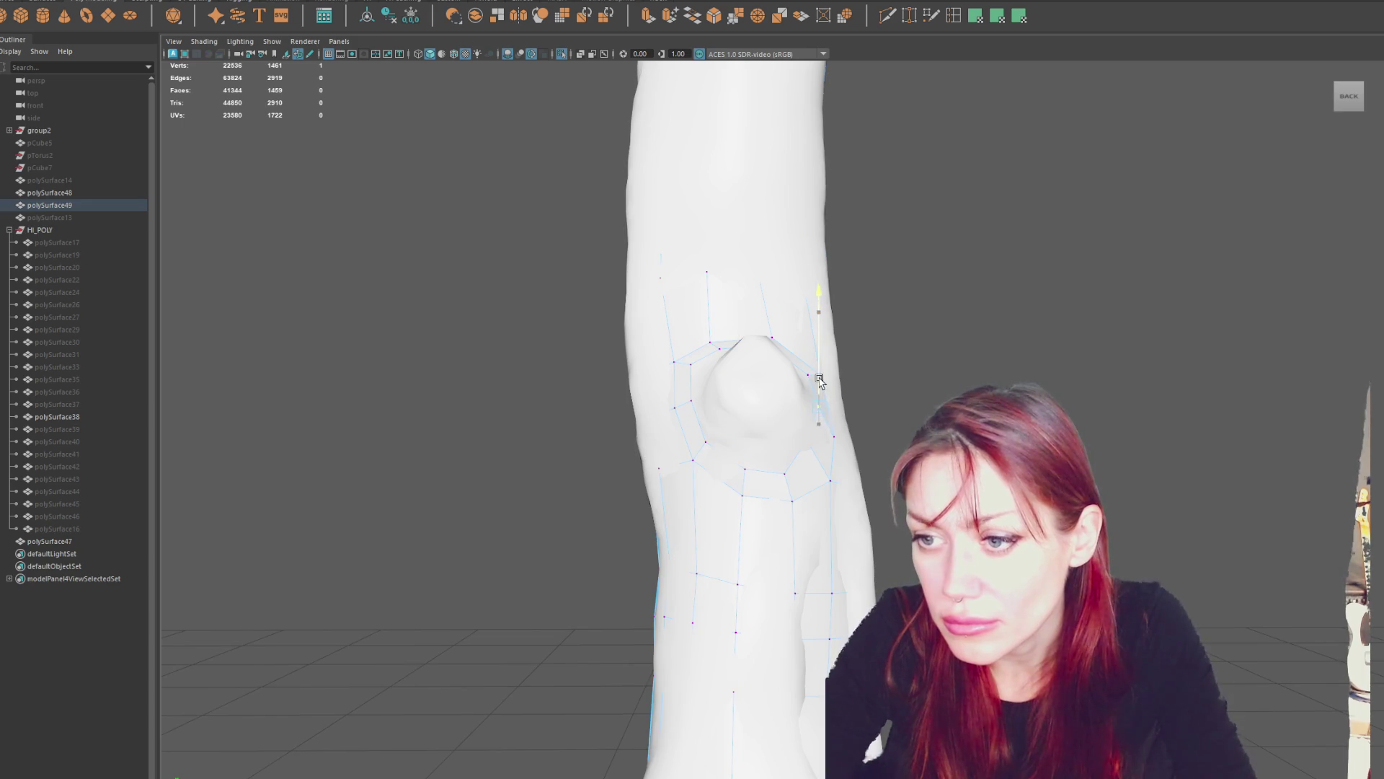
left_click_drag(819, 381, 793, 407, "alt")
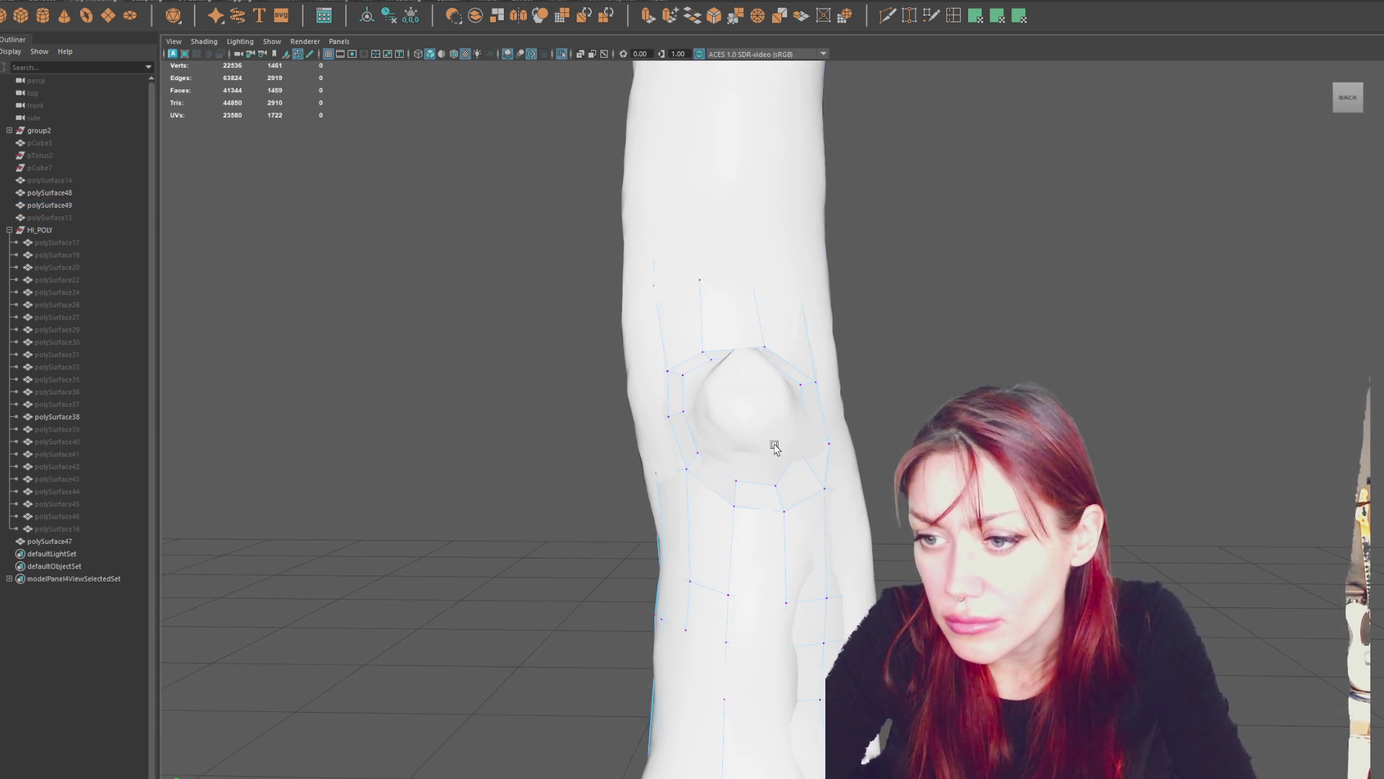
left_click(775, 485)
left_click_drag(779, 444, 915, 435, "alt")
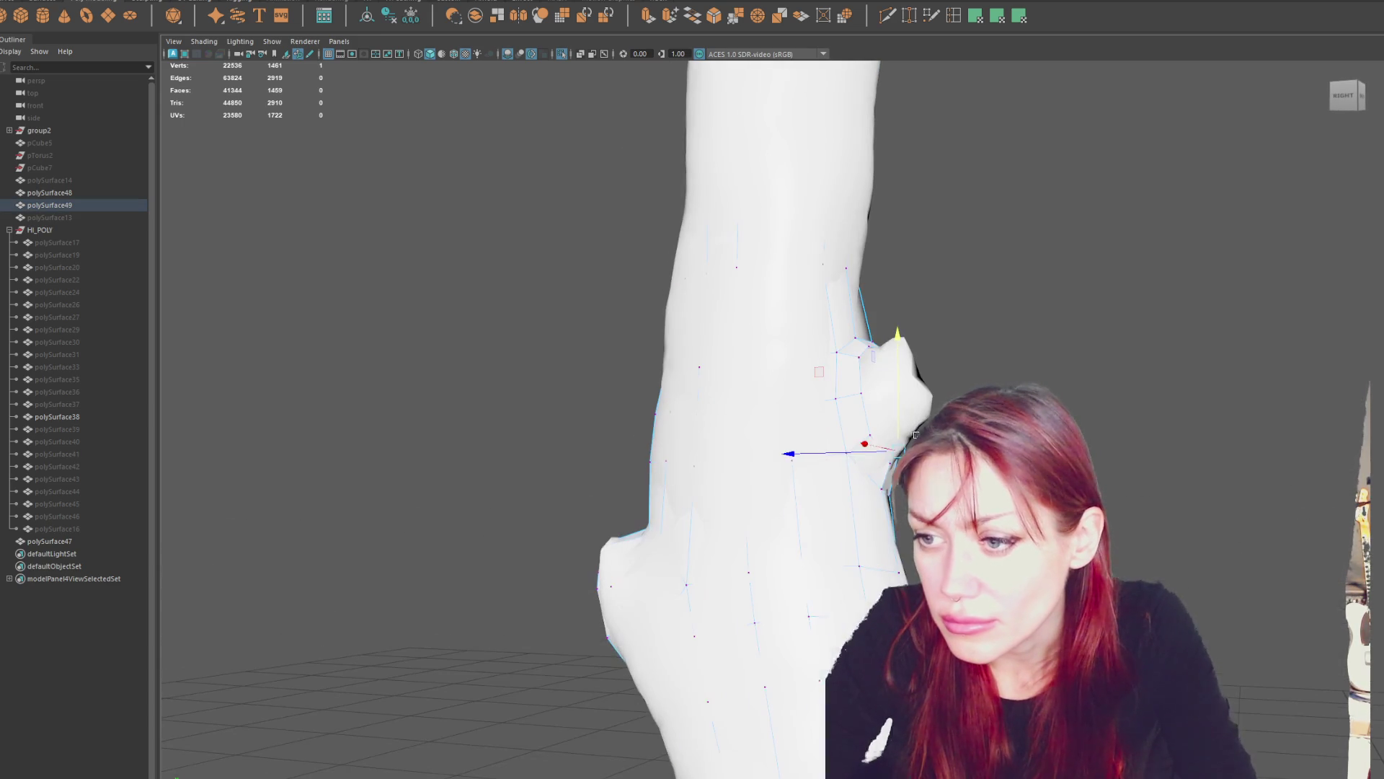
left_click(890, 465)
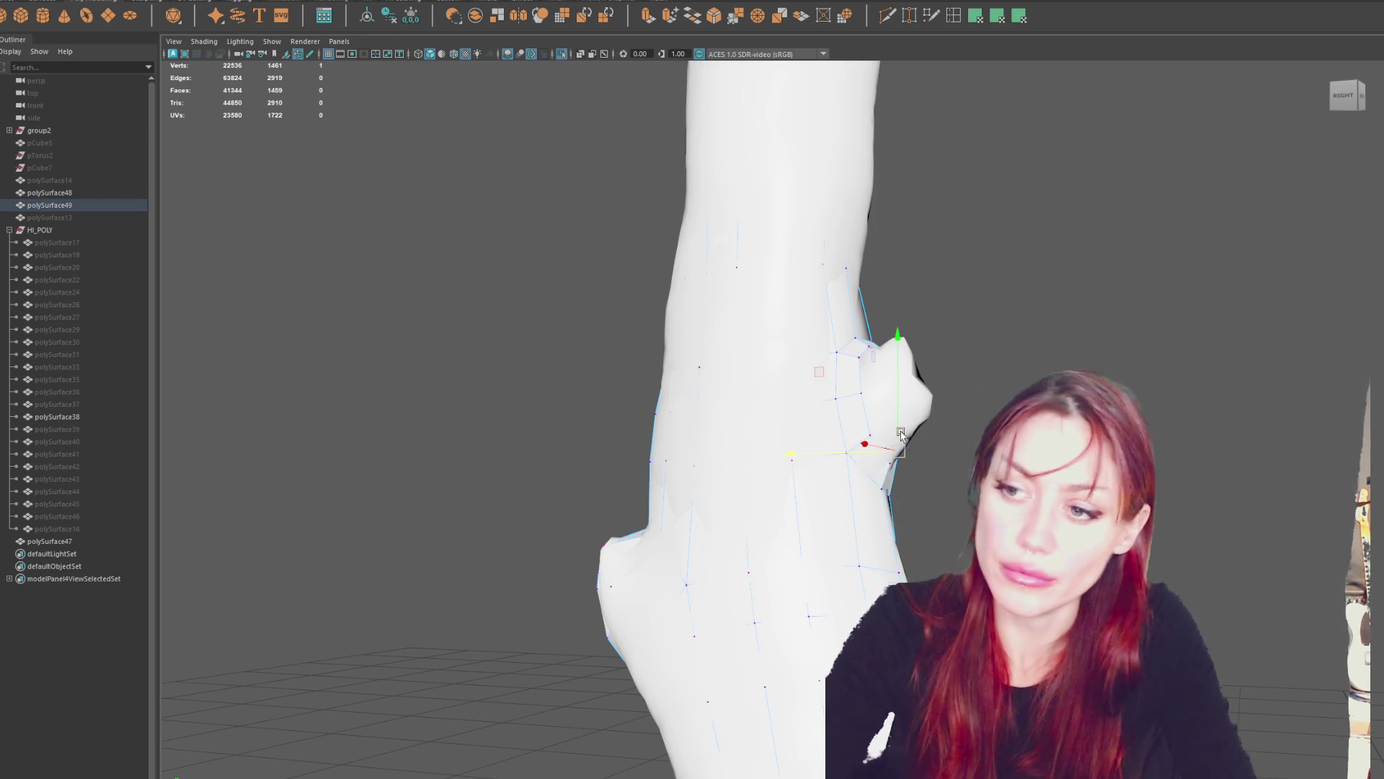
Check the cage fit on the bump from the trunk's left side.
mouse_move(928, 461)
left_mouse_down("alt")
mouse_move(660, 446)
mouse_move(739, 421)
mouse_move(685, 444)
left_mouse_up("alt")
key("4")
left_click(649, 468)
key("5")
left_click(698, 470)
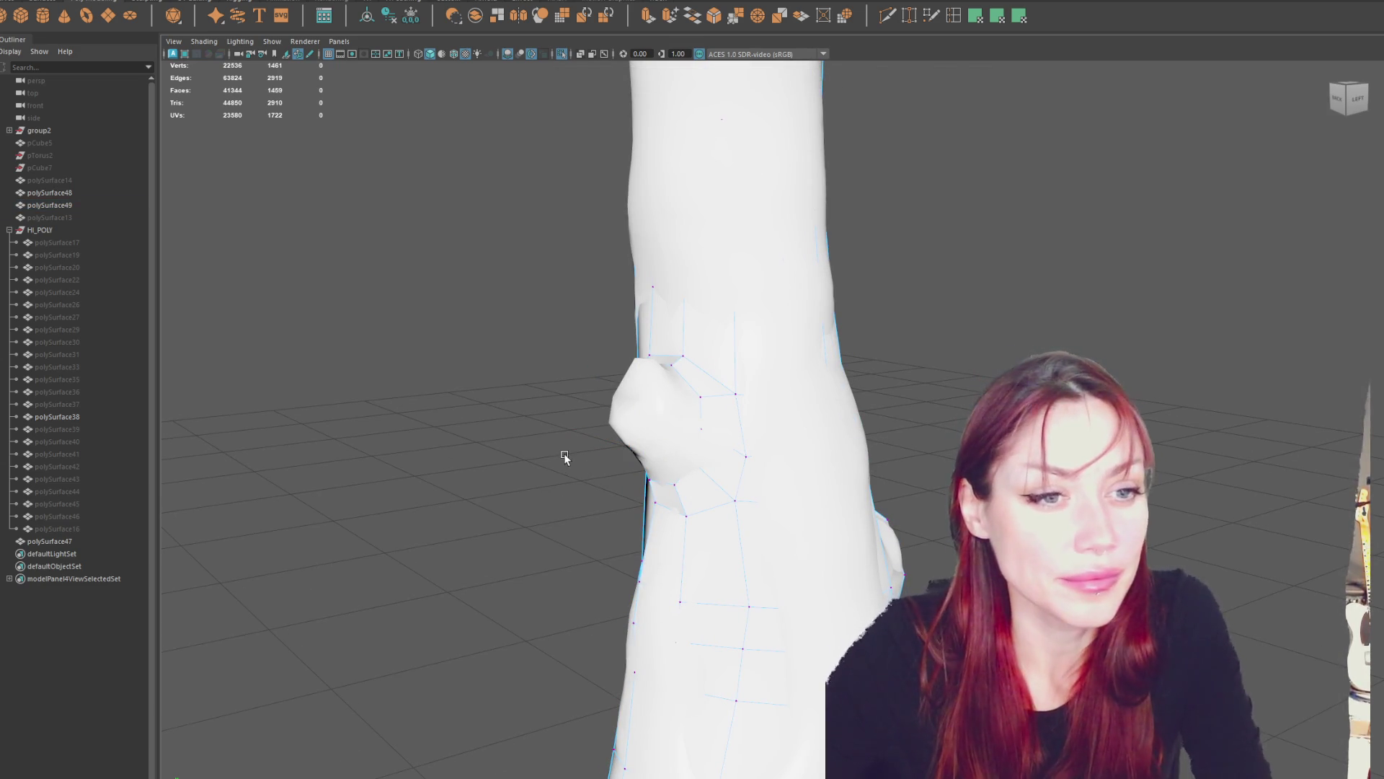
mouse_move(581, 471)
left_mouse_down("alt")
mouse_move(558, 441)
mouse_move(779, 465)
left_mouse_up("alt")
key("4")
left_click(645, 445)
key("5")
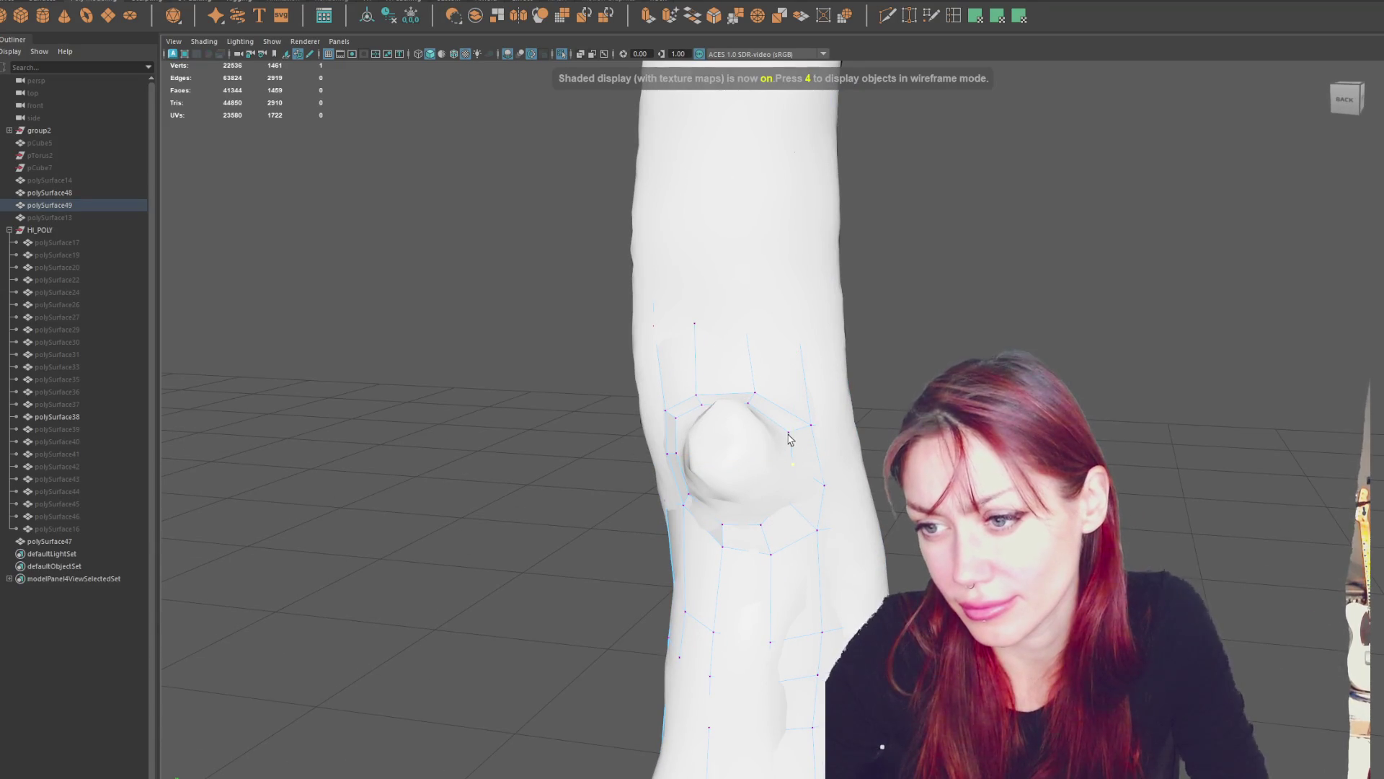
Nudge a vertex near the knee bump sideways onto the bump.
left_click(789, 433)
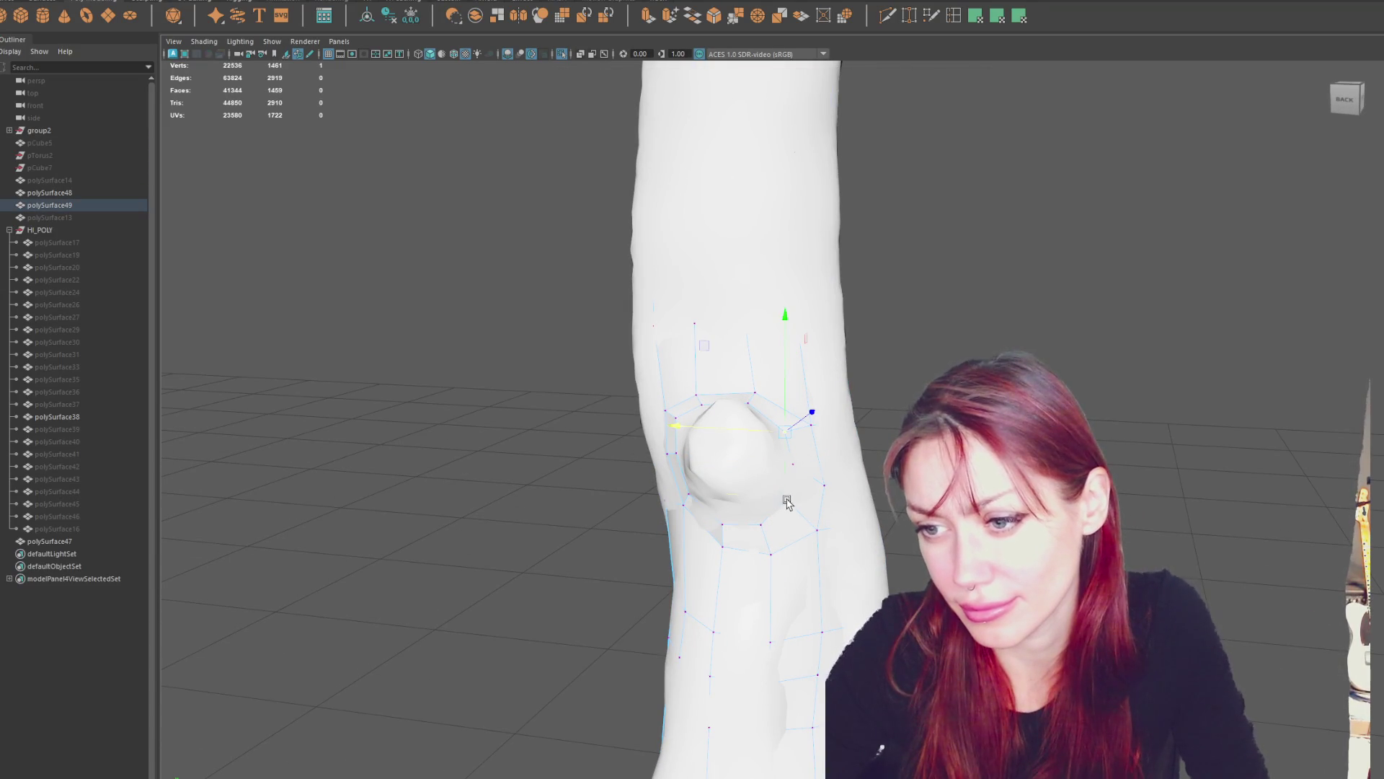
mouse_move(792, 497)
left_mouse_down("alt")
mouse_move(791, 473)
mouse_move(688, 453)
left_mouse_up("alt")
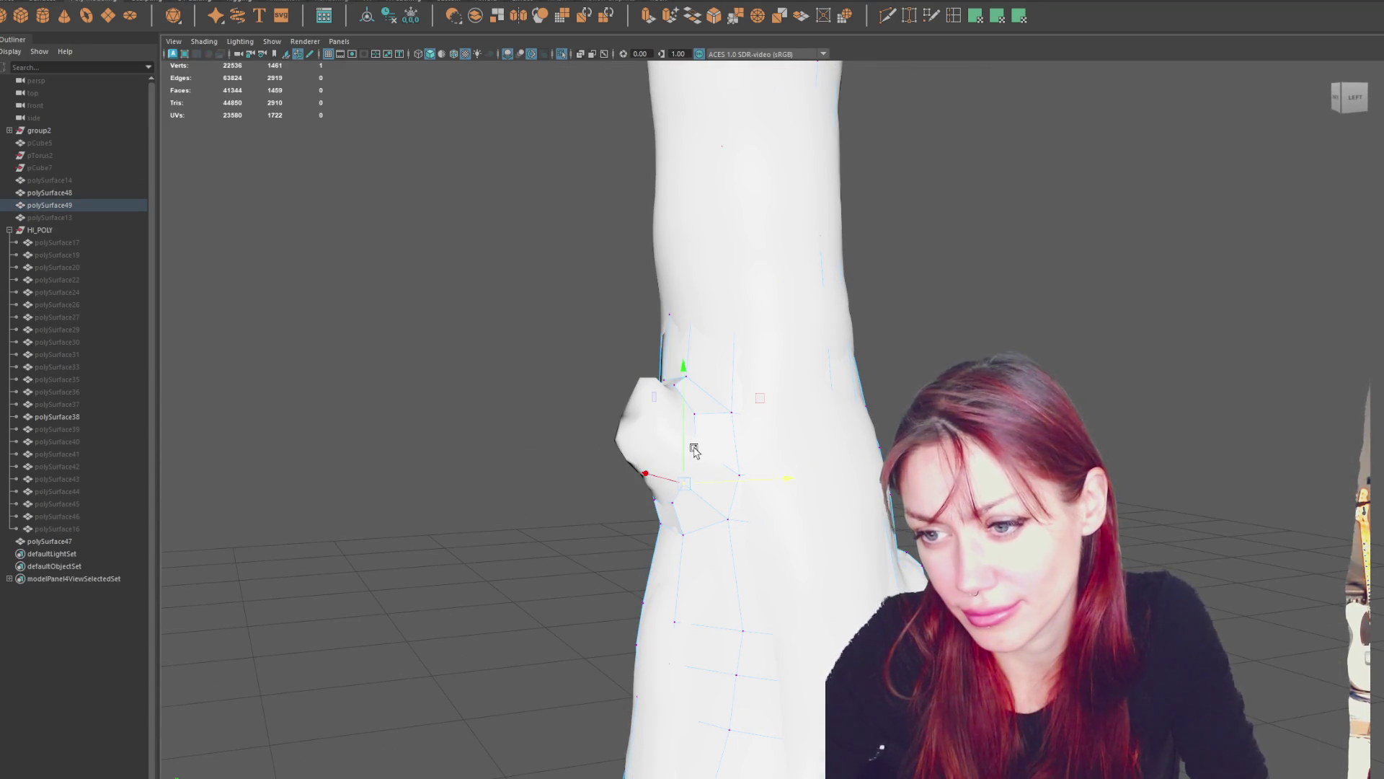
left_click_drag(691, 427, 746, 414, "alt")
left_click(747, 412)
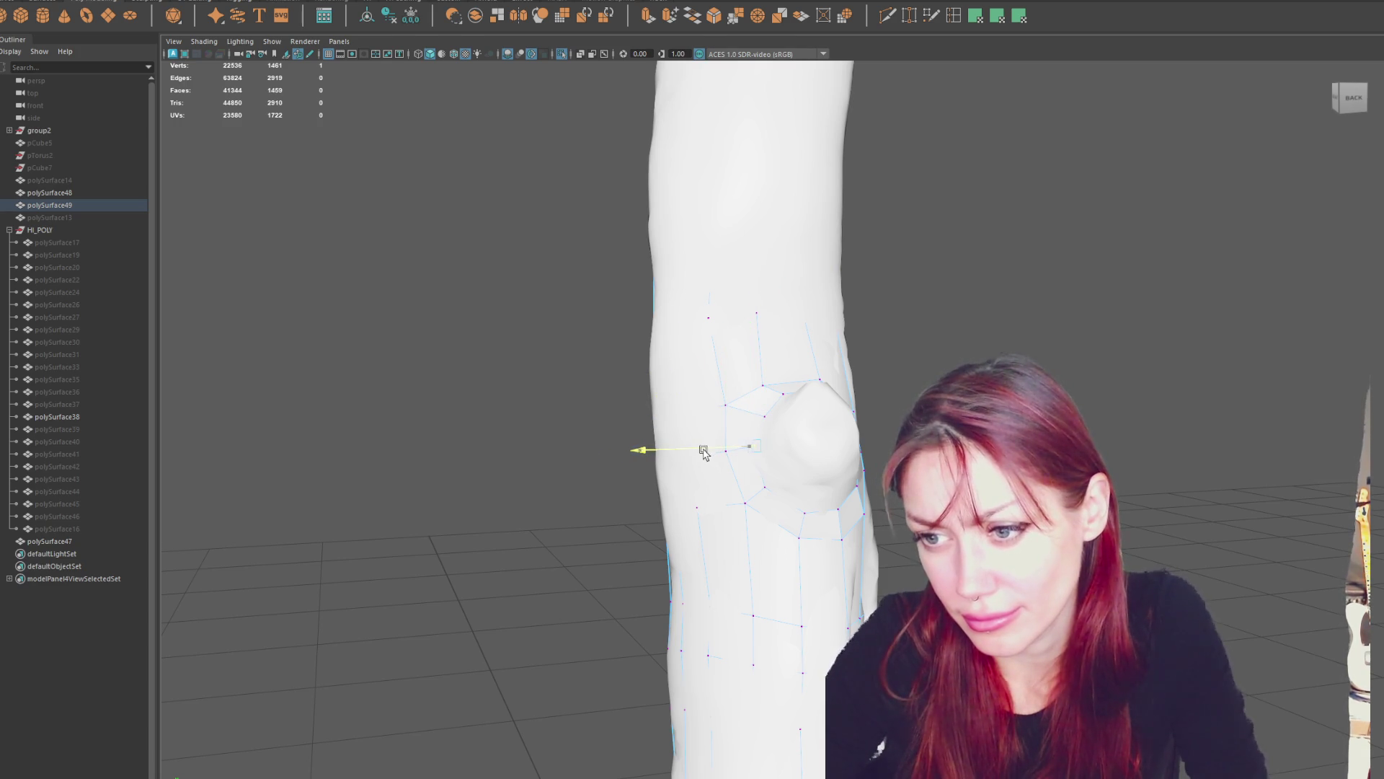
left_click_drag(743, 495, 809, 501)
Select the side stub's edge loop and extrude it.
left_click(883, 518)
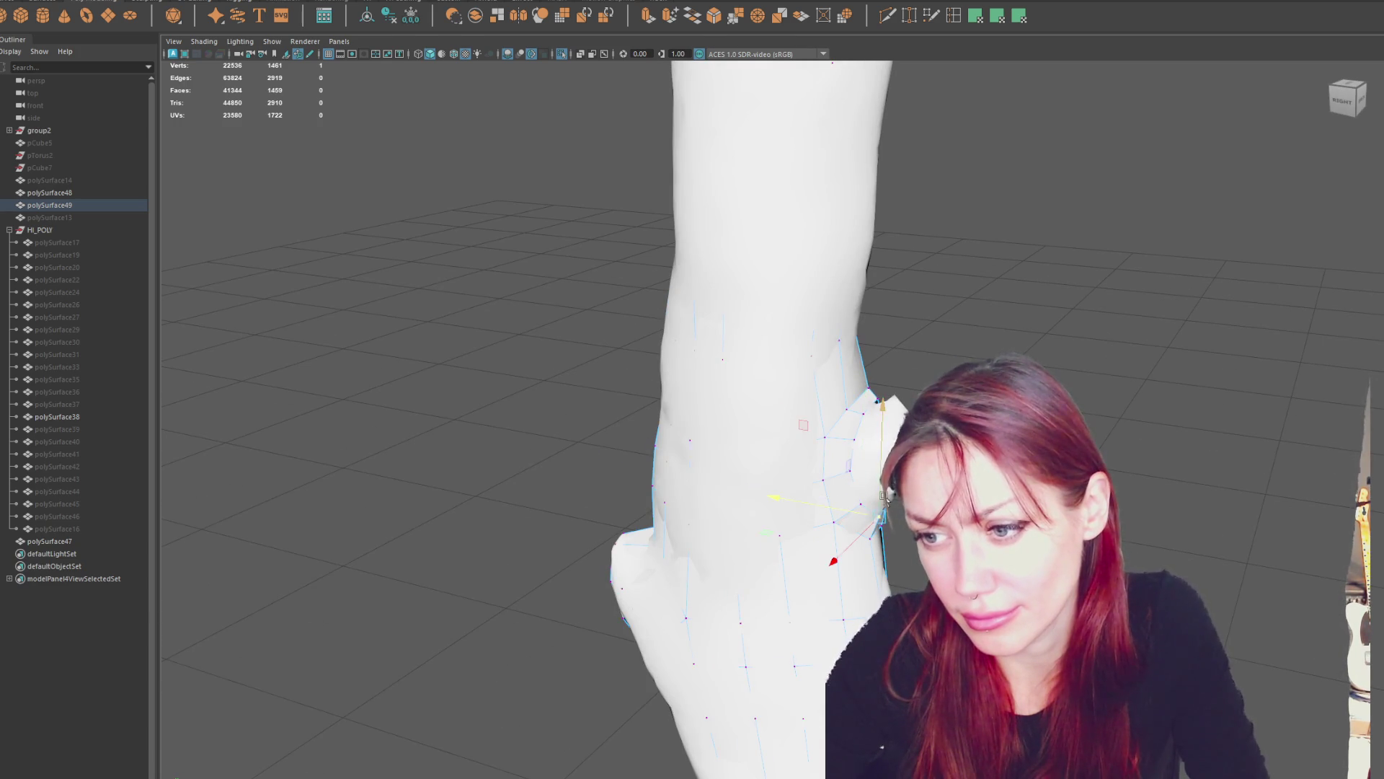
left_click(874, 517)
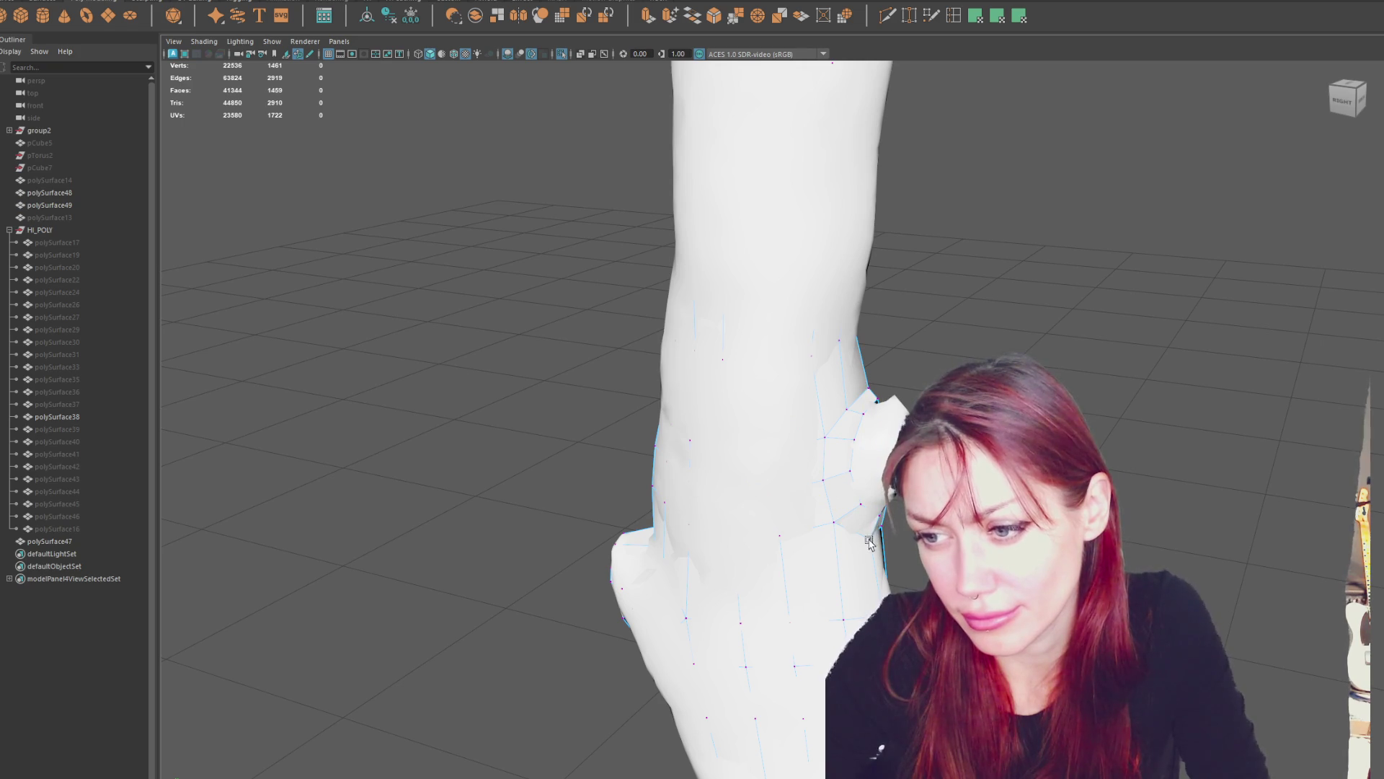
left_click(872, 535)
left_click_drag(873, 533, 885, 533, "alt")
left_click(881, 392)
left_click(880, 391)
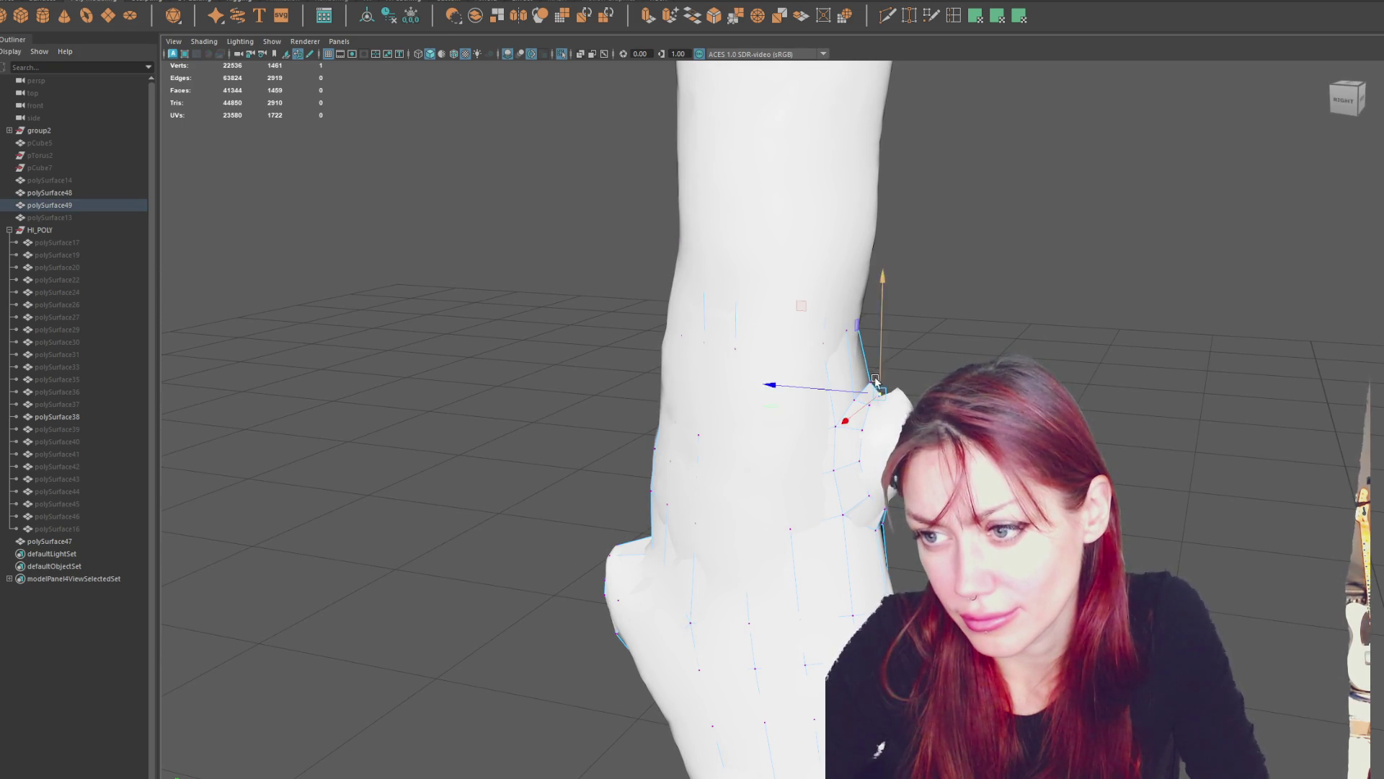
left_click_drag(869, 366, 976, 349, "alt")
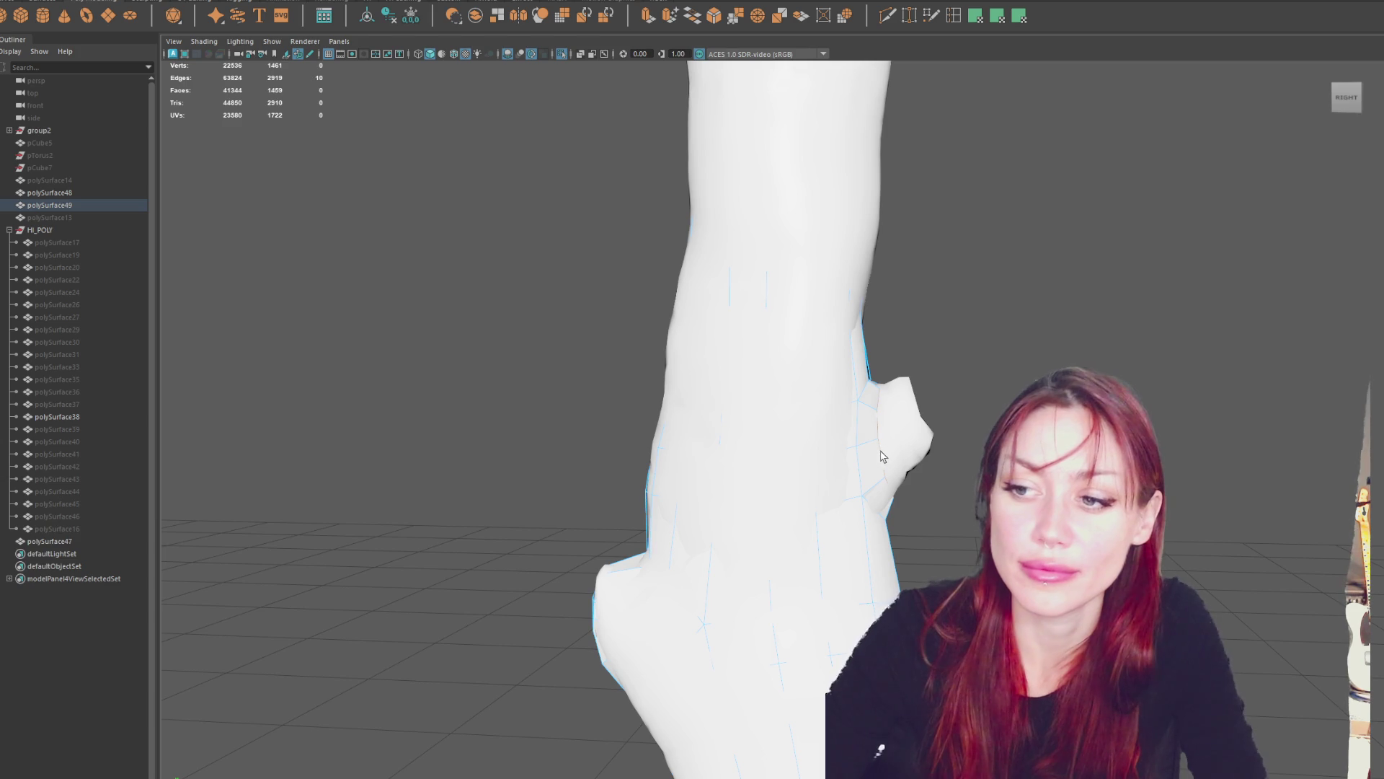
left_click(496, 20)
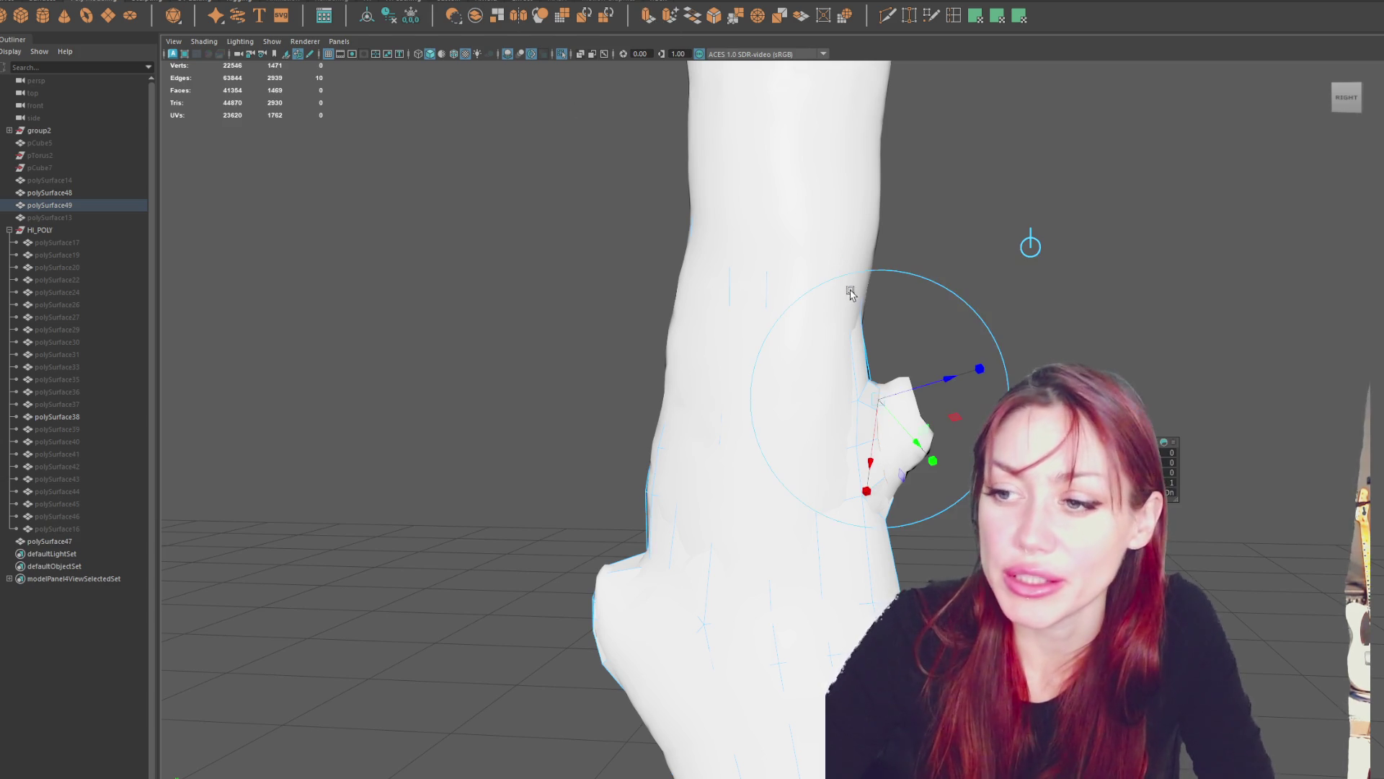
Pull the stub's extruded edges outward and rotate the ring slightly.
left_click_drag(834, 438, 977, 361)
left_click_drag(905, 401, 915, 396)
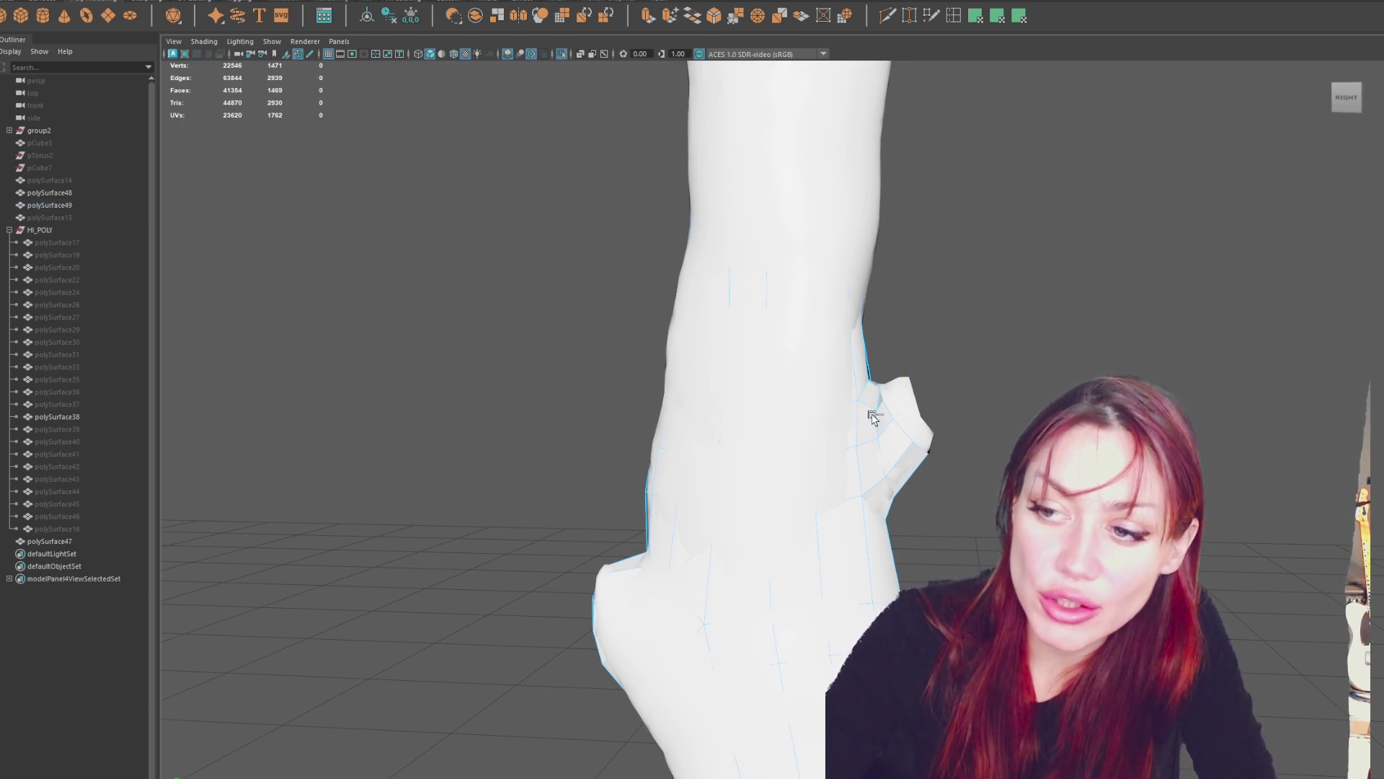
left_click(904, 420)
left_click_drag(1006, 348, 1007, 351)
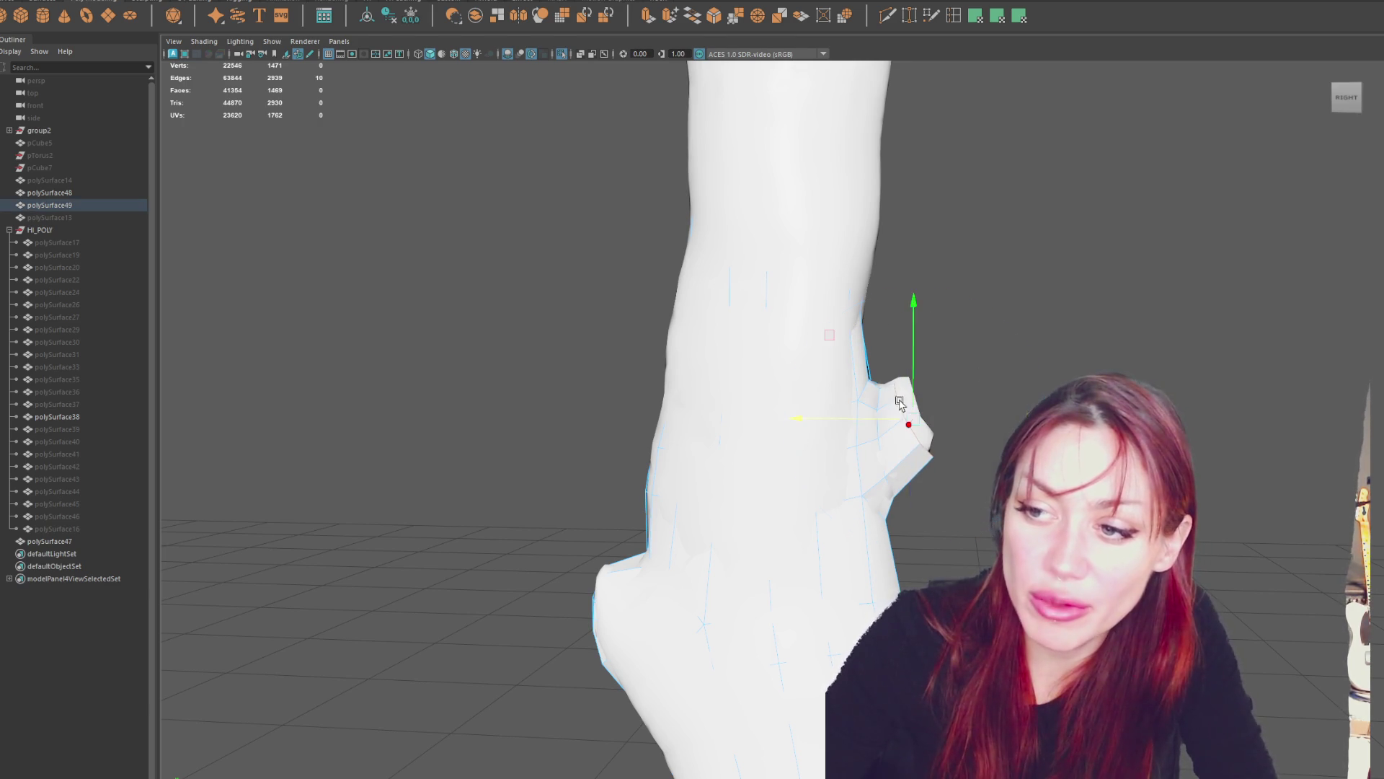
Raise a single edge on the stub upward.
left_click(879, 427)
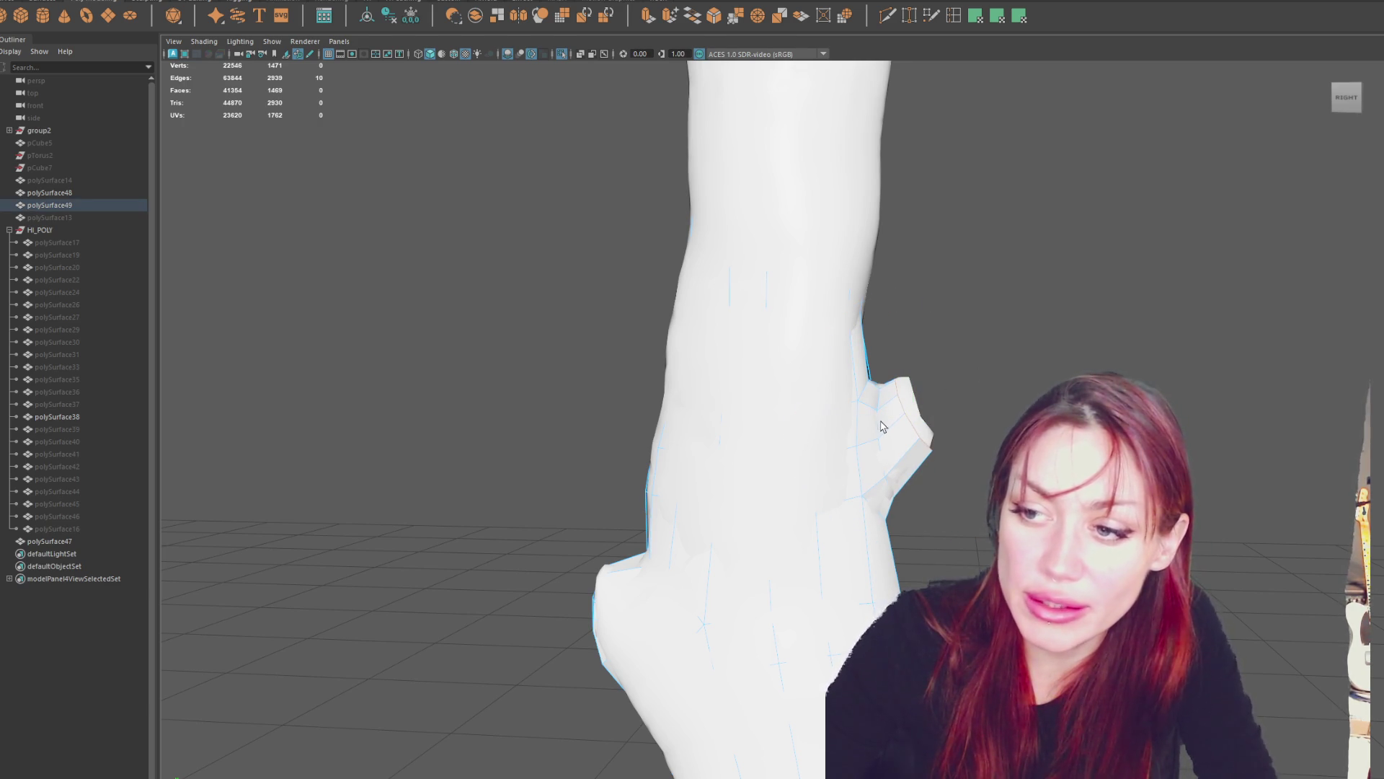
key("w")
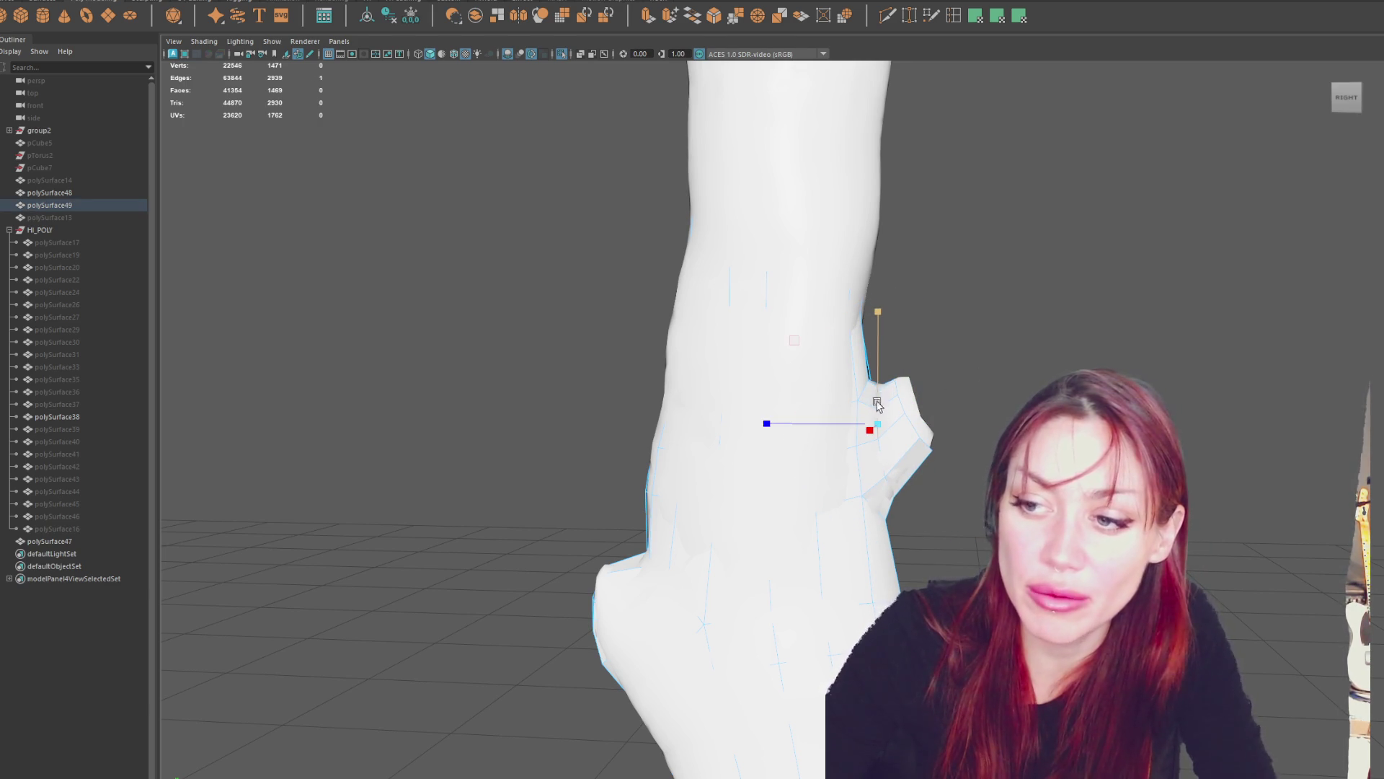
key("w")
left_click_drag(880, 358, 882, 368)
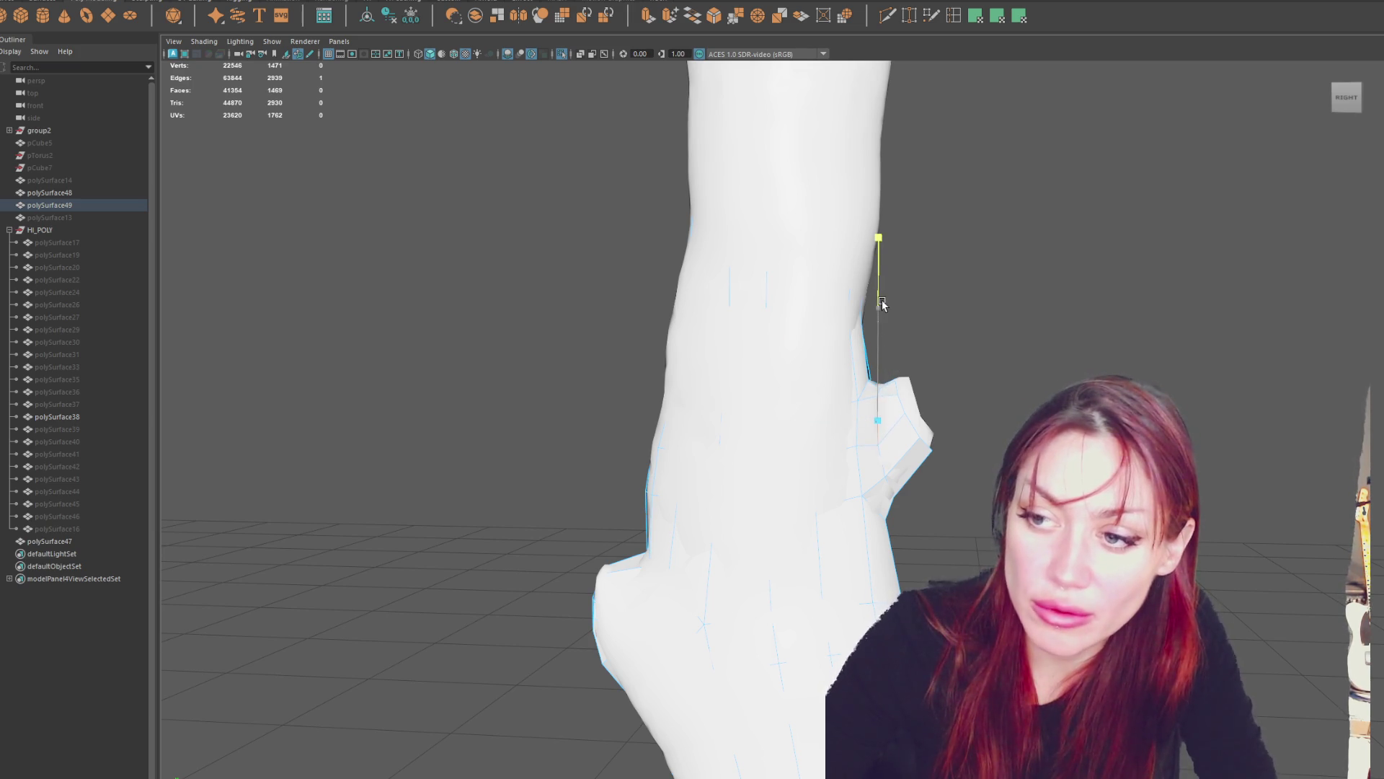
left_click_drag(882, 303, 883, 307)
key("q")
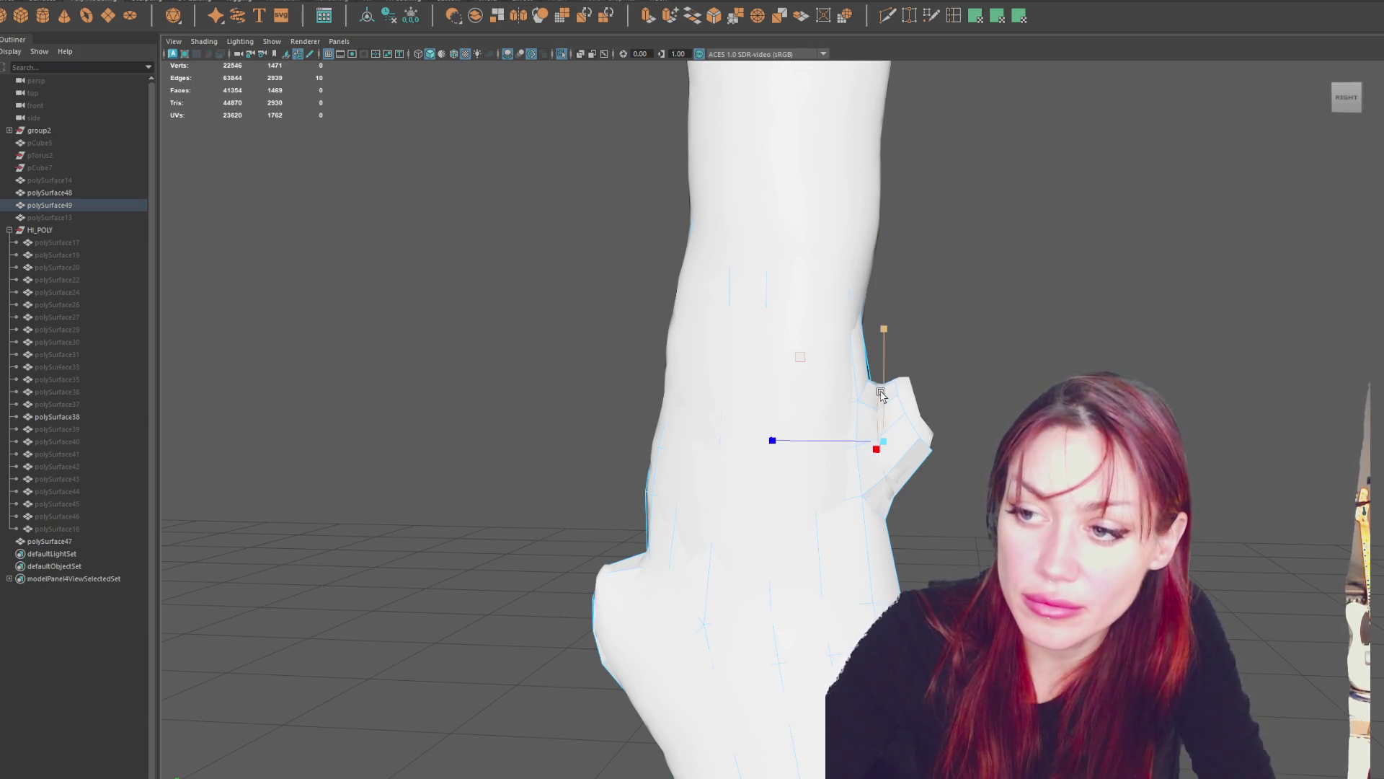
left_click(884, 385, "shift")
Pull the vertices beside the knee bump down to hug the bump.
mouse_move(899, 314)
left_mouse_down("alt")
mouse_move(874, 223)
mouse_move(732, 236)
mouse_move(921, 262)
mouse_move(975, 287)
left_mouse_up("alt")
right_click_drag(975, 287, 904, 439)
left_click_drag(893, 453, 866, 465)
left_click(868, 470)
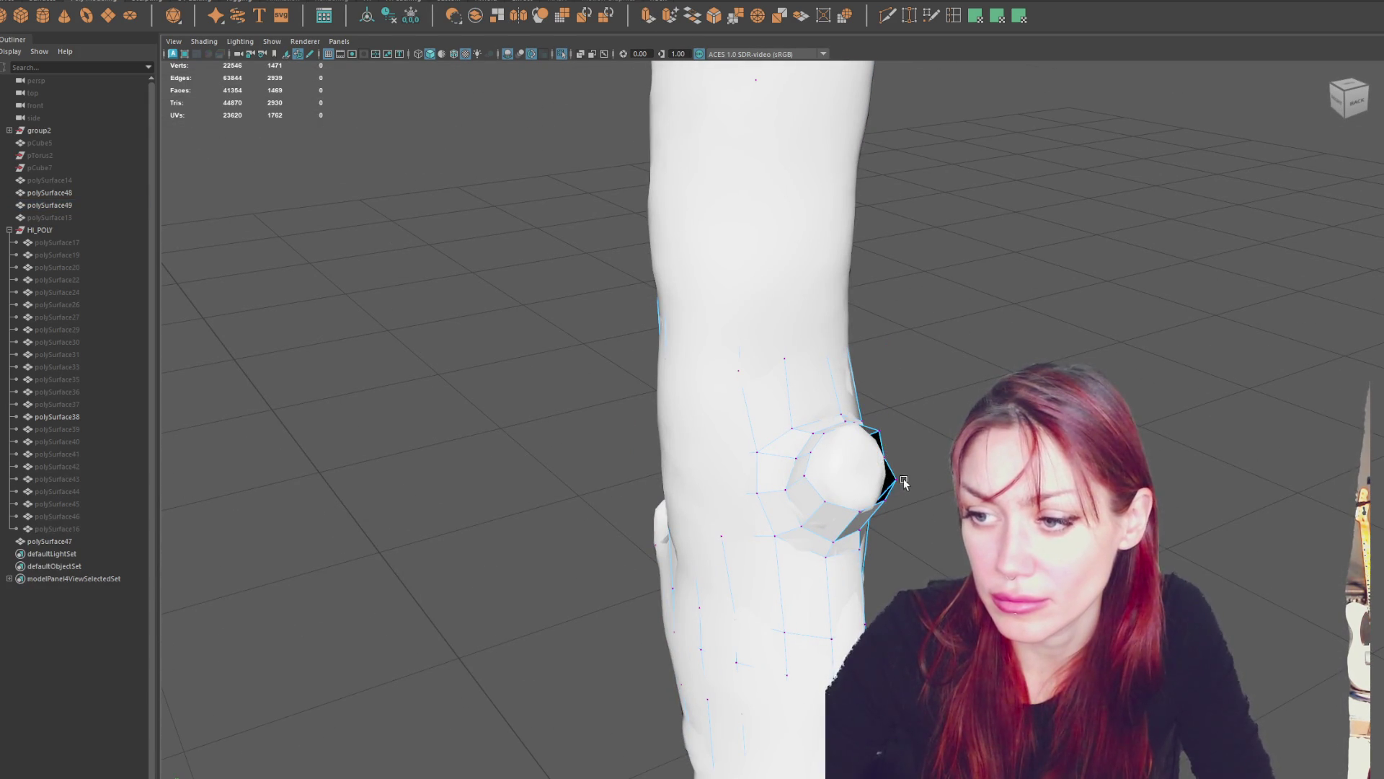
left_click(890, 481)
mouse_move(874, 436)
left_mouse_down()
mouse_move(902, 475)
mouse_move(654, 450)
left_mouse_up()
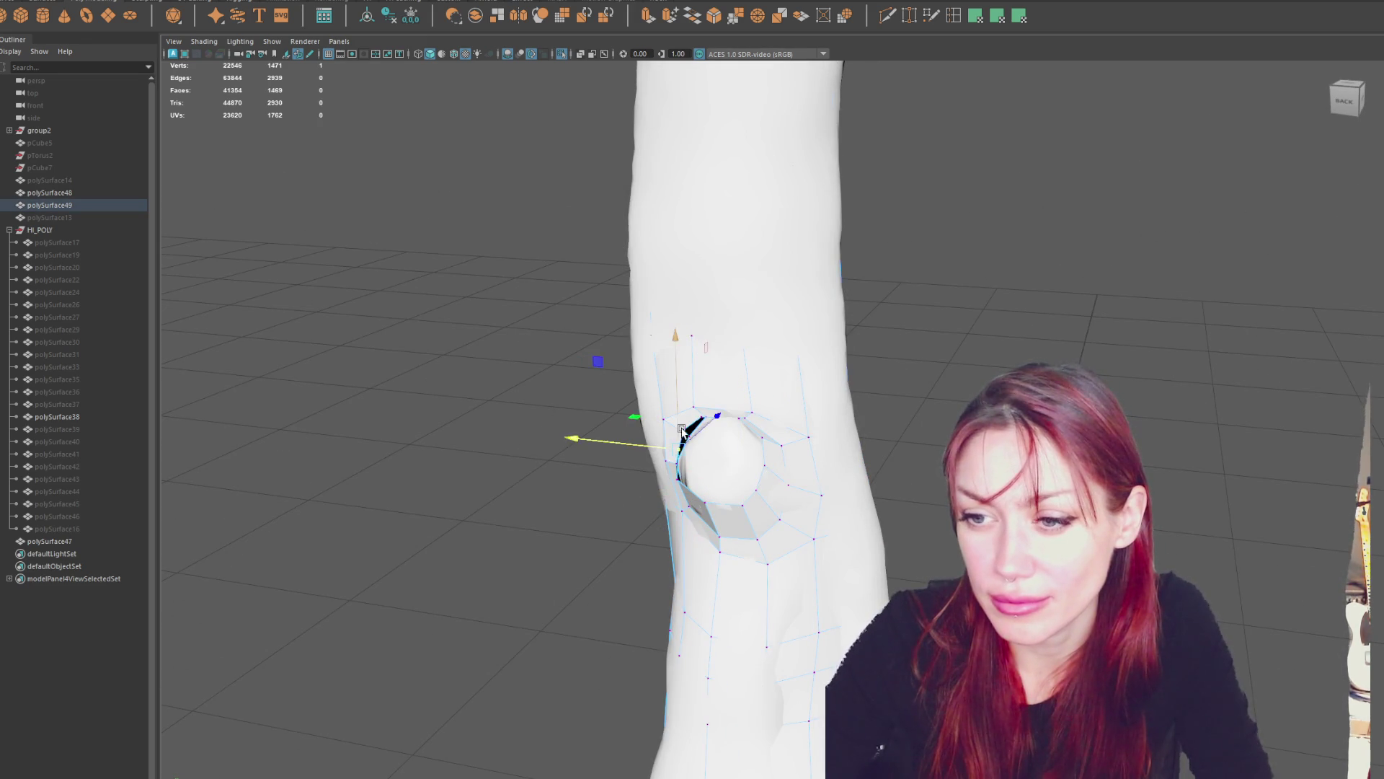
left_click(685, 430)
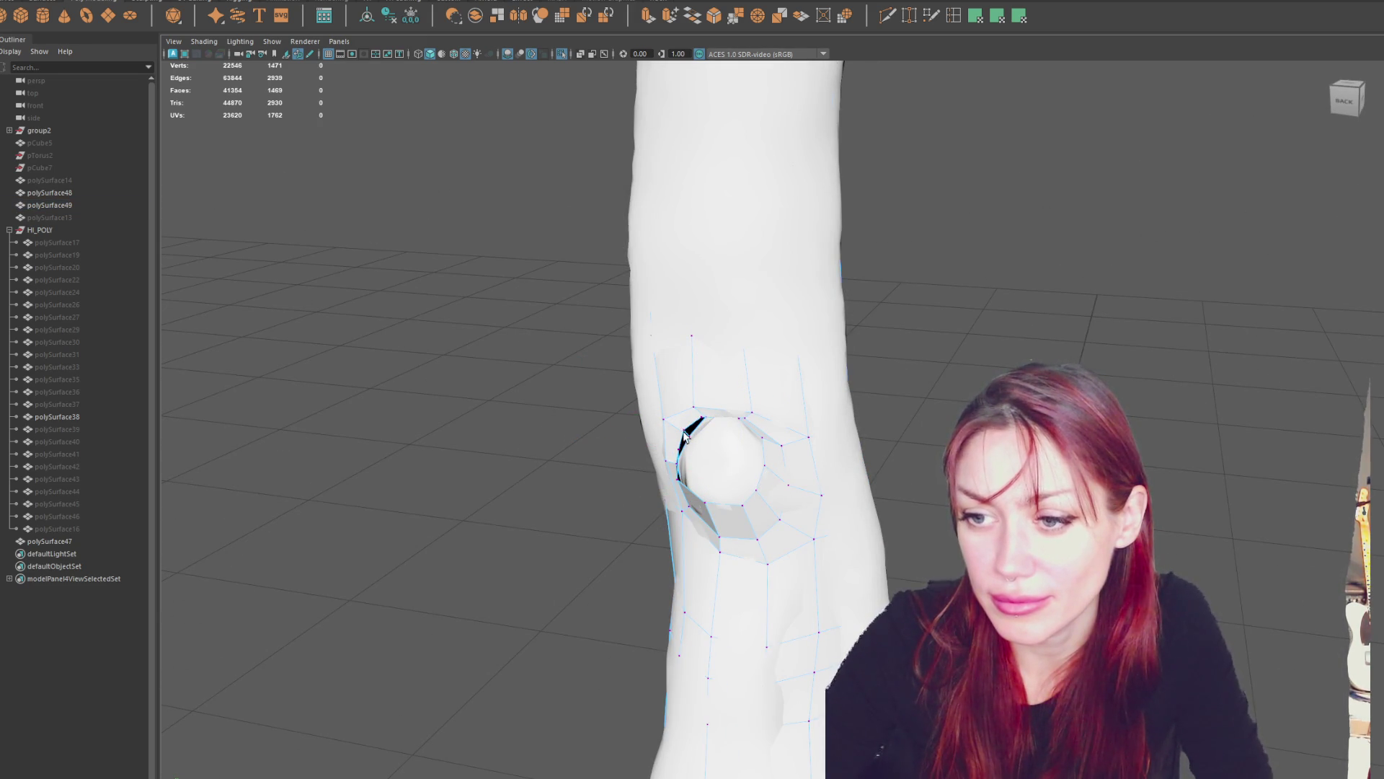
Select vertices along the knee loop by the bump's gap.
mouse_move(687, 430)
left_mouse_down()
mouse_move(662, 428)
mouse_move(721, 432)
left_mouse_up()
left_click(726, 439)
left_click(719, 501)
left_click(714, 473)
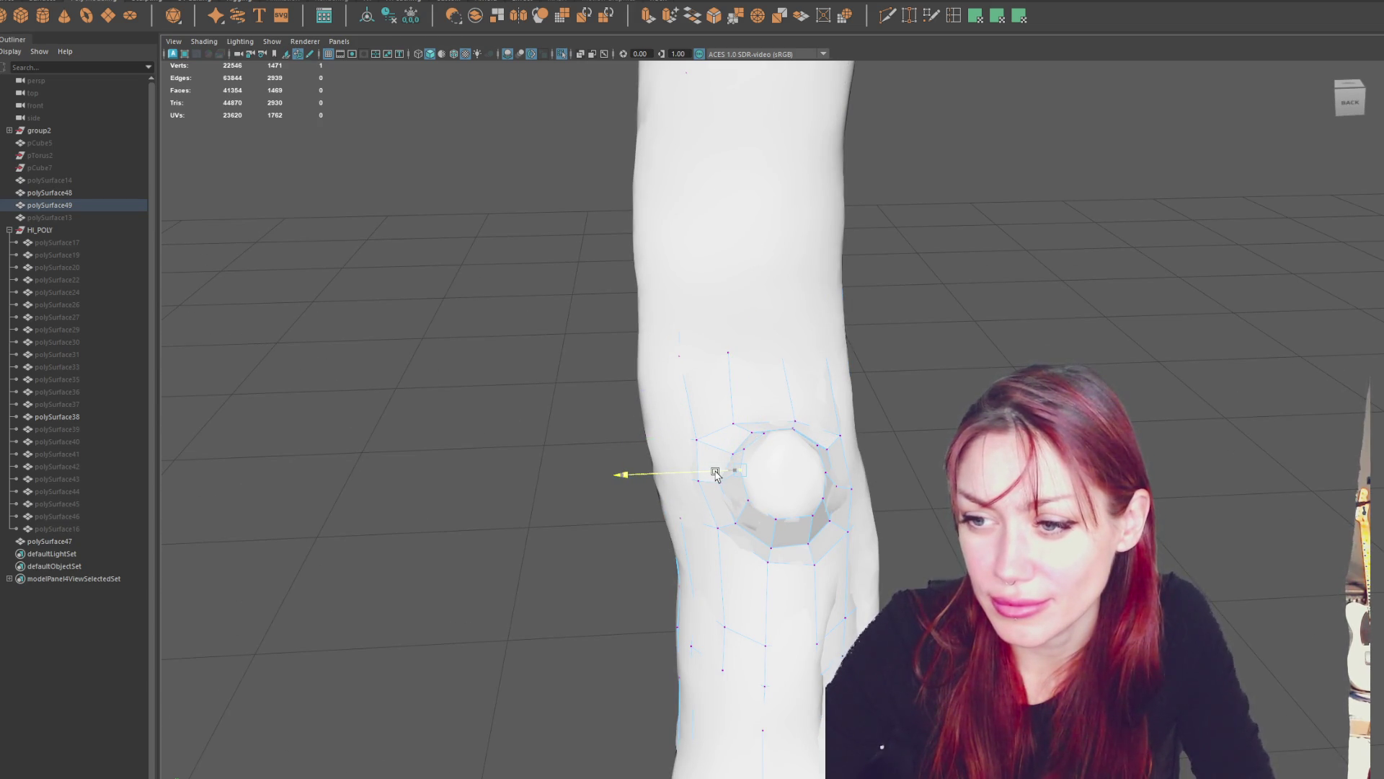
left_click(723, 452)
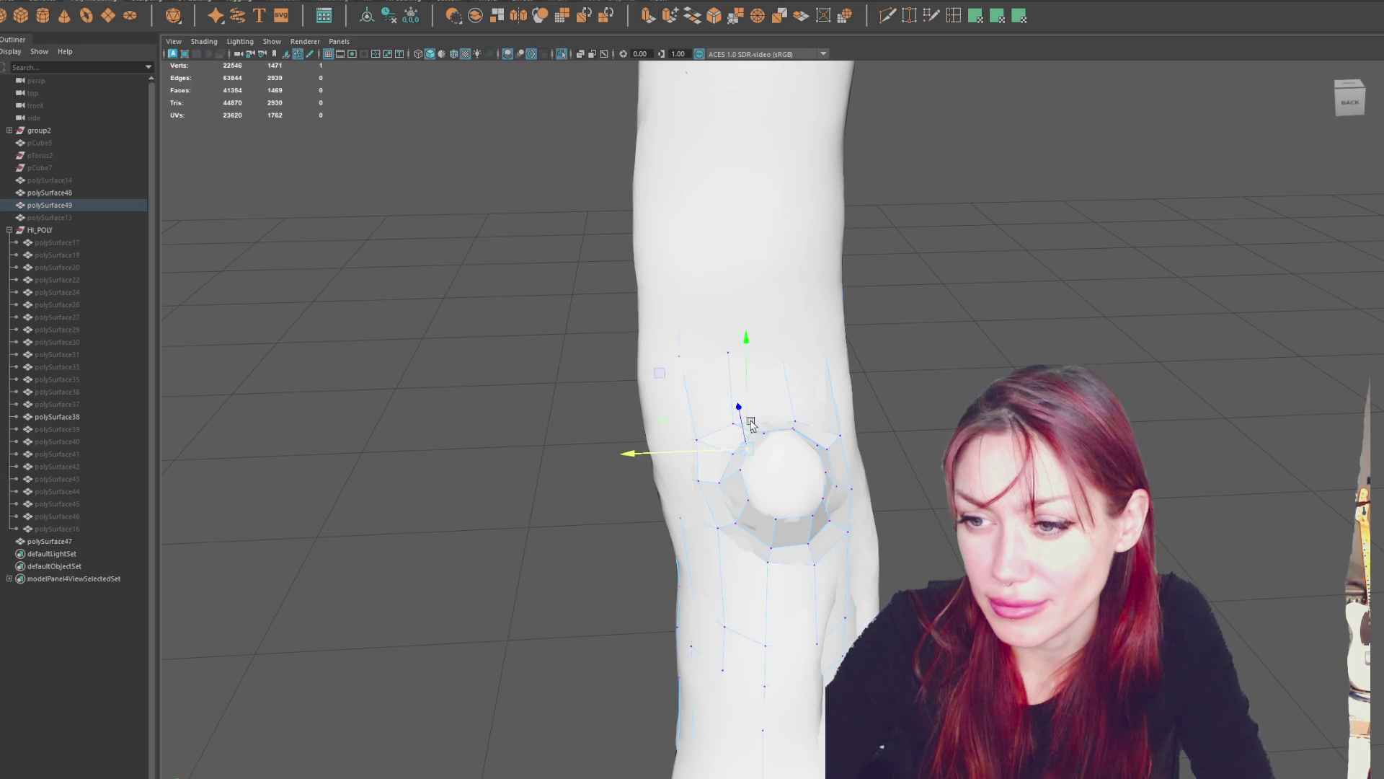
mouse_move(748, 423)
left_mouse_down("alt")
mouse_move(864, 387)
mouse_move(855, 405)
left_mouse_up("alt")
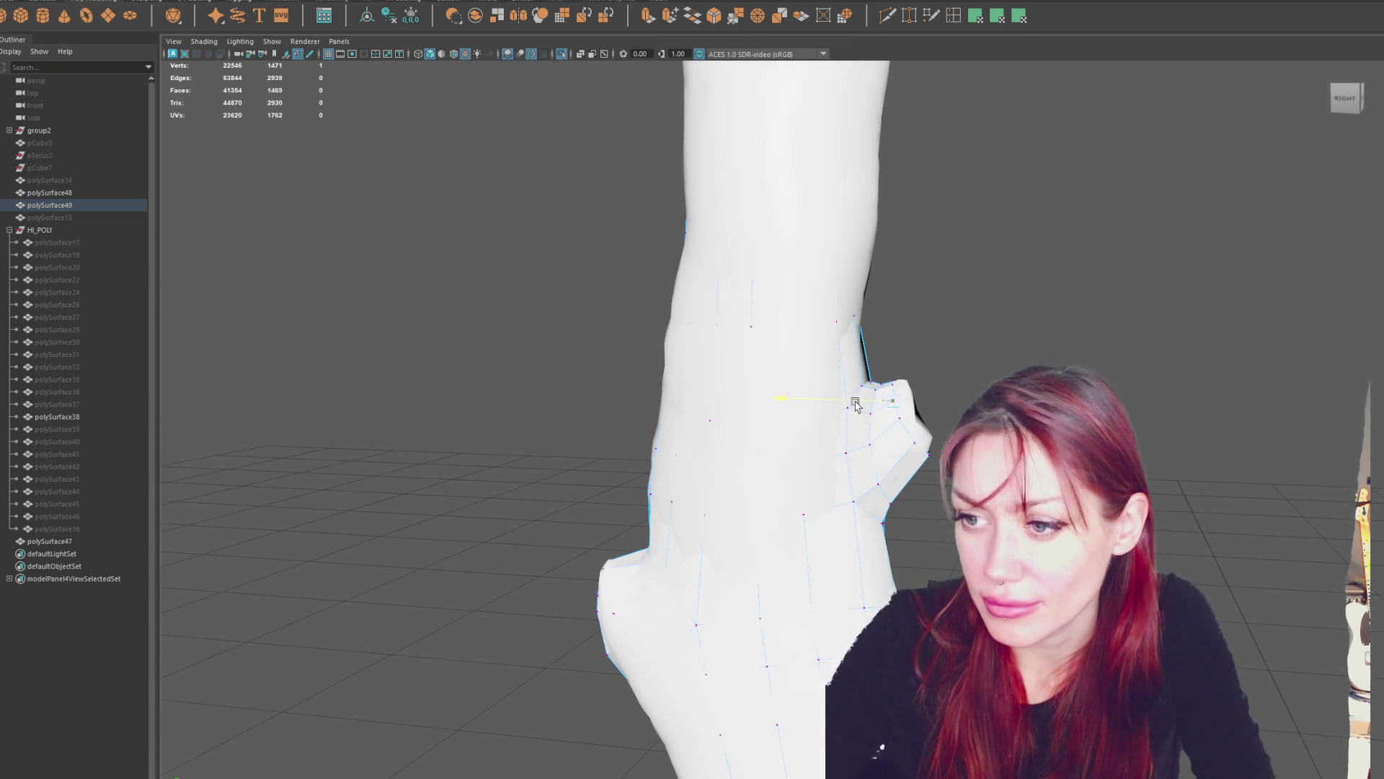
Extrude the stub's ring of ten edges and push it out along its local direction.
right_click_drag(906, 408, 948, 359, "ctrl")
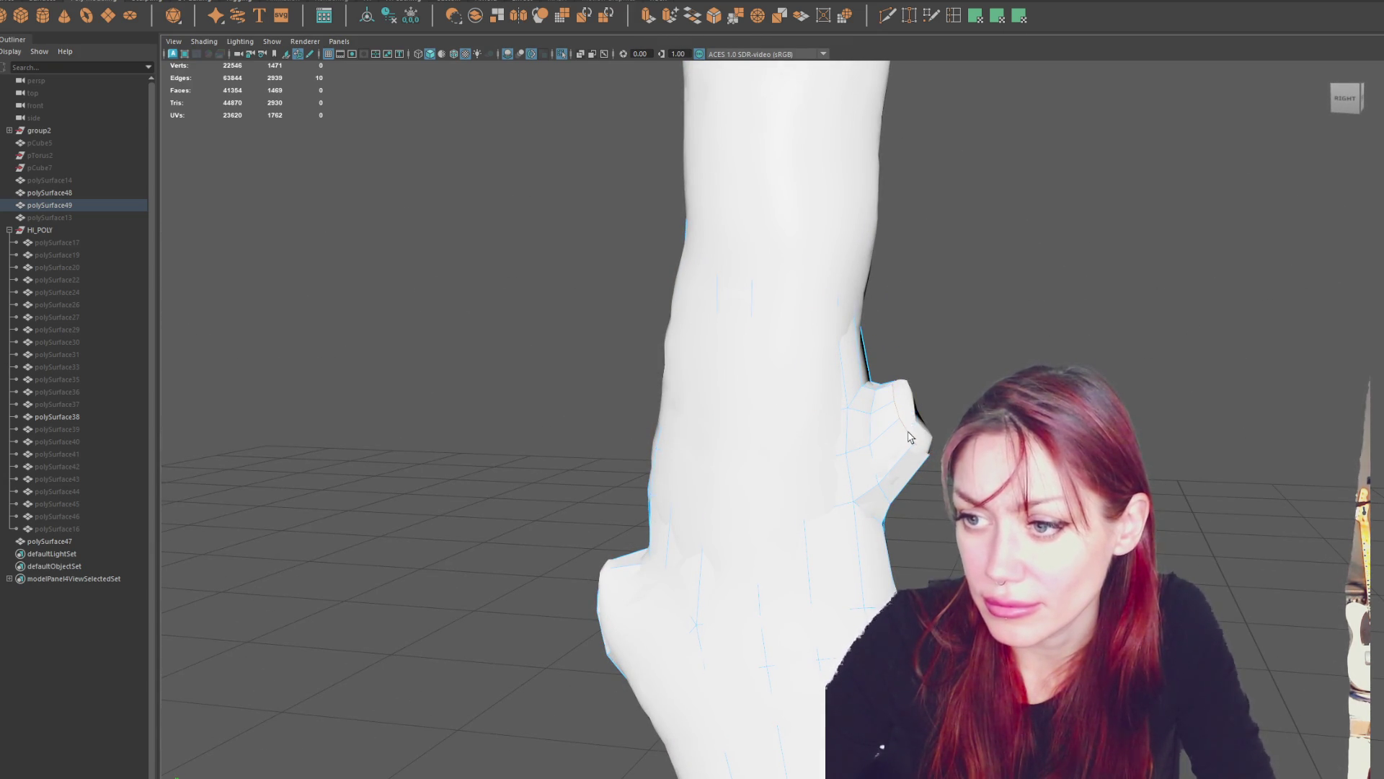
left_click(713, 21)
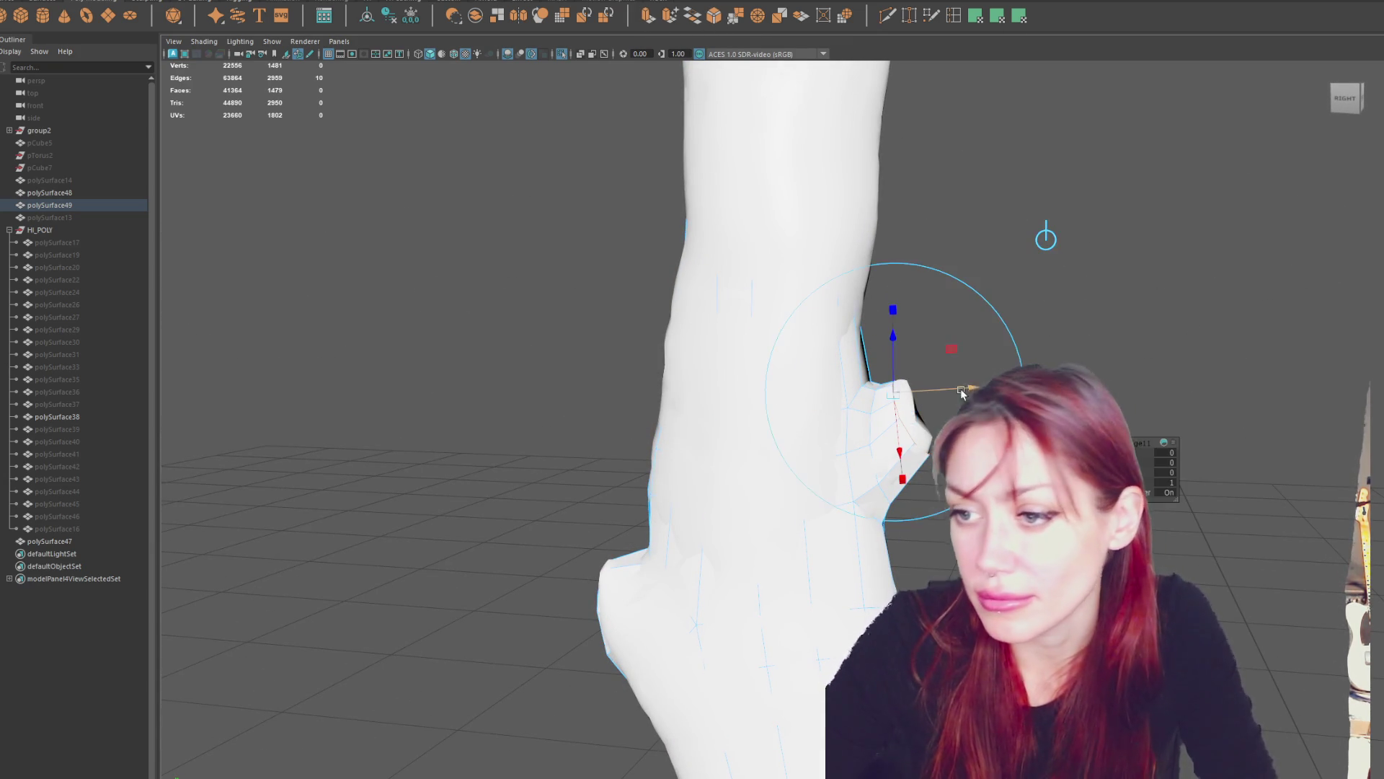
left_click(910, 414)
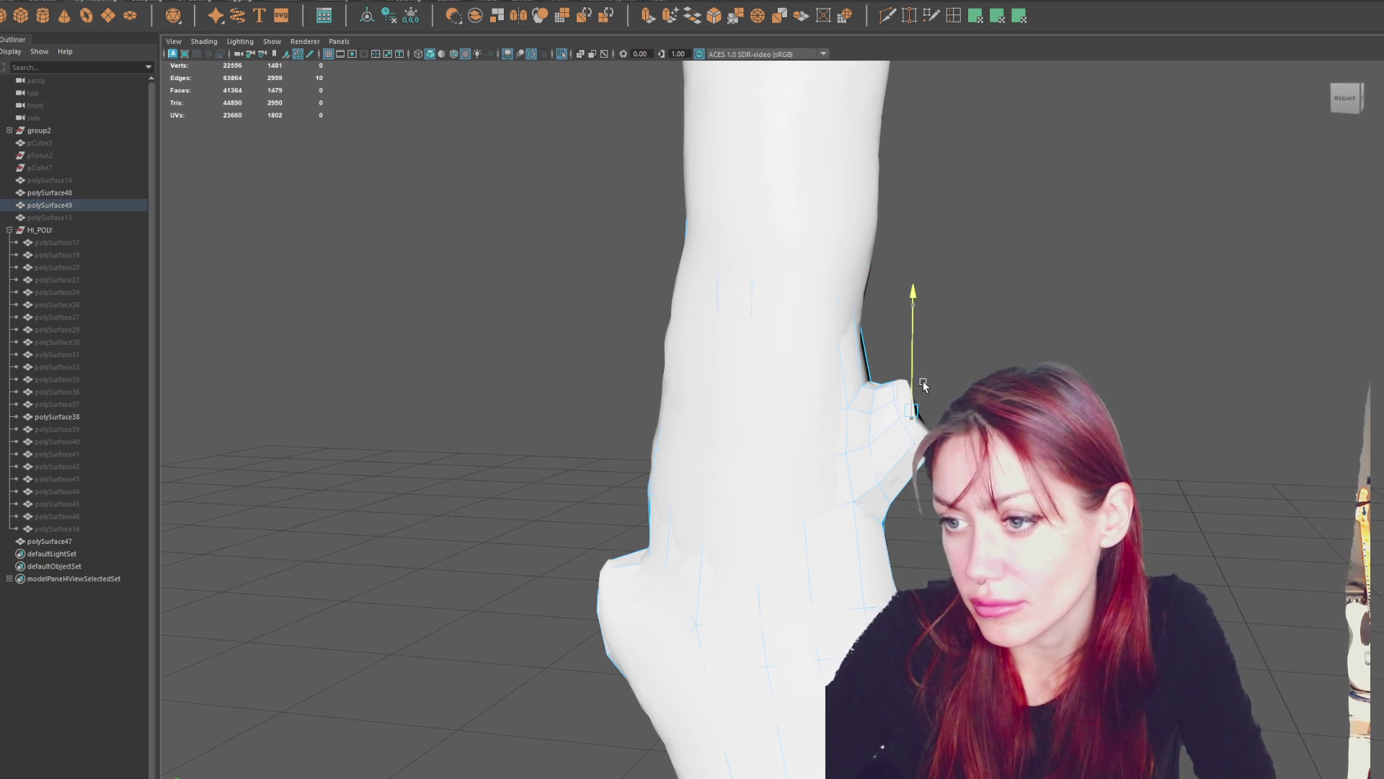
mouse_move(880, 405)
left_mouse_down()
mouse_move(893, 412)
mouse_move(818, 434)
left_mouse_up()
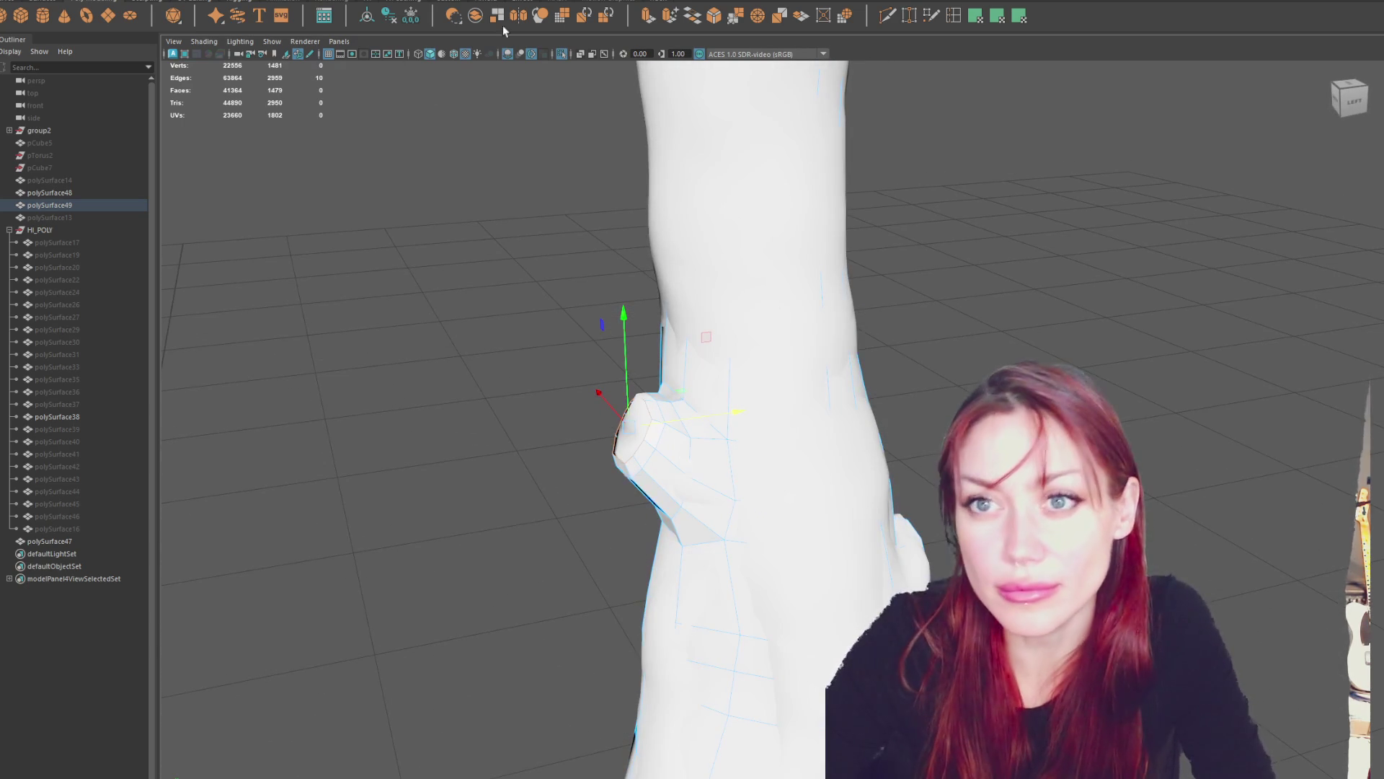
left_click(217, 3)
left_click(265, 126)
right_click_drag(409, 230, 476, 186)
Orbit out to view more of the tree and the lengthened side stub.
left_click_drag(476, 186, 461, 247, "alt")
right_click_drag(461, 247, 593, 318)
mouse_move(627, 300)
left_mouse_down("alt")
mouse_move(856, 287)
mouse_move(879, 353)
mouse_move(600, 355)
mouse_move(877, 357)
left_mouse_up("alt")
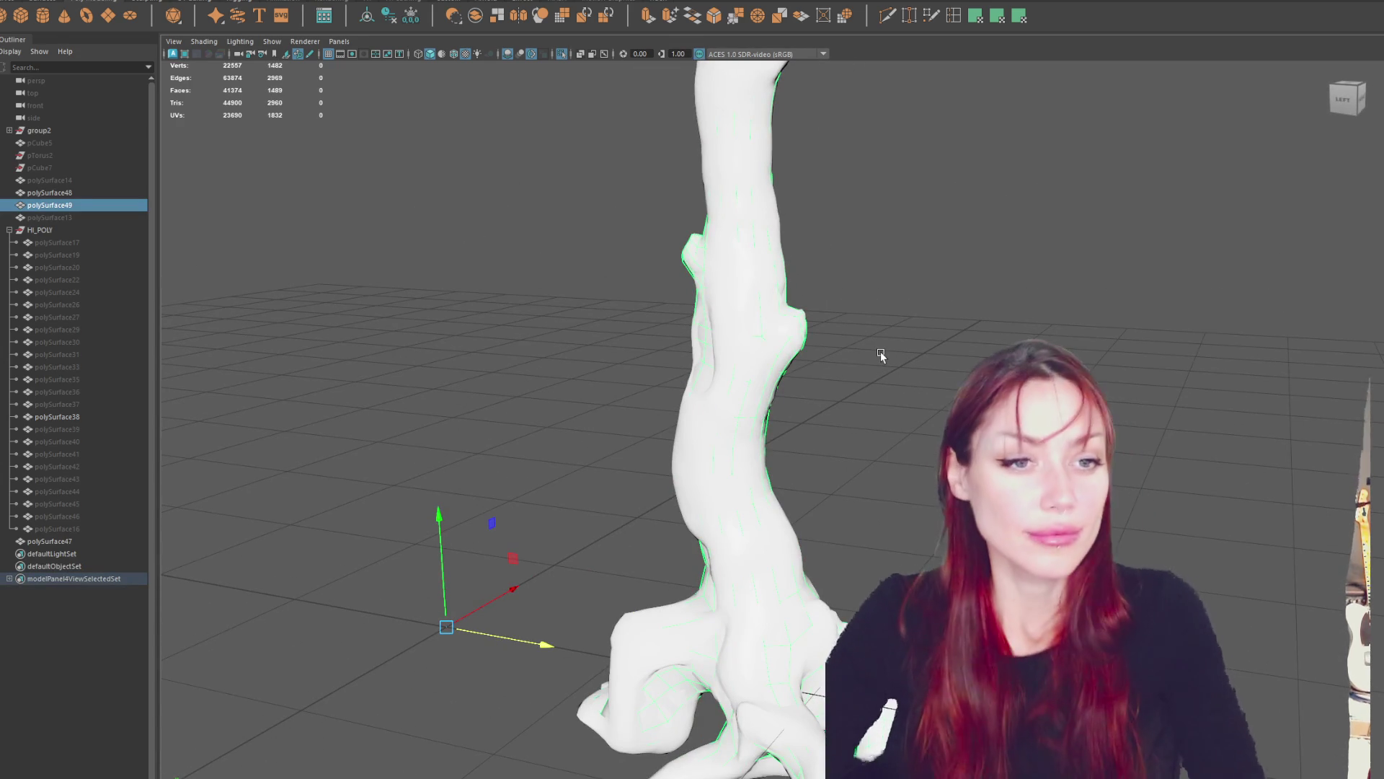
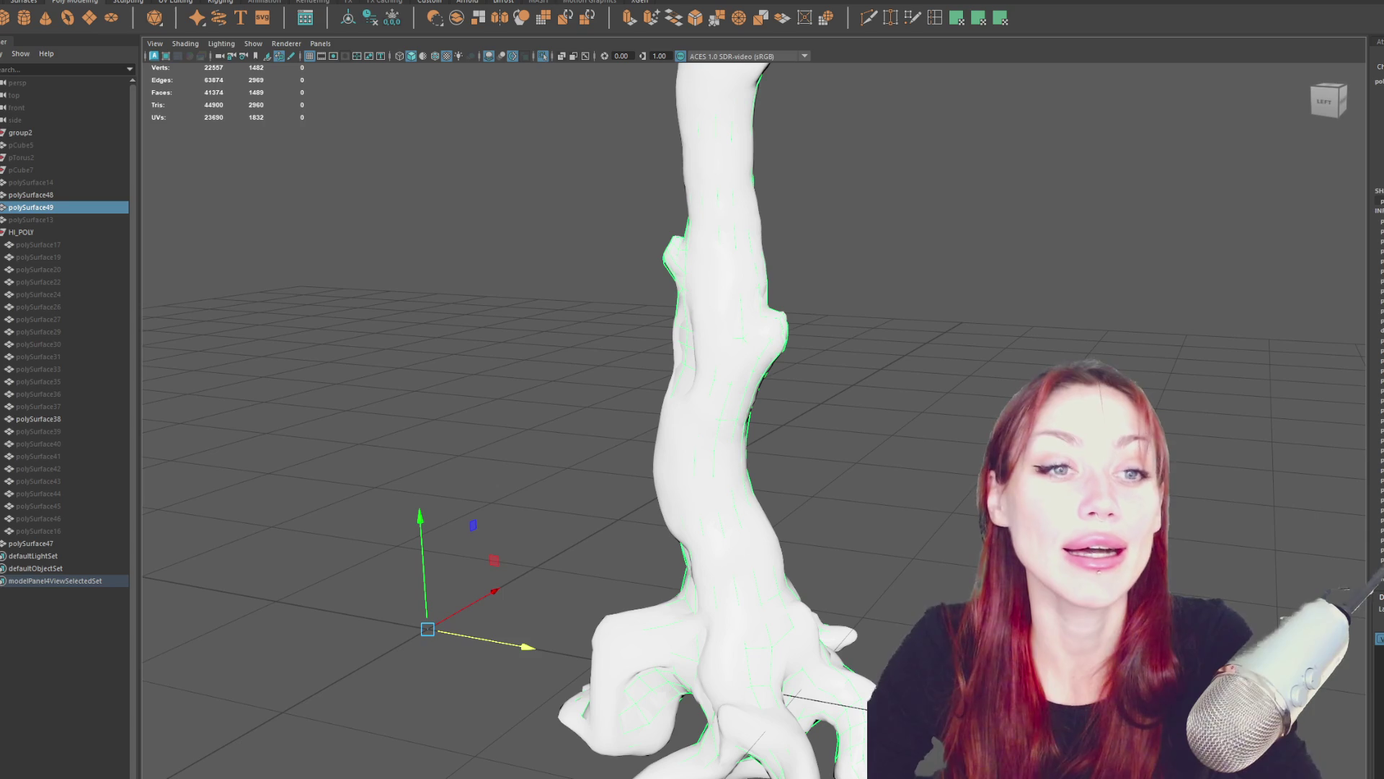
Orbit around the trunk and show both meshes as wireframes, keeping the low-poly trunk selected.
mouse_move(829, 416)
left_mouse_down("alt")
mouse_move(853, 327)
mouse_move(804, 260)
mouse_move(855, 244)
left_mouse_up("alt")
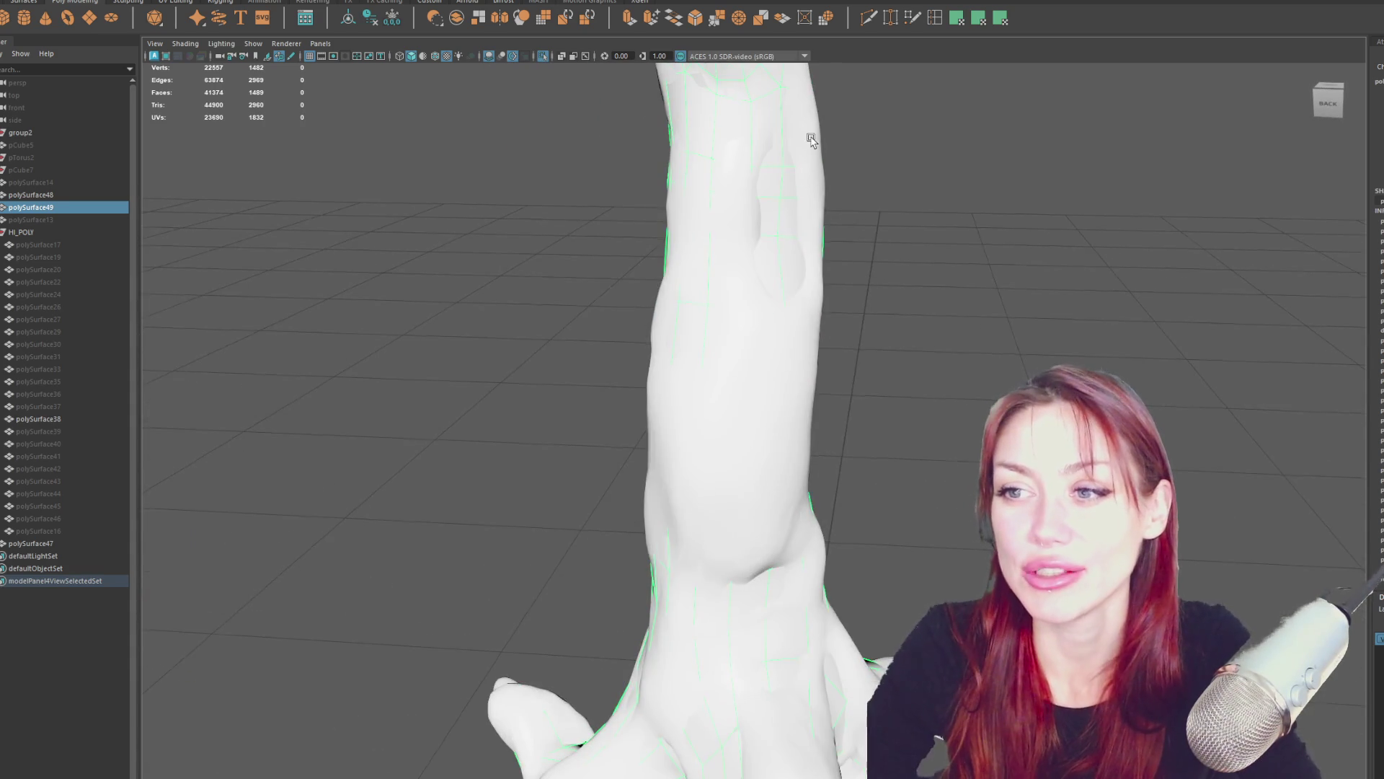
left_click_drag(726, 324, 777, 292, "alt")
left_click_drag(677, 121, 659, 361, "alt")
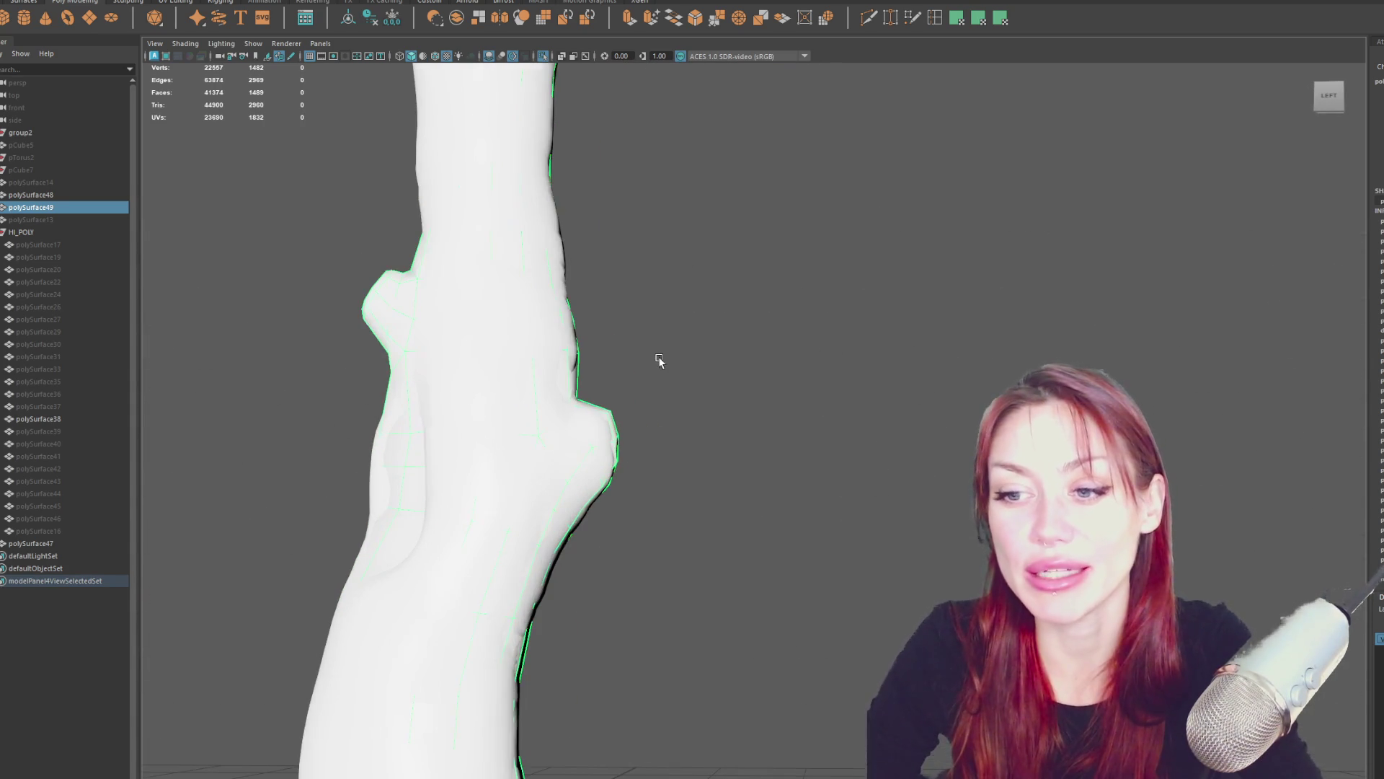
key("5")
key("4")
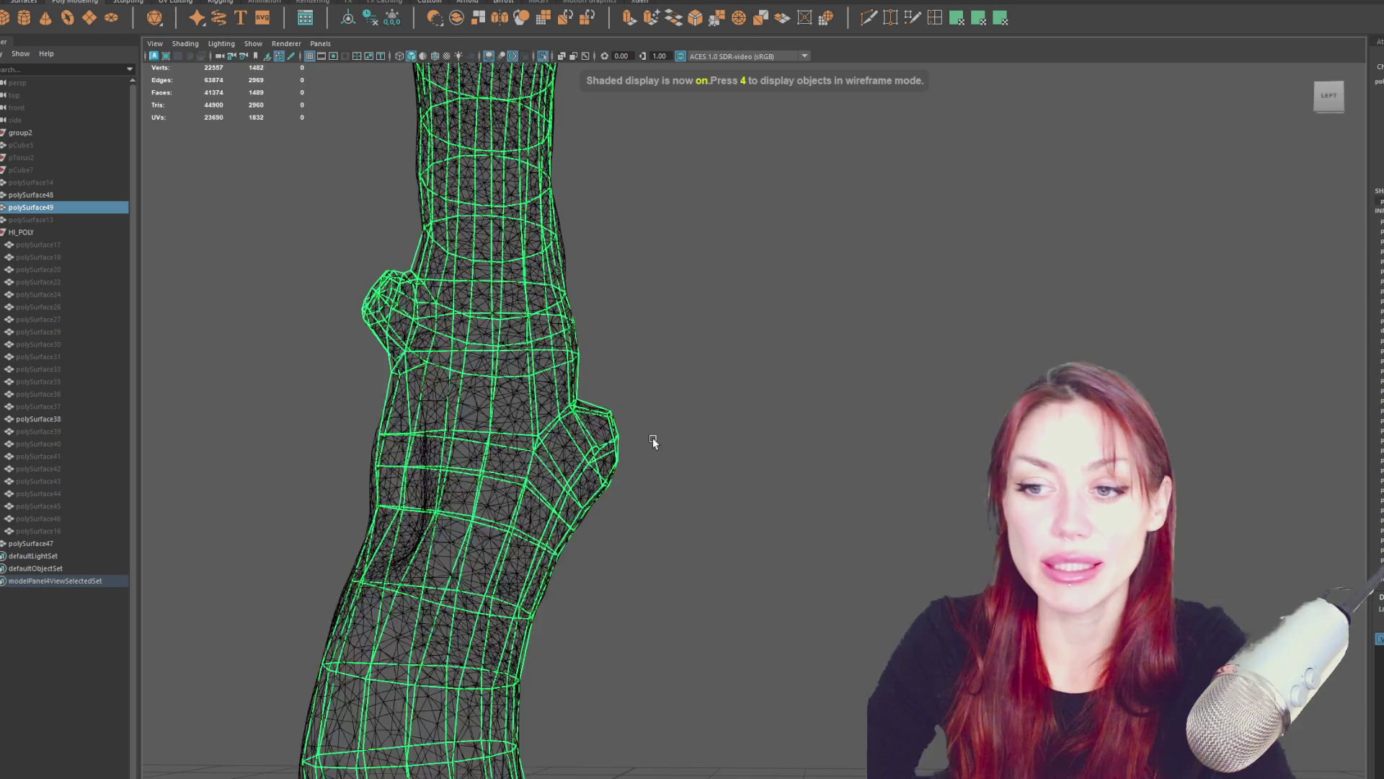
left_click(652, 438)
key("ctrl+z")
Box-select the low-poly trunk's faces over the side bump.
key("F9")
left_click_drag(728, 341, 590, 463)
mouse_move(721, 434)
left_mouse_down("alt")
mouse_move(644, 410)
mouse_move(676, 380)
left_mouse_up("alt")
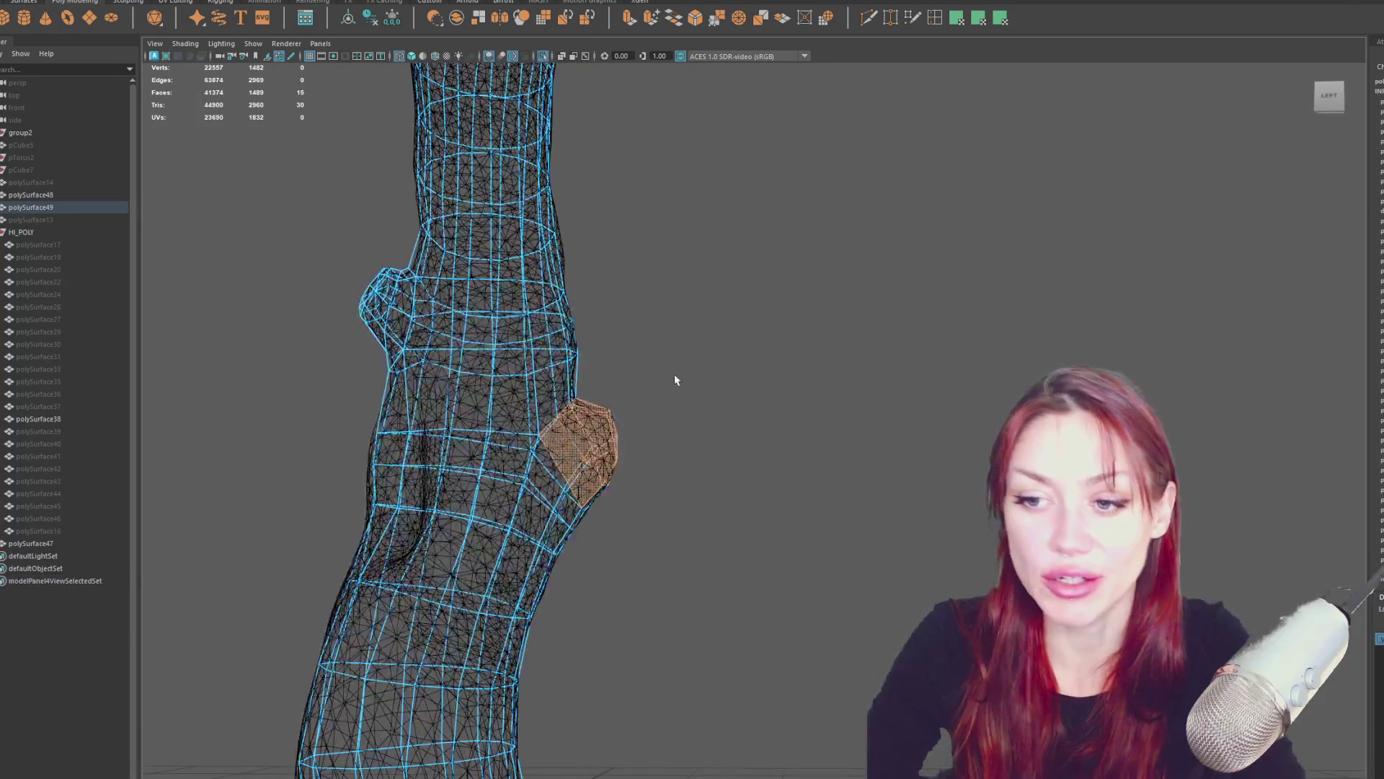
left_click_drag(605, 467, 605, 467, "ctrl")
mouse_move(606, 467)
left_mouse_down("alt")
mouse_move(692, 461)
mouse_move(500, 466)
mouse_move(850, 445)
left_mouse_up("alt")
middle_click_drag(850, 445, 612, 447, "alt")
Frame the trunk more closely, pick a bump face, and switch to vertex selection.
left_click(1016, 261)
middle_click_drag(1017, 261, 842, 339, "alt")
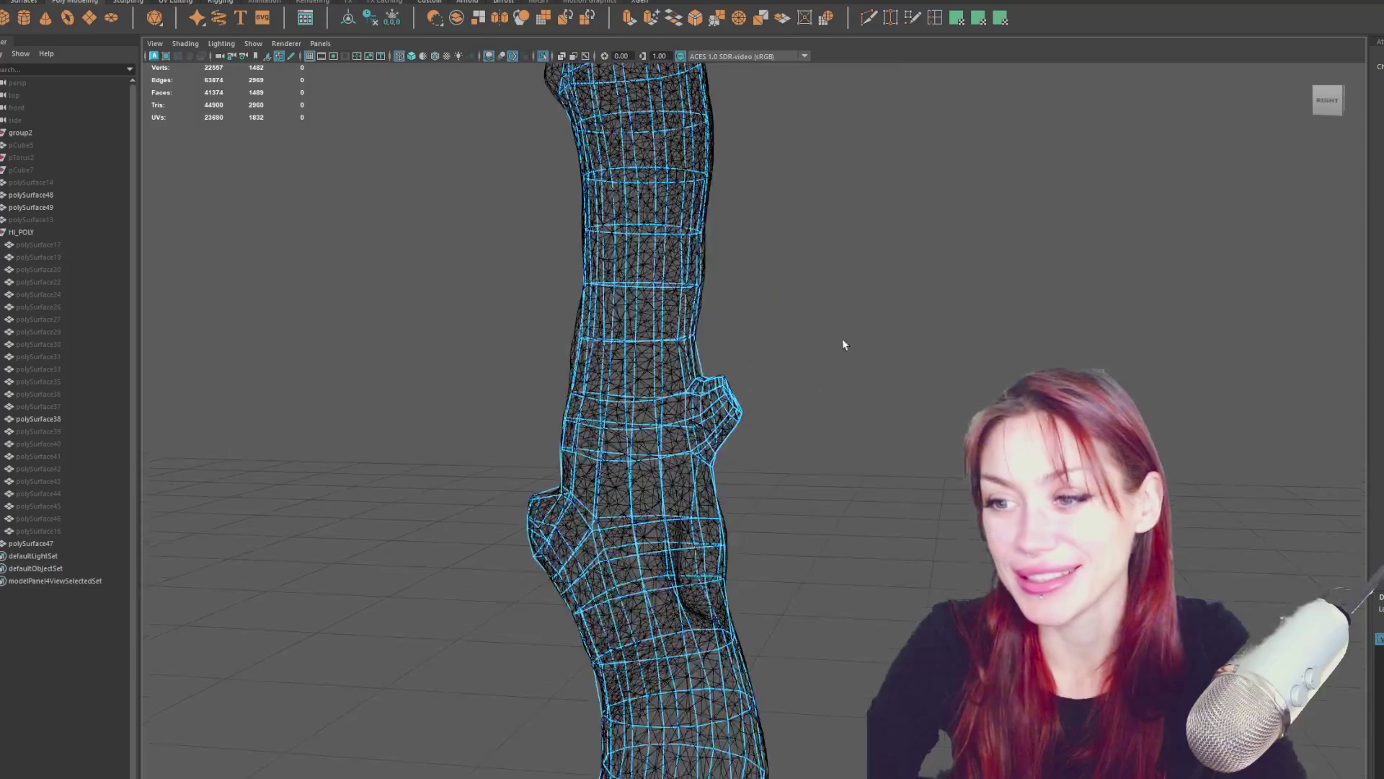
scroll(767, 403, "up", 2)
left_click(729, 388)
mouse_move(729, 388)
left_mouse_down("alt")
mouse_move(874, 357)
mouse_move(822, 303)
mouse_move(757, 170)
mouse_move(788, 395)
left_mouse_up("alt")
right_click_drag(911, 316, 854, 308)
mouse_move(756, 456)
left_mouse_down()
mouse_move(734, 478)
mouse_move(757, 448)
left_mouse_up()
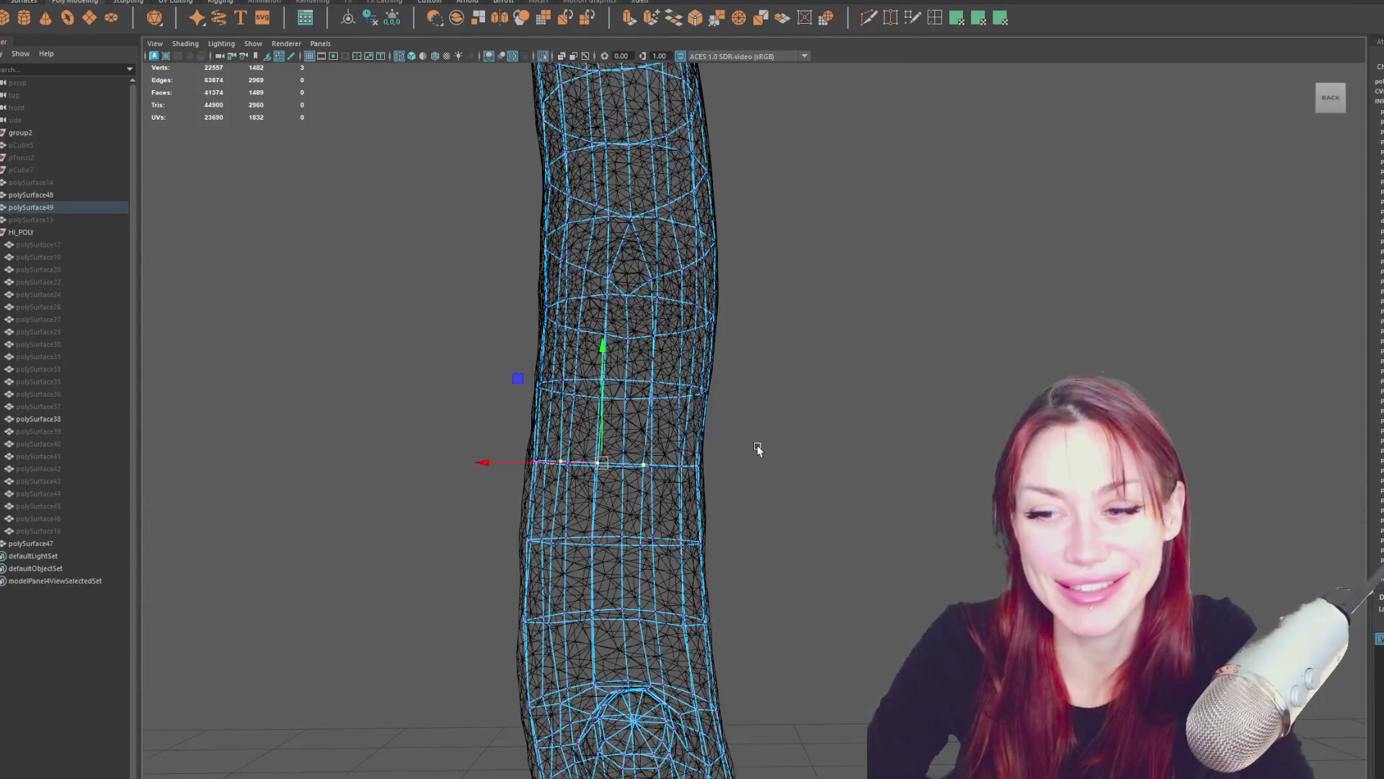
Shift and widen three successive vertex rings down the trunk to match the sculpt.
left_click_drag(461, 426, 865, 509)
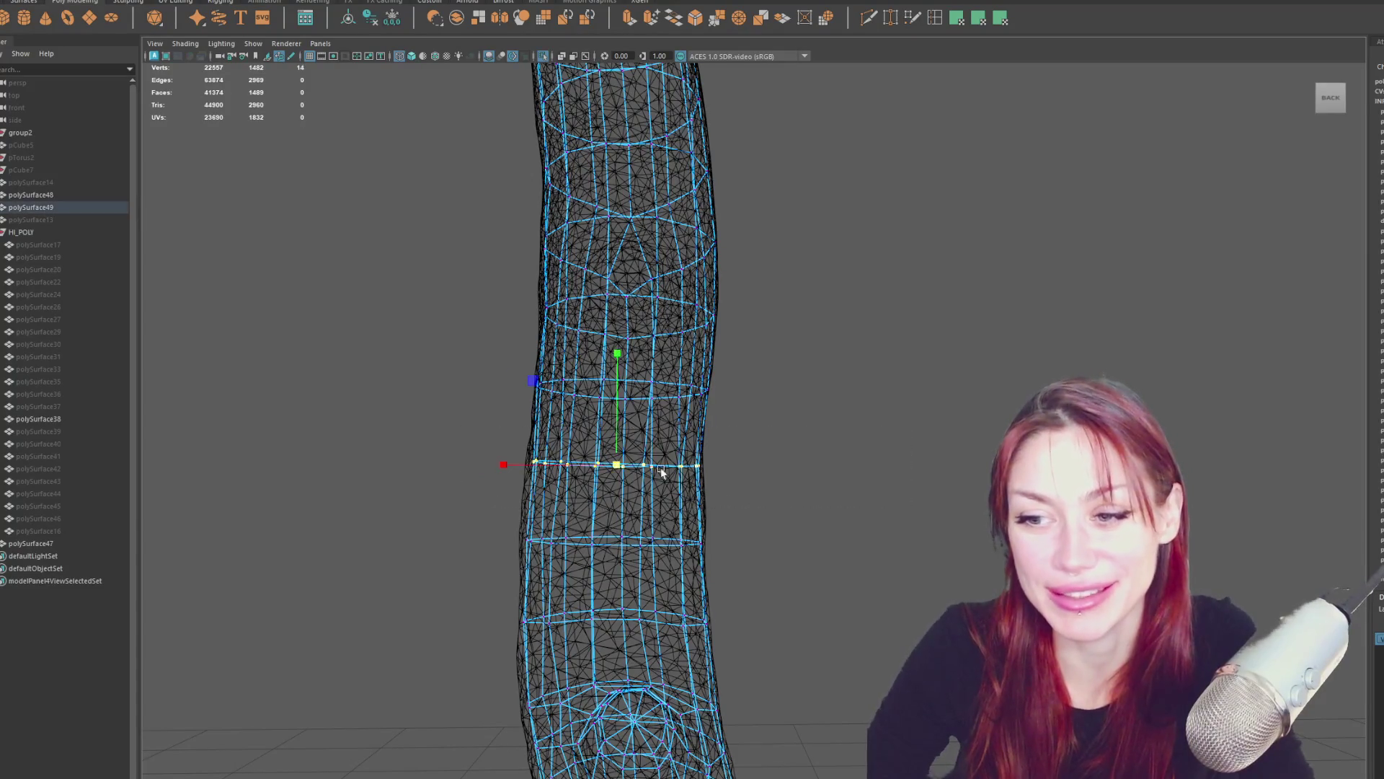
mouse_move(617, 465)
left_mouse_down()
mouse_move(565, 464)
mouse_move(624, 468)
left_mouse_up()
middle_click_drag(741, 520, 501, 564)
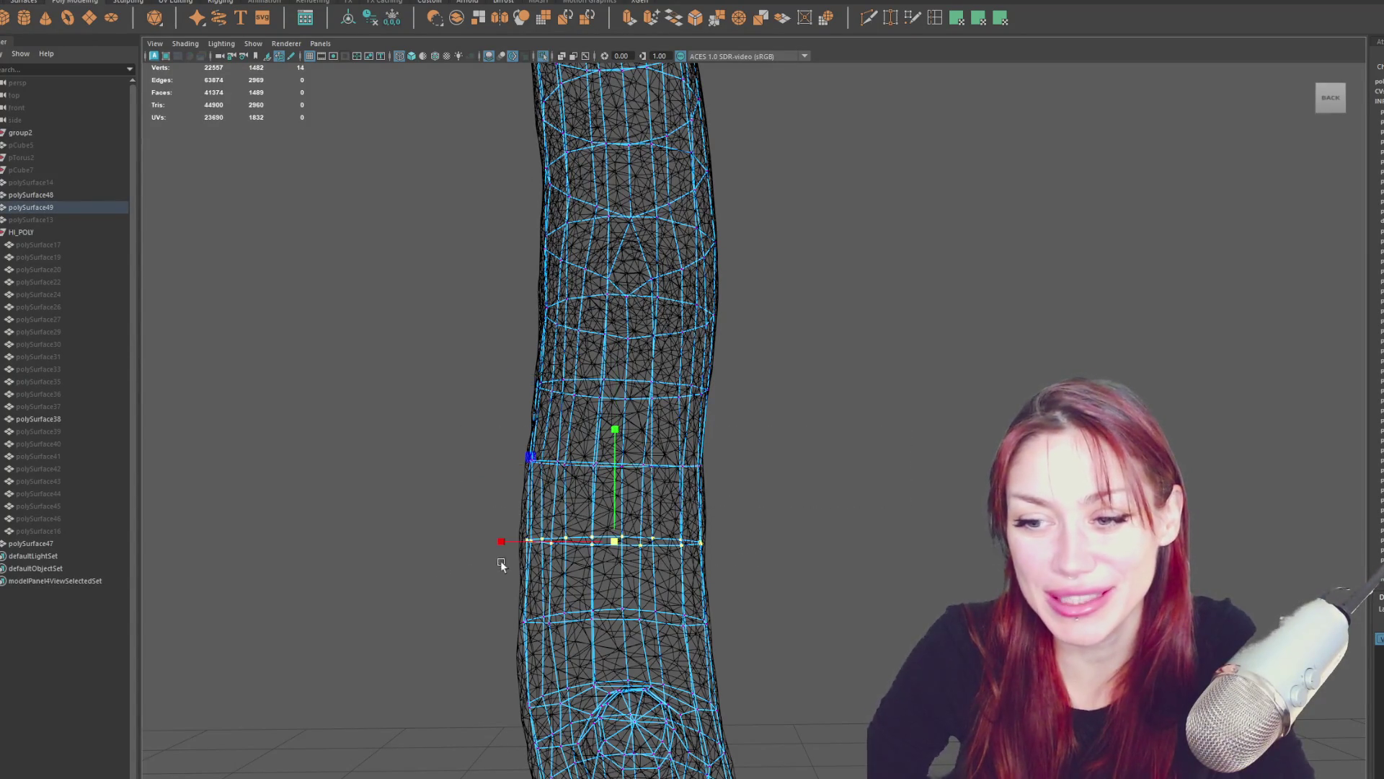
left_click_drag(618, 546, 624, 546)
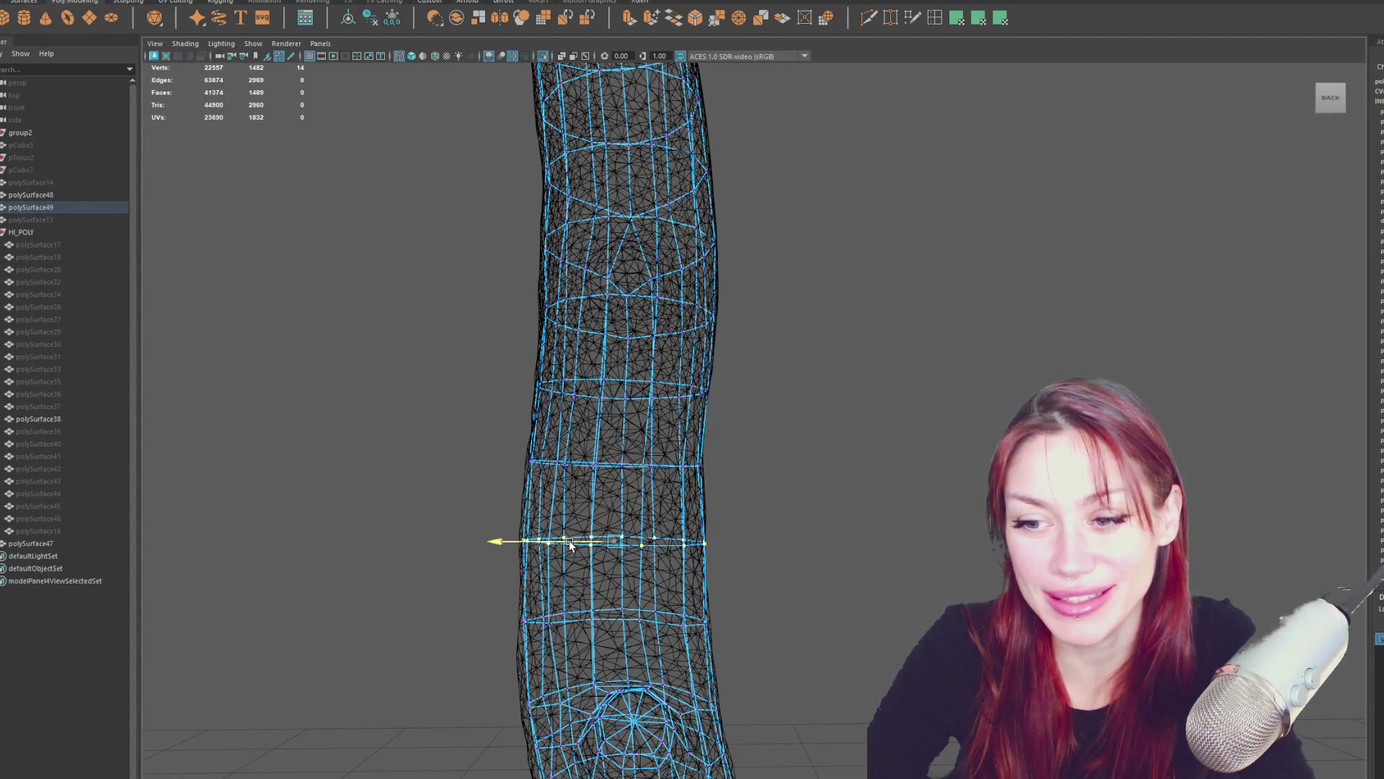
left_click_drag(770, 585, 400, 658)
key("r")
mouse_move(625, 620)
left_mouse_down()
mouse_move(491, 562)
mouse_move(599, 657)
left_mouse_up()
With soft select on, pull the trunk's left and right edge vertices onto the sculpt's outline.
key("b")
mouse_move(573, 609)
left_mouse_down()
mouse_move(763, 590)
mouse_move(709, 602)
mouse_move(786, 397)
left_mouse_up()
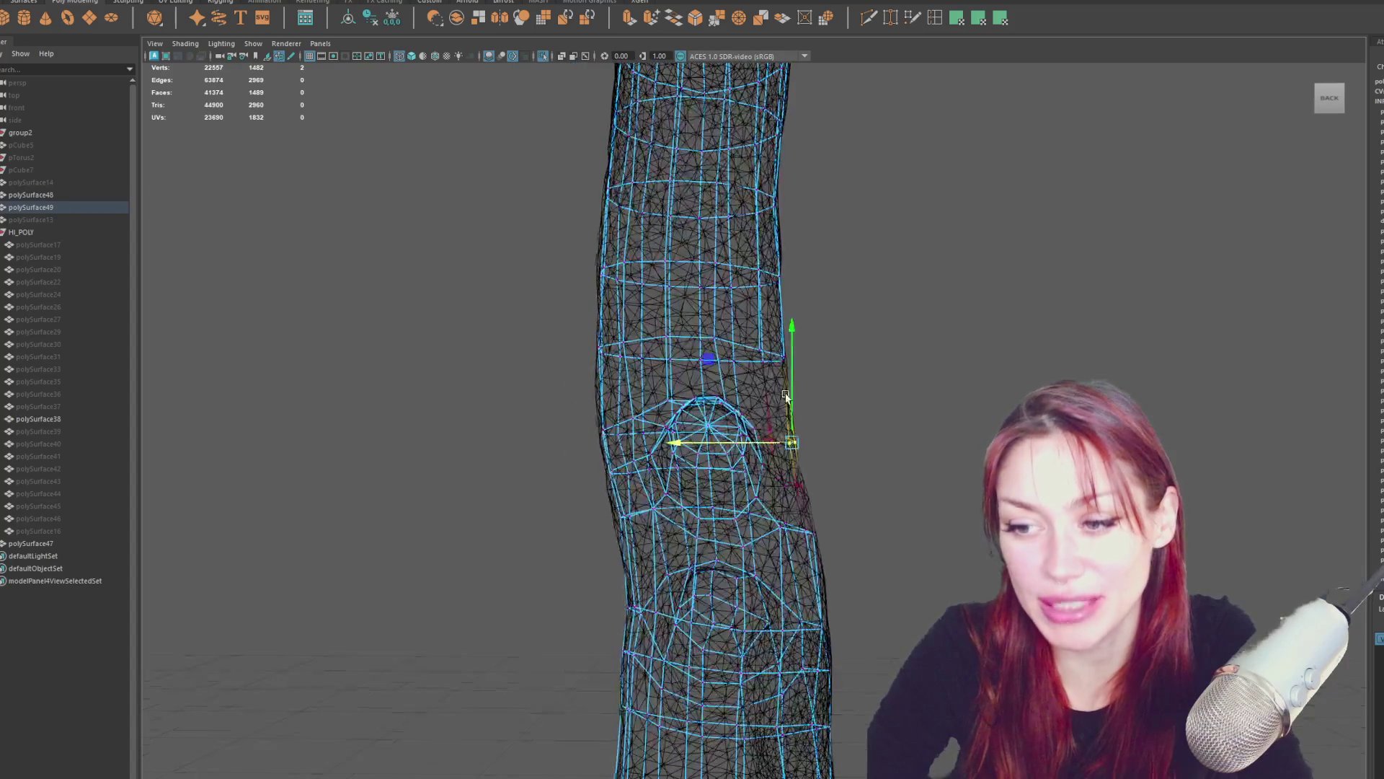
left_click_drag(791, 497, 789, 497)
left_click(820, 522)
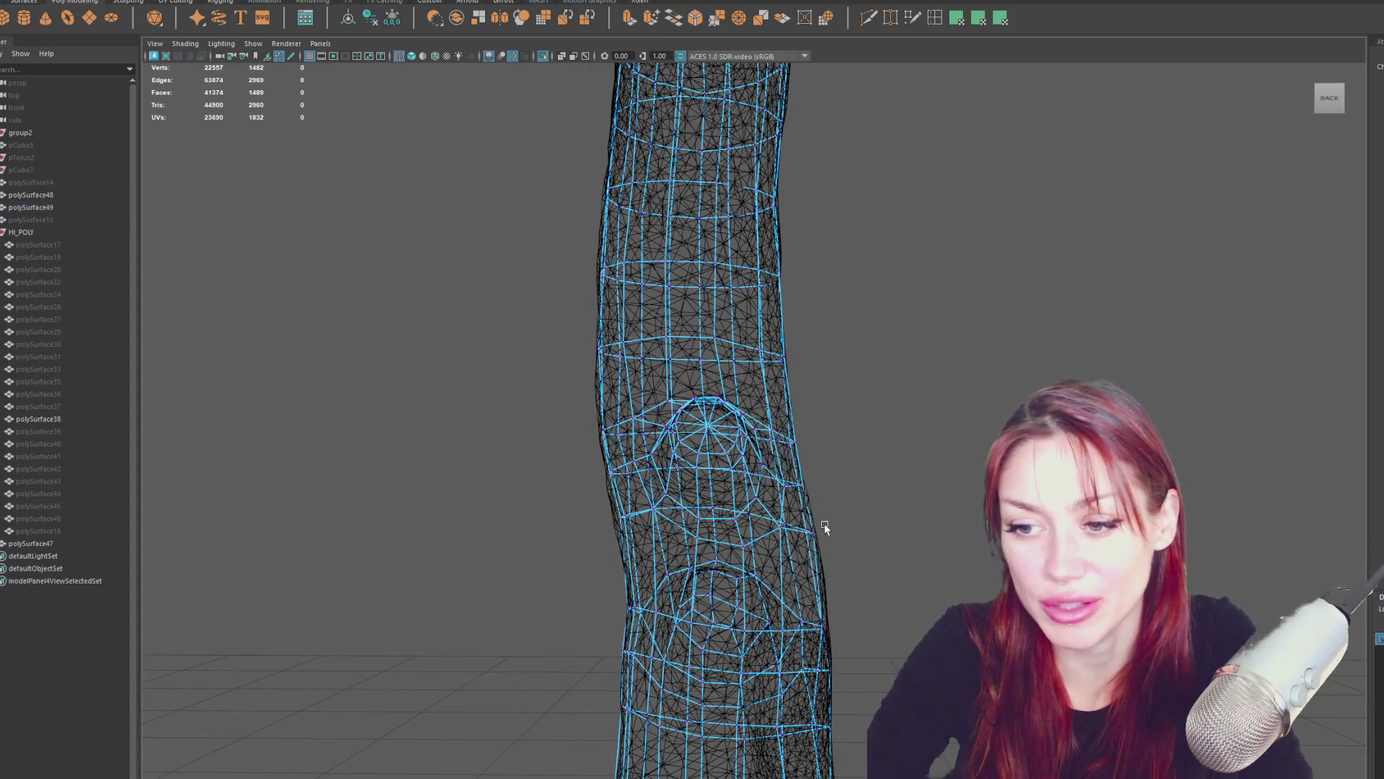
mouse_move(656, 461)
left_mouse_down()
mouse_move(588, 523)
mouse_move(687, 505)
left_mouse_up()
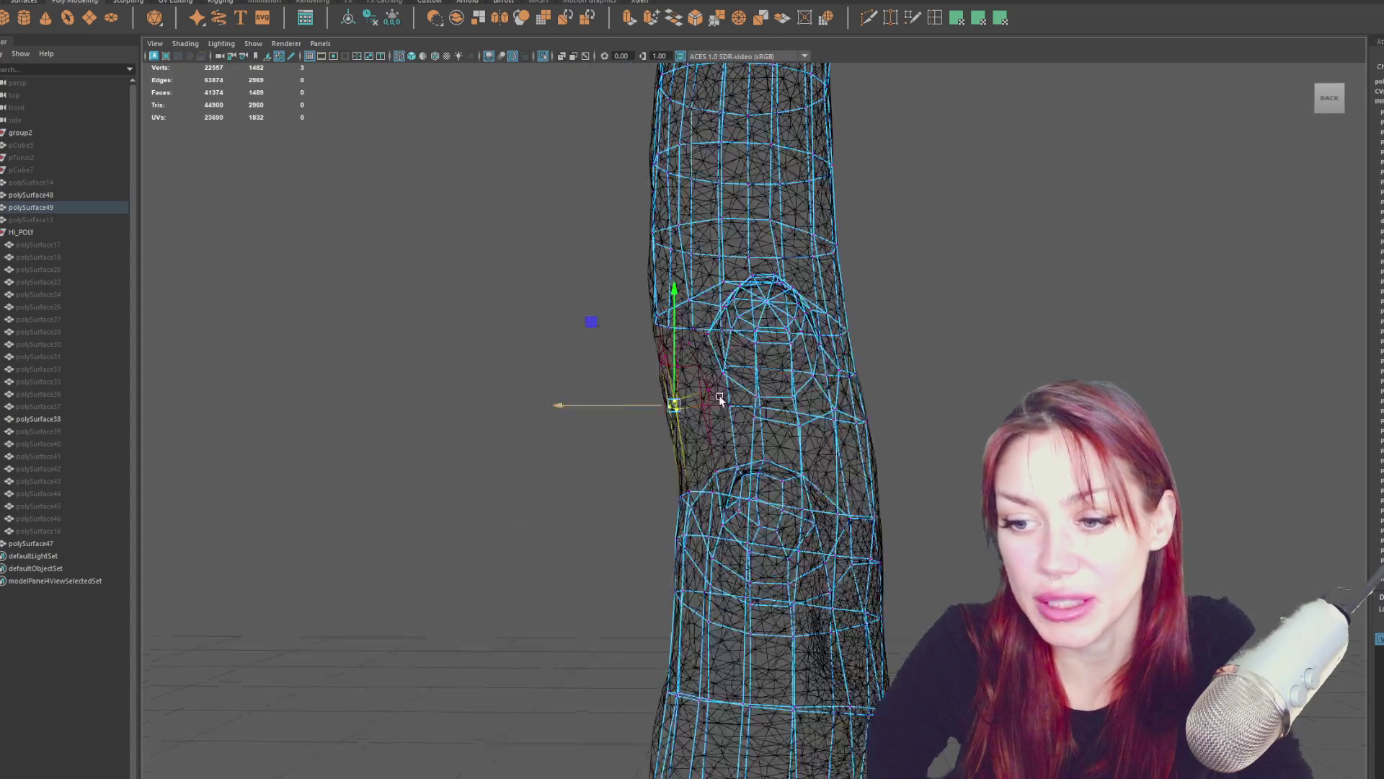
mouse_move(898, 536)
left_mouse_down()
mouse_move(840, 568)
mouse_move(902, 603)
mouse_move(926, 598)
left_mouse_up()
From the trunk's right side, select edge vertices around the lower bump.
left_click(575, 561)
mouse_move(580, 564)
left_mouse_down("alt")
mouse_move(590, 597)
mouse_move(652, 581)
left_mouse_up("alt")
left_click(551, 574)
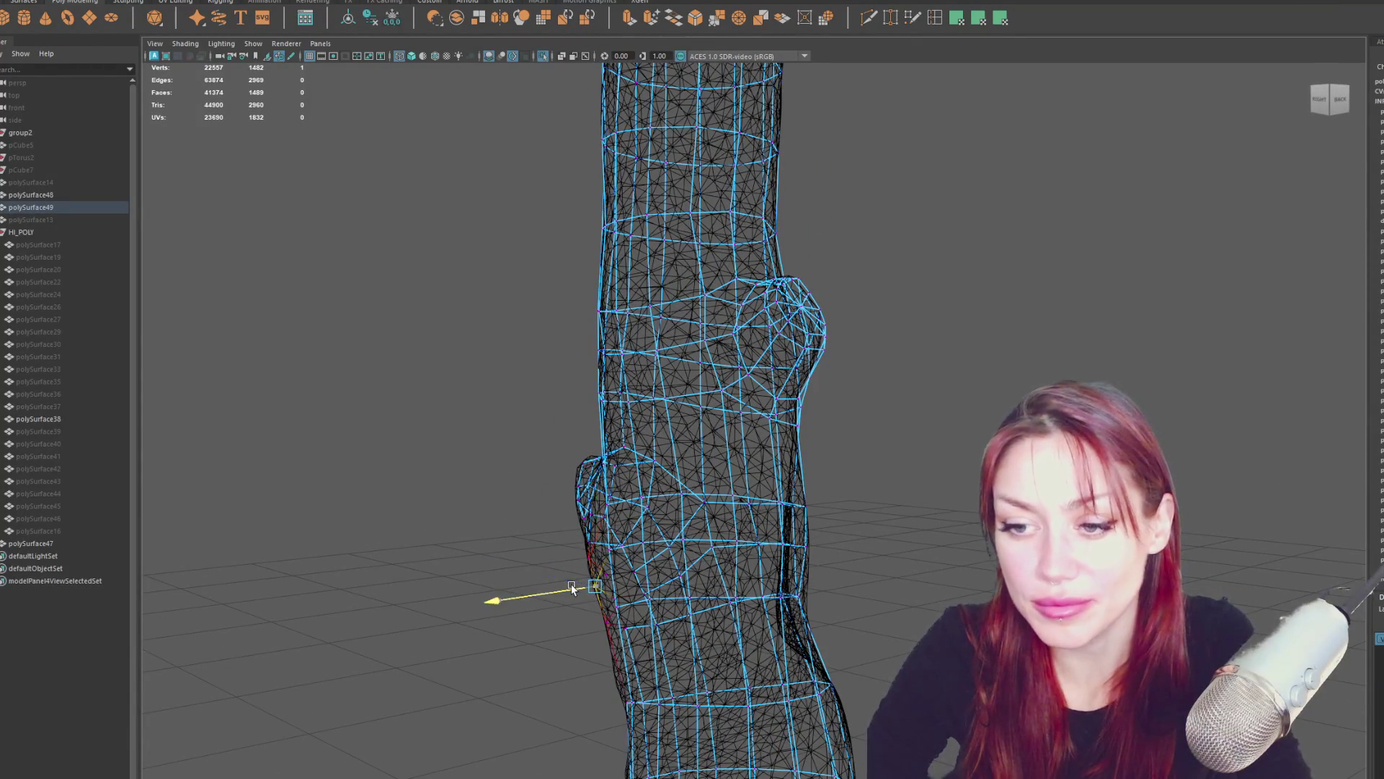
mouse_move(571, 583)
left_mouse_down("alt")
mouse_move(655, 566)
mouse_move(729, 597)
mouse_move(591, 404)
mouse_move(611, 397)
mouse_move(440, 409)
mouse_move(835, 551)
left_mouse_up("alt")
mouse_move(835, 550)
middle_mouse_down("alt")
mouse_move(858, 419)
mouse_move(884, 491)
middle_mouse_up("alt")
left_click_drag(769, 633, 770, 633)
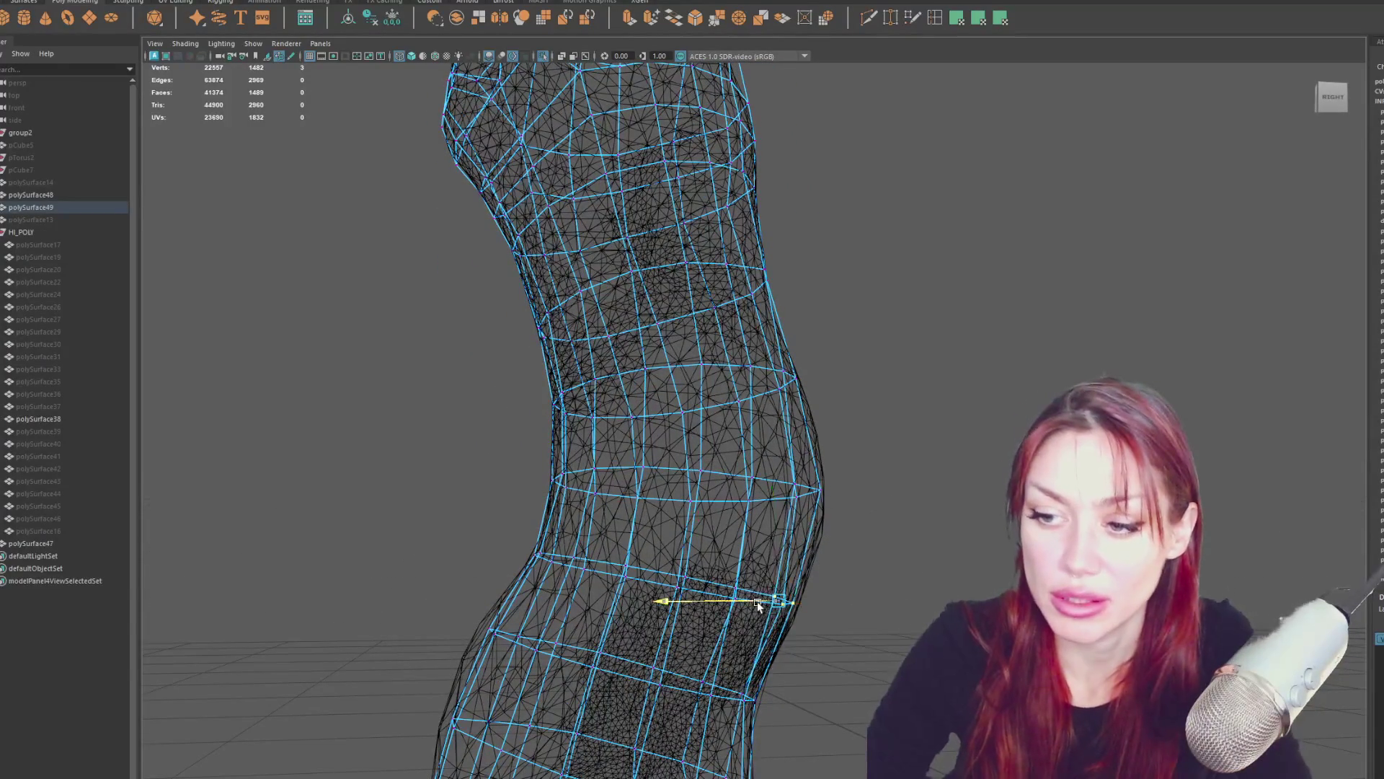
Pull the left-edge vertices near the upper bend outward to match the sculpt.
middle_click_drag(777, 580, 809, 437, "alt")
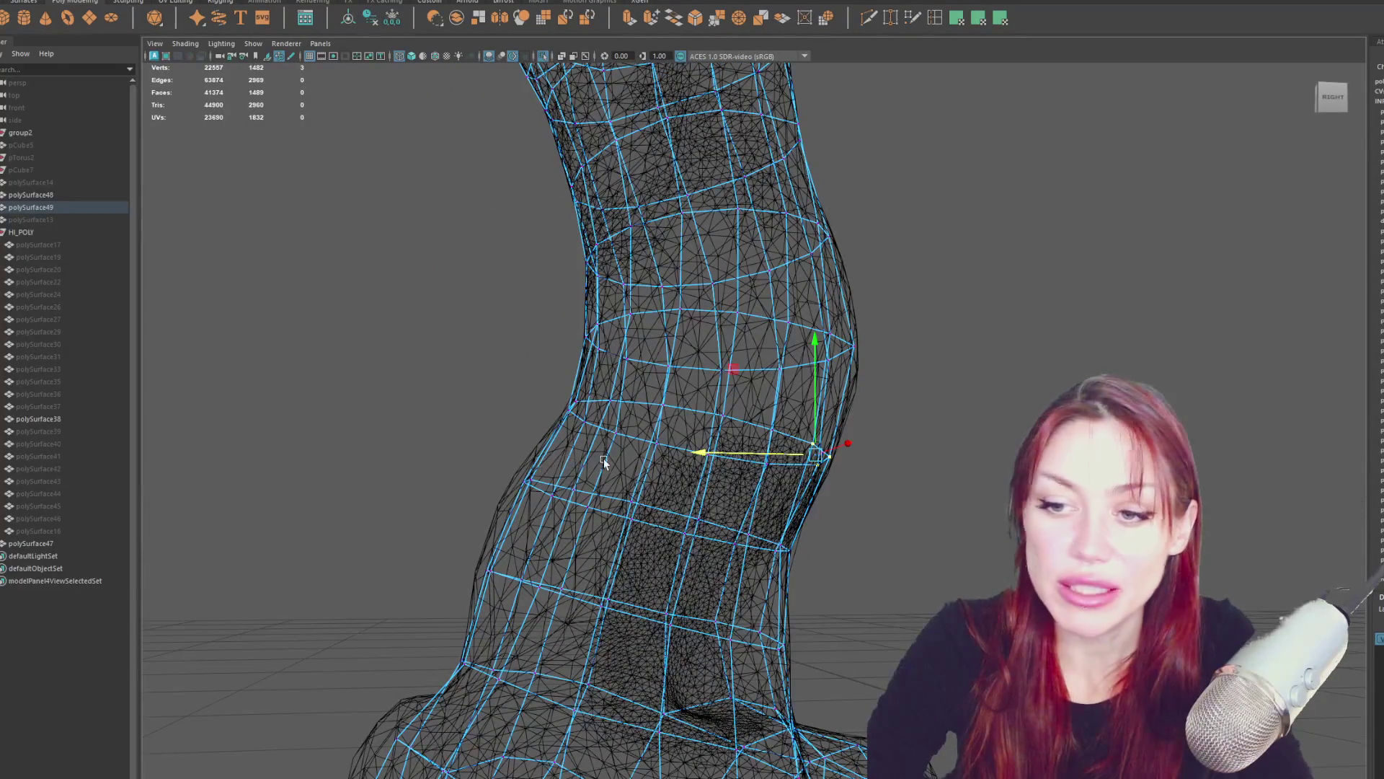
left_click_drag(482, 537, 481, 538)
mouse_move(563, 447)
left_mouse_down("shift")
mouse_move(613, 520)
mouse_move(641, 489)
left_mouse_up("shift")
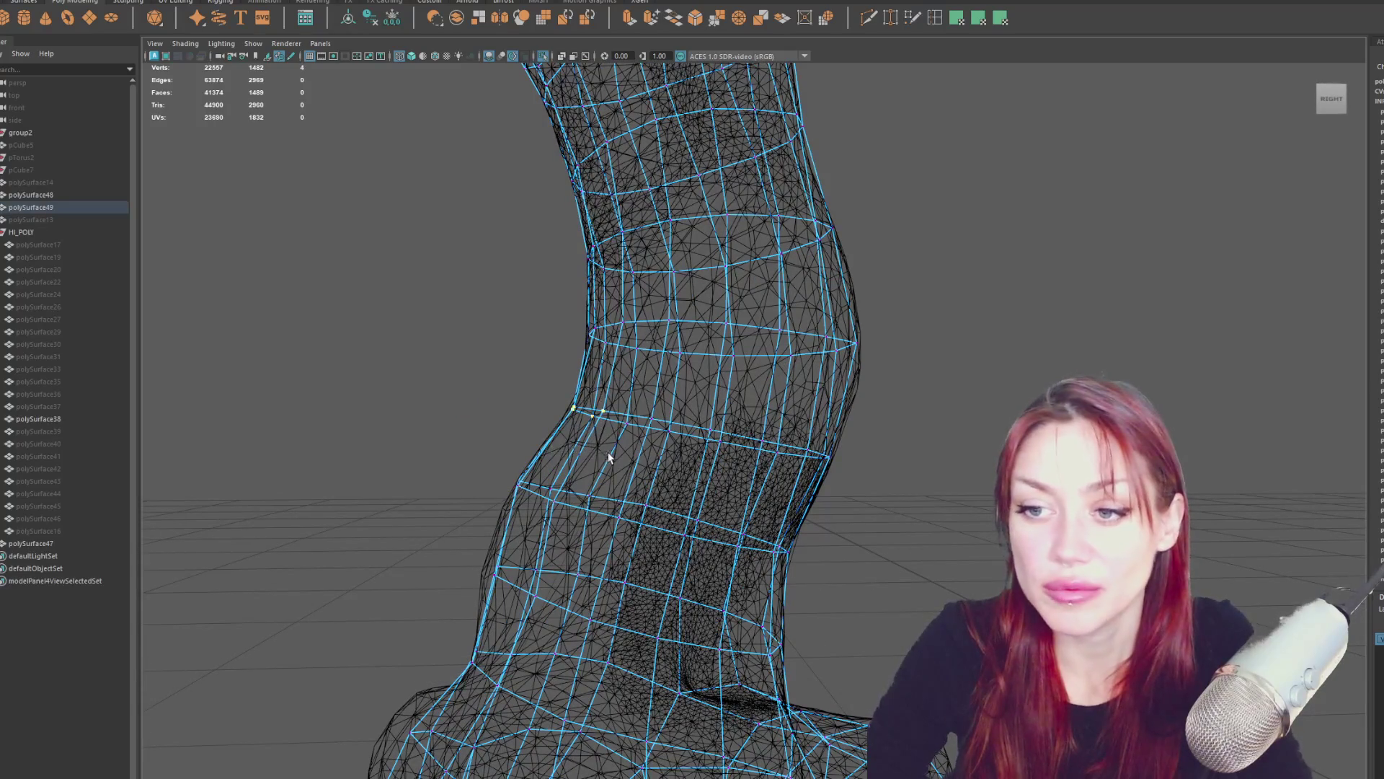
left_click_drag(536, 417, 531, 419)
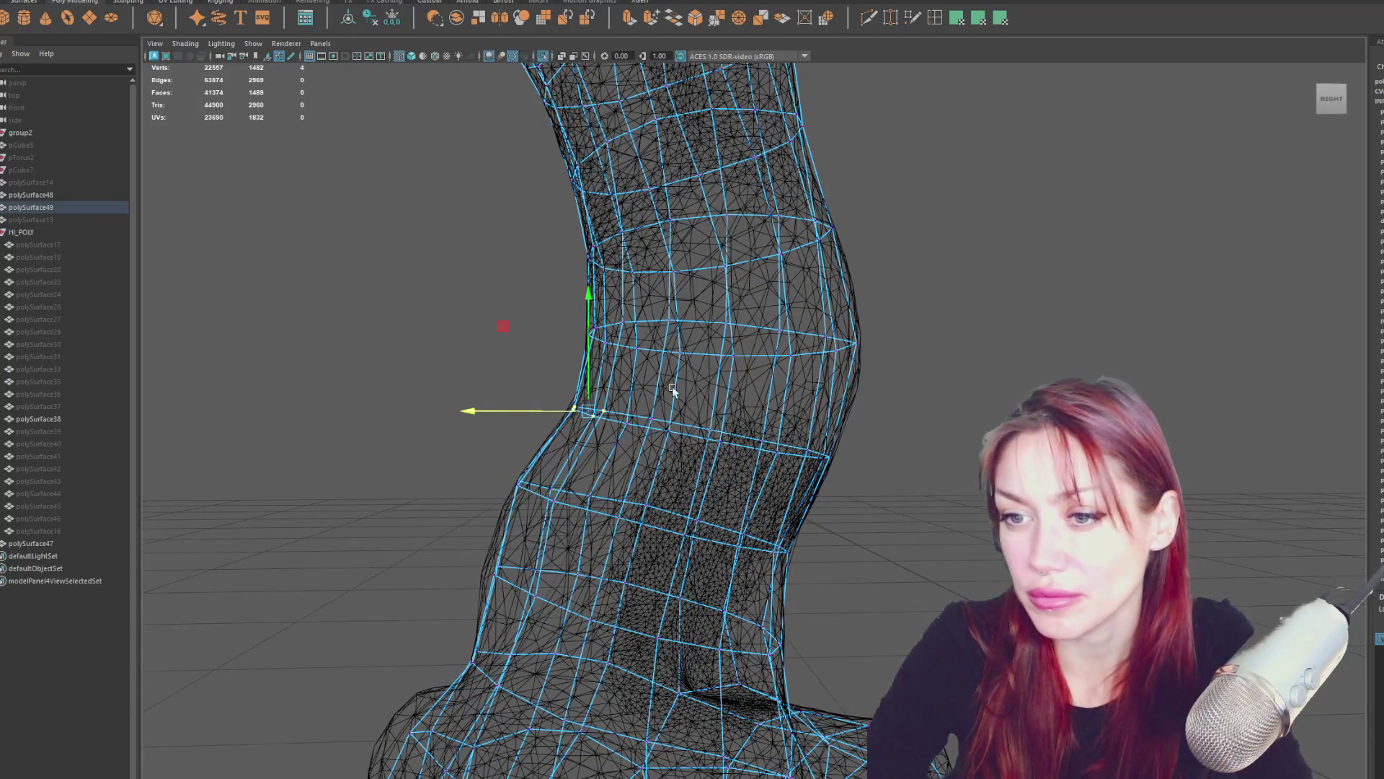
mouse_move(674, 389)
left_mouse_down("alt")
mouse_move(692, 382)
mouse_move(742, 410)
left_mouse_up("alt")
left_click(875, 375)
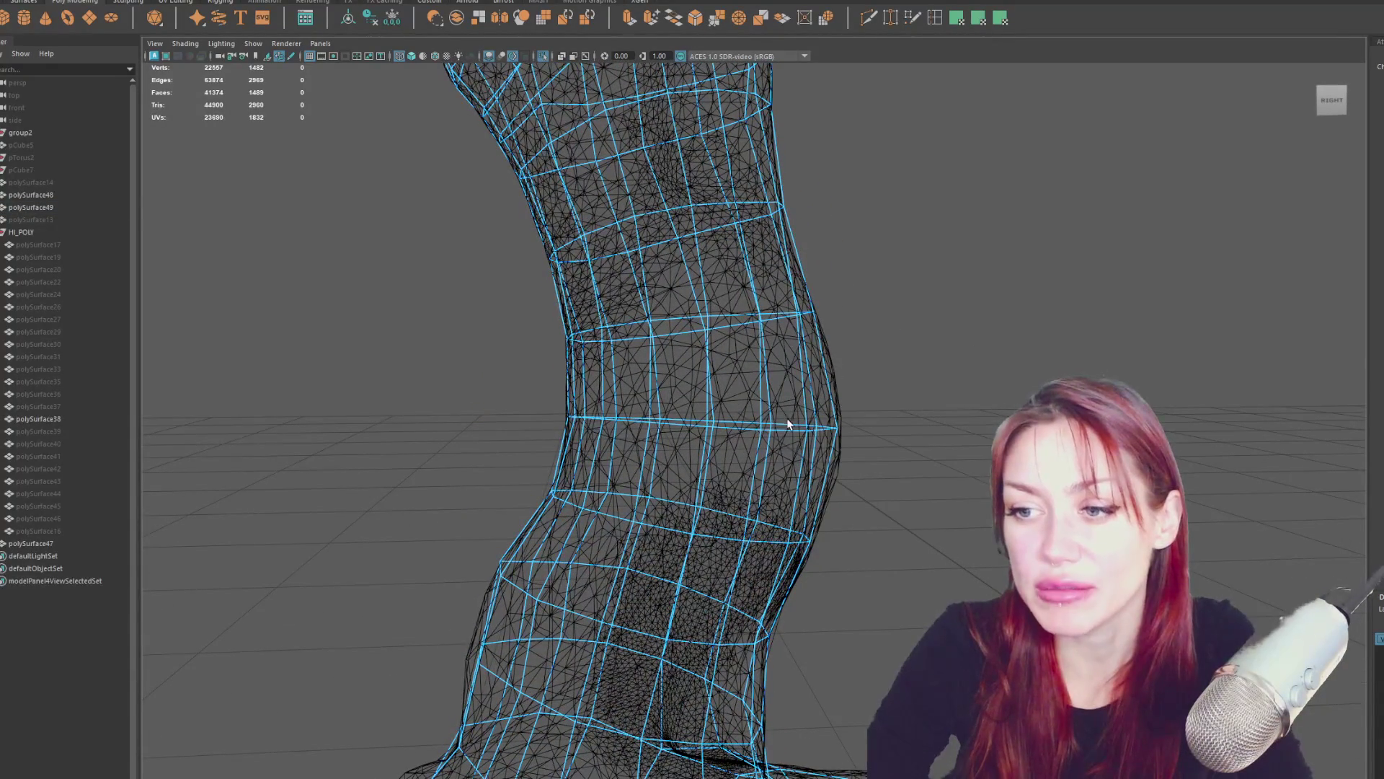
Select a horizontal edge loop, tilt it slightly and scale it along one axis.
double_click(787, 426)
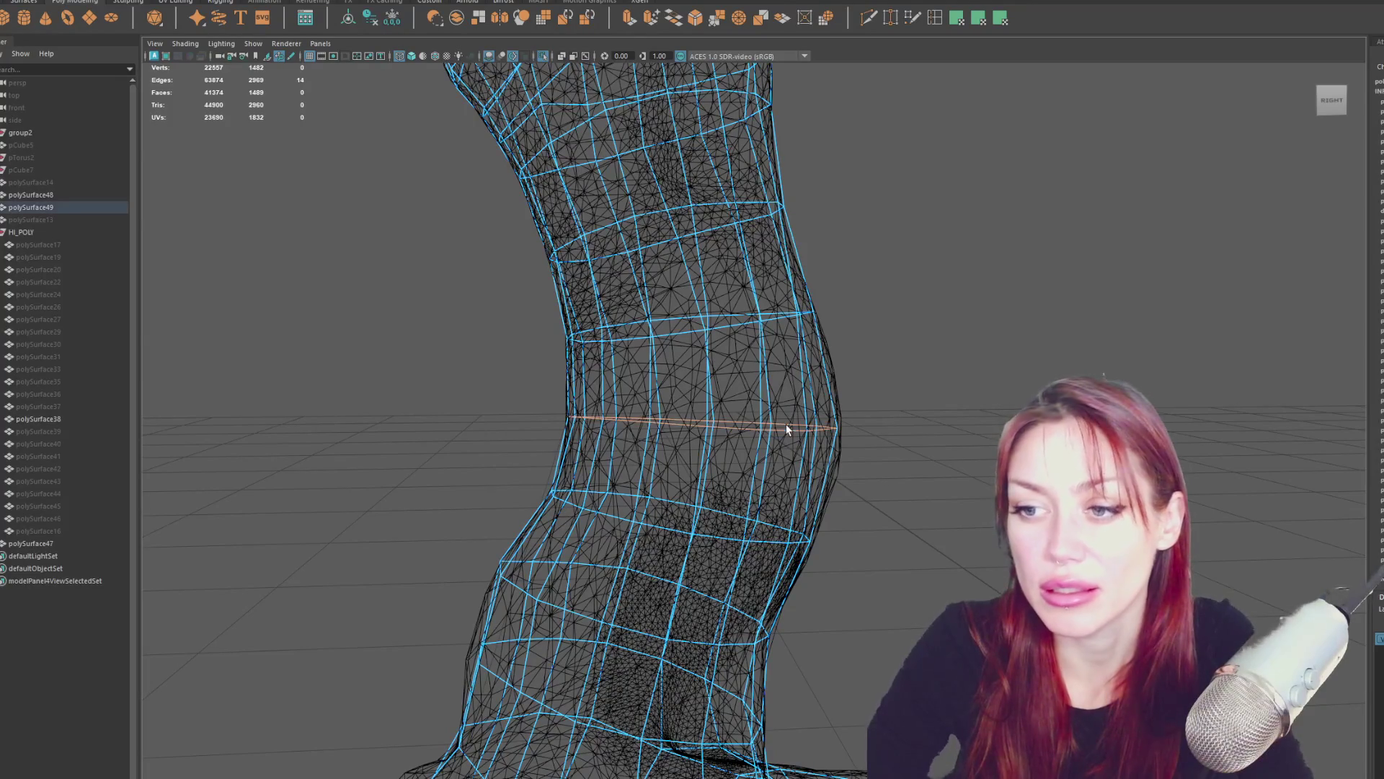
left_click(687, 22)
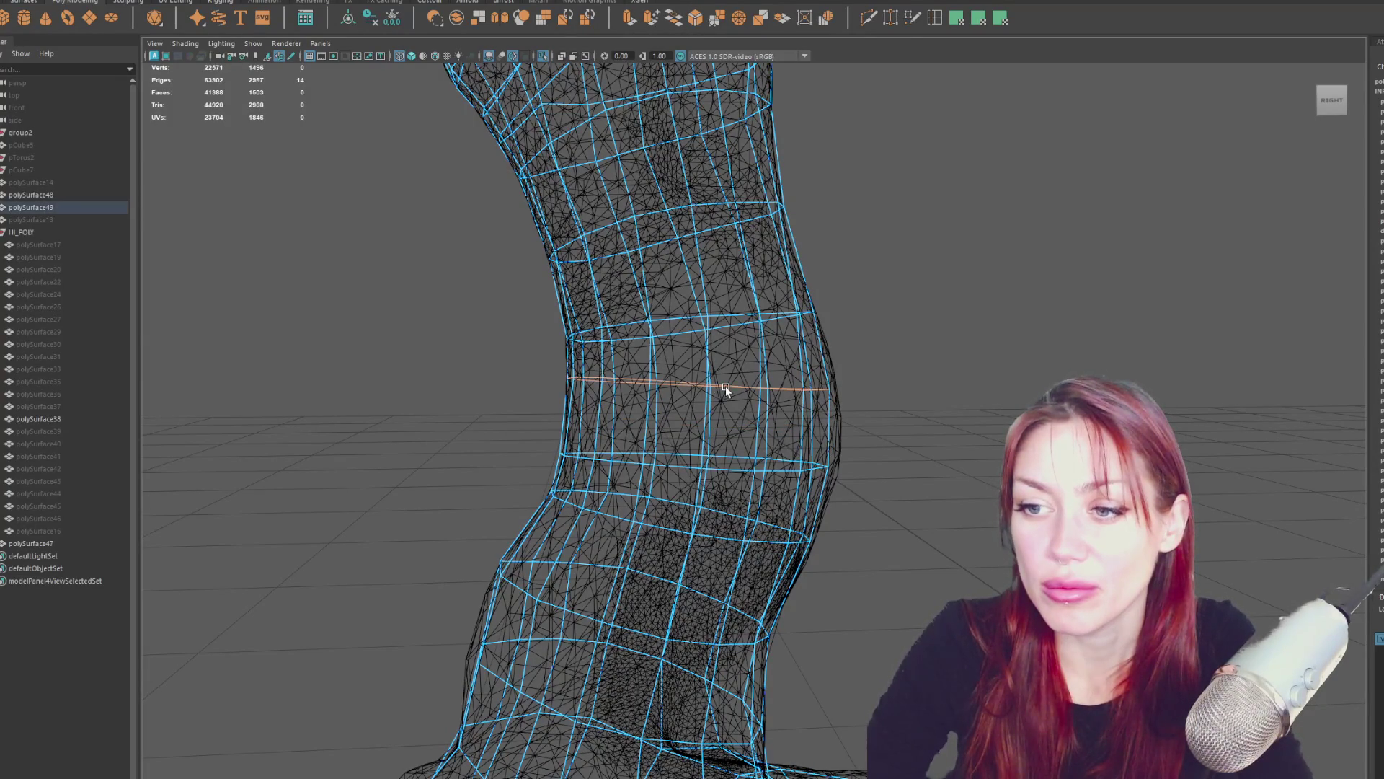
key("e")
left_click_drag(725, 281, 717, 283)
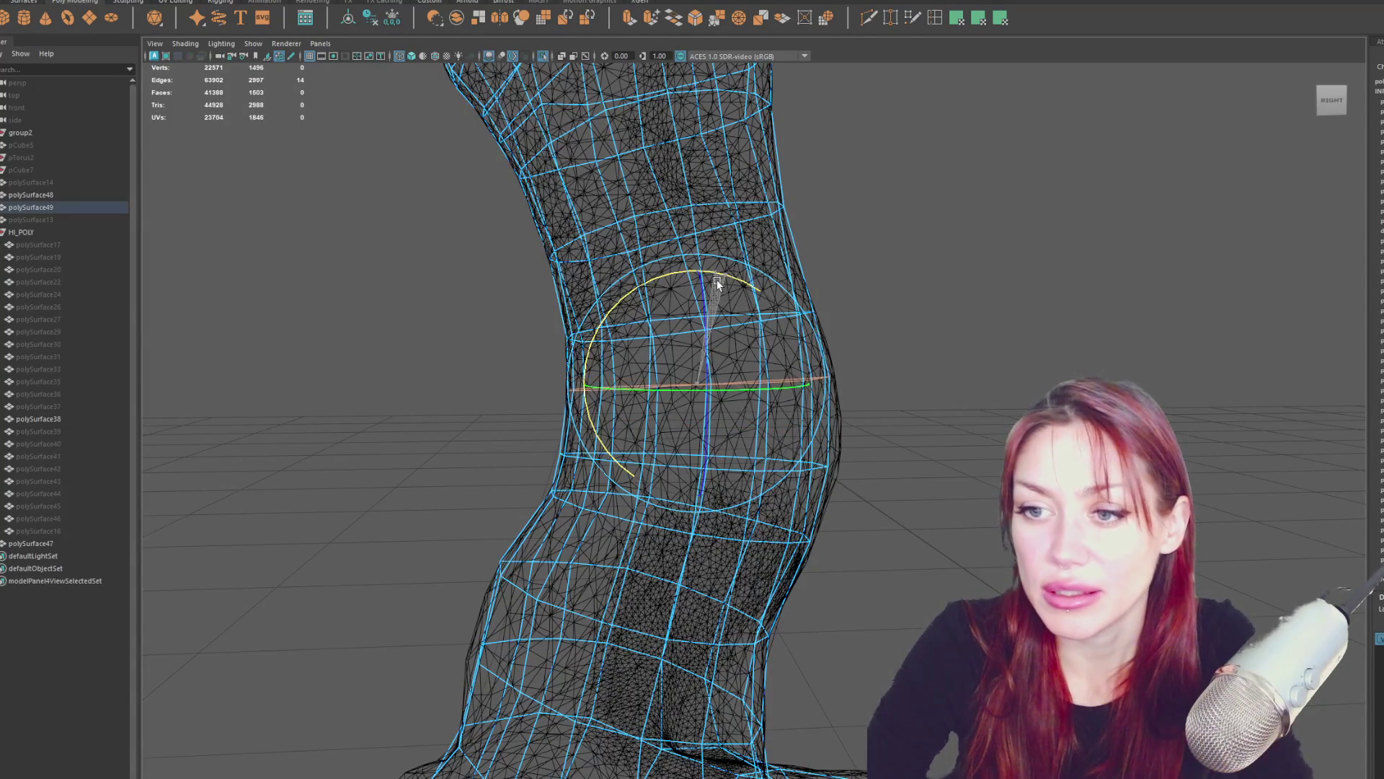
key("w")
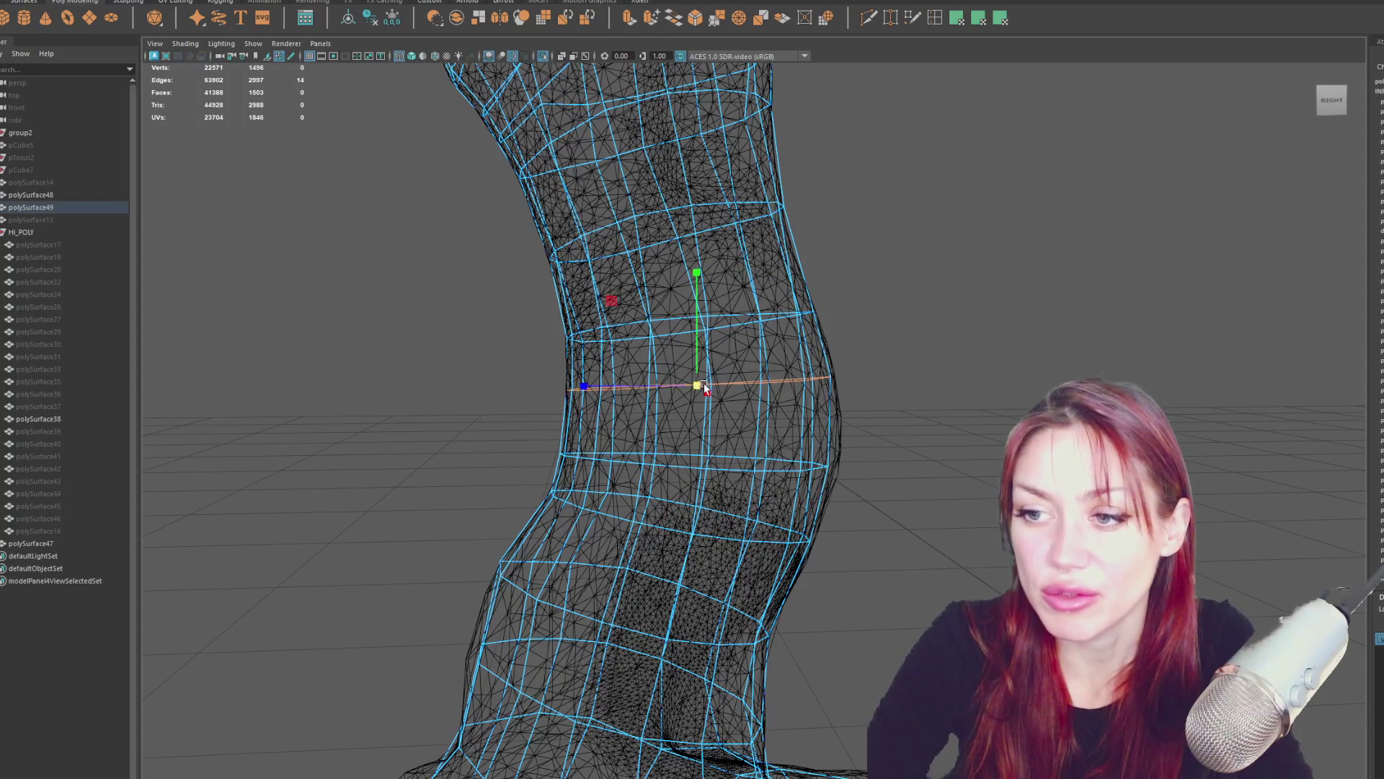
key("r")
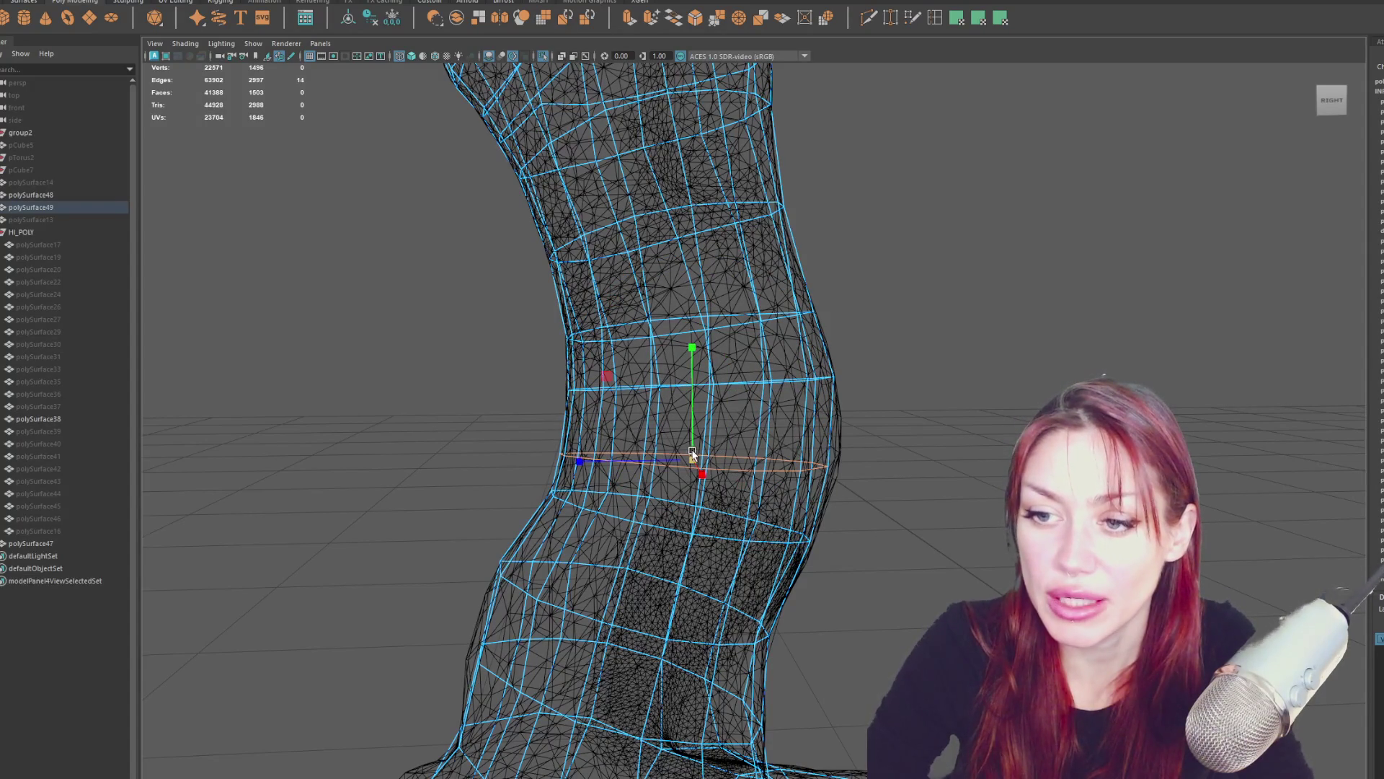
left_click_drag(650, 460, 652, 465)
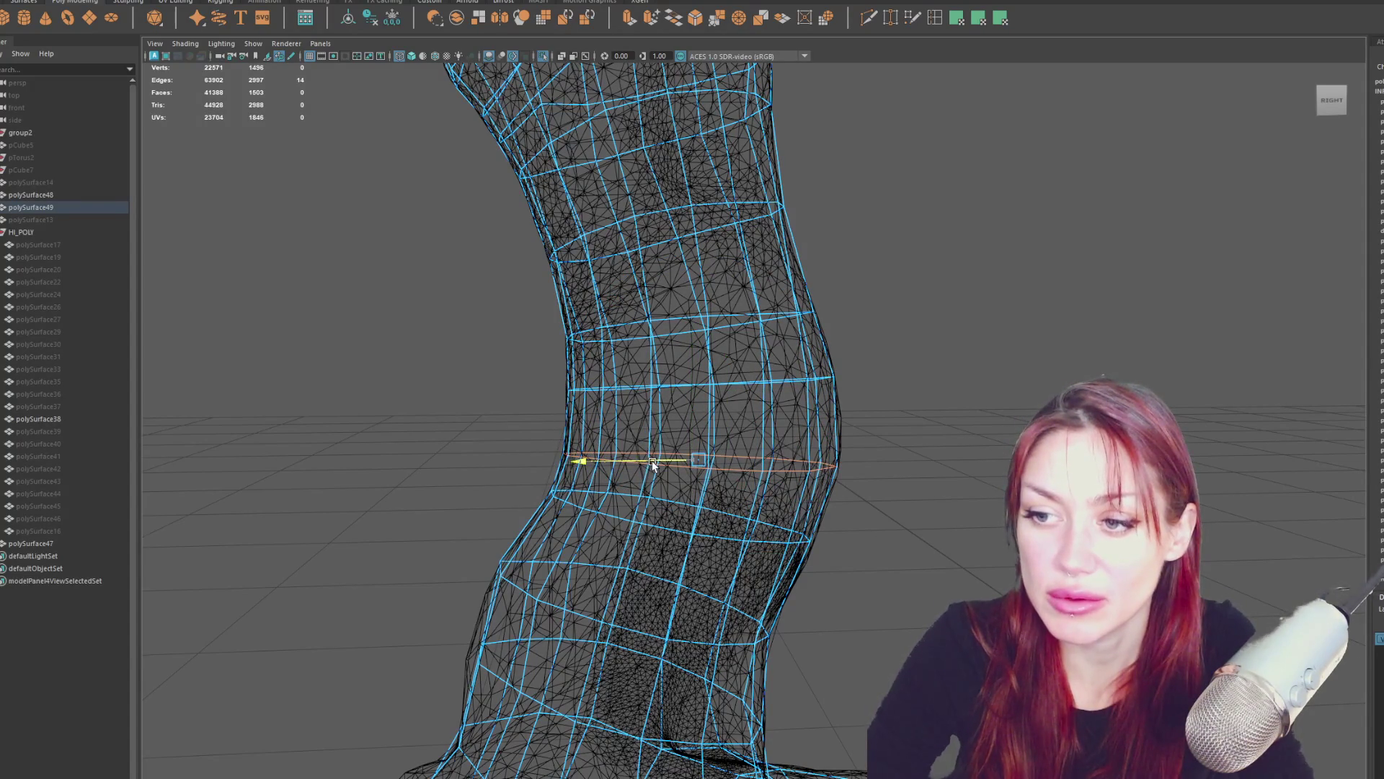
From behind the trunk, select edge loops near the base and higher up.
left_click_drag(698, 421, 695, 322, "alt")
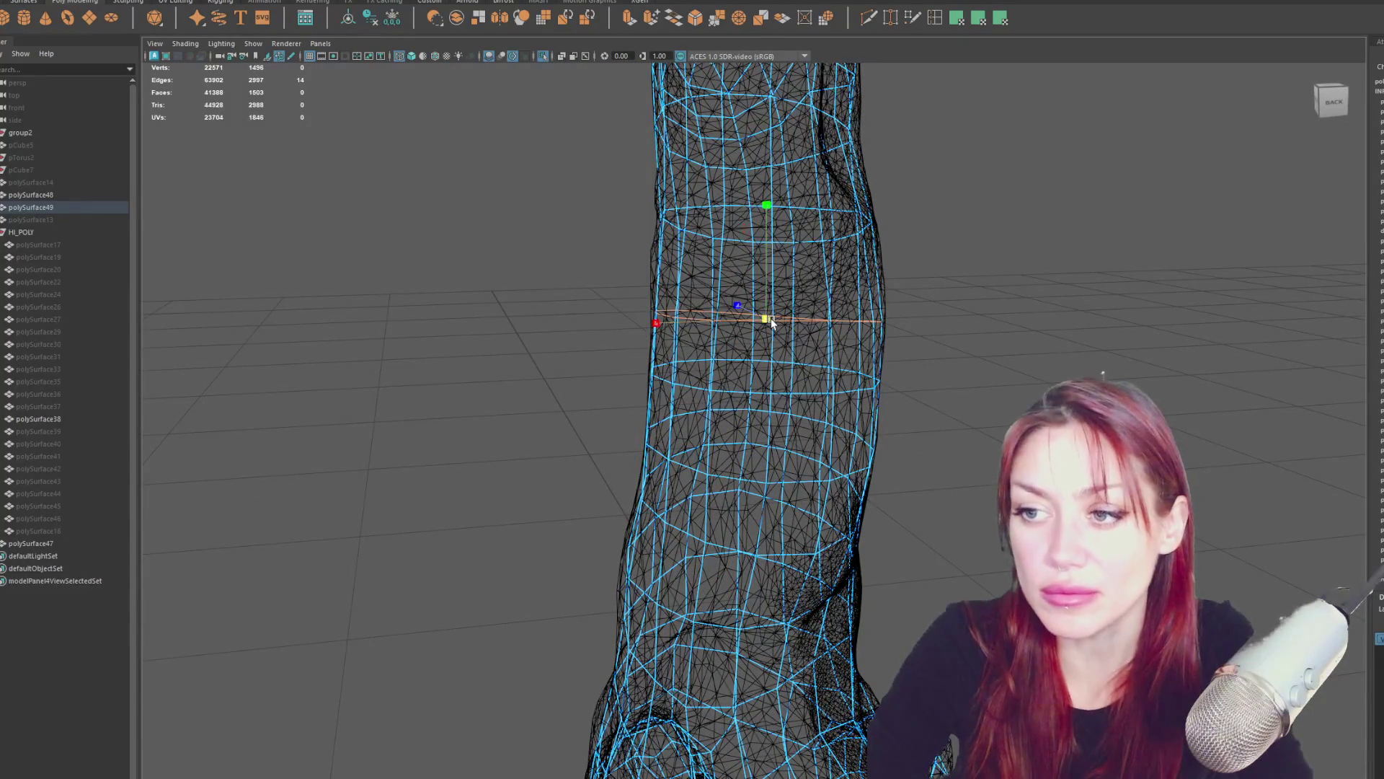
left_click_drag(742, 209, 776, 201, "alt")
double_click(781, 219)
scroll(886, 236, "down", 5)
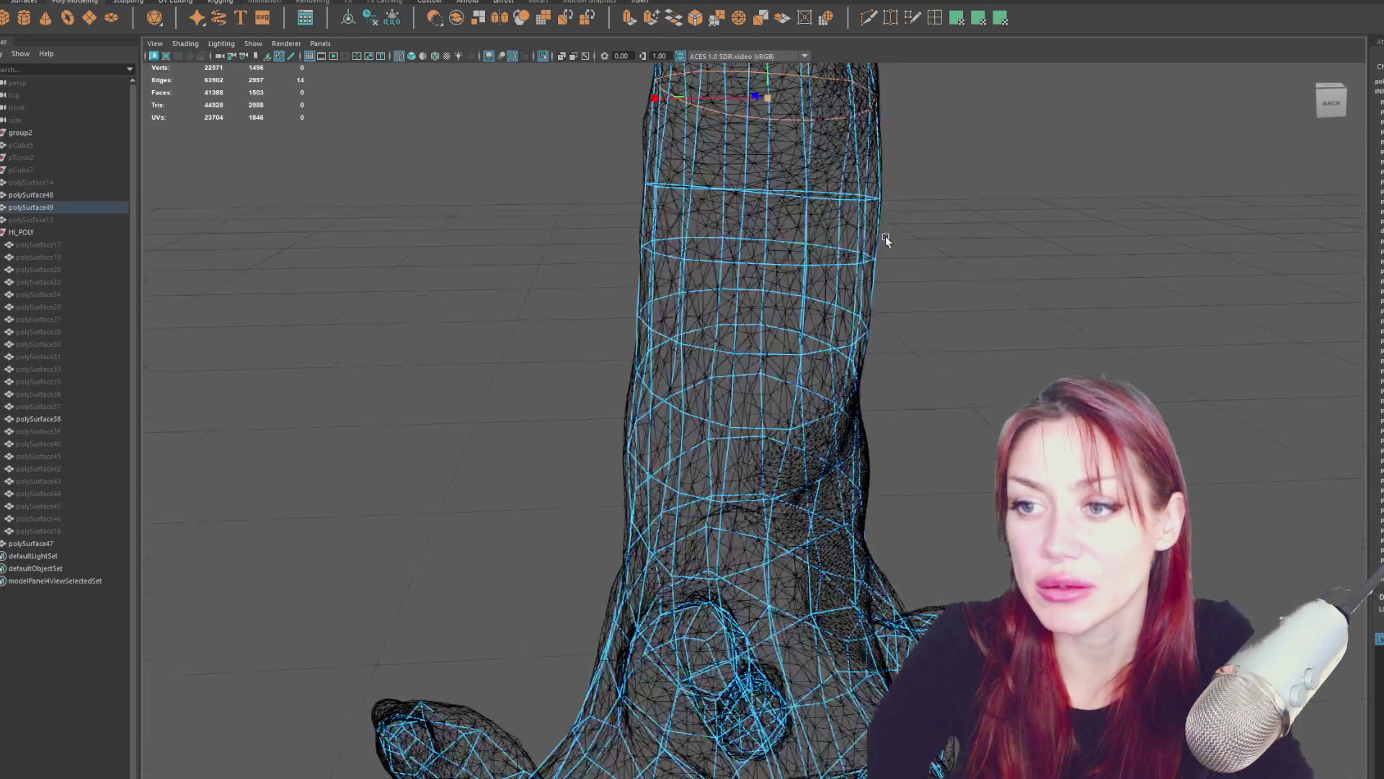
mouse_move(819, 408)
left_mouse_down("alt")
mouse_move(866, 395)
mouse_move(733, 470)
mouse_move(769, 442)
mouse_move(729, 445)
mouse_move(703, 521)
mouse_move(658, 510)
left_mouse_up("alt")
left_click(705, 520)
double_click(705, 520)
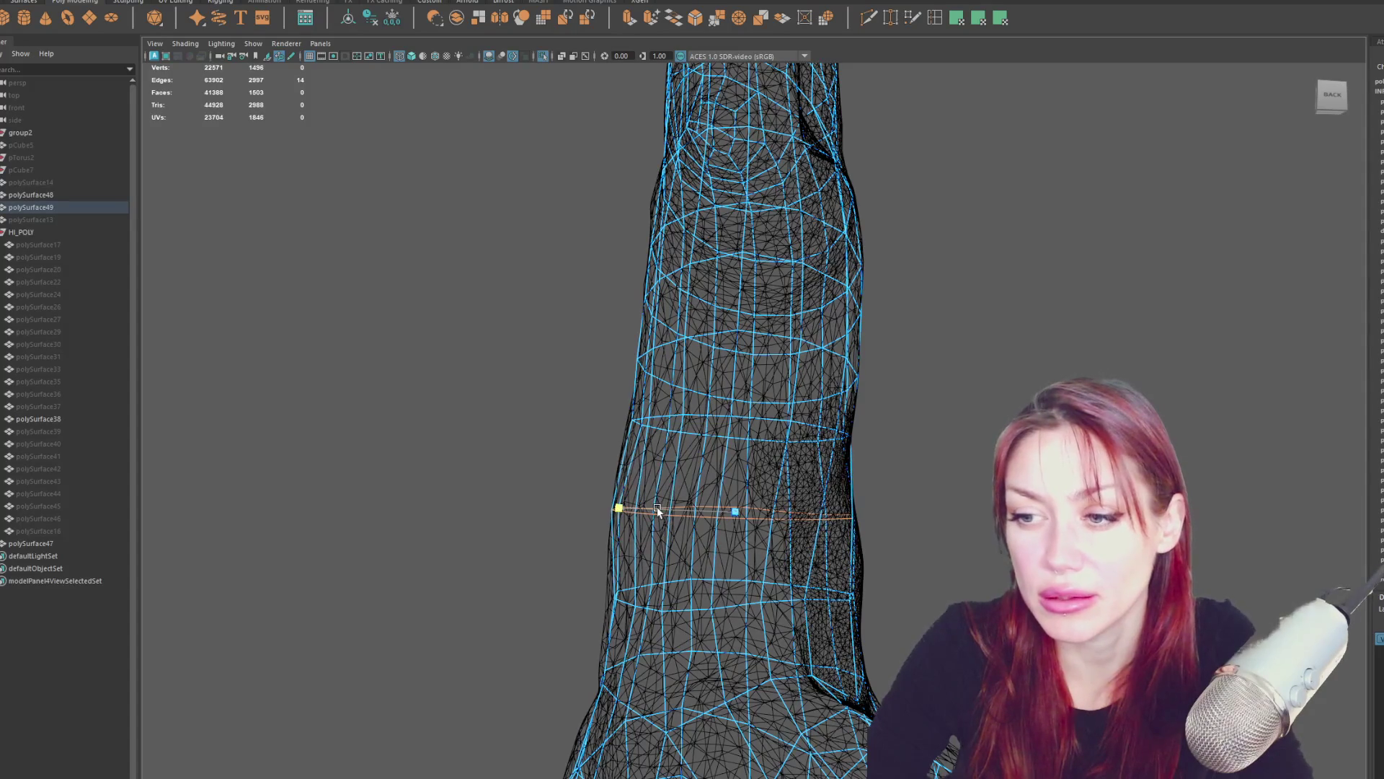
left_click(705, 412)
double_click(712, 419)
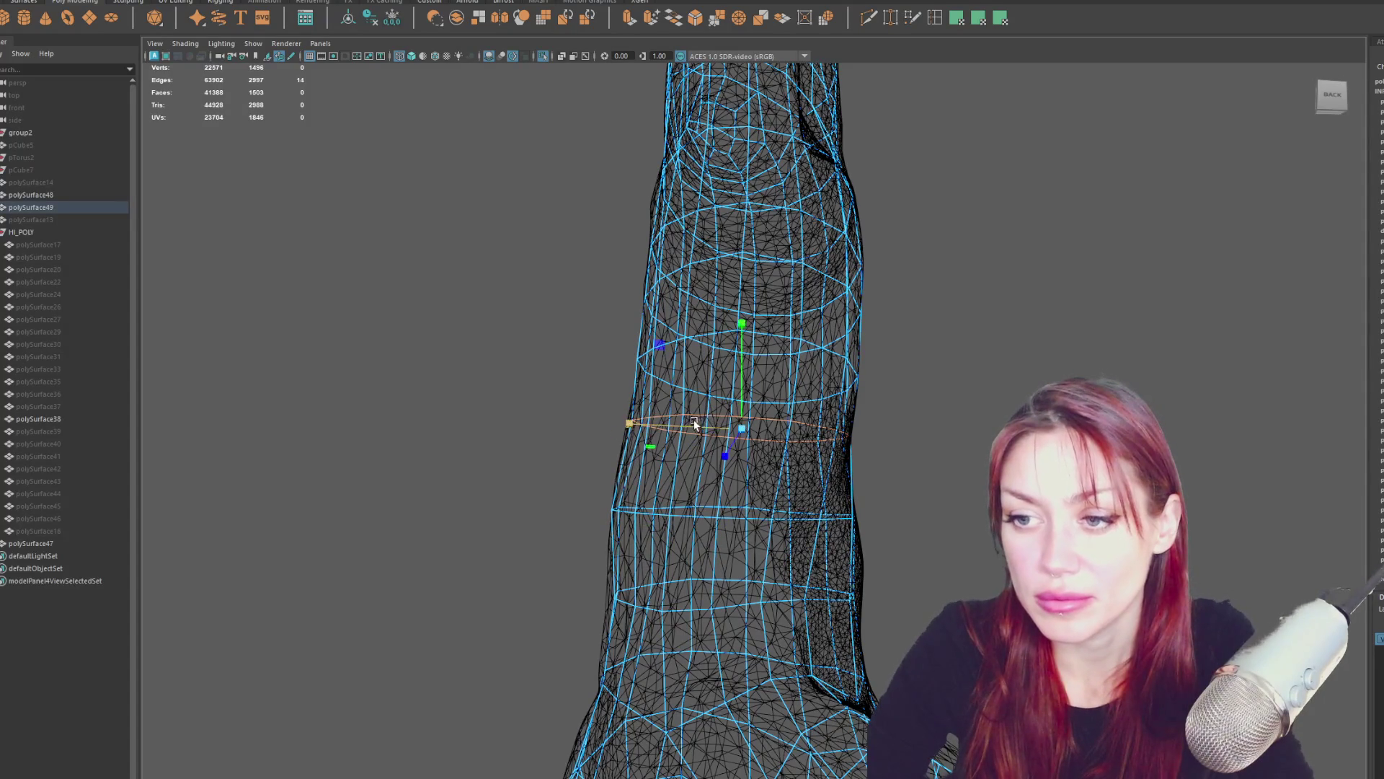
Widen the higher edge loop horizontally so it fits the trunk.
mouse_move(712, 419)
left_mouse_down("alt")
mouse_move(781, 457)
mouse_move(943, 462)
mouse_move(732, 485)
mouse_move(575, 531)
left_mouse_up("alt")
key("r")
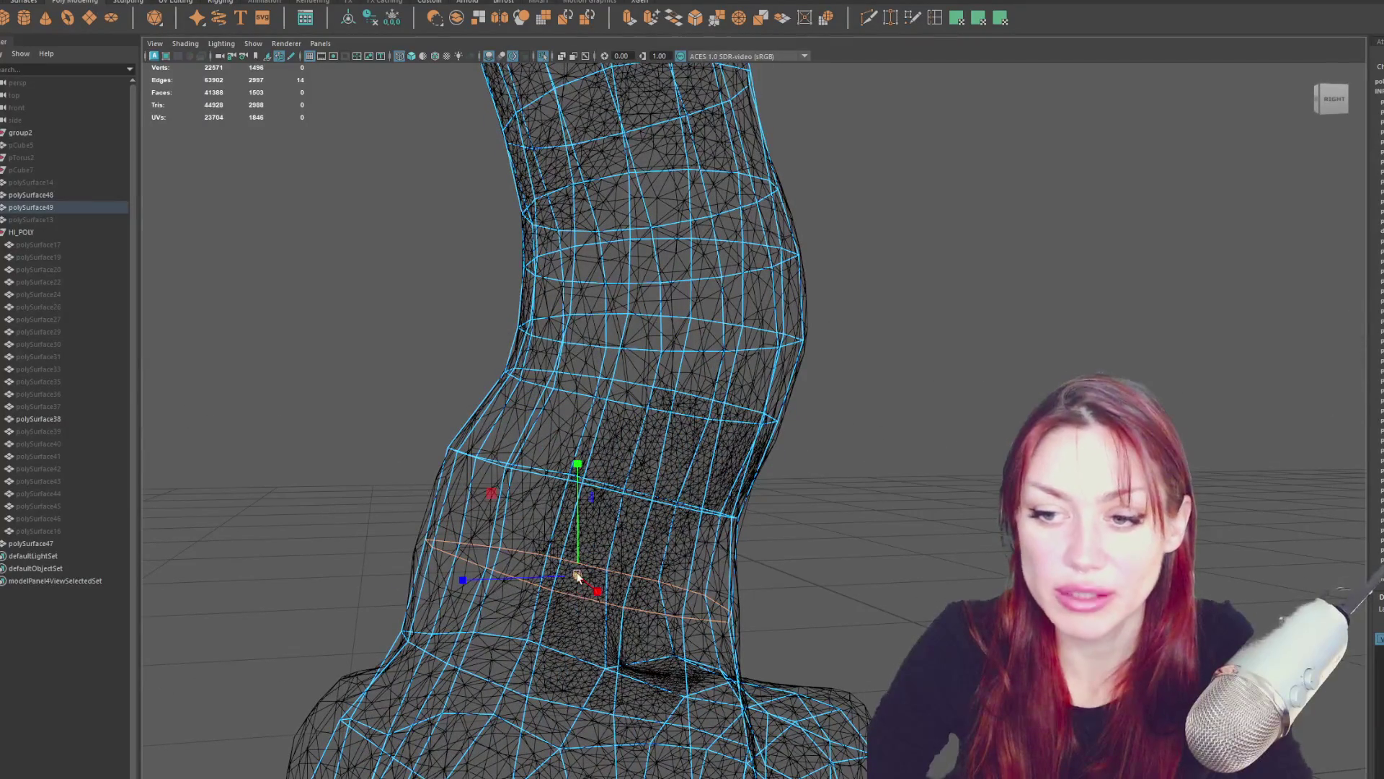
left_click_drag(628, 534, 592, 532, "alt")
left_click(592, 531)
key("w")
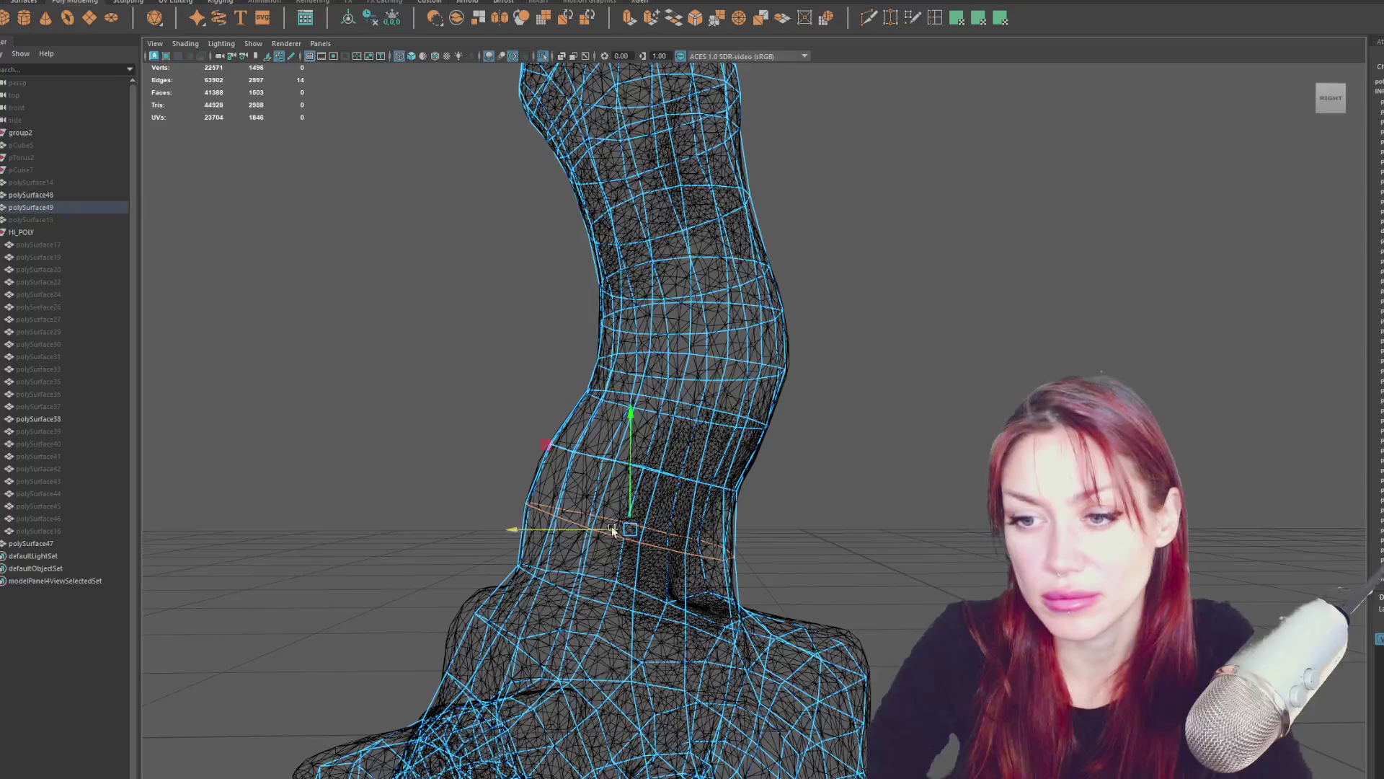
key("r")
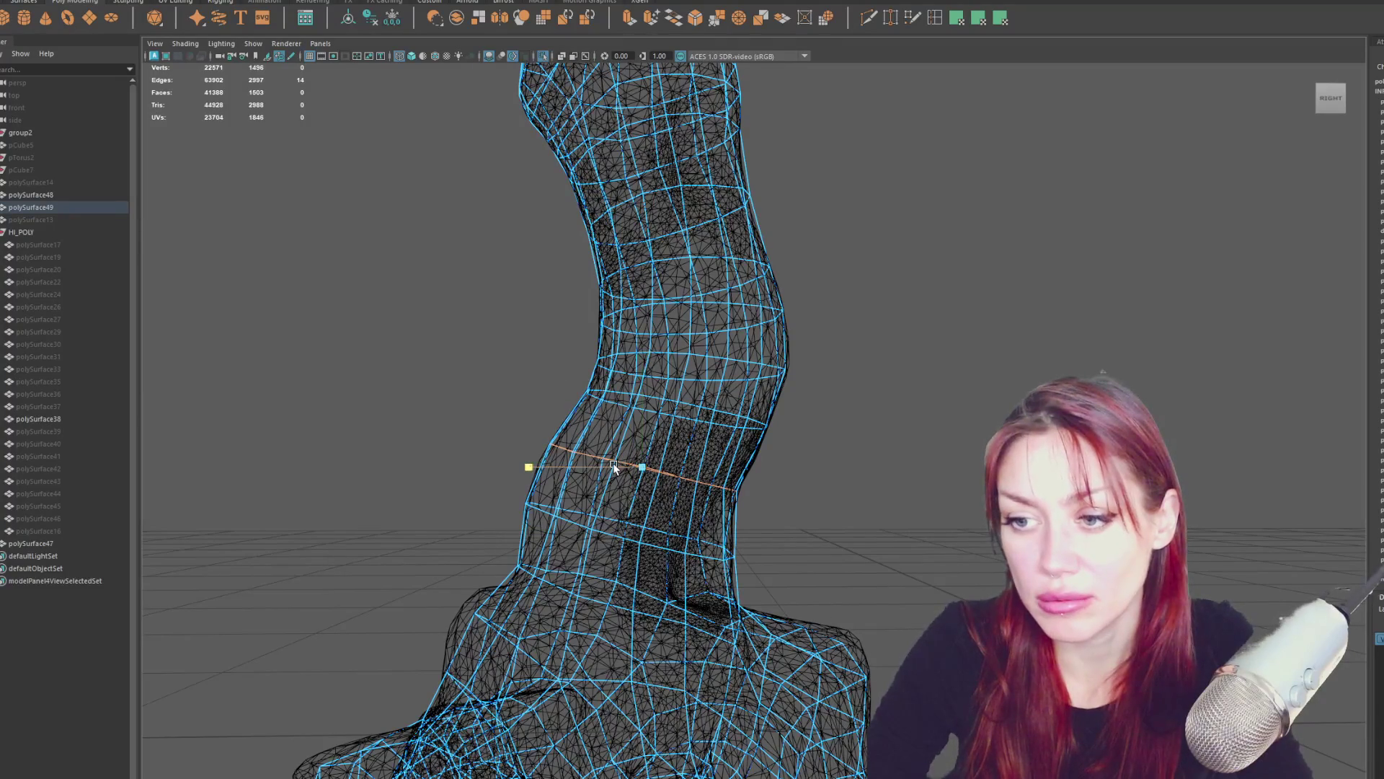
left_click_drag(615, 467, 617, 465)
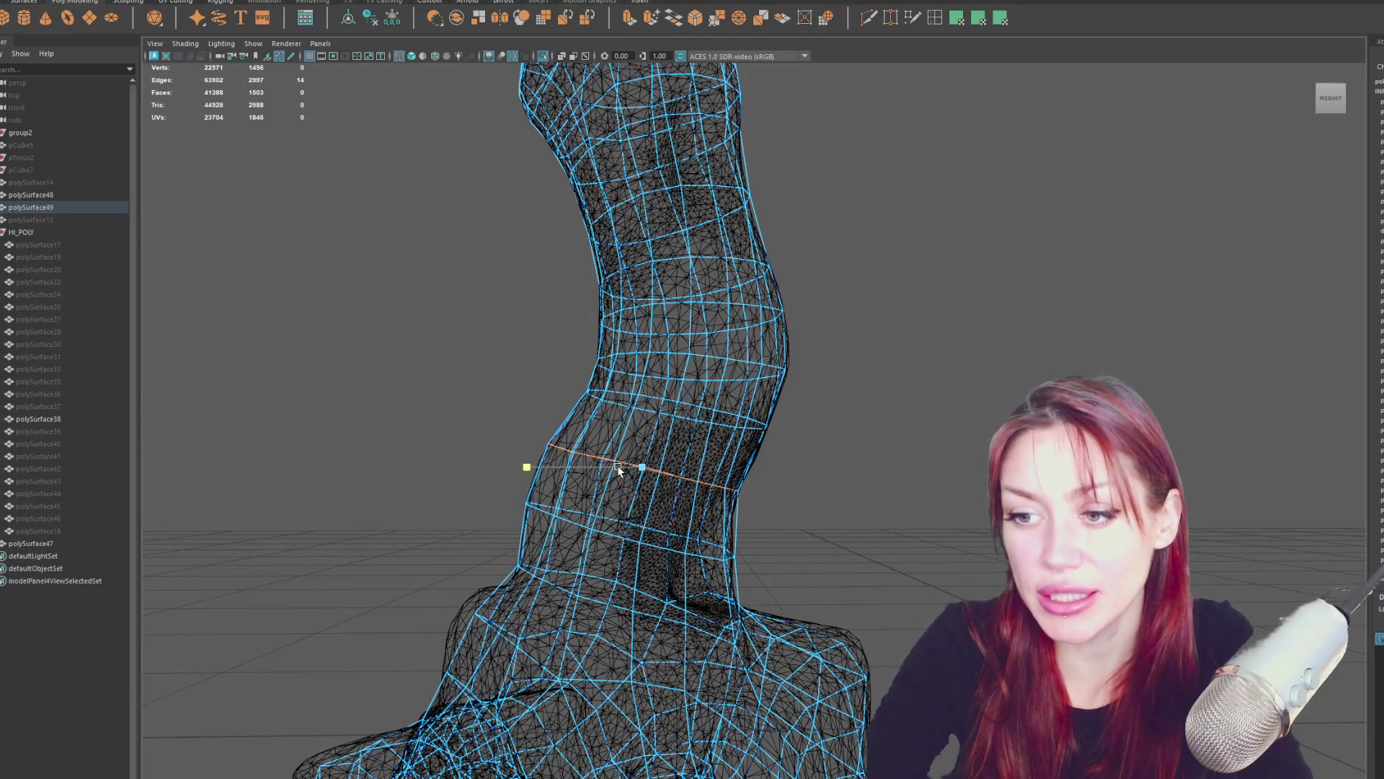
left_click_drag(761, 520, 847, 414, "alt")
In vertex mode, select trunk vertices on the side and back.
key("F9")
left_click(748, 475)
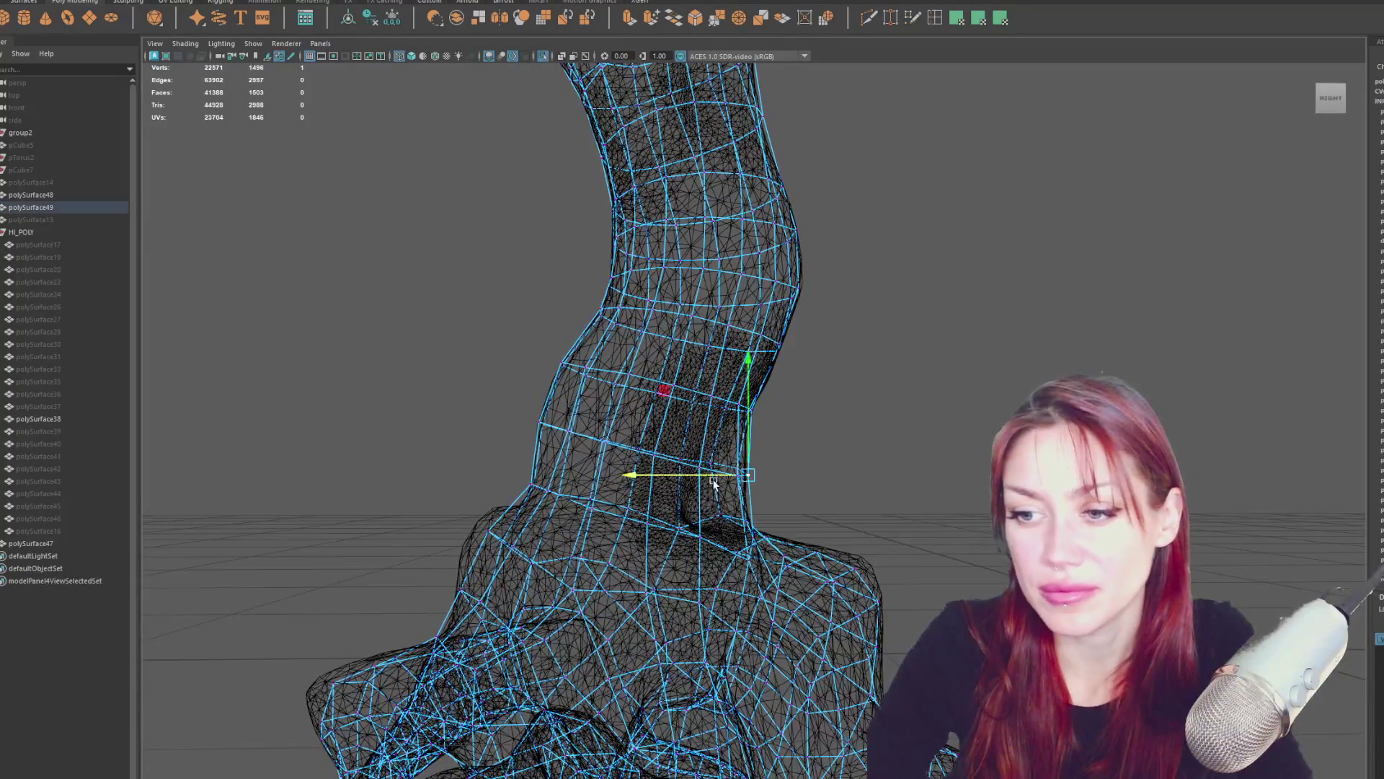
left_click_drag(720, 488, 698, 478, "shift")
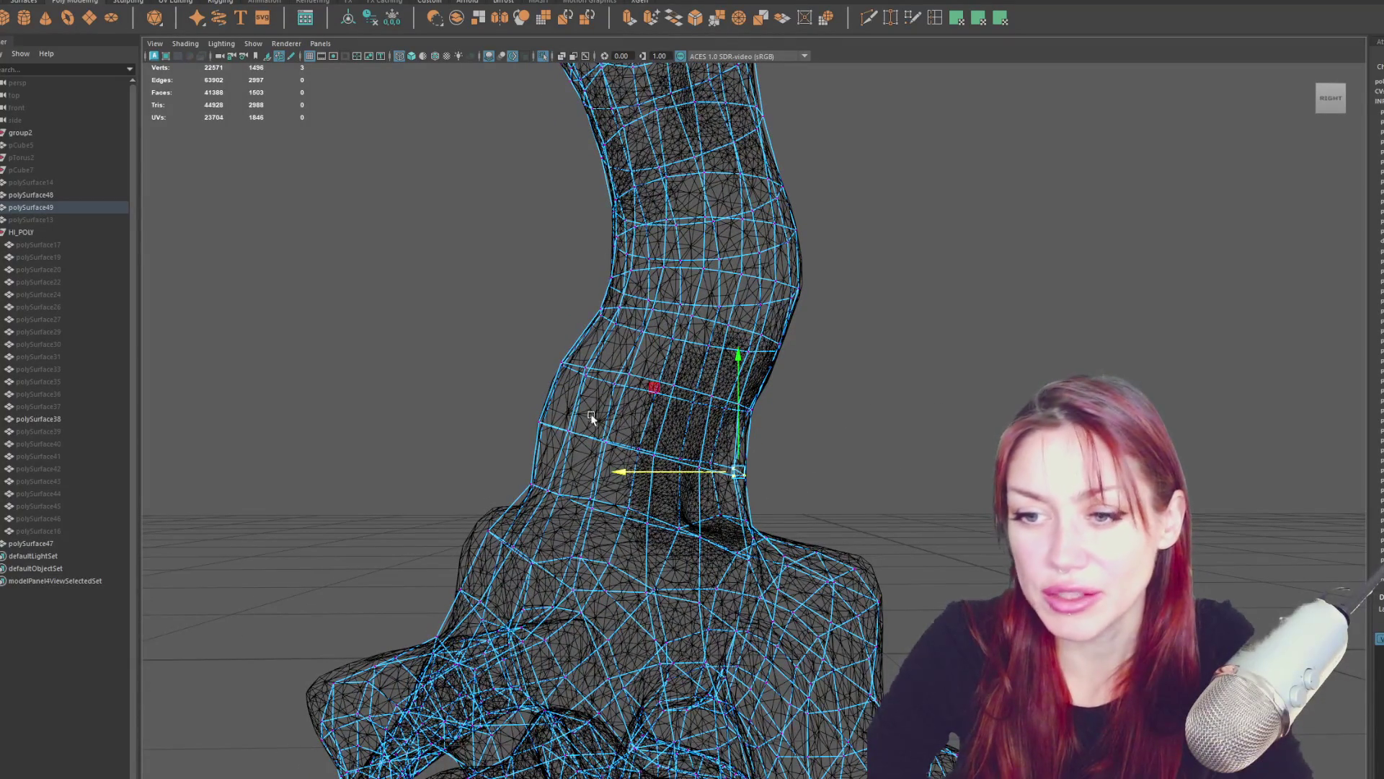
mouse_move(502, 482)
left_mouse_down("alt")
mouse_move(516, 413)
mouse_move(592, 403)
left_mouse_up("alt")
mouse_move(665, 365)
left_mouse_down()
mouse_move(645, 339)
mouse_move(680, 401)
mouse_move(836, 386)
left_mouse_up()
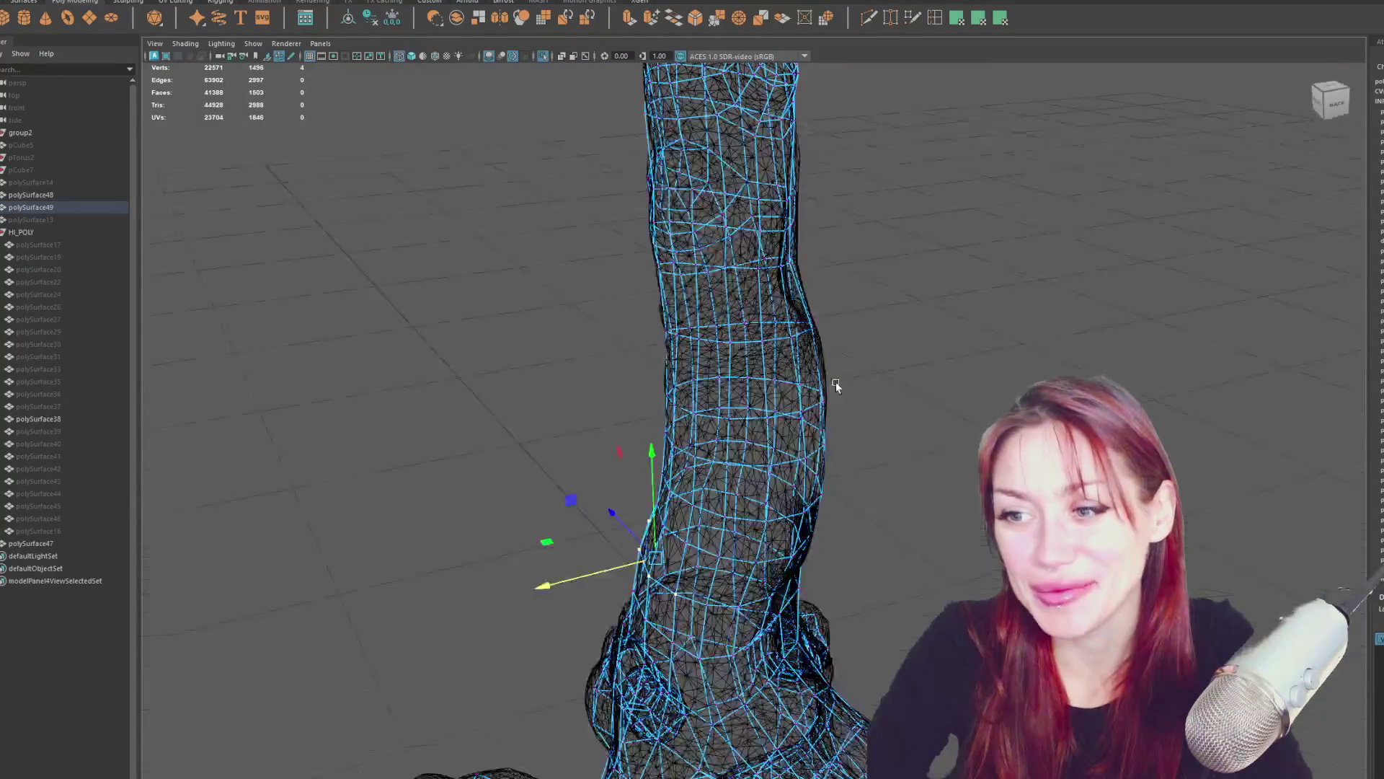
Adjust the right-edge vertices, then select and scale the next vertex ring down the trunk.
left_click_drag(796, 330, 857, 305)
mouse_move(787, 350)
left_mouse_down("alt")
mouse_move(828, 278)
mouse_move(868, 321)
mouse_move(976, 309)
mouse_move(1072, 328)
mouse_move(896, 204)
mouse_move(884, 313)
mouse_move(850, 349)
mouse_move(865, 358)
mouse_move(795, 288)
mouse_move(868, 266)
mouse_move(661, 307)
mouse_move(672, 309)
left_mouse_up("alt")
left_click(819, 301)
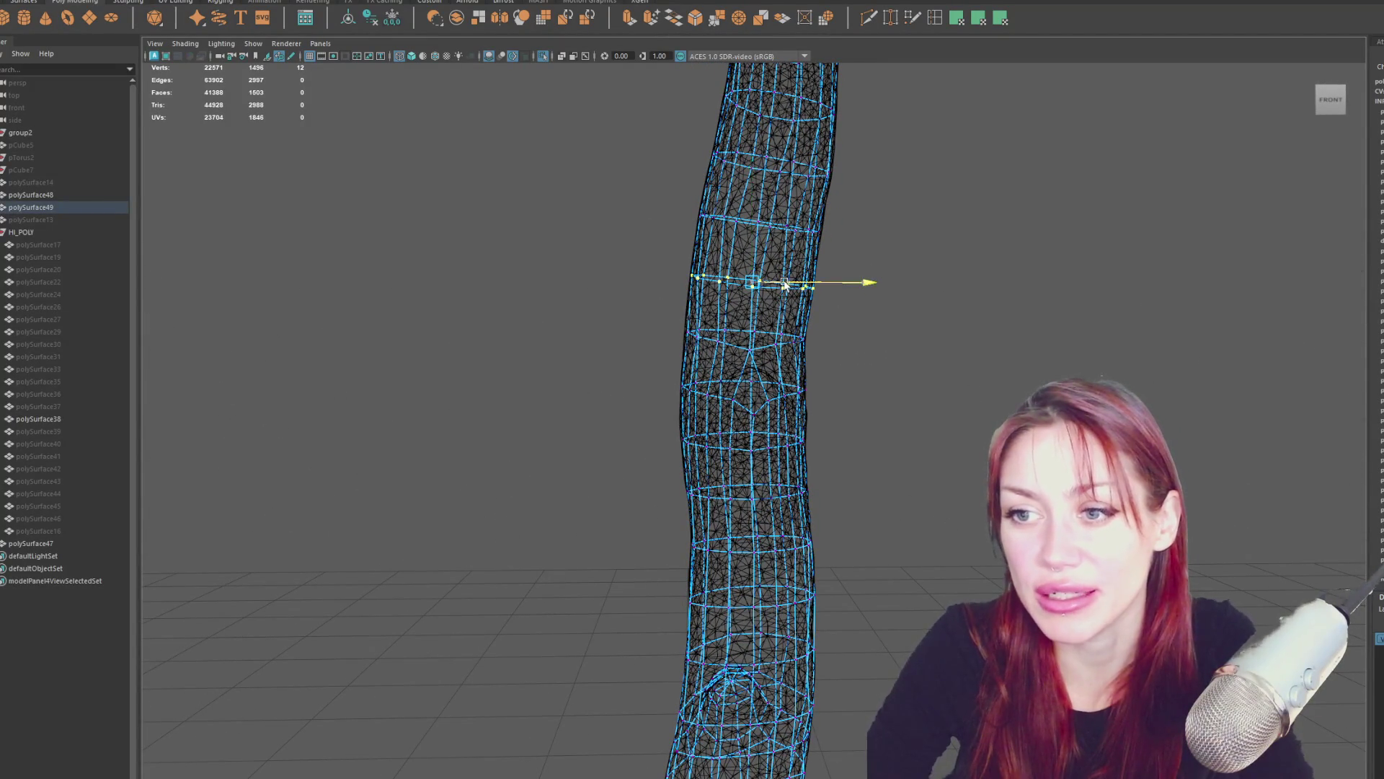
key("r")
mouse_move(642, 358)
left_mouse_down()
mouse_move(819, 324)
mouse_move(766, 375)
mouse_move(746, 248)
mouse_move(704, 241)
mouse_move(705, 272)
mouse_move(880, 324)
mouse_move(869, 374)
mouse_move(924, 419)
mouse_move(757, 396)
mouse_move(794, 349)
left_mouse_up()
right_click_drag(704, 309, 668, 299)
Select vertices along the side branch and at its tip.
mouse_move(679, 355)
left_mouse_down()
mouse_move(716, 438)
mouse_move(699, 382)
left_mouse_up()
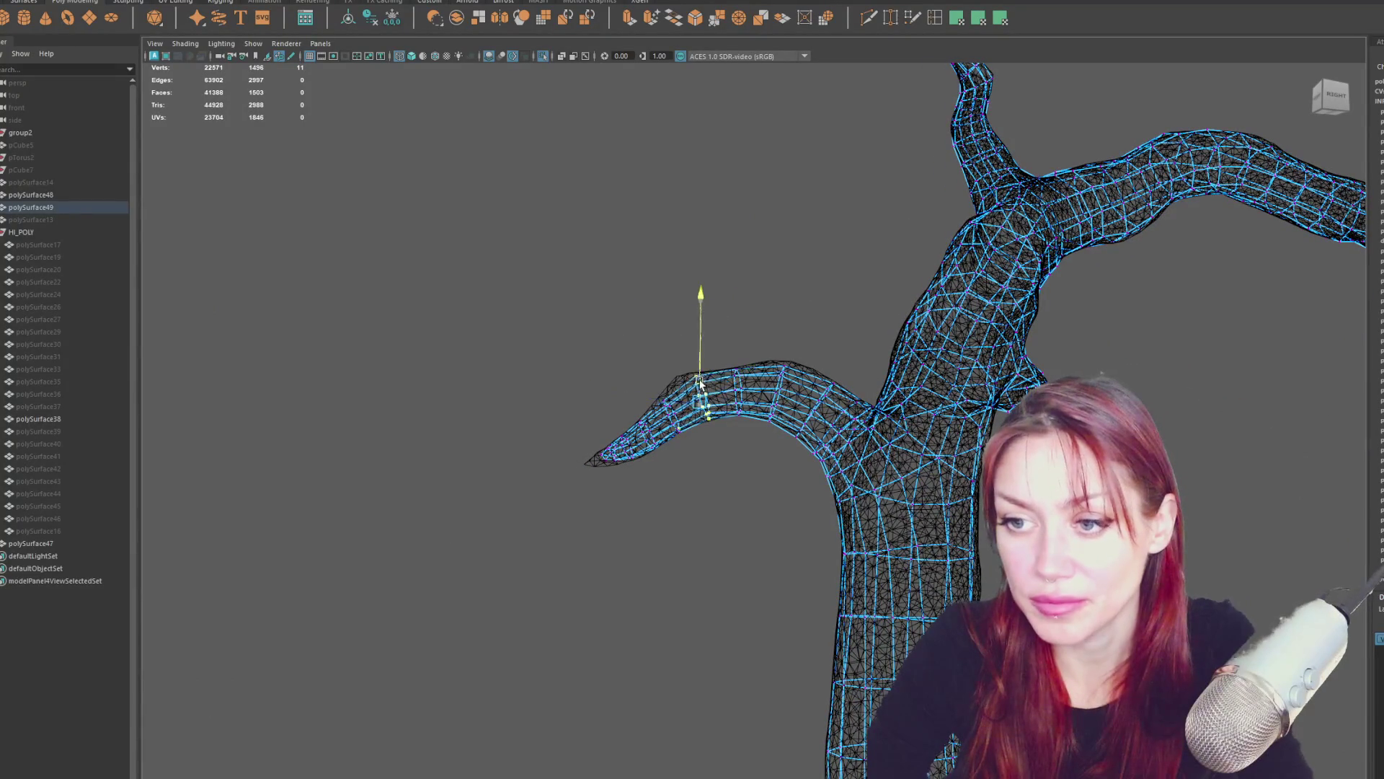
left_click(686, 441, "shift")
mouse_move(687, 442)
left_mouse_down("alt")
mouse_move(604, 394)
mouse_move(634, 453)
mouse_move(637, 390)
left_mouse_up("alt")
mouse_move(638, 389)
left_mouse_down("shift")
mouse_move(640, 413)
mouse_move(675, 439)
mouse_move(692, 426)
mouse_move(683, 387)
mouse_move(708, 393)
left_mouse_up("shift")
left_click_drag(642, 448, 715, 402)
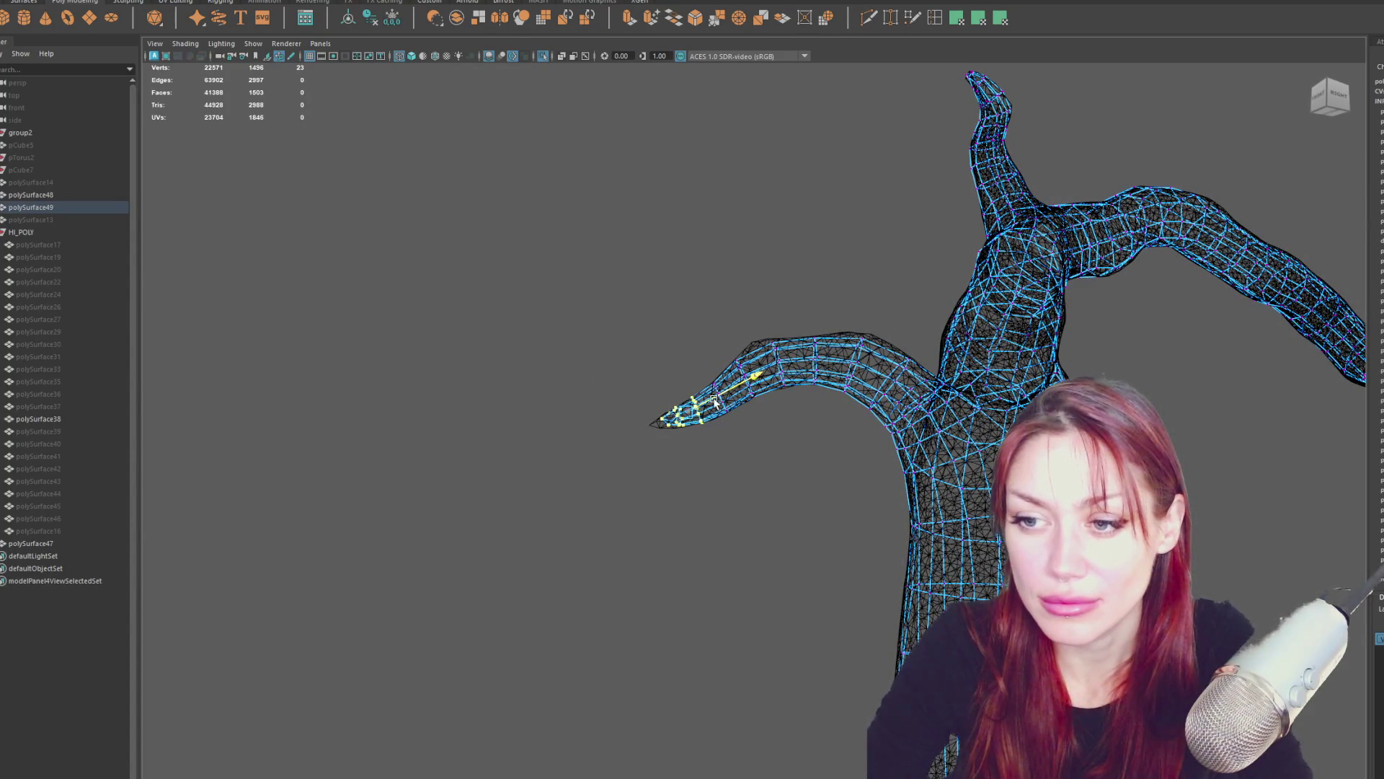
From above, add more branch vertices to the selection with soft selection on.
mouse_move(815, 410)
left_mouse_down("alt")
mouse_move(794, 475)
mouse_move(973, 341)
left_mouse_up("alt")
left_click(974, 340, "shift")
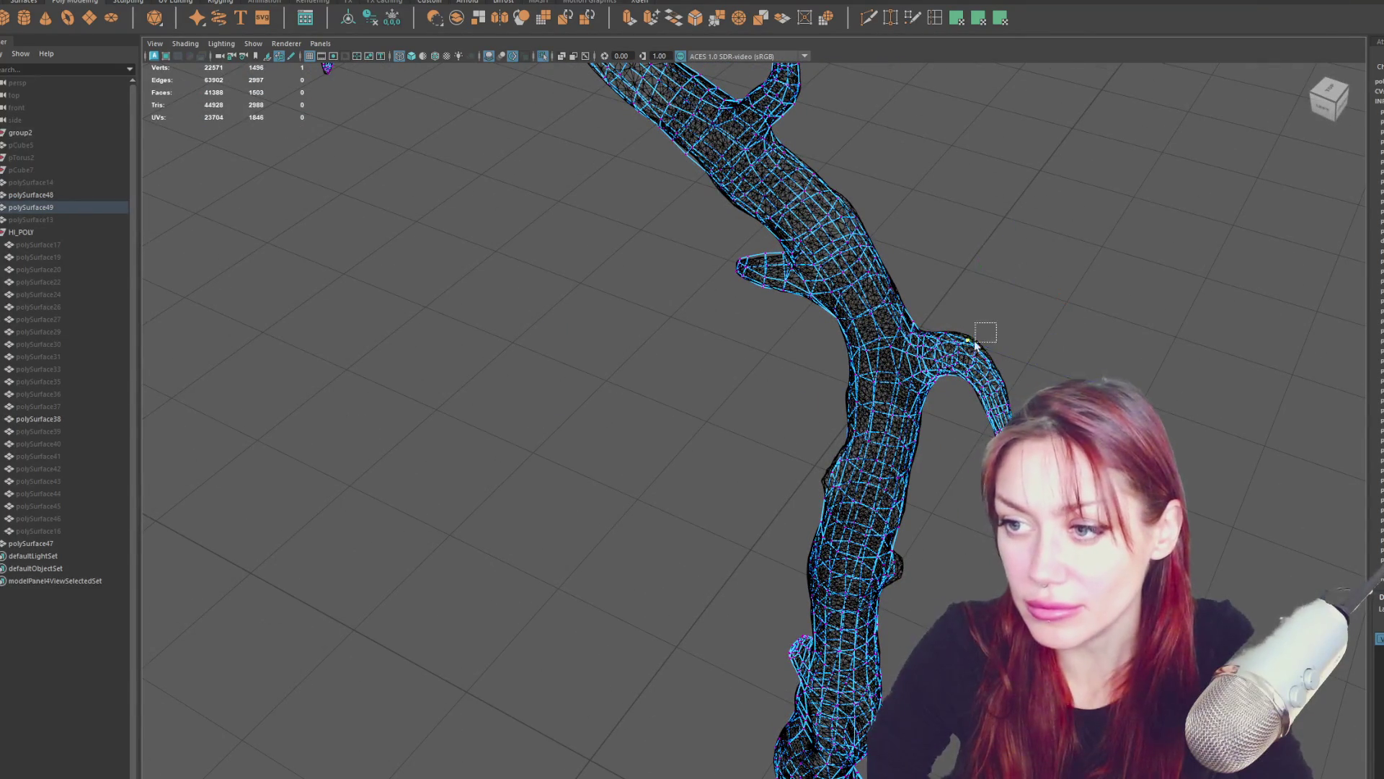
key("b")
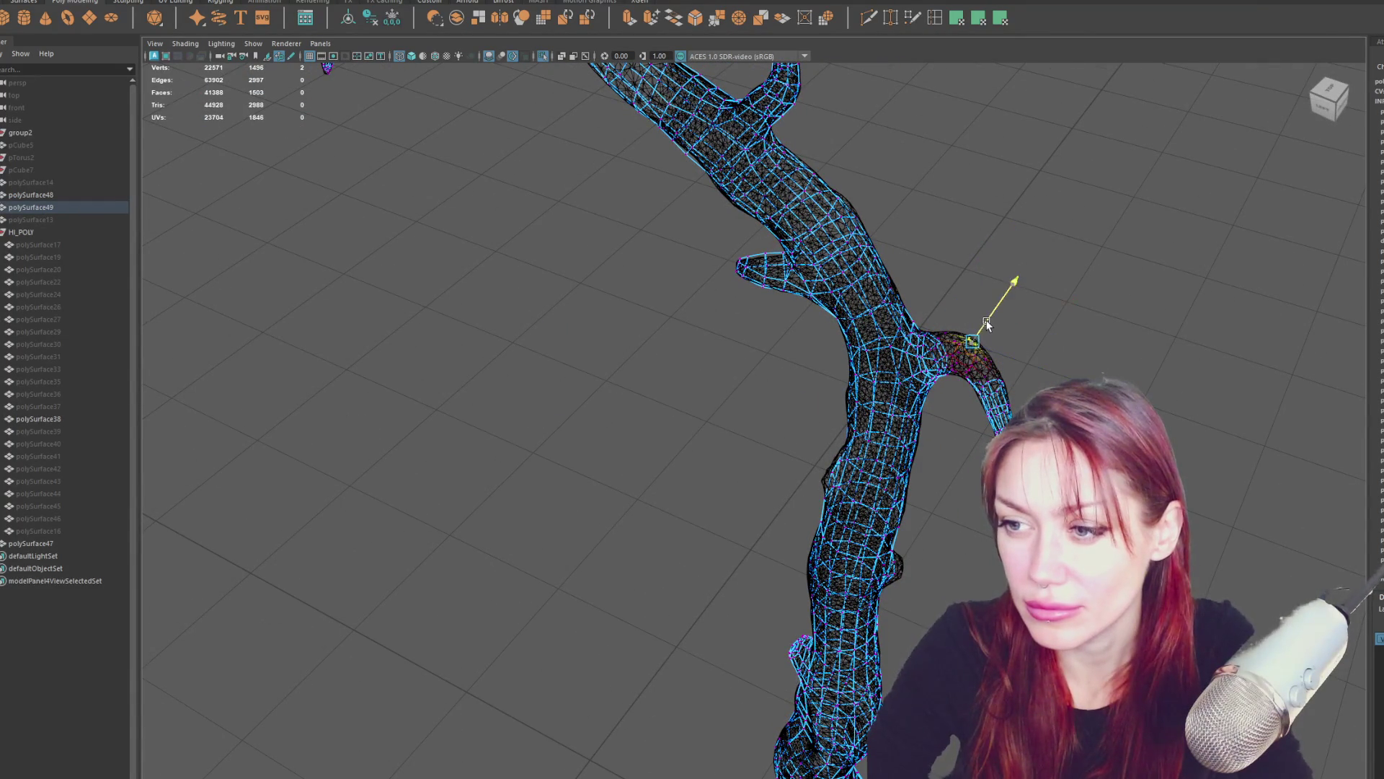
left_click(998, 356, "shift")
mouse_move(997, 356)
left_mouse_down("alt")
mouse_move(1010, 365)
mouse_move(958, 326)
mouse_move(809, 298)
mouse_move(819, 287)
mouse_move(849, 404)
mouse_move(764, 440)
left_mouse_up("alt")
Adjust vertices on top of and along the branch to follow the sculpt.
left_click(759, 460)
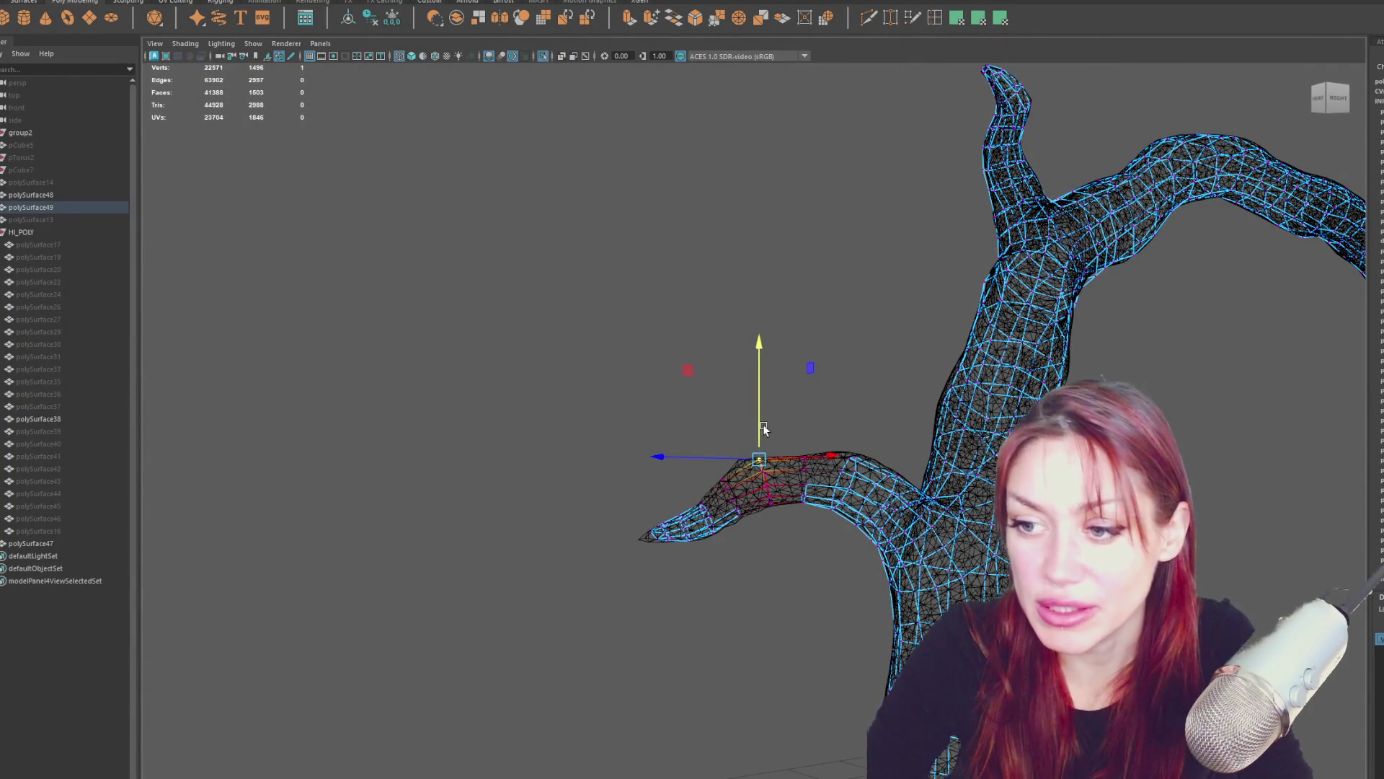
left_click_drag(760, 425, 894, 447, "alt")
left_click(741, 429)
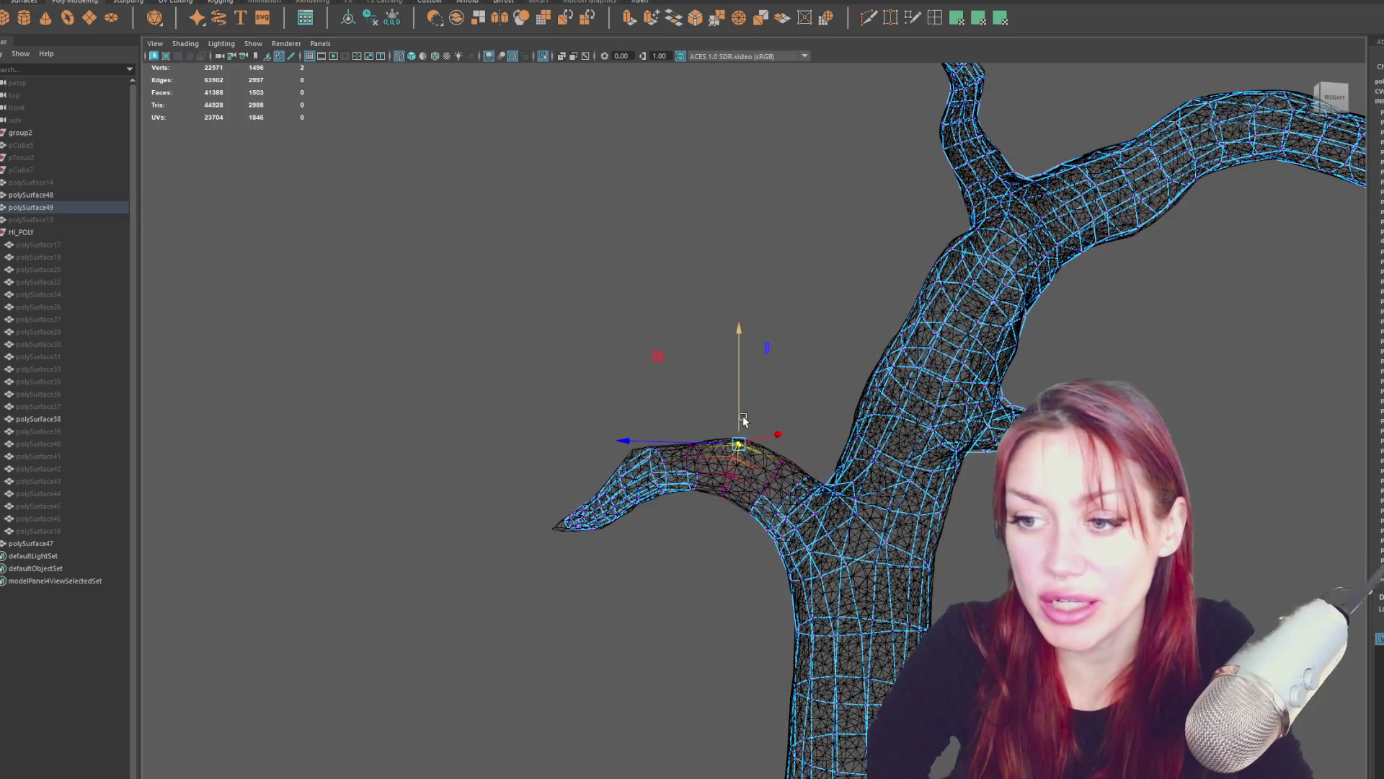
left_click(781, 444)
mouse_move(789, 434)
left_mouse_down("alt")
mouse_move(881, 441)
mouse_move(838, 447)
mouse_move(785, 406)
mouse_move(771, 426)
mouse_move(884, 427)
left_mouse_up("alt")
left_click_drag(776, 447, 778, 448)
mouse_move(868, 436)
left_mouse_down("alt")
mouse_move(874, 469)
mouse_move(757, 425)
mouse_move(404, 393)
mouse_move(914, 395)
mouse_move(865, 447)
mouse_move(880, 522)
left_mouse_up("alt")
mouse_move(819, 556)
left_mouse_down("alt")
mouse_move(905, 545)
mouse_move(843, 469)
mouse_move(921, 574)
mouse_move(899, 474)
mouse_move(880, 600)
mouse_move(979, 509)
mouse_move(866, 433)
mouse_move(893, 405)
mouse_move(733, 294)
mouse_move(538, 348)
mouse_move(602, 470)
left_mouse_up("alt")
With movement limited to one axis, select vertices under the branch and four near its tip.
left_click(841, 407)
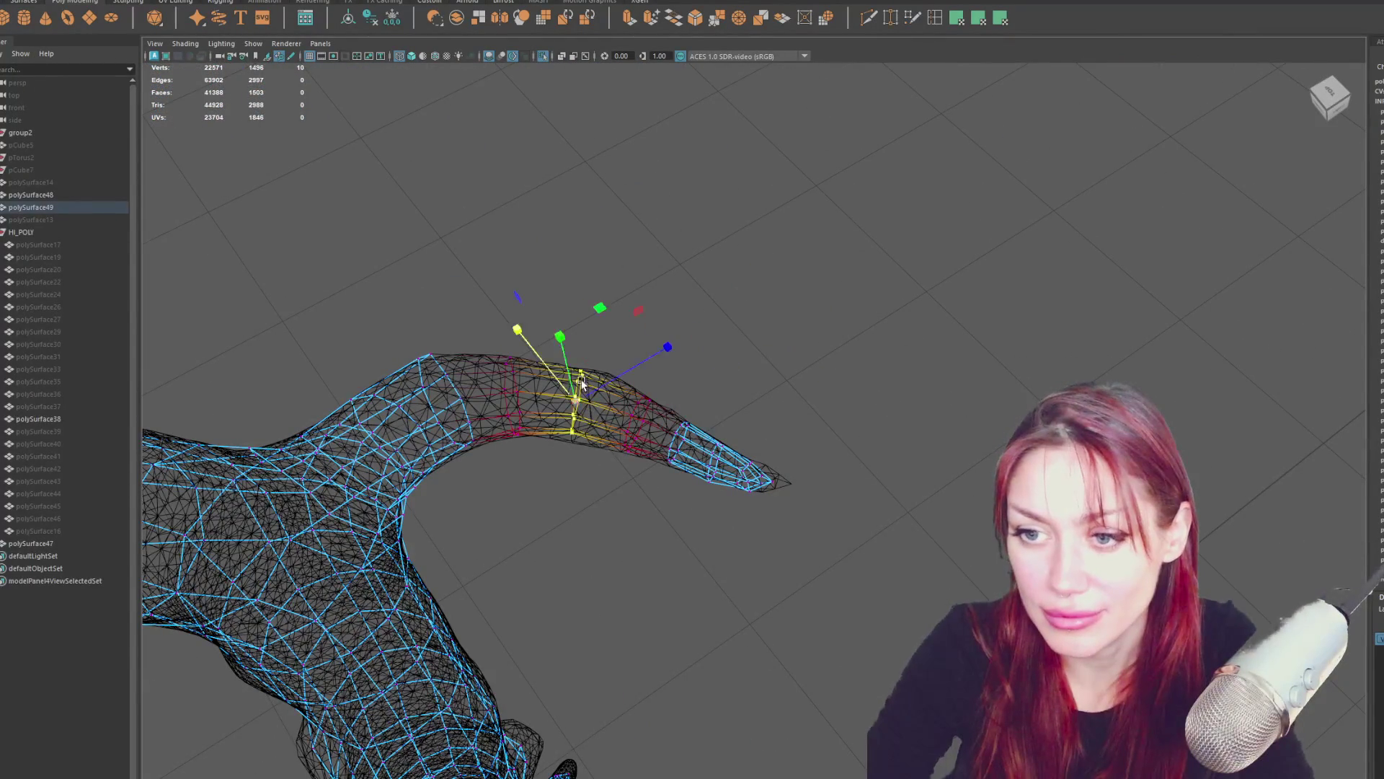
mouse_move(544, 361)
left_mouse_down("alt")
mouse_move(660, 354)
mouse_move(679, 491)
mouse_move(663, 587)
mouse_move(685, 617)
mouse_move(667, 583)
mouse_move(767, 602)
mouse_move(652, 604)
mouse_move(625, 579)
mouse_move(606, 594)
left_mouse_up("alt")
left_click(649, 601)
left_click(585, 554, "shift")
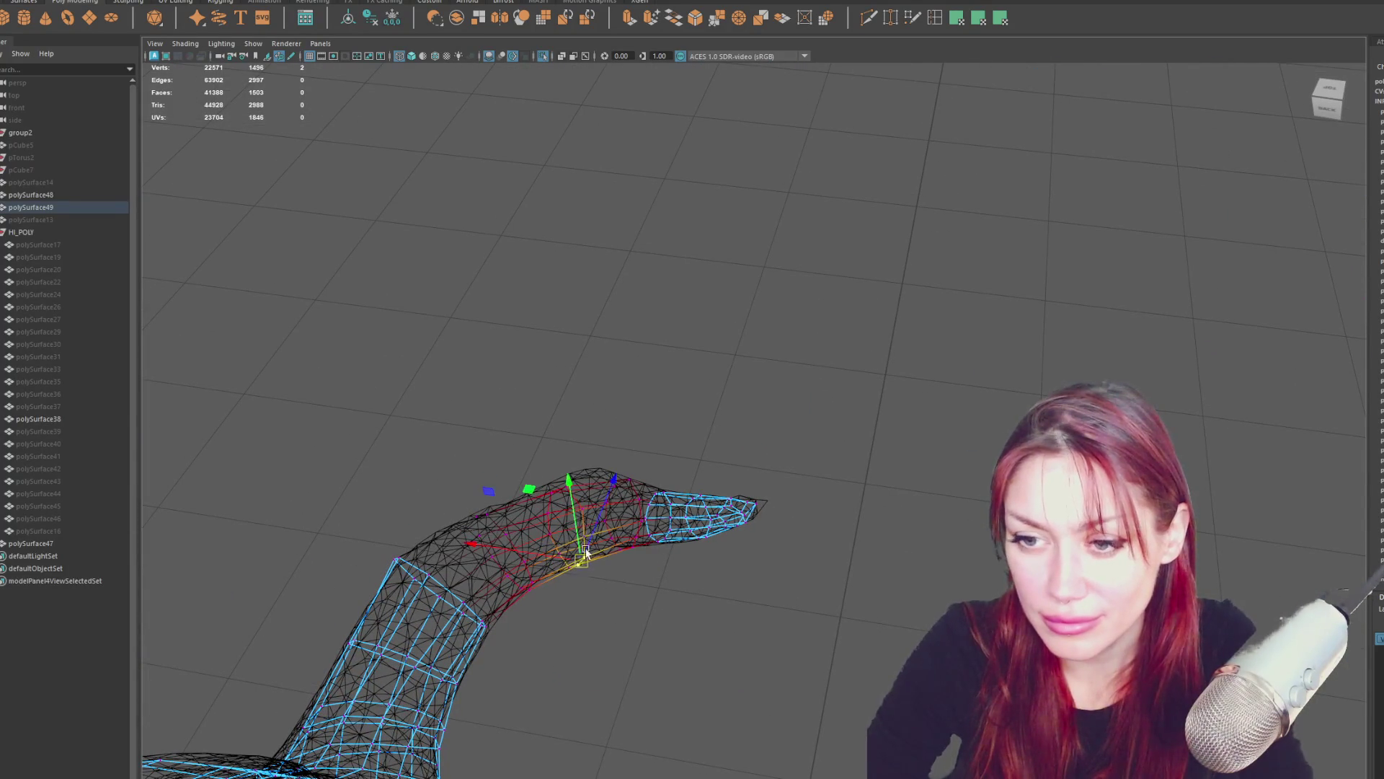
left_click(557, 489)
mouse_move(640, 469)
left_mouse_down("alt")
mouse_move(611, 434)
mouse_move(696, 420)
left_mouse_up("alt")
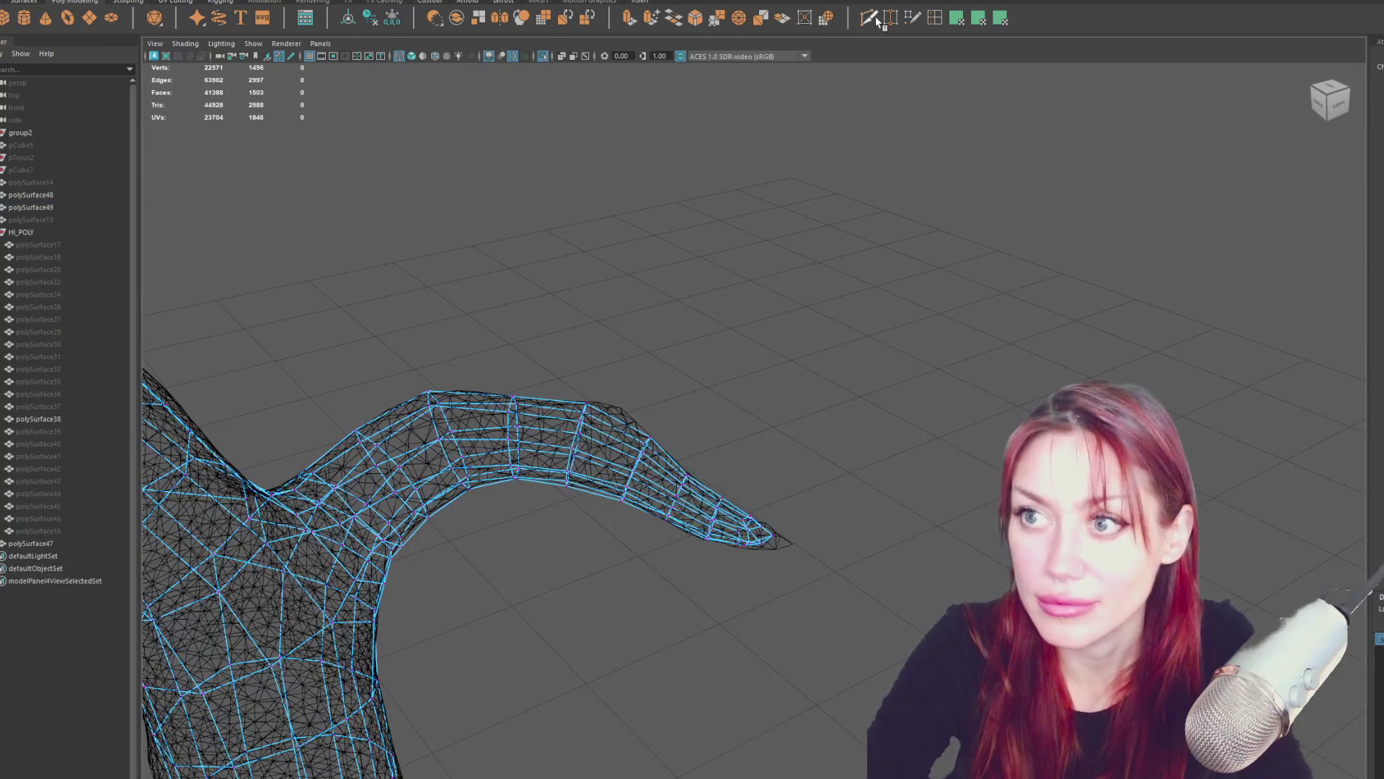
left_click_drag(560, 492, 576, 451)
key("r")
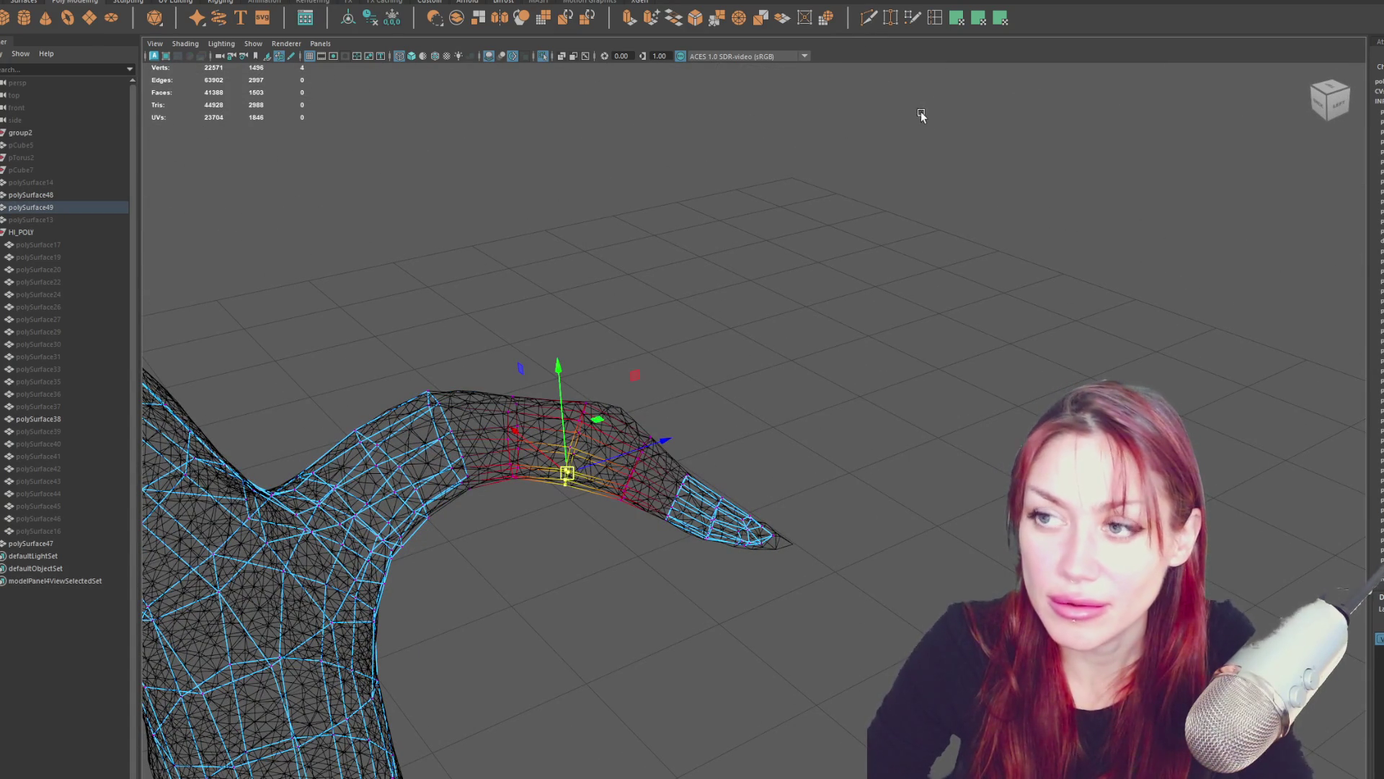
Insert a new edge loop across the branch.
left_click(935, 19)
left_click(622, 421)
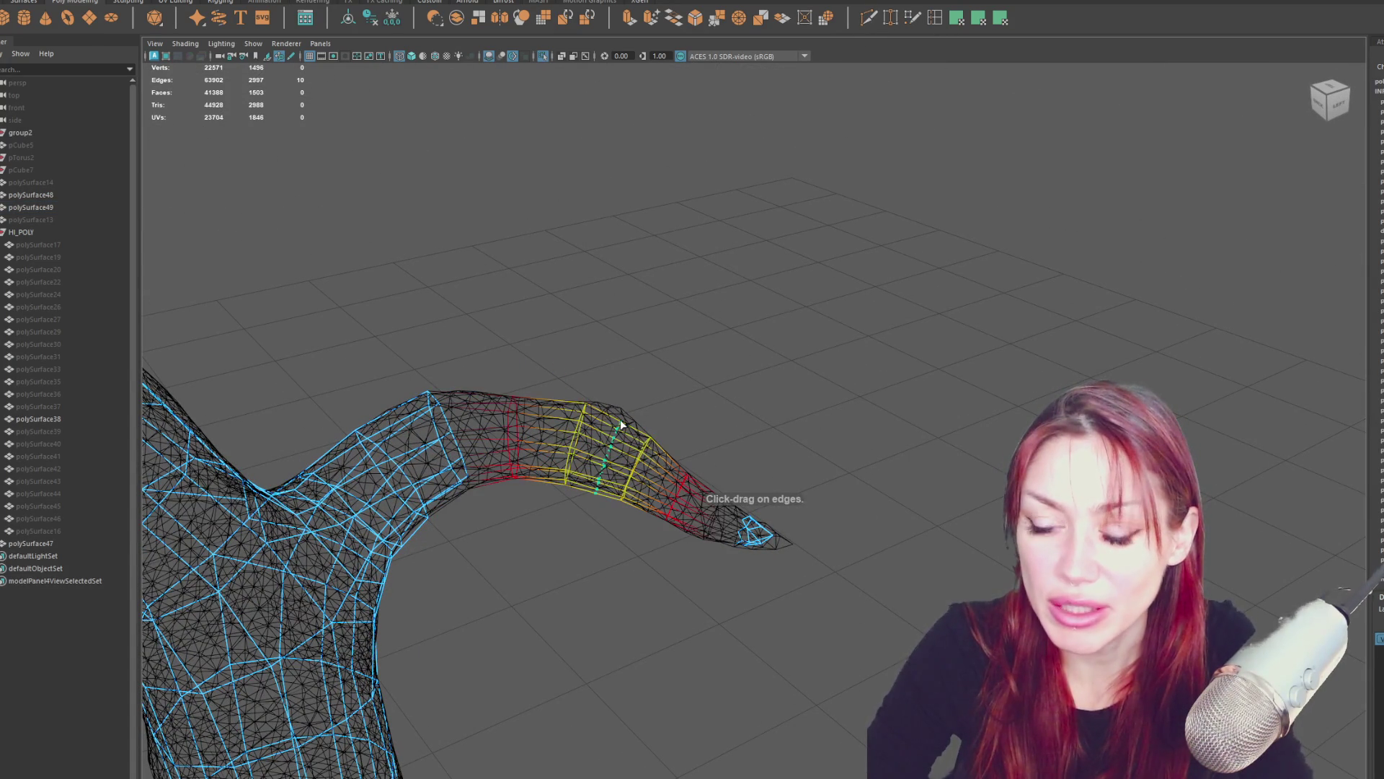
left_click_drag(610, 433, 607, 436)
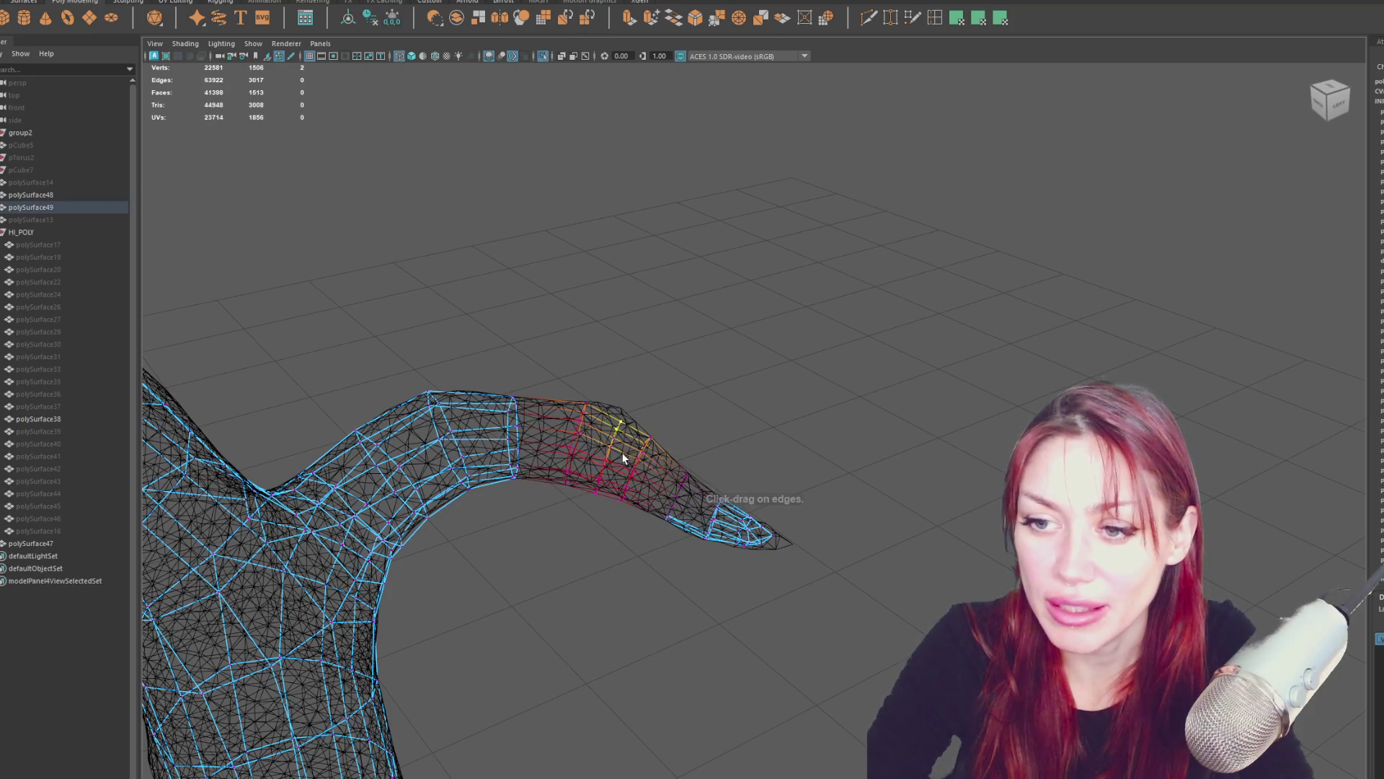
key("w")
key("q")
Rotate the new 10-vertex loop and slide it along the branch.
left_click_drag(536, 477, 536, 477)
mouse_move(536, 477)
left_mouse_down("alt")
mouse_move(555, 497)
mouse_move(530, 404)
left_mouse_up("alt")
left_click_drag(527, 365, 580, 517)
key("w")
left_click_drag(498, 412, 537, 441)
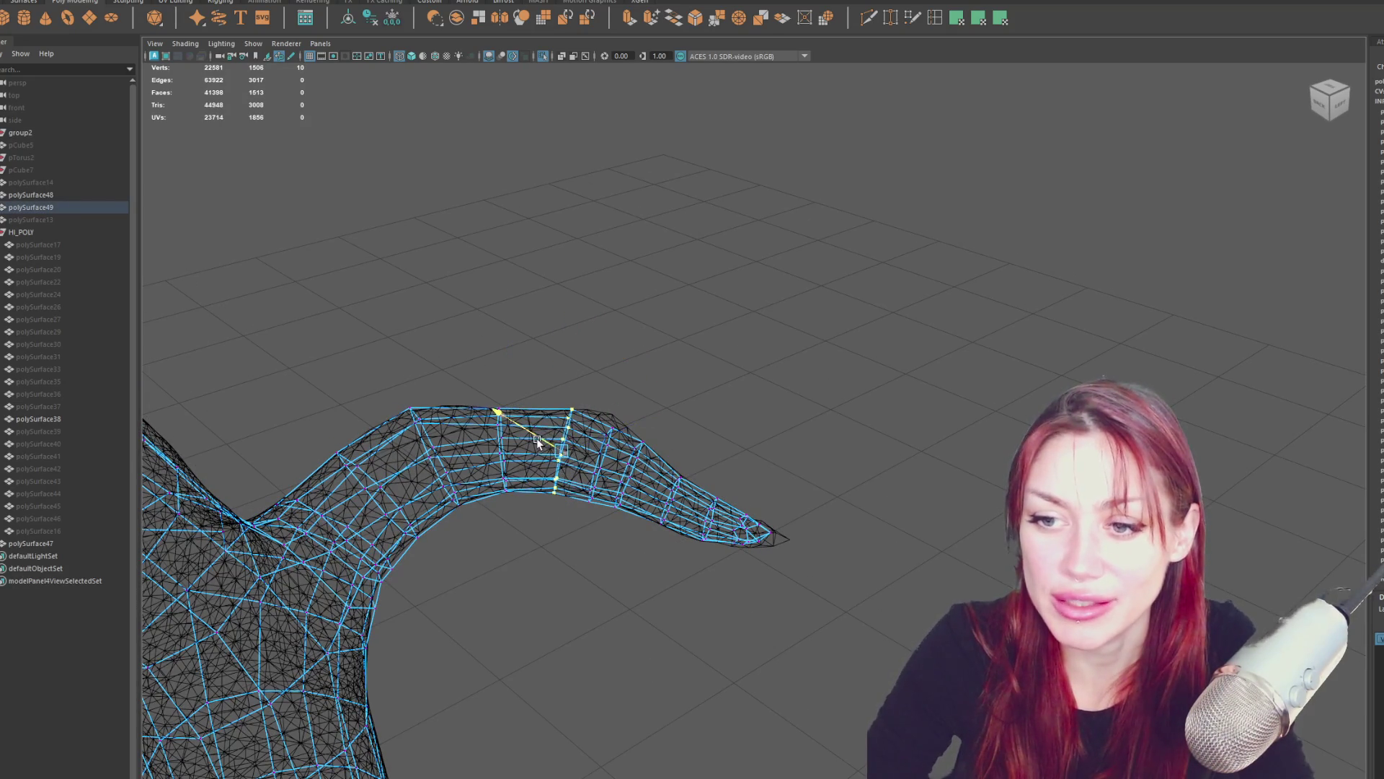
key("e")
left_click_drag(642, 534, 649, 561, "alt")
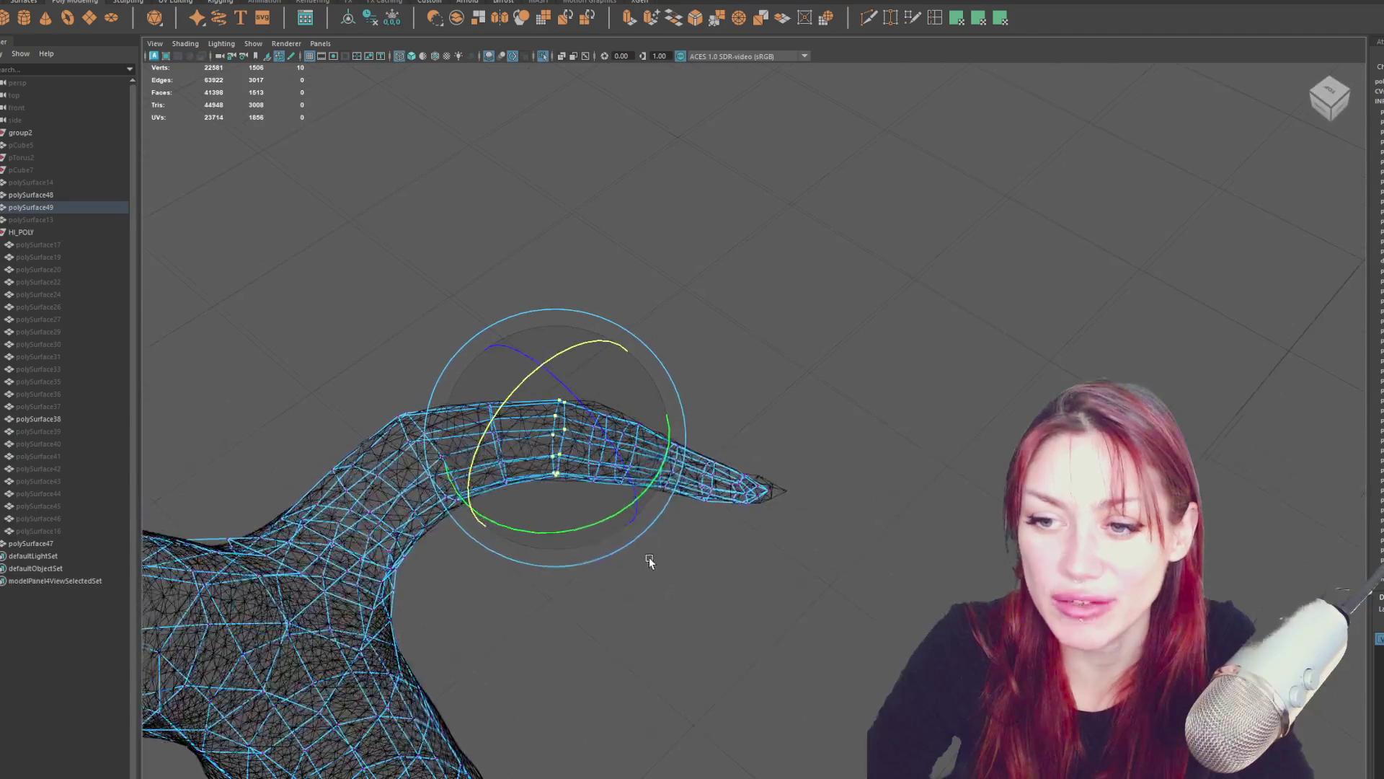
key("w")
mouse_move(565, 441)
left_mouse_down()
mouse_move(552, 440)
mouse_move(586, 396)
left_mouse_up()
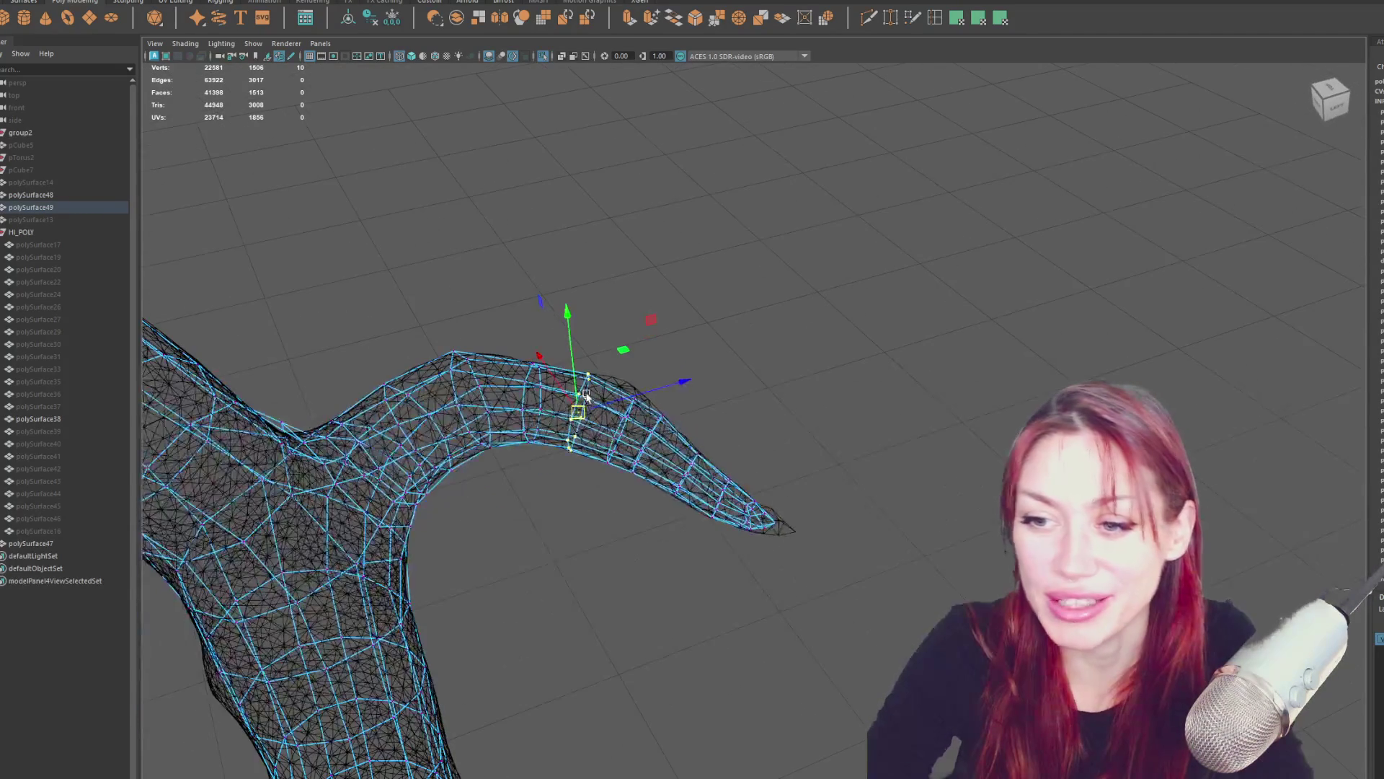
Tweak the loop and branch-top vertices, then select a vertex on the stub branch.
left_click(623, 418)
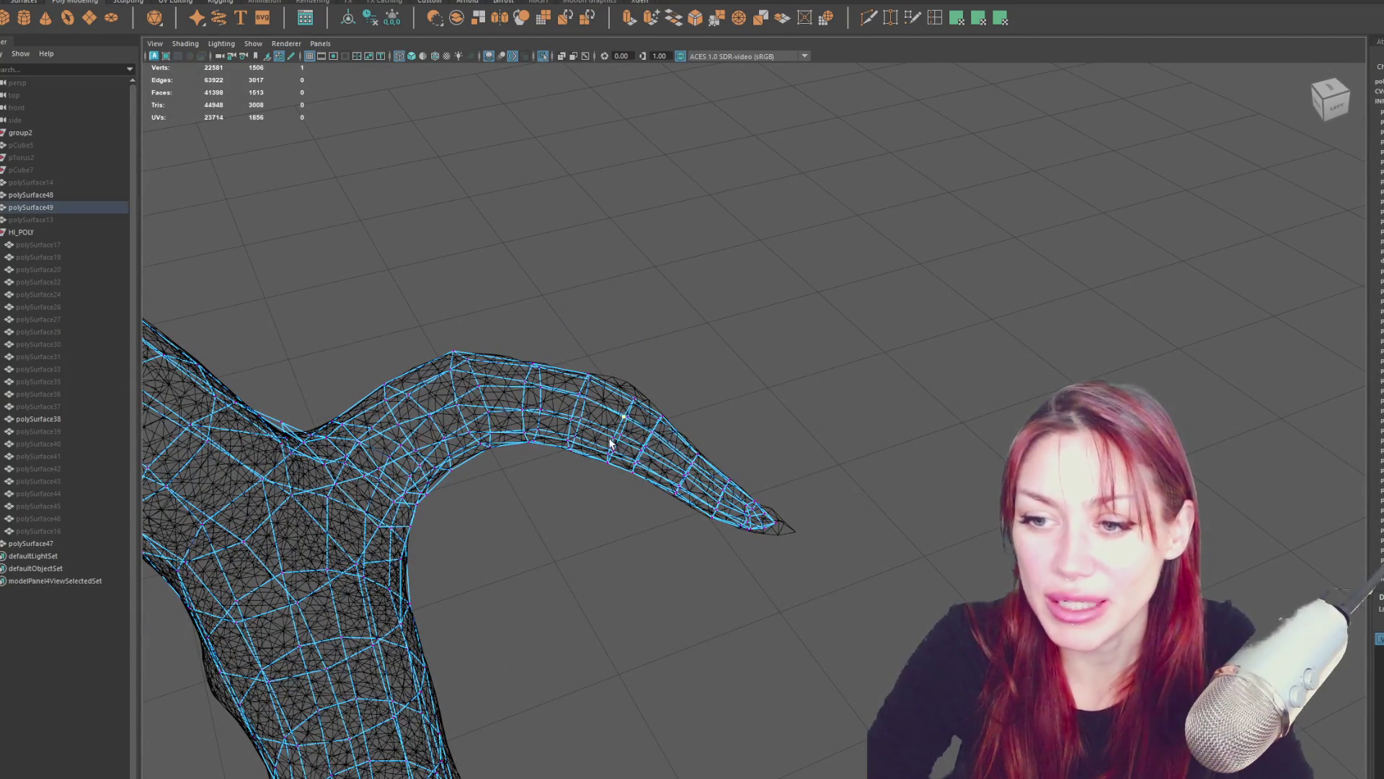
left_click(626, 430)
left_click_drag(649, 433, 604, 439, "alt")
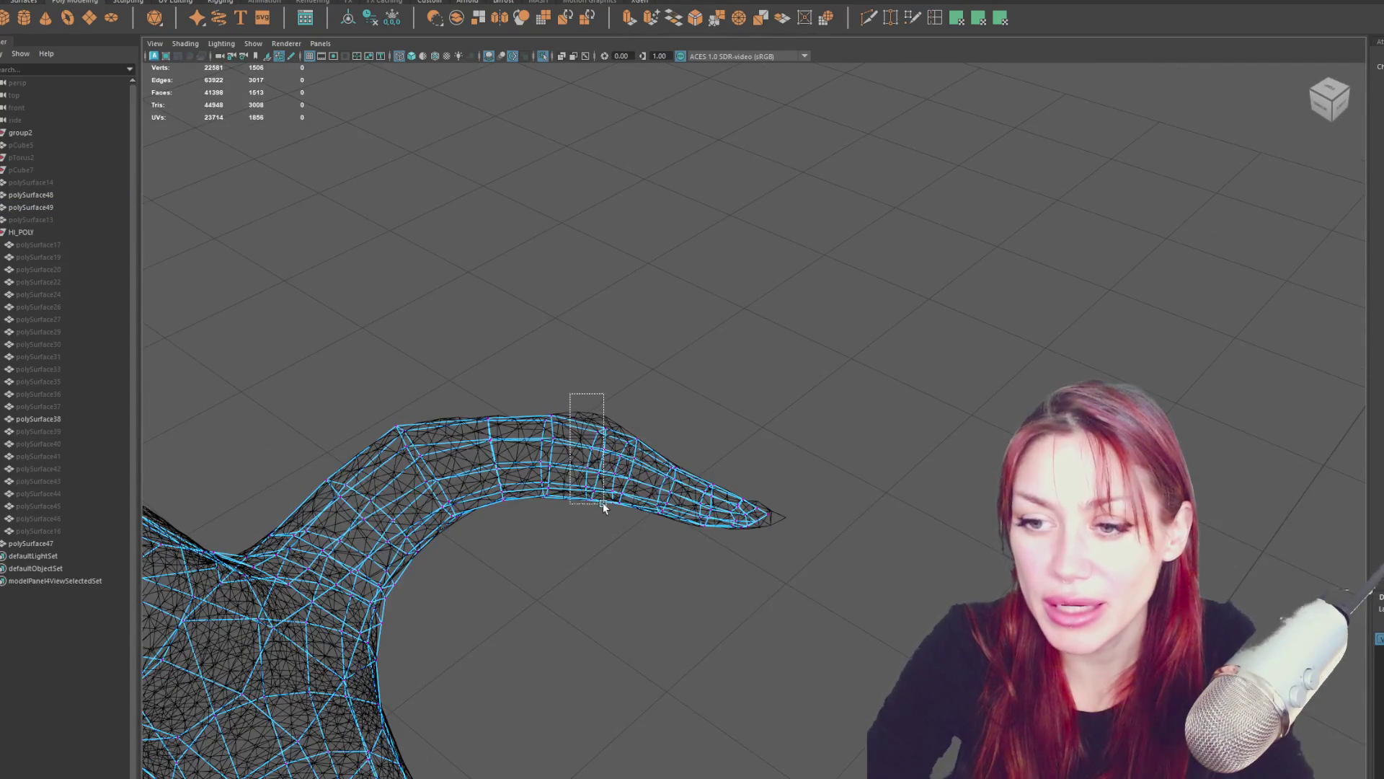
left_click_drag(647, 508, 632, 406, "alt")
left_click_drag(605, 431, 605, 438)
key("w")
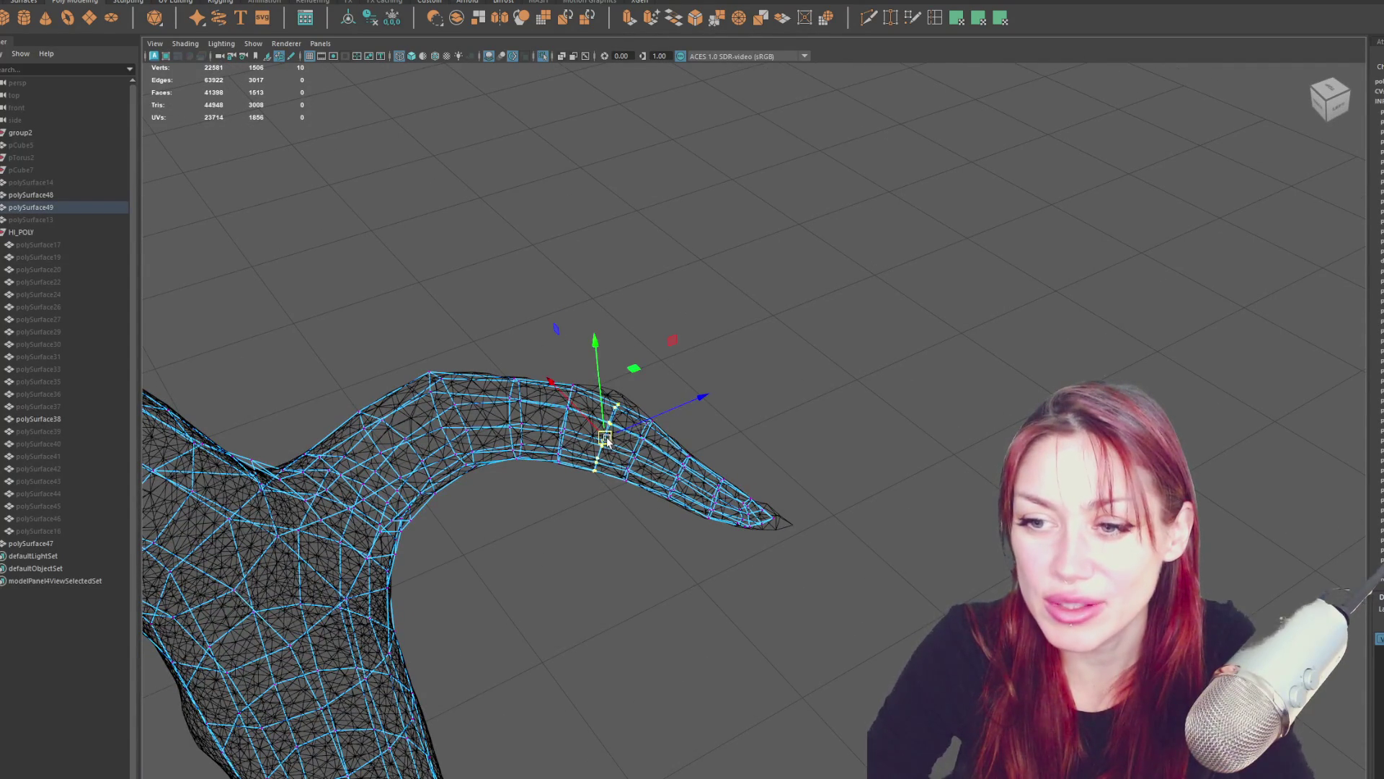
mouse_move(678, 400)
left_mouse_down("alt")
mouse_move(659, 367)
mouse_move(613, 418)
mouse_move(628, 423)
left_mouse_up("alt")
mouse_move(703, 398)
left_mouse_down("alt")
mouse_move(637, 362)
mouse_move(793, 447)
left_mouse_up("alt")
left_click(821, 479)
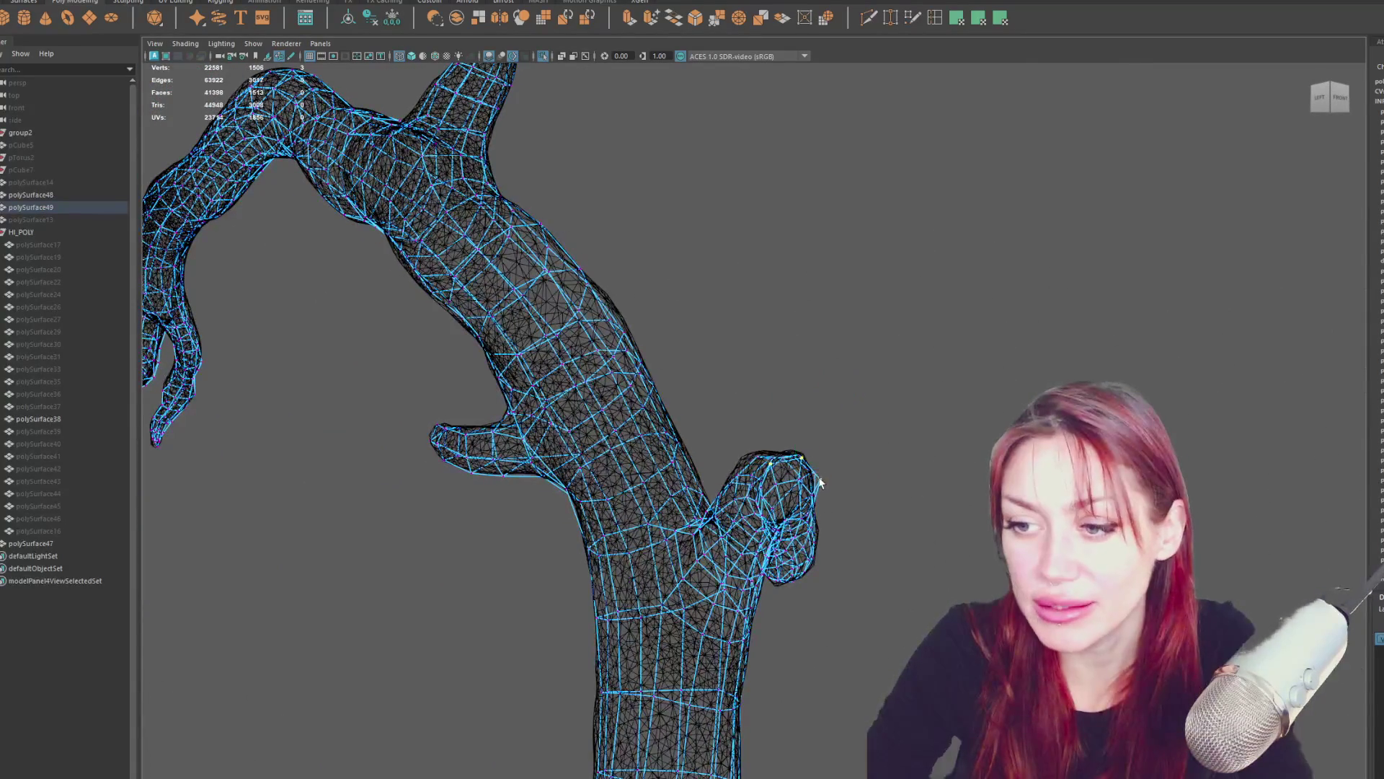
Select a vertex on the curled stub branch and slide it along the horizontal axis.
mouse_move(858, 478)
left_mouse_down("alt")
mouse_move(975, 488)
mouse_move(903, 487)
mouse_move(957, 519)
mouse_move(987, 519)
mouse_move(979, 503)
left_mouse_up("alt")
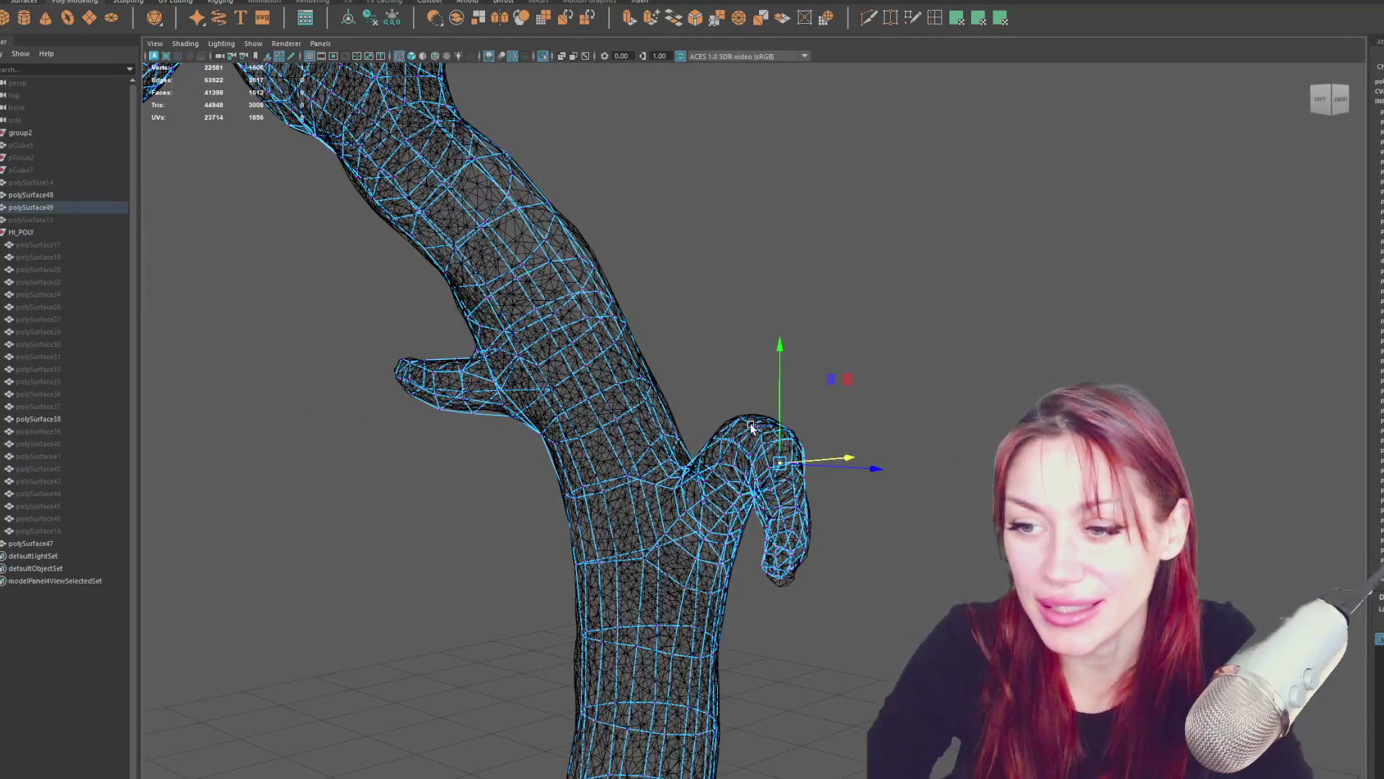
left_click_drag(835, 441, 836, 433, "alt")
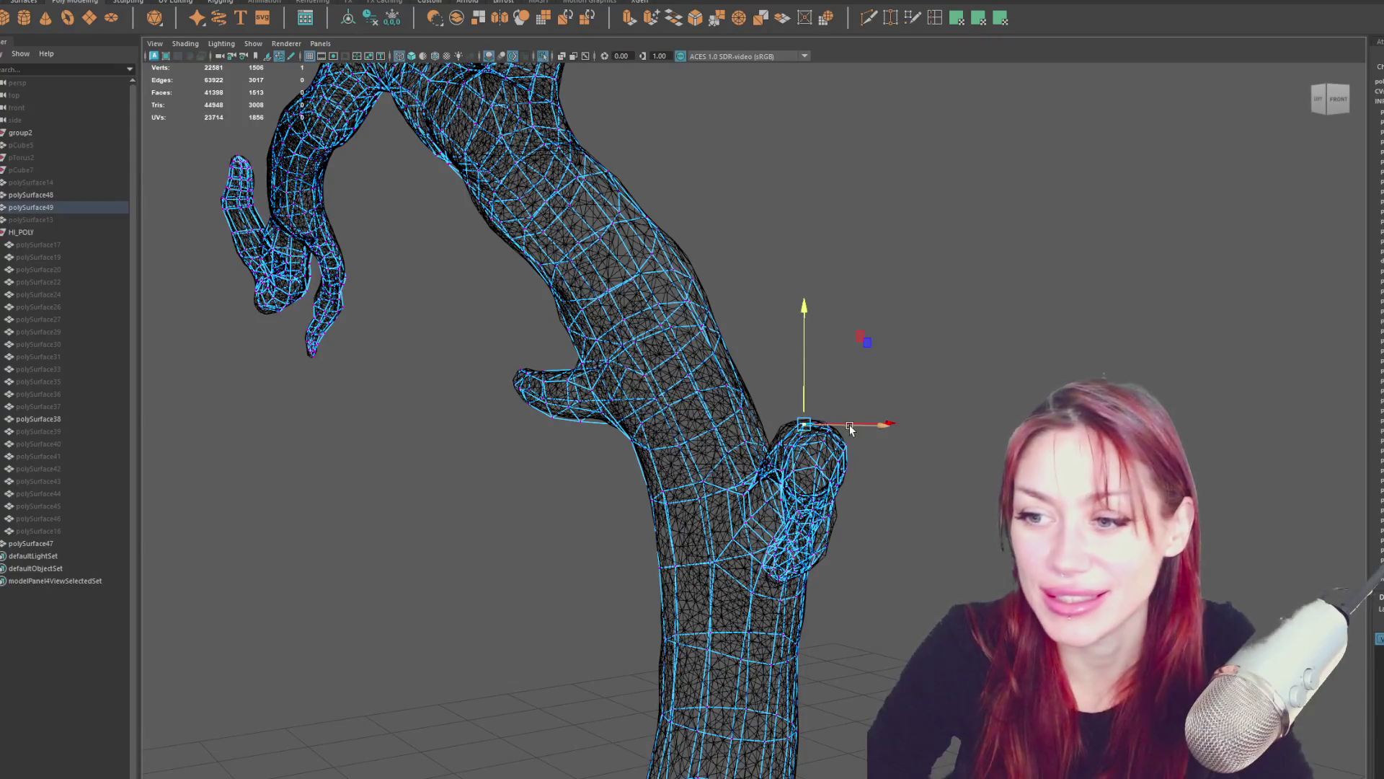
mouse_move(850, 425)
left_mouse_down("alt")
mouse_move(961, 444)
mouse_move(538, 391)
mouse_move(592, 411)
left_mouse_up("alt")
left_click(649, 456)
key("q")
mouse_move(668, 434)
left_mouse_down("alt")
mouse_move(652, 391)
mouse_move(578, 387)
mouse_move(575, 374)
mouse_move(683, 442)
left_mouse_up("alt")
key("w")
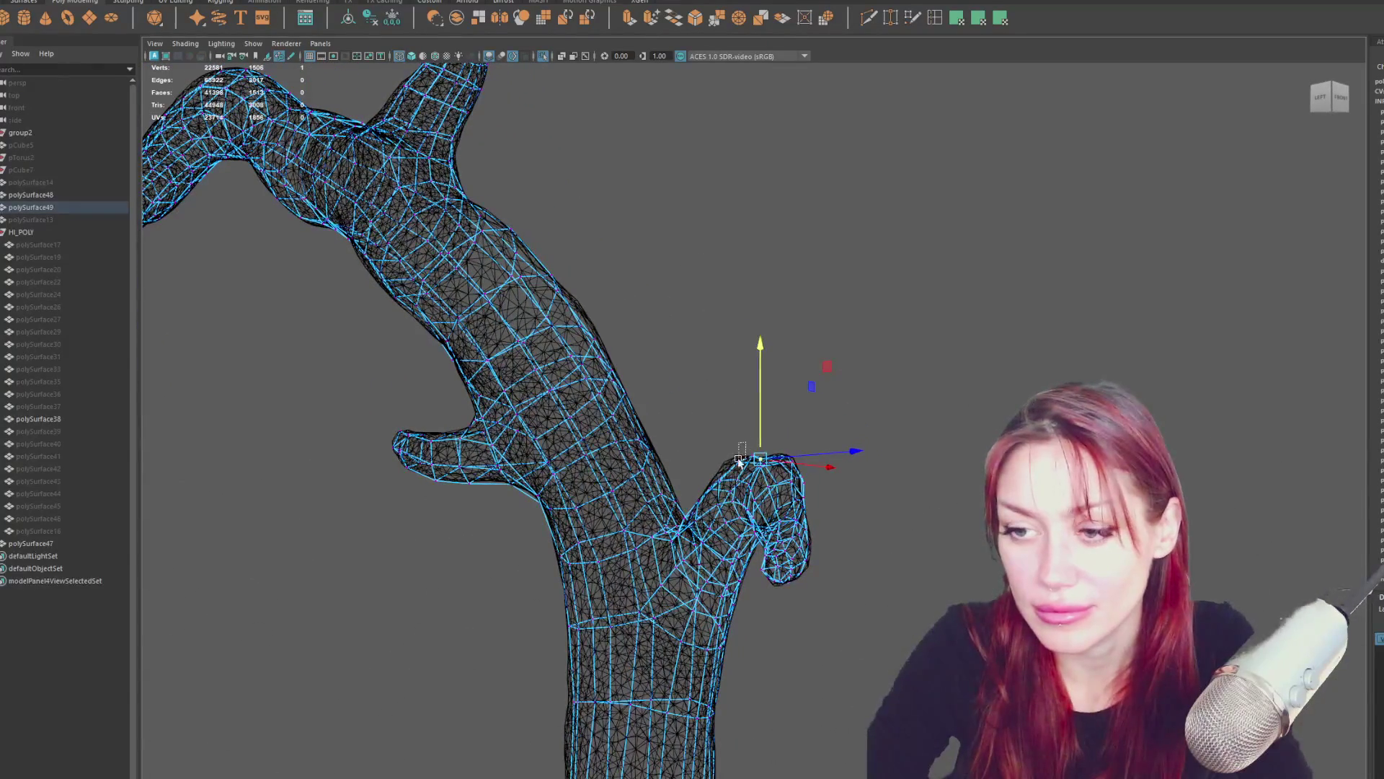
mouse_move(783, 468)
left_mouse_down("alt")
mouse_move(786, 399)
mouse_move(967, 435)
mouse_move(918, 435)
mouse_move(930, 435)
left_mouse_up("alt")
left_click(787, 353)
mouse_move(850, 454)
left_mouse_down("alt")
mouse_move(857, 420)
mouse_move(842, 394)
mouse_move(936, 390)
mouse_move(649, 419)
left_mouse_up("alt")
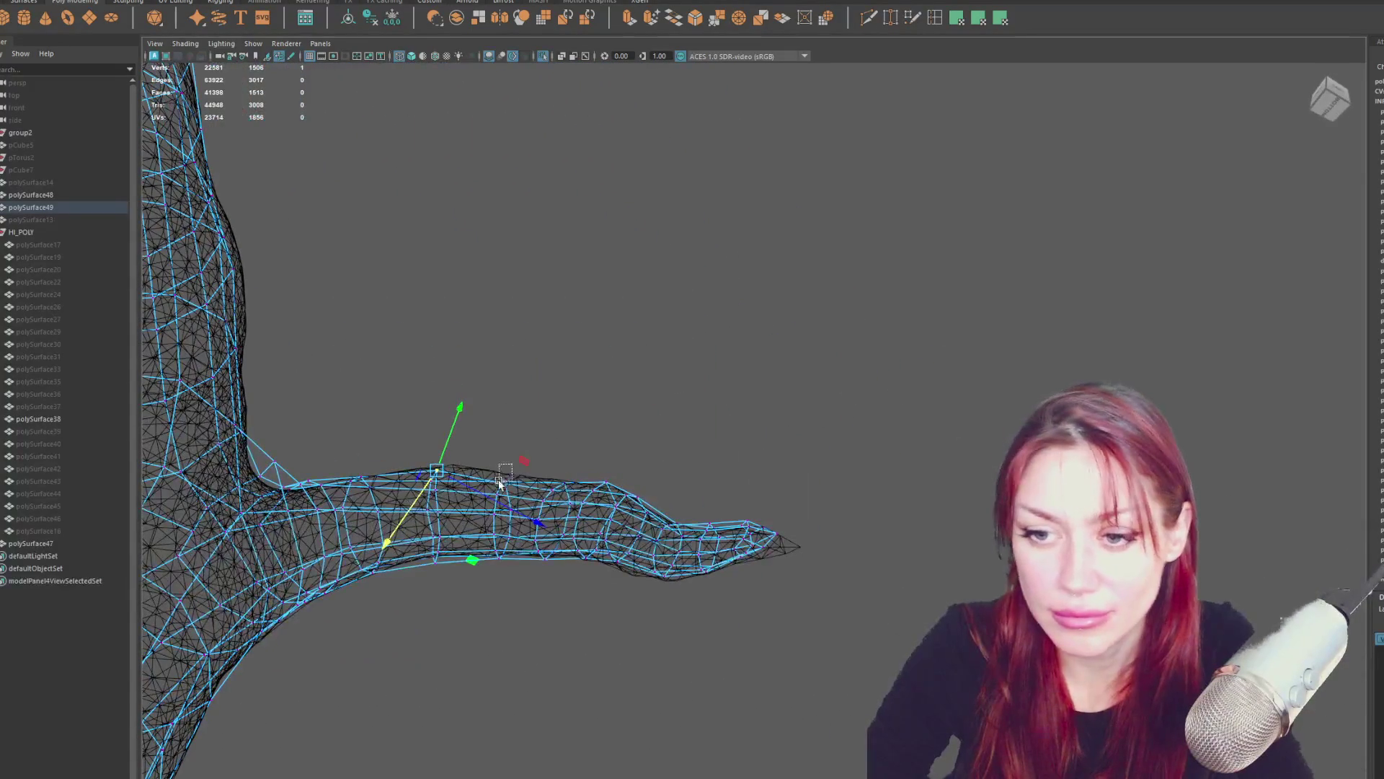
Select more stub vertices and a trunk-edge vertex and constrain them to horizontal movement.
mouse_move(494, 469)
left_mouse_down()
mouse_move(513, 487)
mouse_move(513, 452)
left_mouse_up()
mouse_move(419, 488)
left_mouse_down()
mouse_move(393, 463)
mouse_move(321, 448)
left_mouse_up()
mouse_move(270, 505)
left_mouse_down()
mouse_move(335, 518)
mouse_move(334, 481)
mouse_move(383, 473)
mouse_move(392, 493)
mouse_move(445, 496)
mouse_move(416, 441)
left_mouse_up()
left_click(336, 488)
left_click(424, 509)
mouse_move(346, 482)
left_mouse_down("alt")
mouse_move(411, 432)
mouse_move(440, 432)
mouse_move(509, 362)
mouse_move(479, 430)
mouse_move(431, 351)
left_mouse_up("alt")
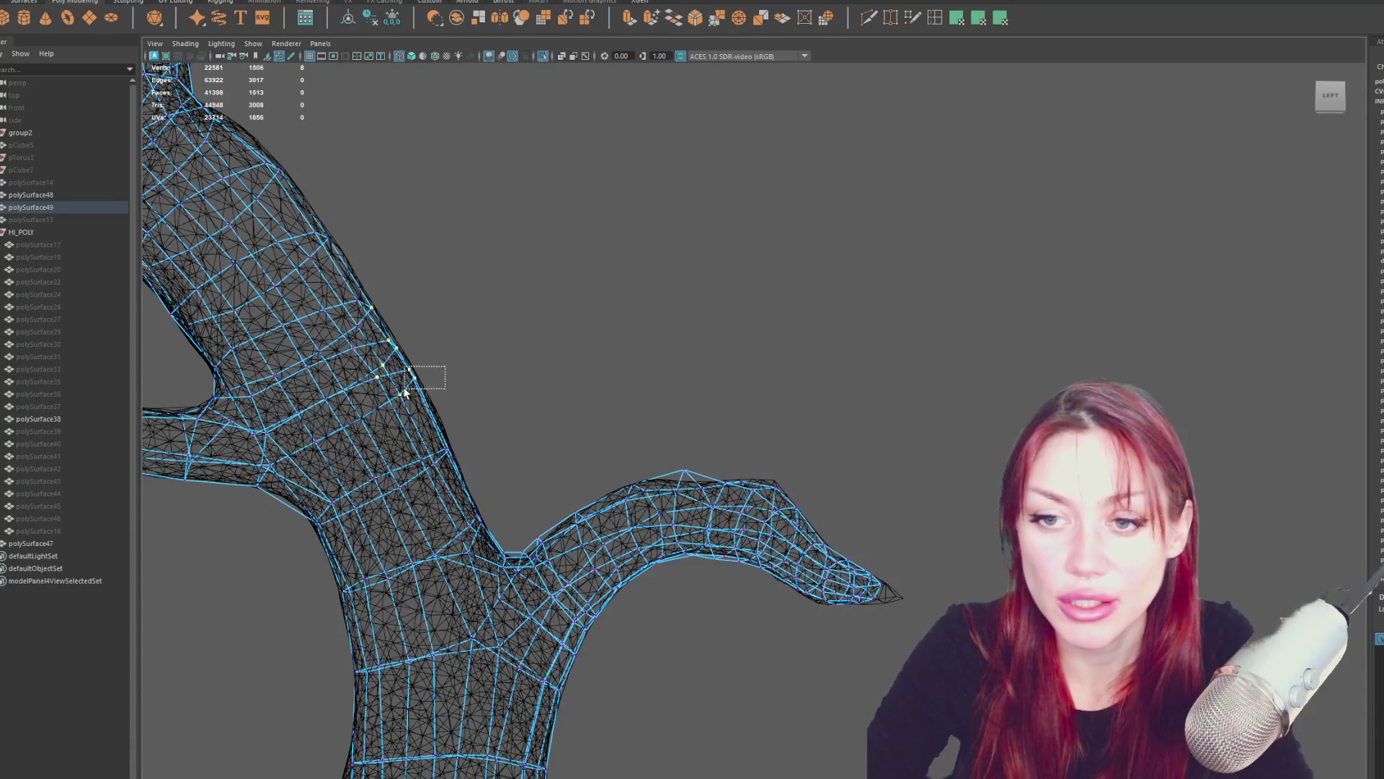
Slide stub and trunk-edge vertices along the horizontal and depth axes onto the sculpt.
mouse_move(438, 374)
left_mouse_down("alt")
mouse_move(569, 365)
mouse_move(441, 422)
left_mouse_up("alt")
left_click_drag(520, 365, 519, 369)
middle_click_drag(470, 300, 527, 303, "alt")
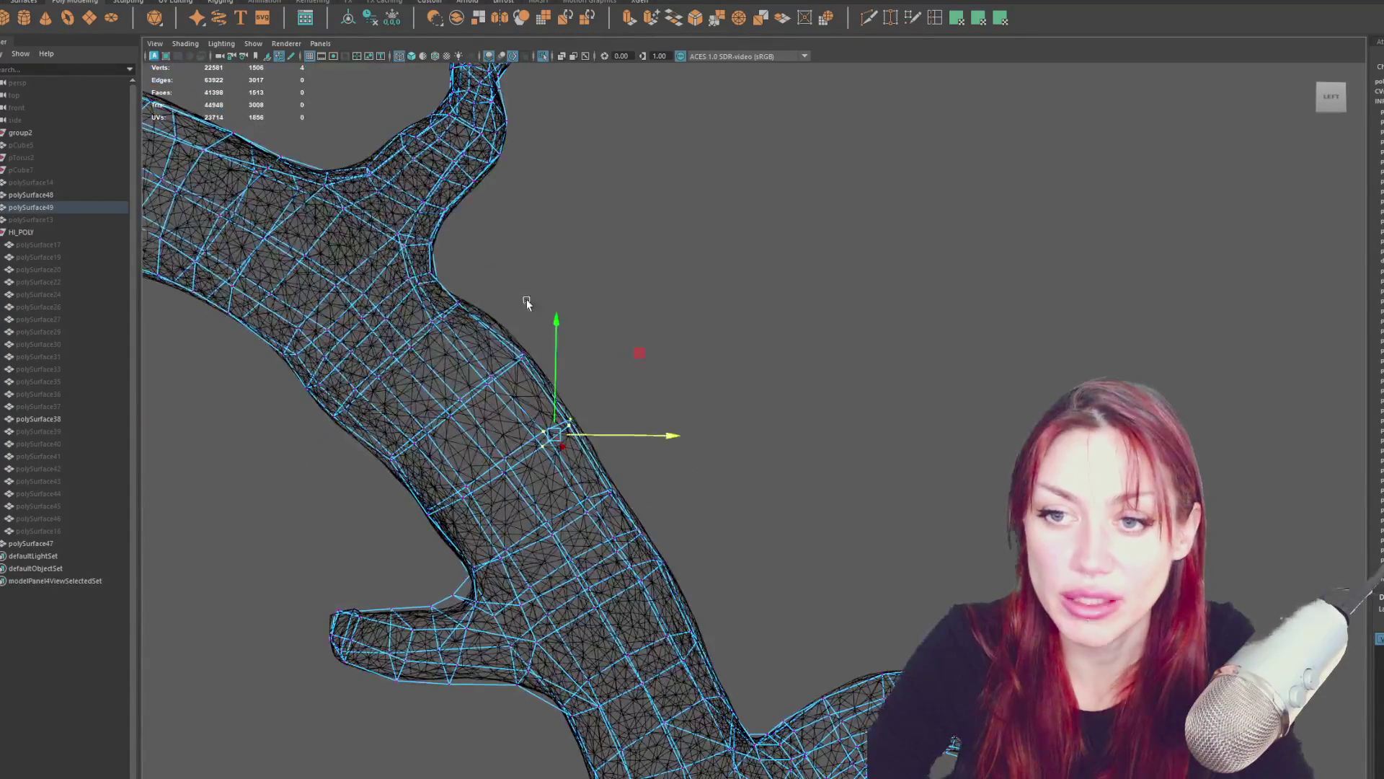
left_click_drag(442, 326, 442, 326)
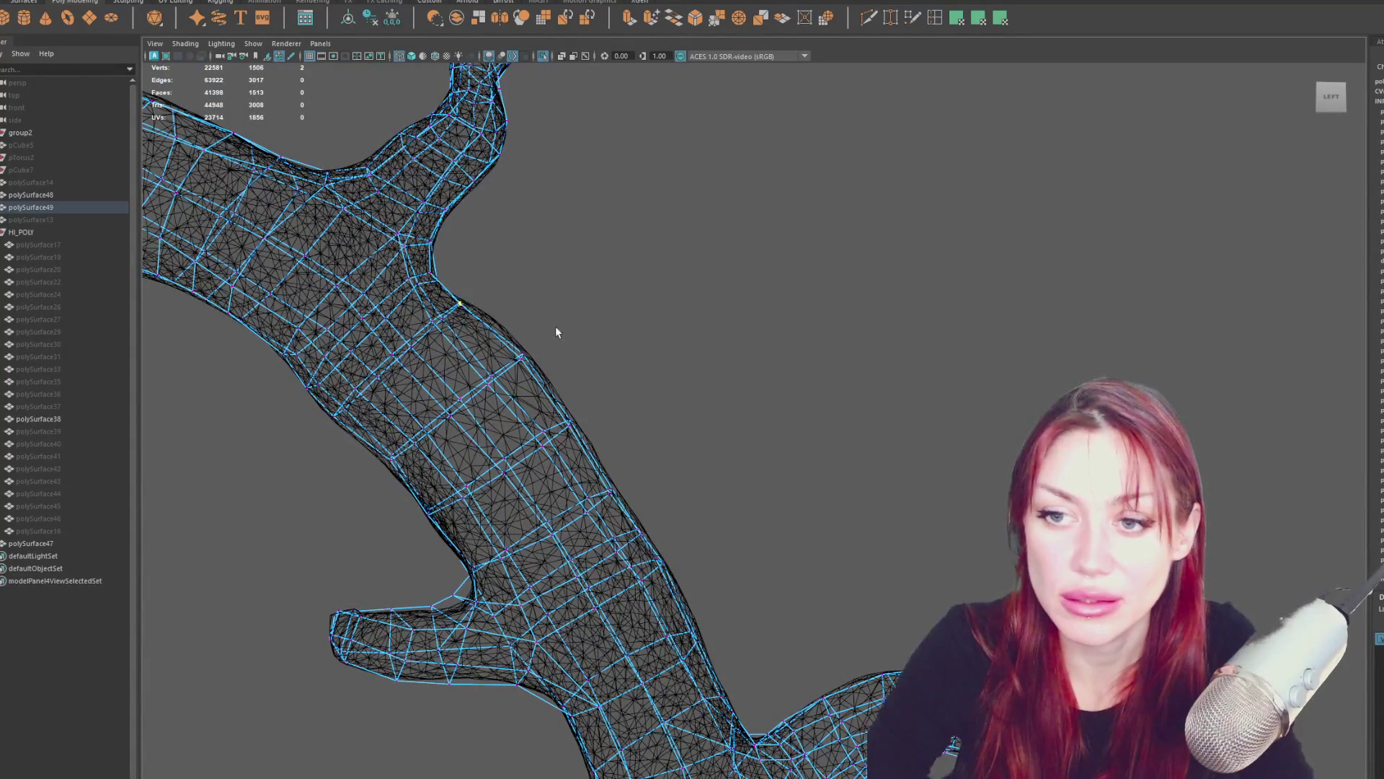
mouse_move(374, 468)
left_mouse_down()
mouse_move(431, 448)
mouse_move(426, 458)
left_mouse_up()
mouse_move(426, 459)
middle_mouse_down("alt")
mouse_move(488, 430)
mouse_move(432, 392)
middle_mouse_up("alt")
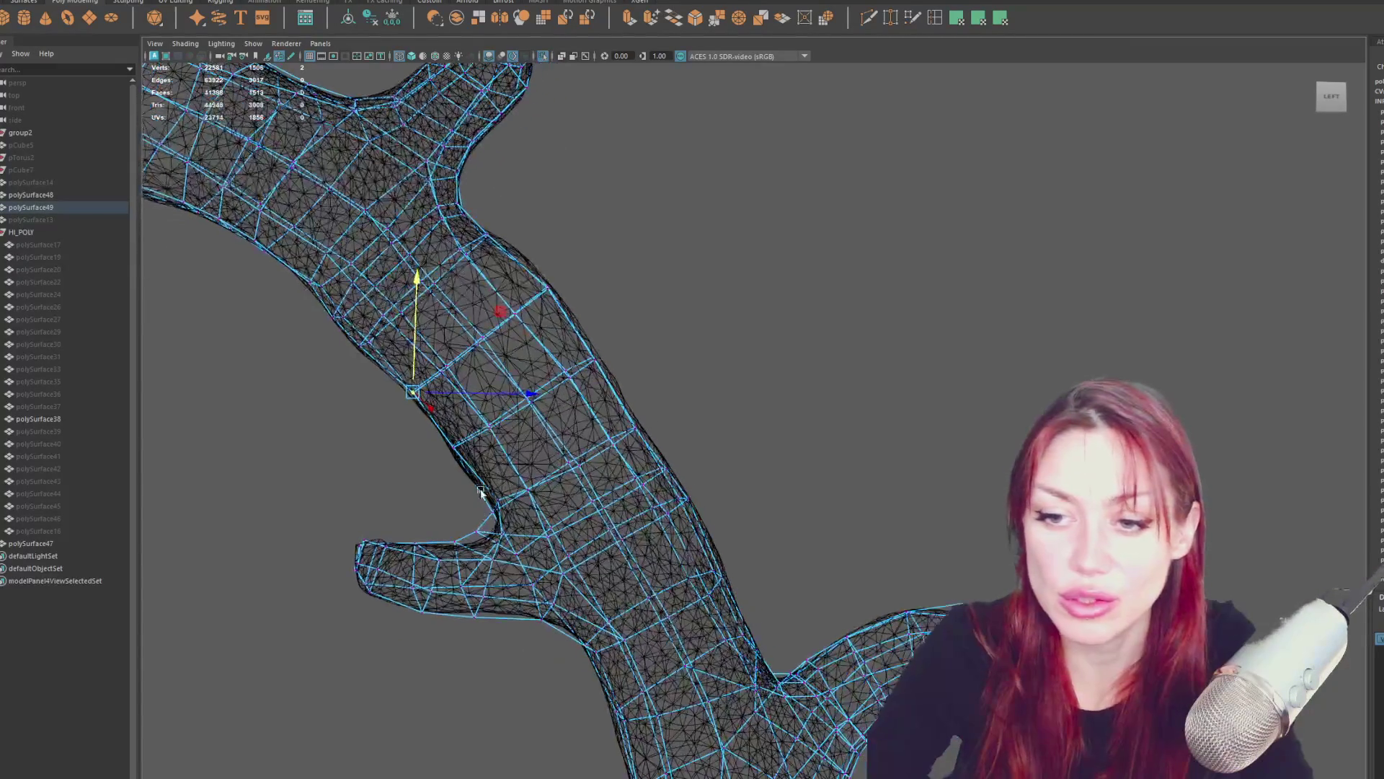
Select the vertices at the stub's crook, underside and tip.
middle_click_drag(489, 543, 532, 551, "alt")
left_click(529, 534)
left_click(507, 549)
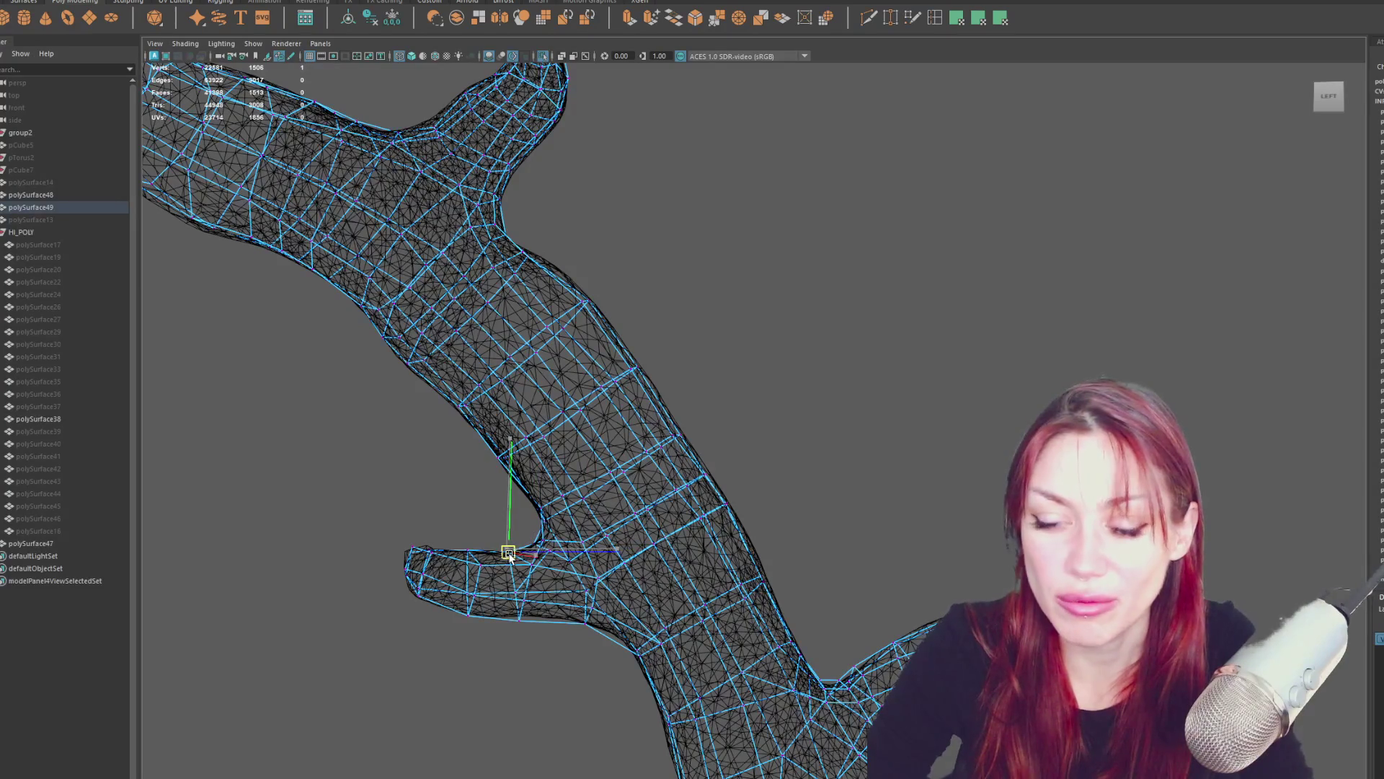
left_click(418, 533, "shift")
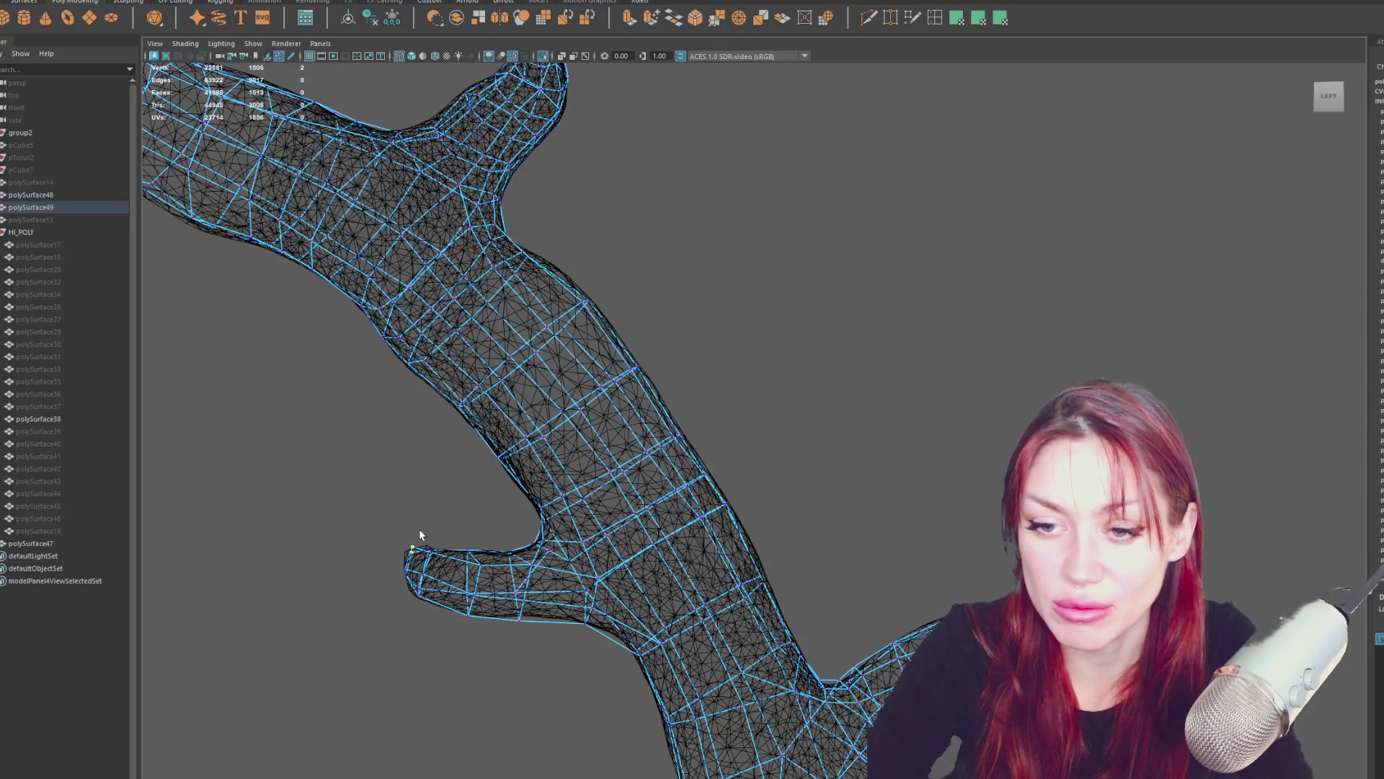
key("q")
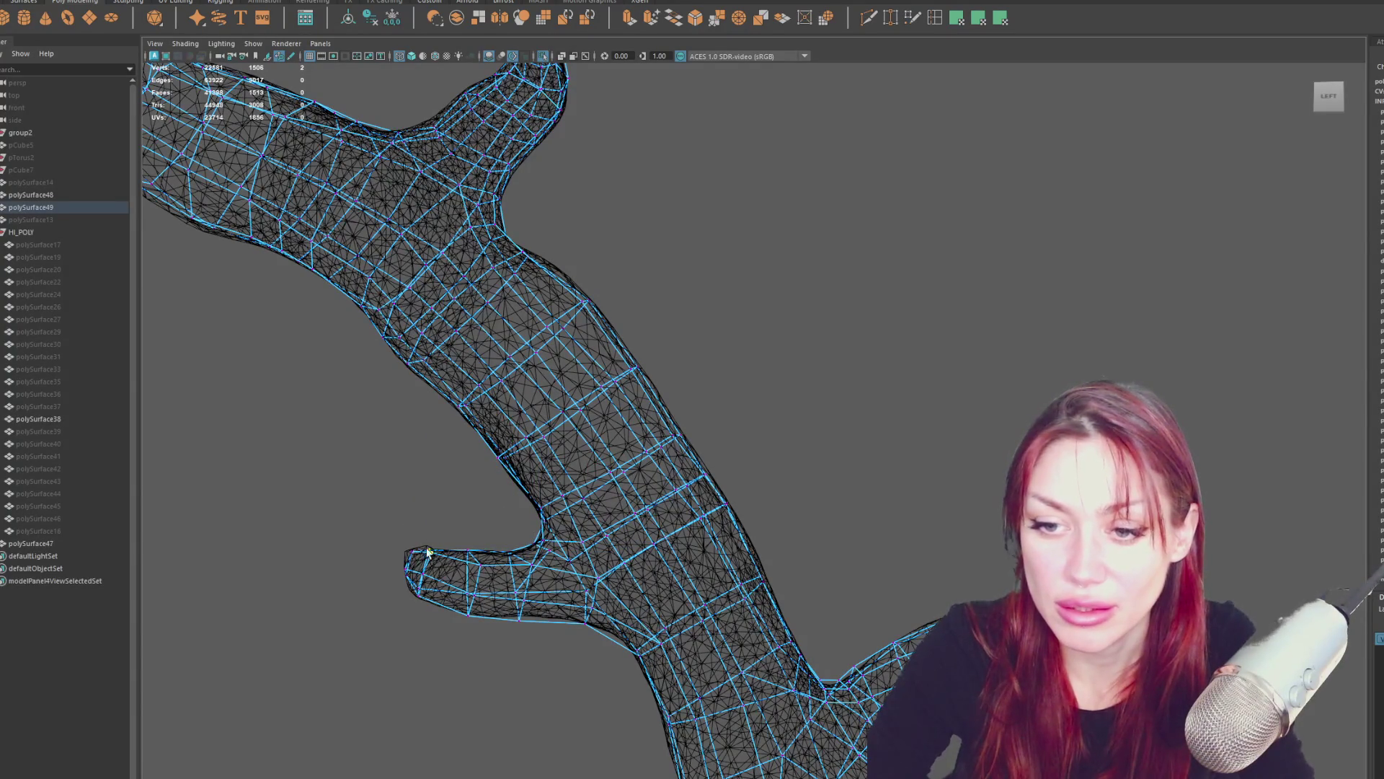
Slice a new edge loop across the trunk beside the stub branch with Multi-Cut.
middle_click_drag(451, 530, 412, 478, "alt")
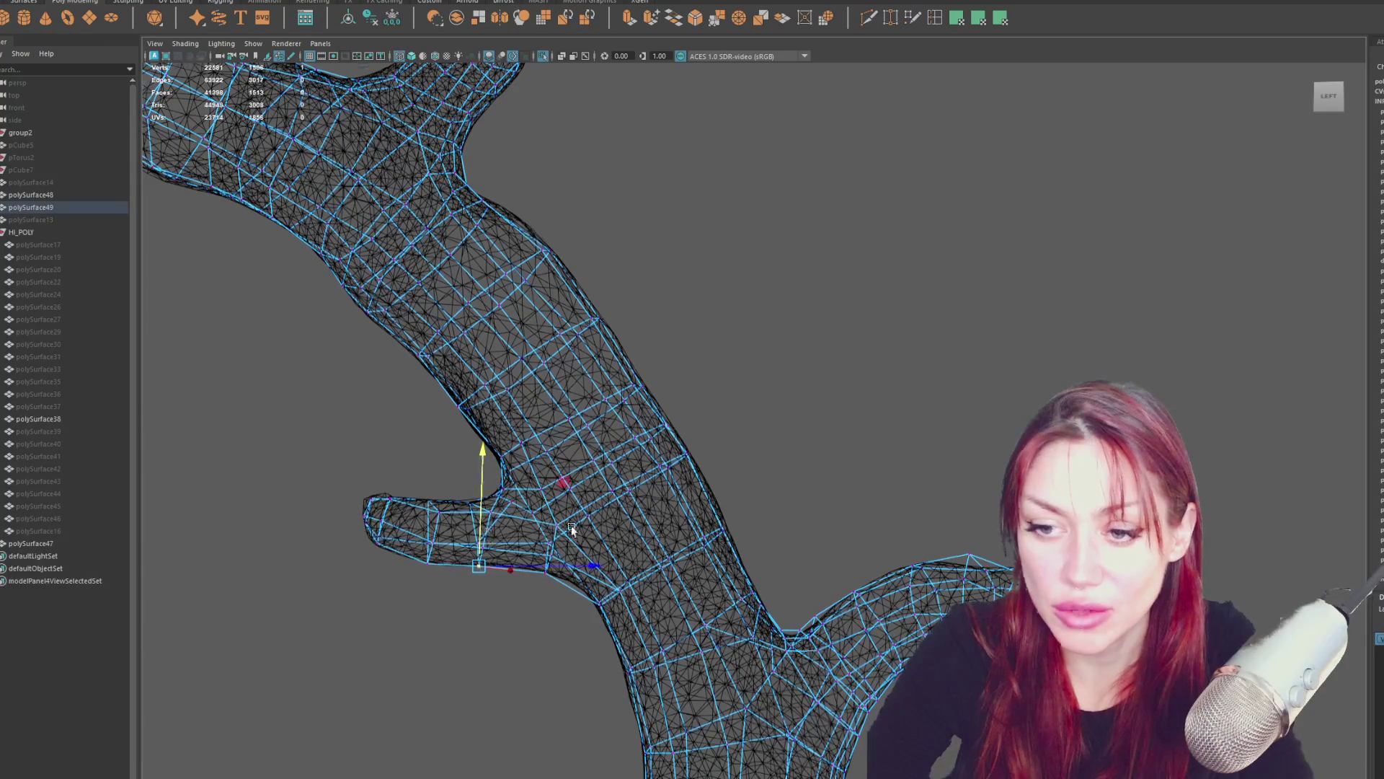
middle_click_drag(572, 527, 552, 534, "alt")
left_click_drag(552, 533, 586, 531, "alt")
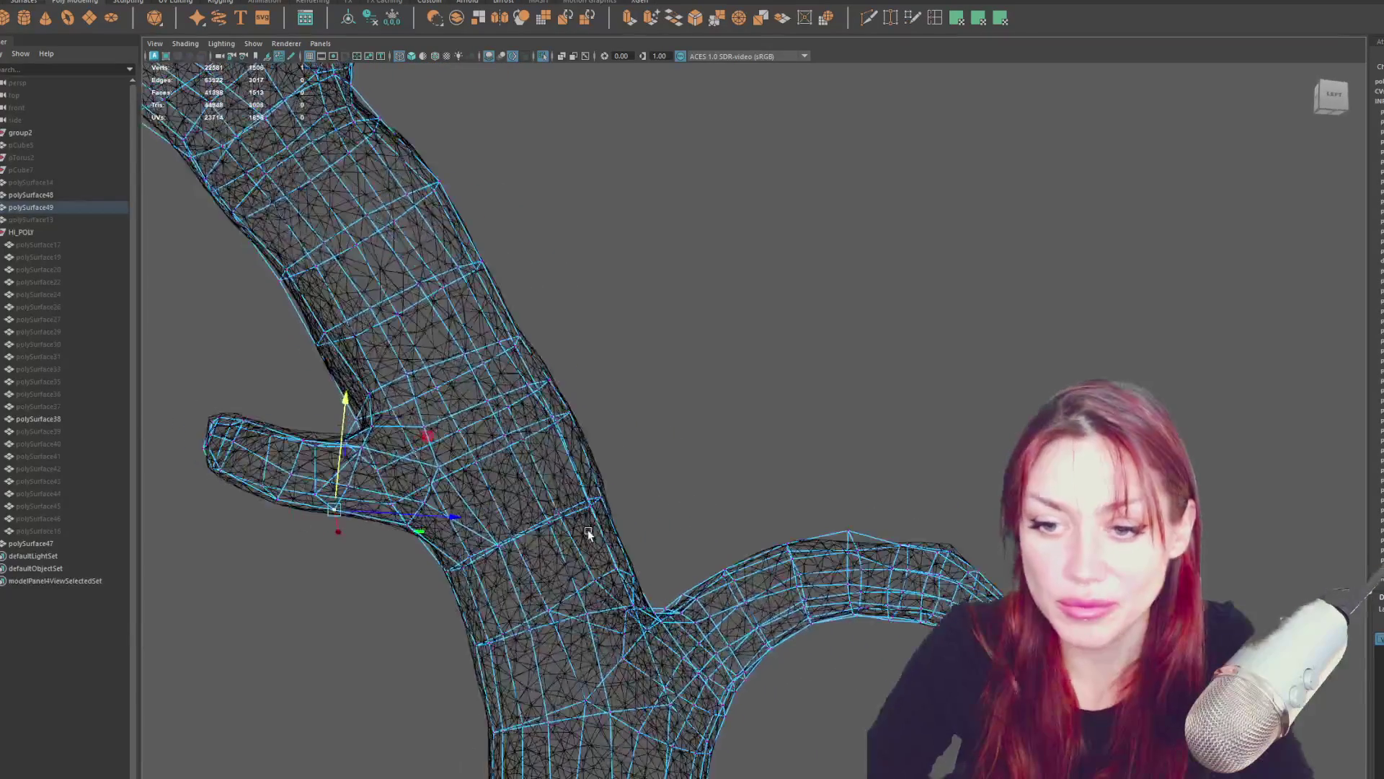
left_click(937, 19)
left_click(476, 518, "ctrl")
mouse_move(512, 503)
left_mouse_down("alt")
mouse_move(704, 395)
mouse_move(474, 541)
mouse_move(424, 551)
left_mouse_up("alt")
Snap the move pivot to a nearby vertex and lower a stub upper-edge vertex onto the sculpt.
key("w")
left_click(422, 553)
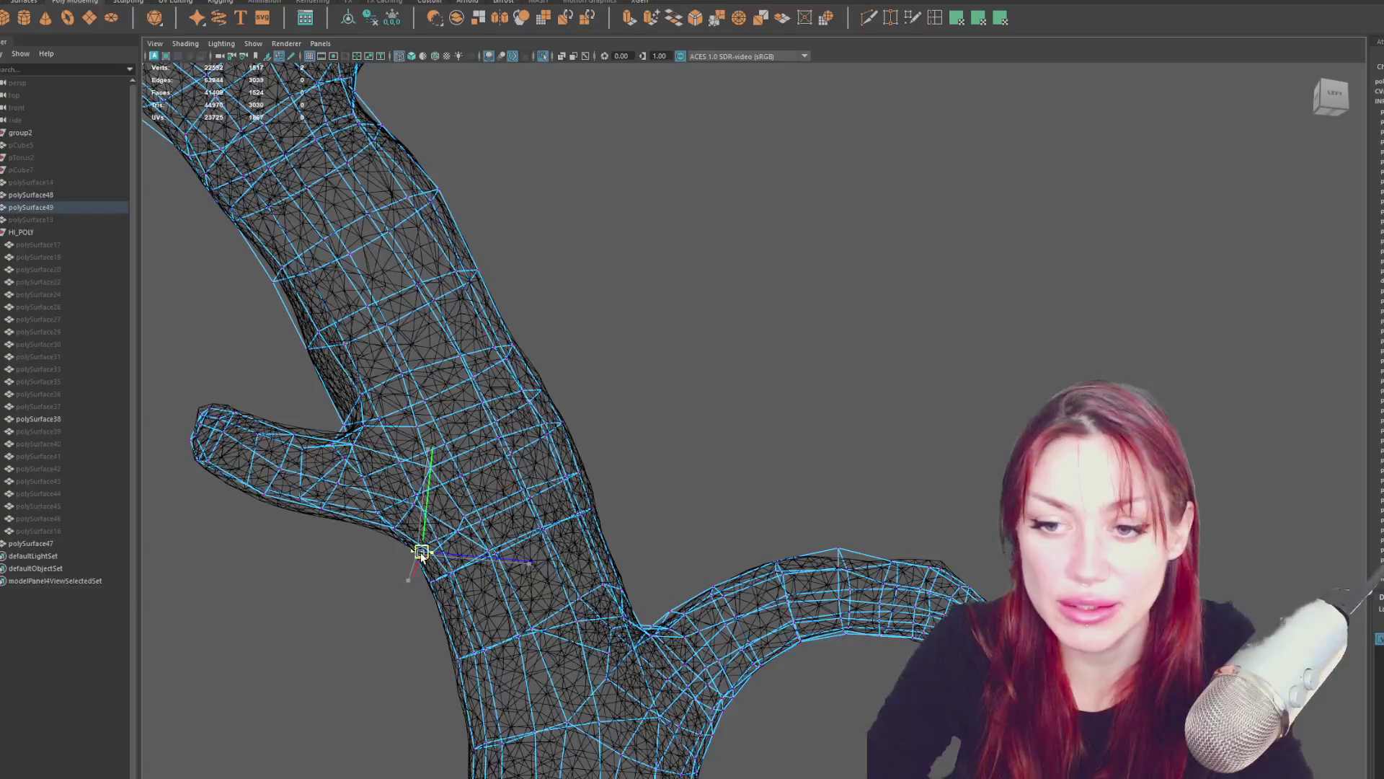
key("d")
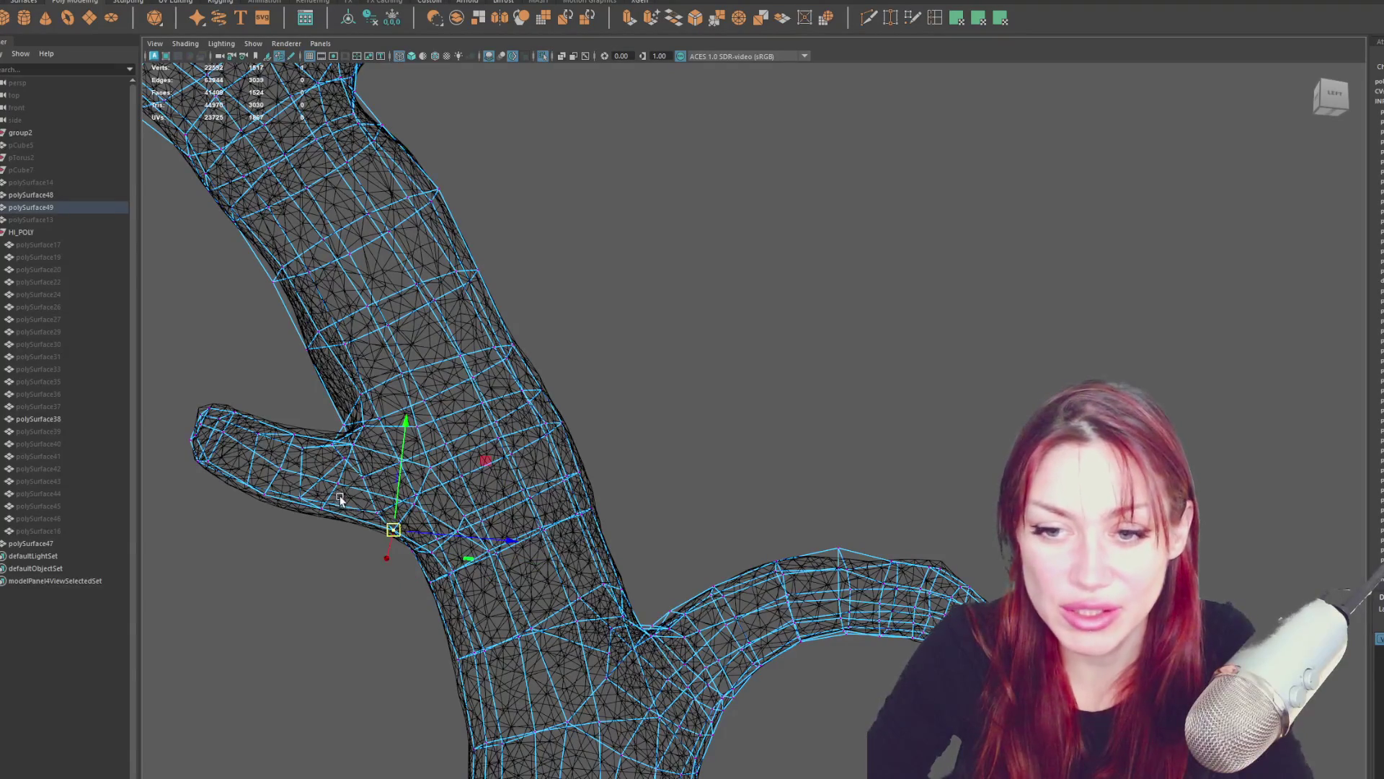
mouse_move(301, 529)
left_mouse_down()
mouse_move(295, 493)
mouse_move(258, 489)
mouse_move(288, 462)
mouse_move(347, 470)
mouse_move(386, 441)
mouse_move(422, 466)
mouse_move(404, 433)
left_mouse_up()
left_click(391, 445)
left_click(389, 455)
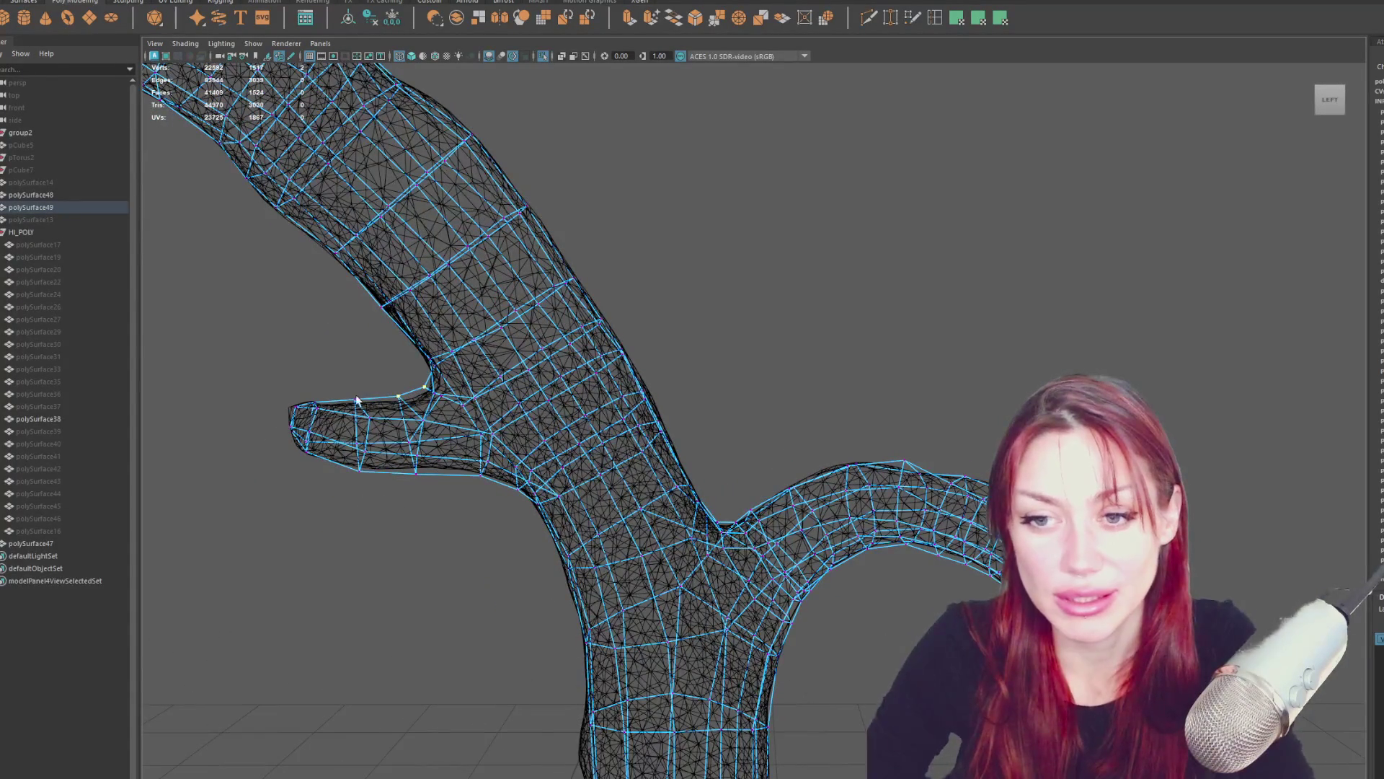
left_click_drag(383, 375, 382, 378)
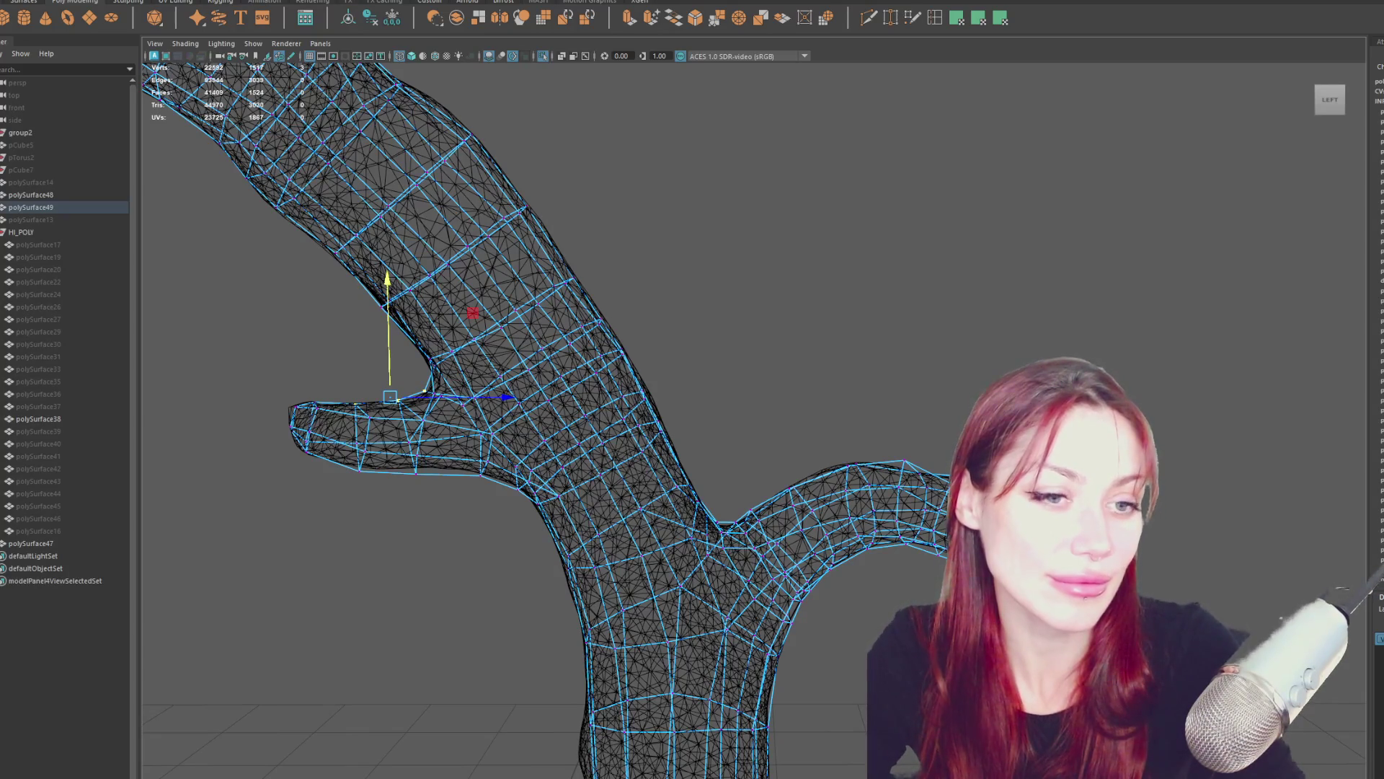
Push vertices along the branch's lower edge and crook sideways onto the sculpt.
middle_click_drag(467, 369, 494, 371, "alt")
left_click_drag(450, 494, 427, 475)
mouse_move(518, 506)
left_mouse_down()
mouse_move(468, 465)
mouse_move(476, 478)
left_mouse_up()
mouse_move(329, 437)
left_mouse_down("alt")
mouse_move(498, 406)
mouse_move(526, 415)
left_mouse_up("alt")
left_click(483, 404)
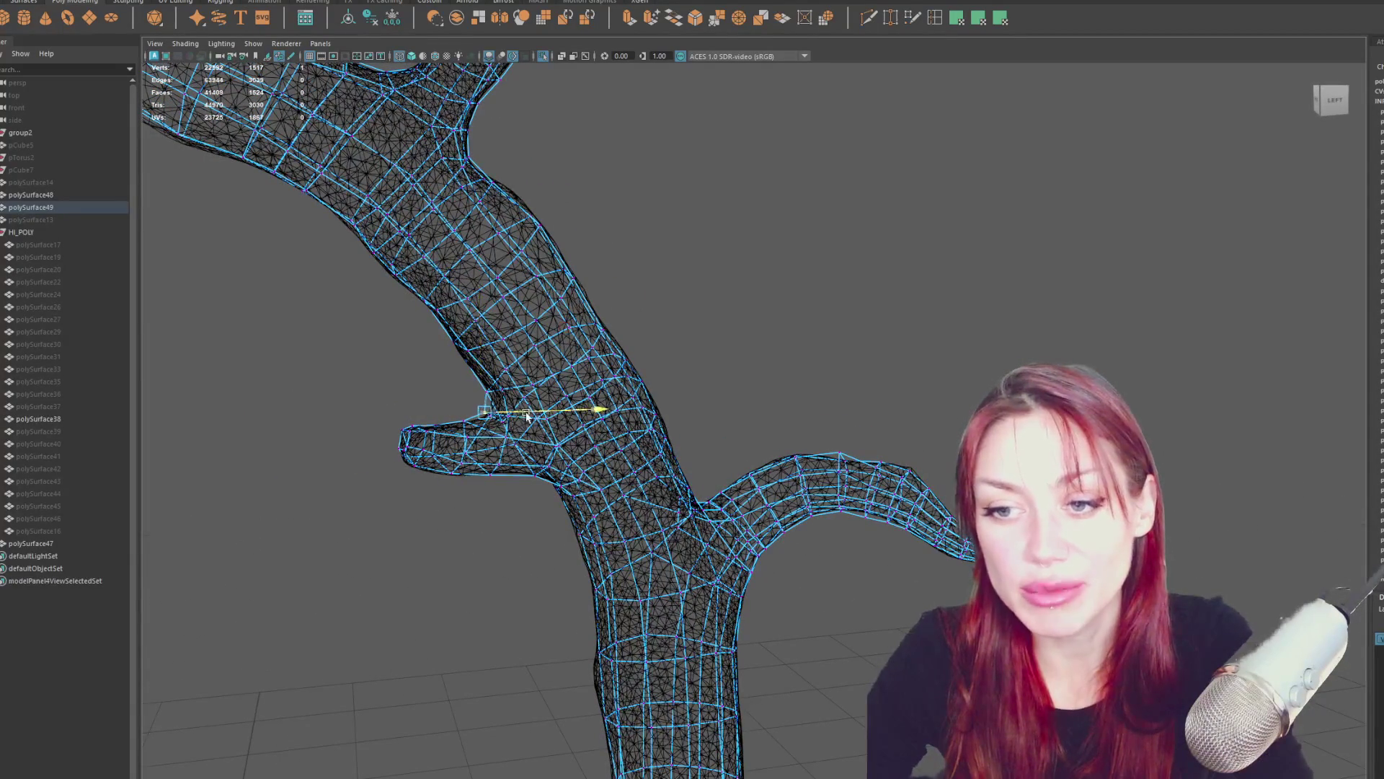
left_click(461, 420)
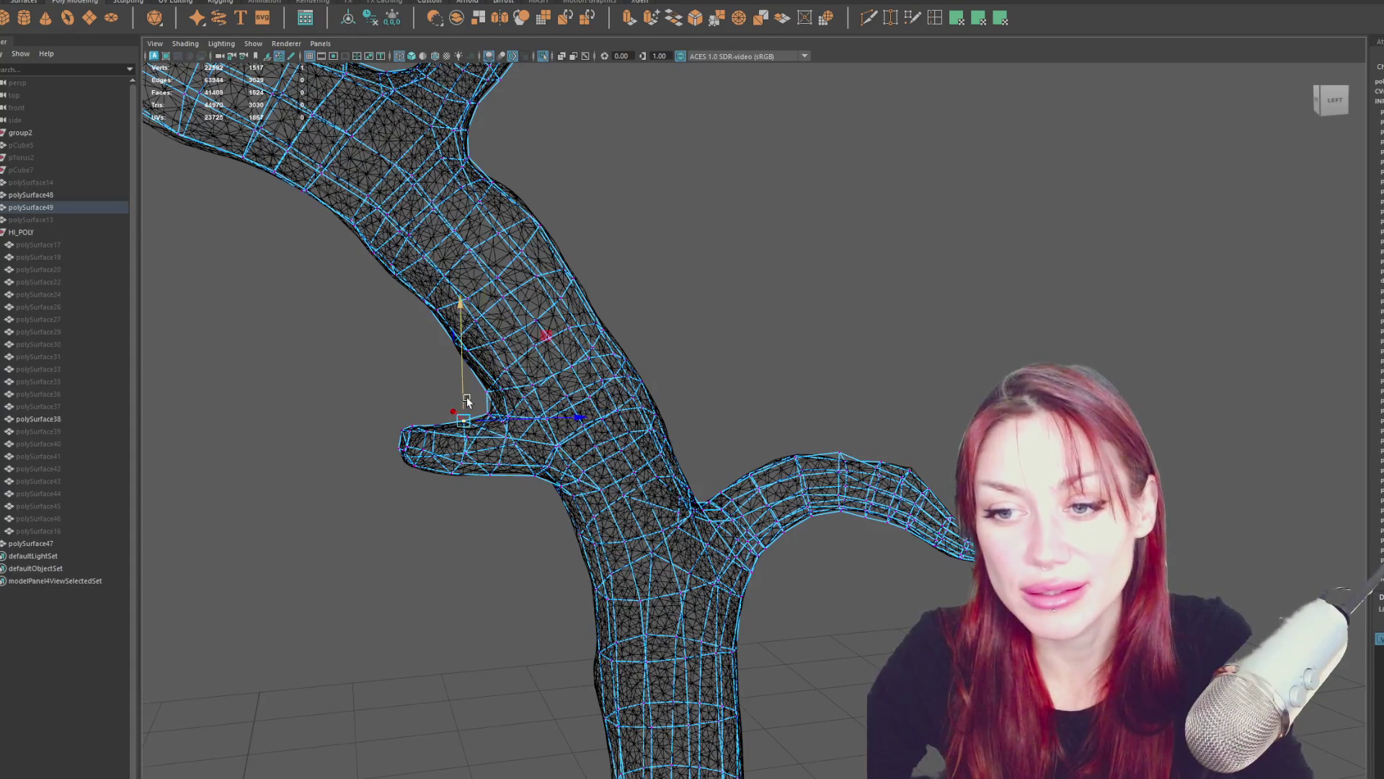
left_click_drag(464, 400, 509, 397, "alt")
Adjust the vertices at the branch crotch, the neighbouring trunk edge and the upper branch crotch.
left_click(529, 398)
middle_click_drag(527, 397, 537, 447, "alt")
left_click(507, 408)
left_click(504, 406)
left_click(577, 285)
left_click(531, 249)
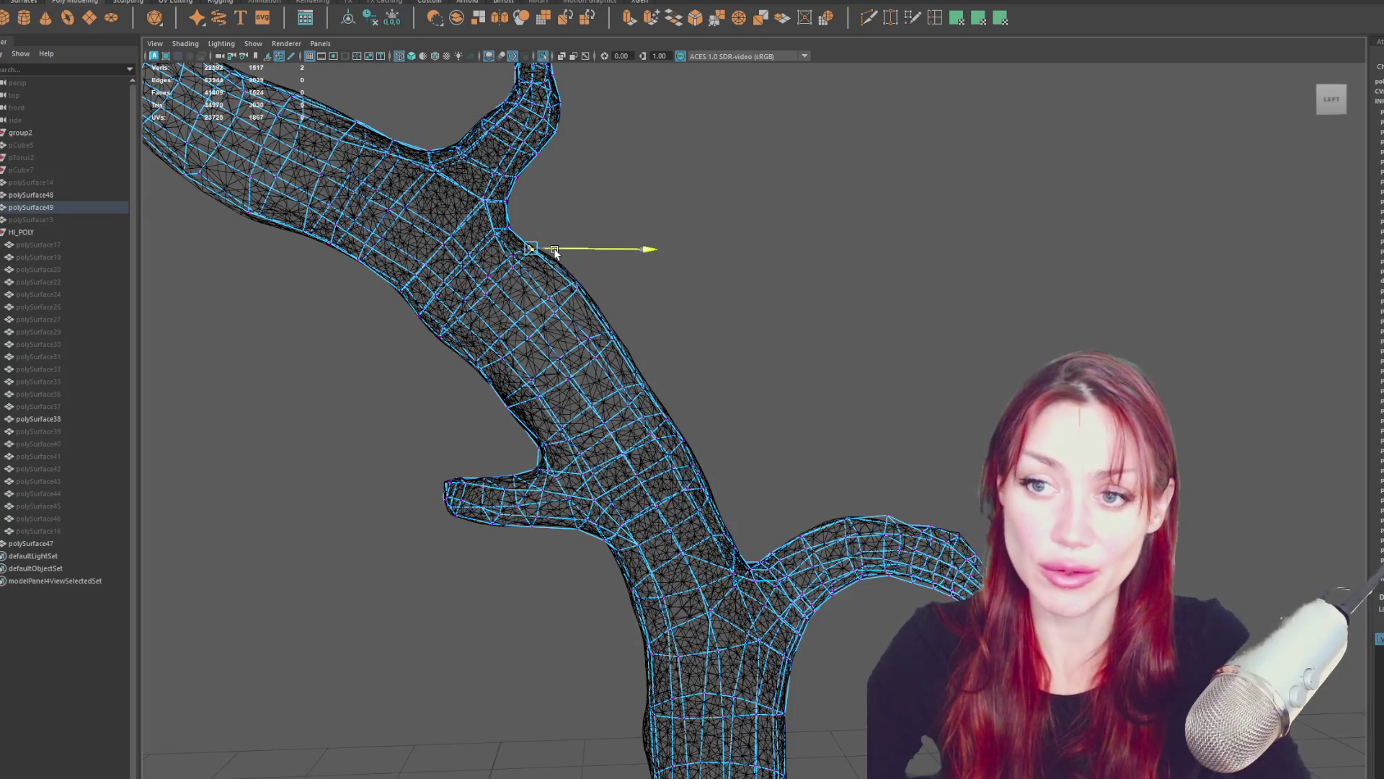
Lower the trunk-edge vertices beside the upper crotch to fit the sculpt's outline.
middle_click_drag(558, 251, 682, 393, "alt")
middle_click_drag(405, 361, 604, 378, "alt")
left_click(598, 348)
left_click_drag(598, 330, 532, 309)
left_click(535, 321)
Follow the long branch to its curled end and pick vertices at its bend.
middle_click_drag(522, 310, 782, 414, "alt")
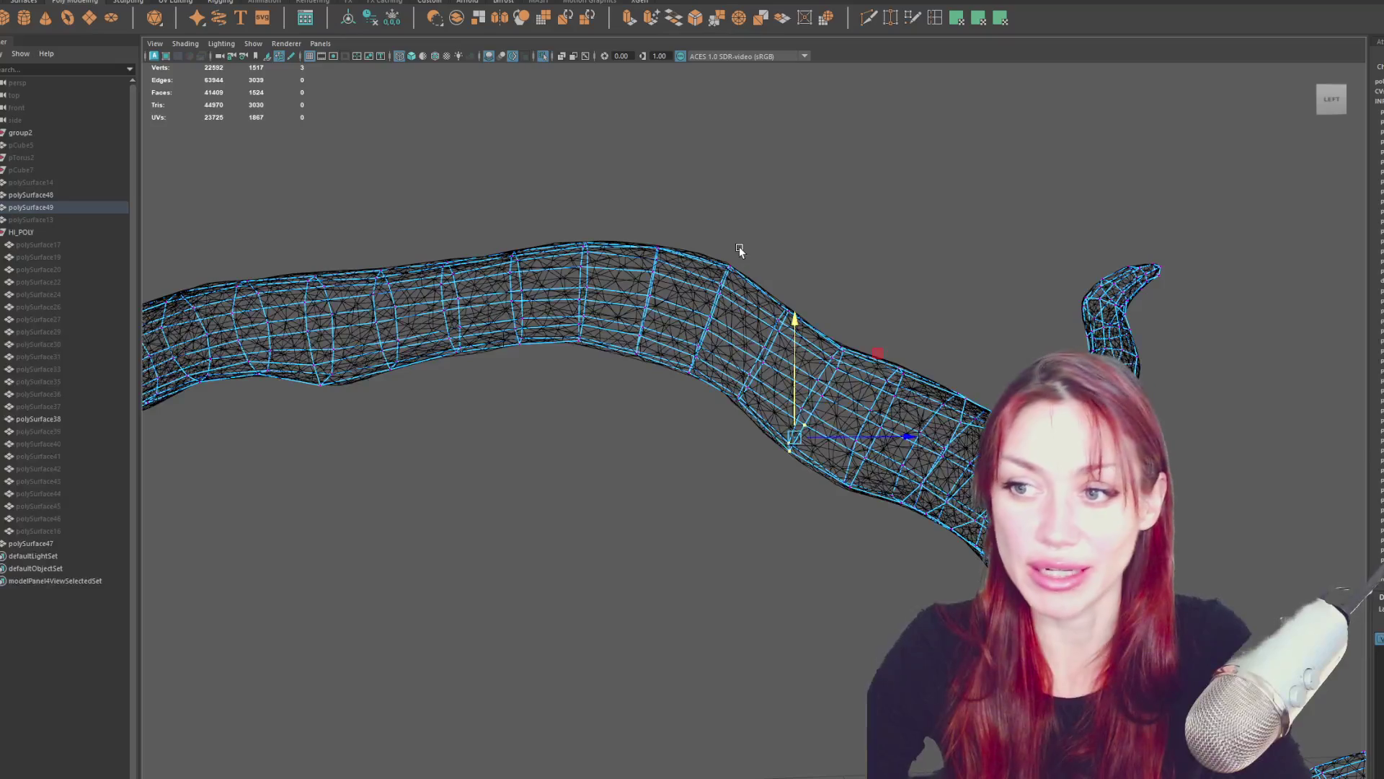
left_click_drag(673, 225, 634, 278)
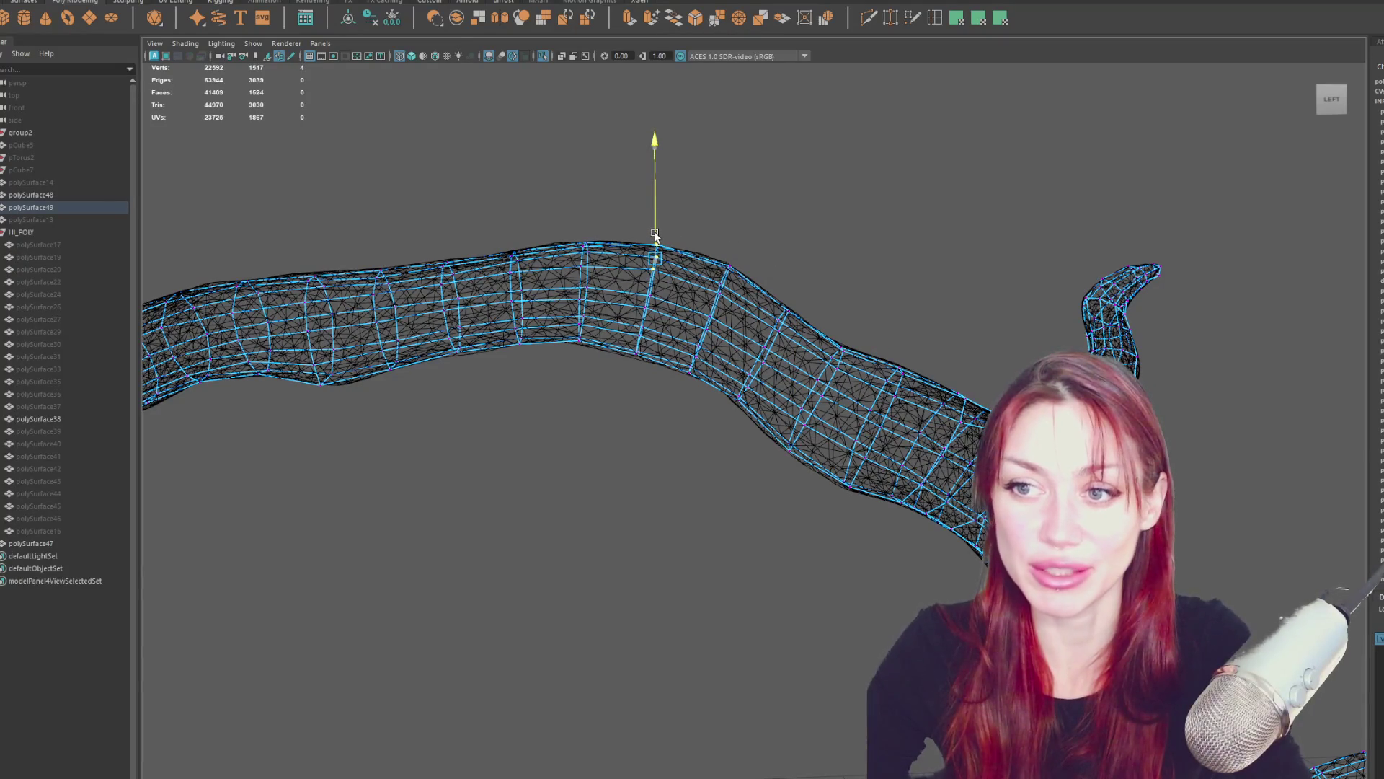
middle_click_drag(387, 225, 742, 225, "alt")
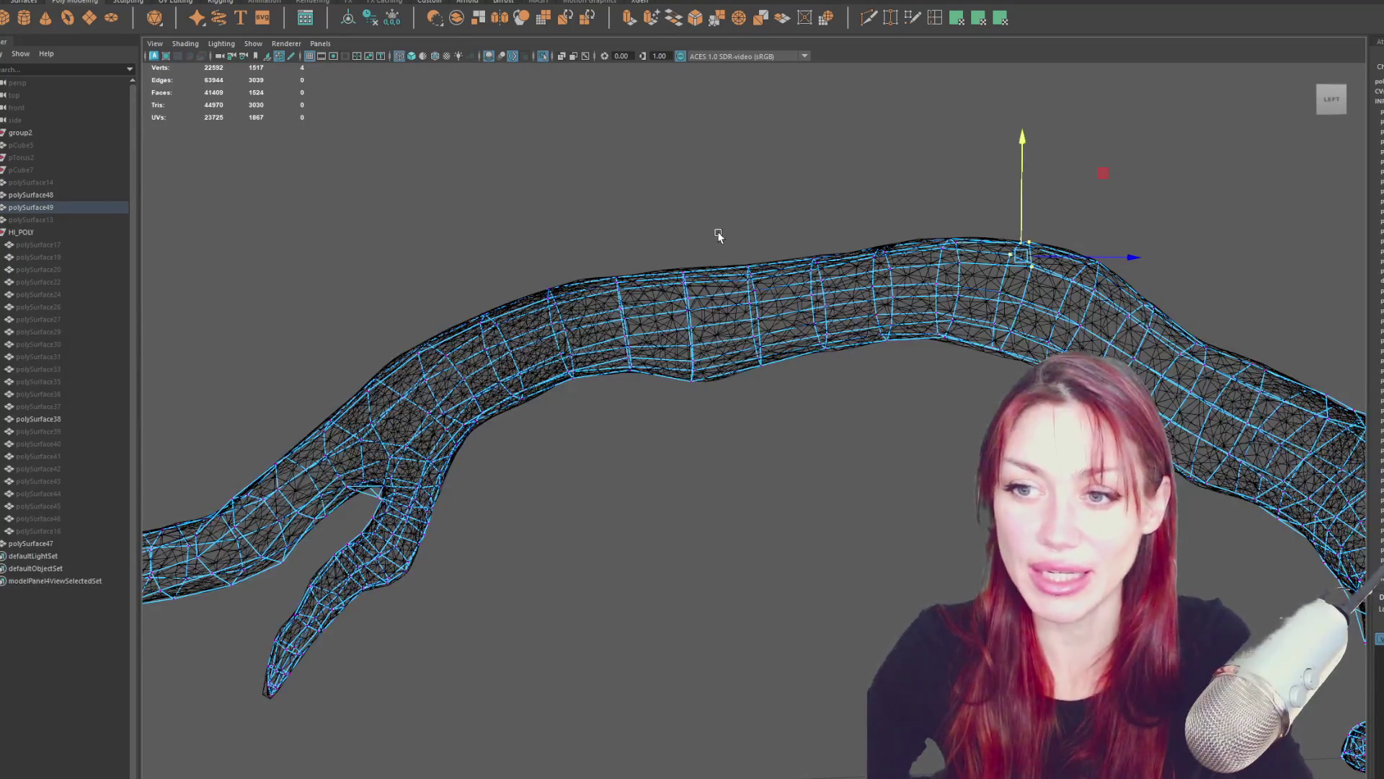
middle_click_drag(437, 312, 649, 201, "alt")
left_click_drag(238, 522, 332, 456)
middle_click_drag(279, 497, 529, 530, "alt")
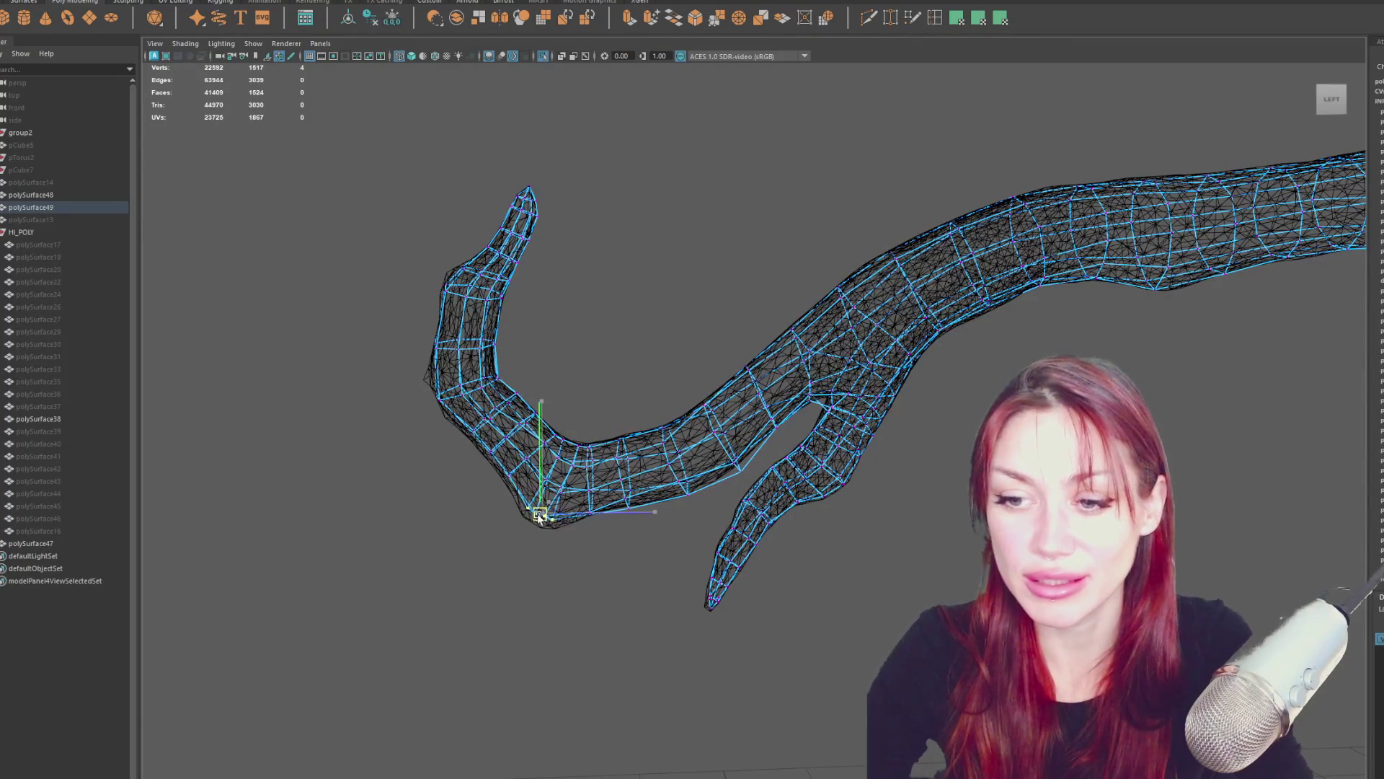
Fit vertices at the branch end, along its lower edge and the four at the fork.
mouse_move(540, 517)
left_mouse_down("alt")
mouse_move(723, 509)
mouse_move(772, 530)
mouse_move(784, 518)
mouse_move(878, 526)
mouse_move(847, 519)
mouse_move(889, 439)
mouse_move(938, 459)
left_mouse_up("alt")
left_click(822, 505)
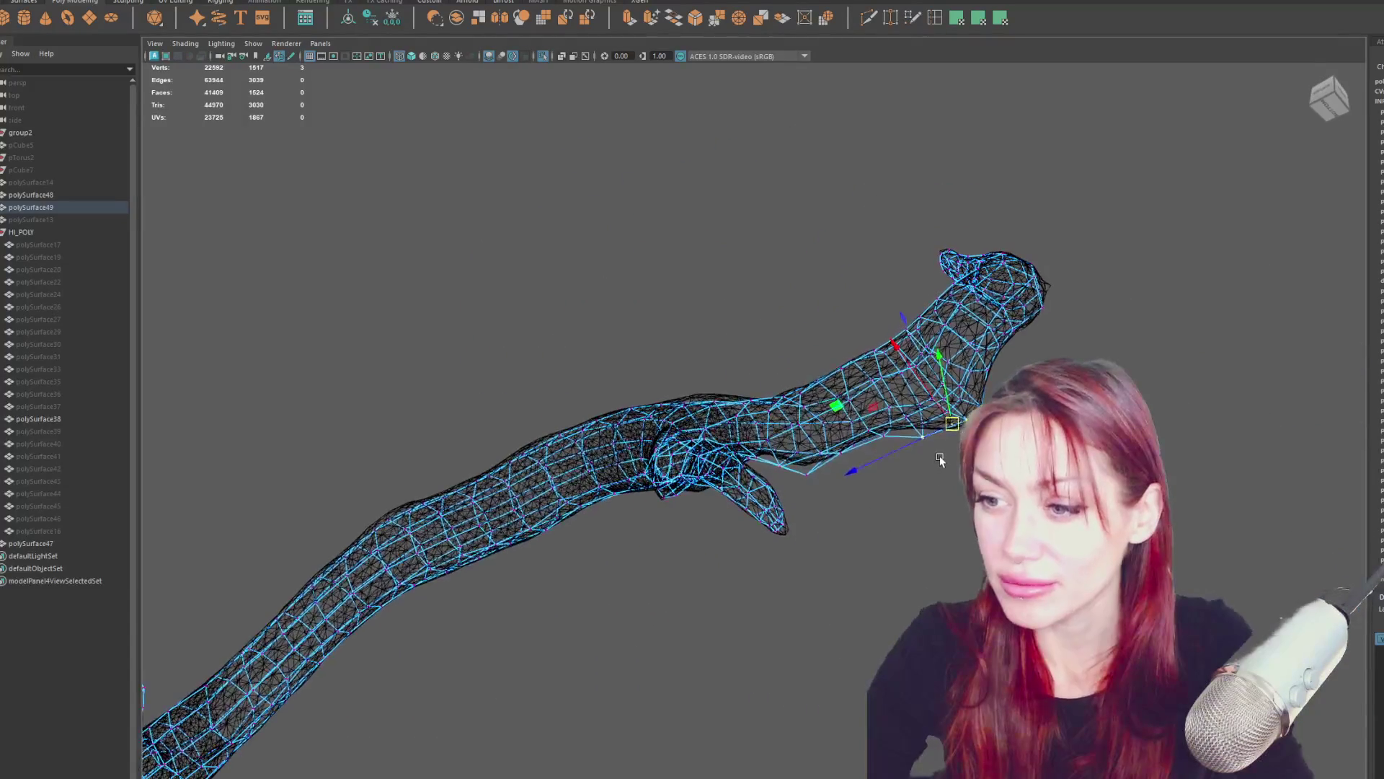
mouse_move(914, 411)
left_mouse_down("alt")
mouse_move(937, 491)
mouse_move(982, 487)
left_mouse_up("alt")
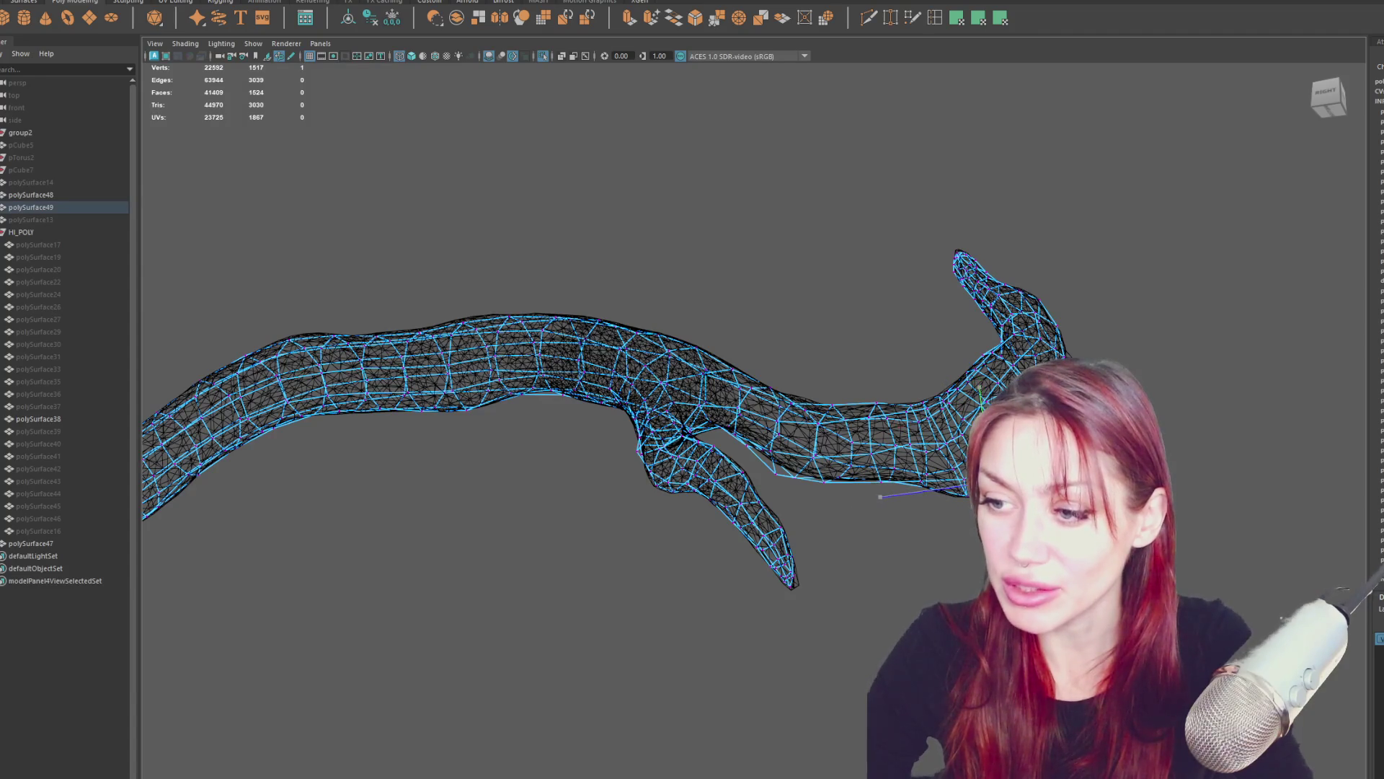
left_click(777, 486)
left_click(777, 476)
left_click_drag(781, 479, 806, 488, "alt")
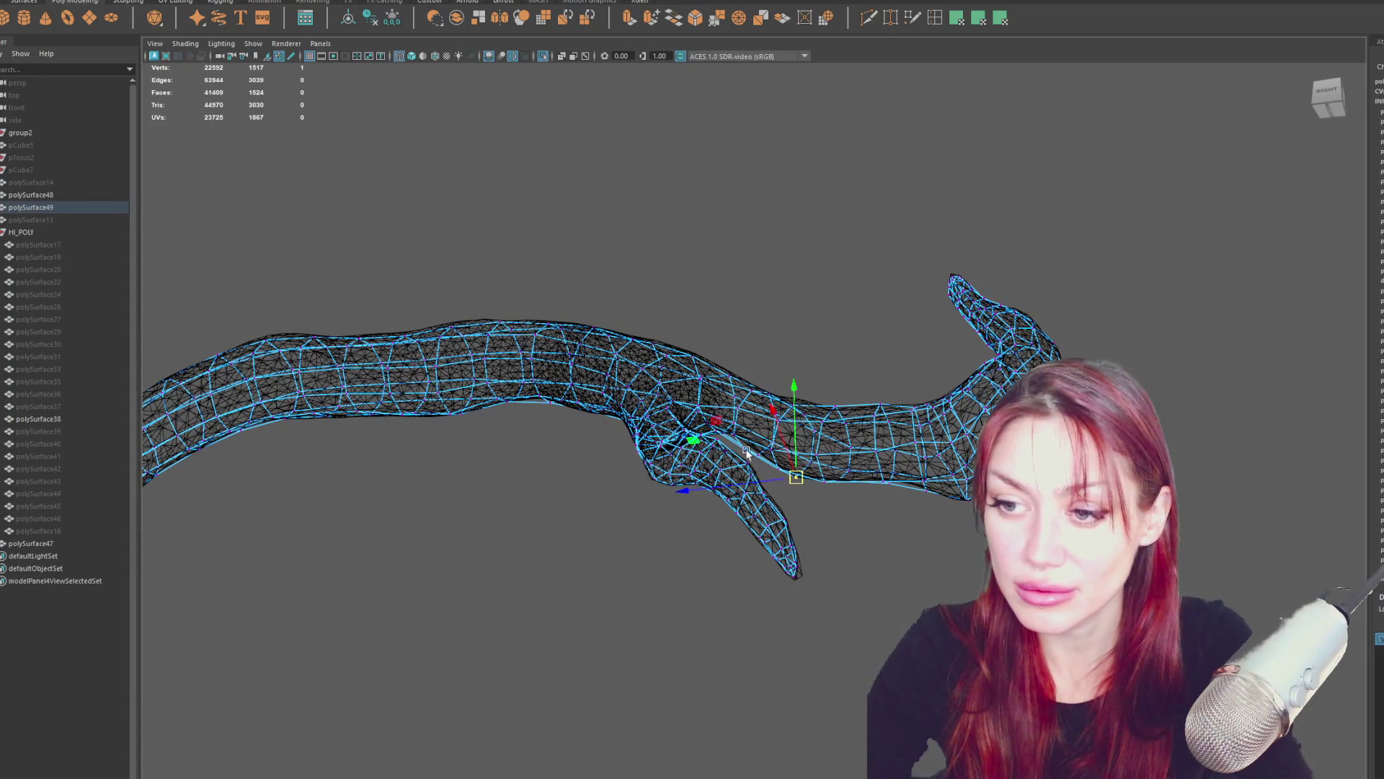
mouse_move(747, 453)
left_mouse_down("alt")
mouse_move(793, 468)
mouse_move(608, 390)
mouse_move(548, 413)
left_mouse_up("alt")
mouse_move(537, 415)
left_mouse_down()
mouse_move(492, 469)
mouse_move(457, 484)
mouse_move(632, 376)
mouse_move(651, 379)
left_mouse_up()
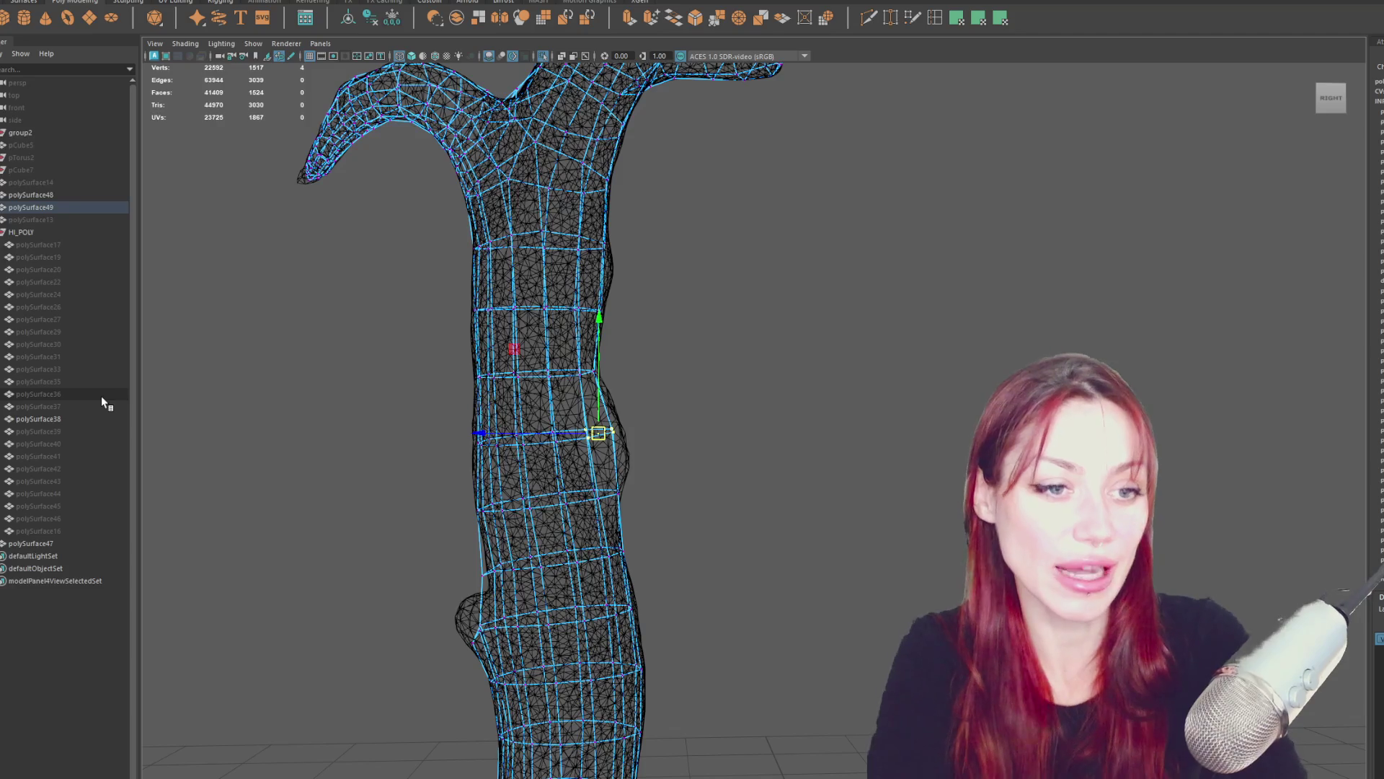
Bevel a selected mid-trunk edge loop into extra loops.
middle_click_drag(791, 390, 820, 340, "alt")
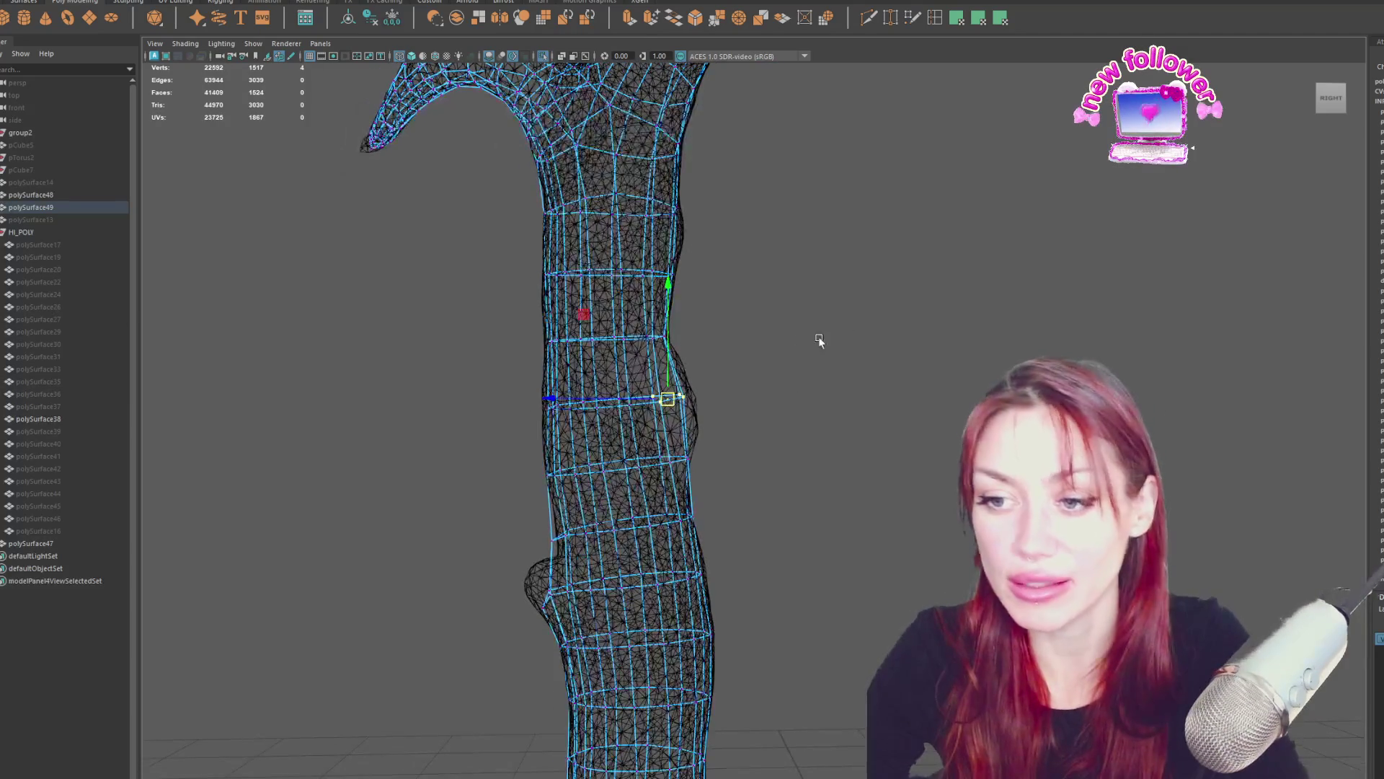
left_click(853, 294)
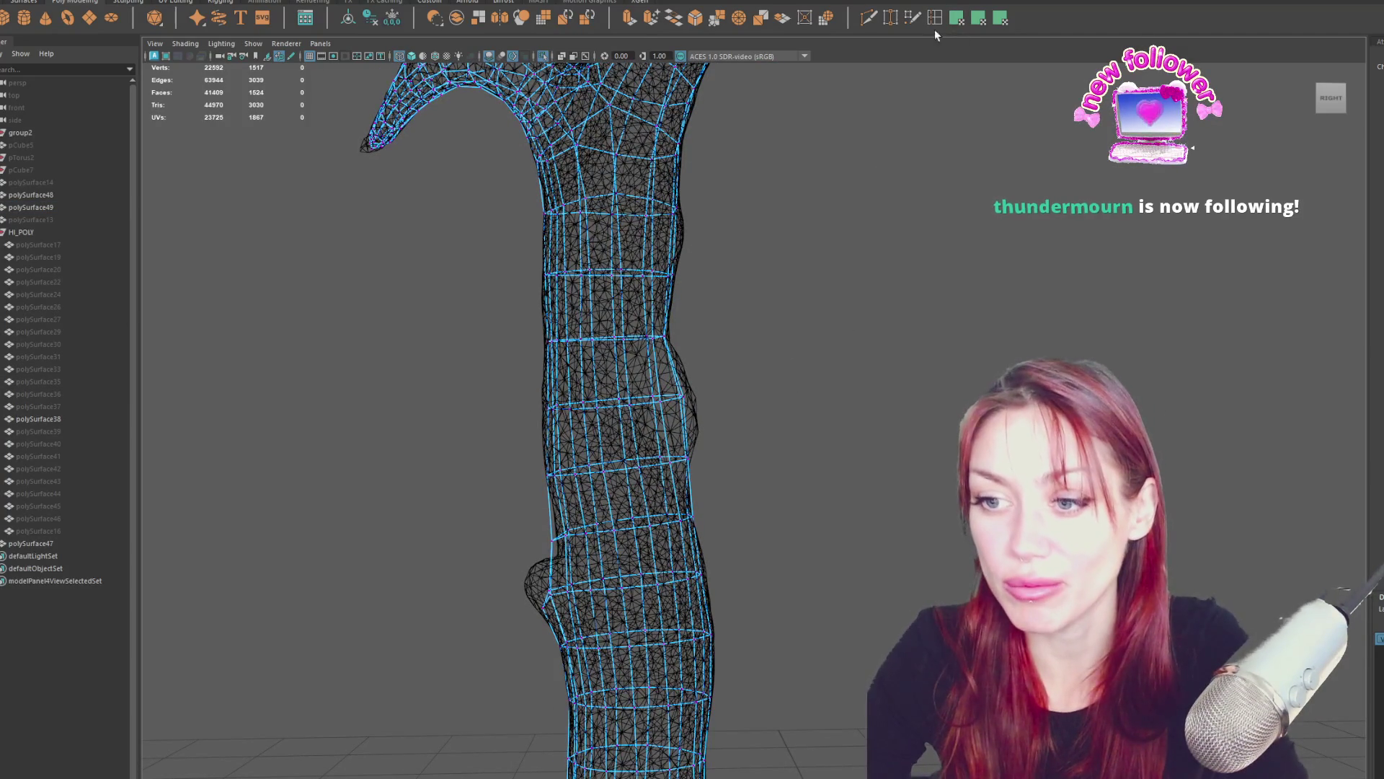
right_click_drag(649, 402, 744, 271)
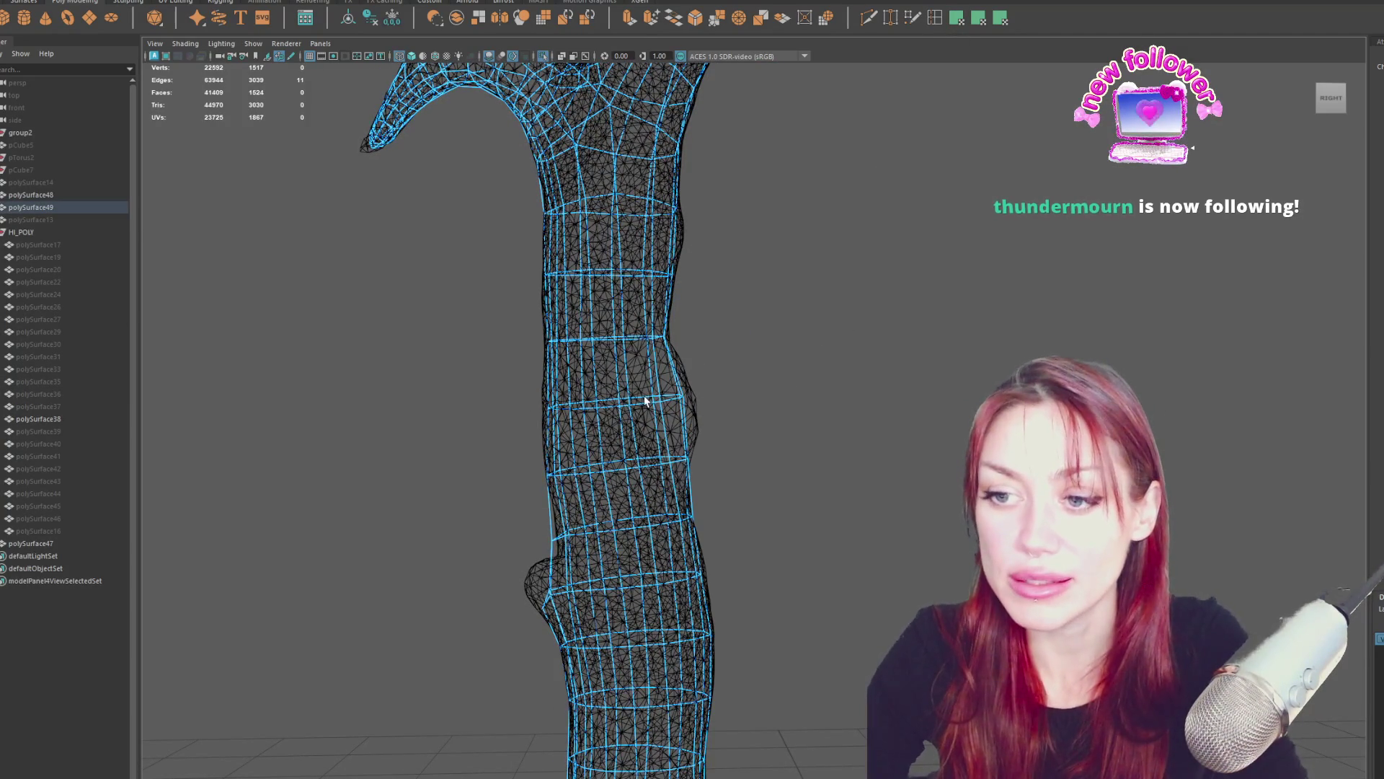
left_click(696, 20)
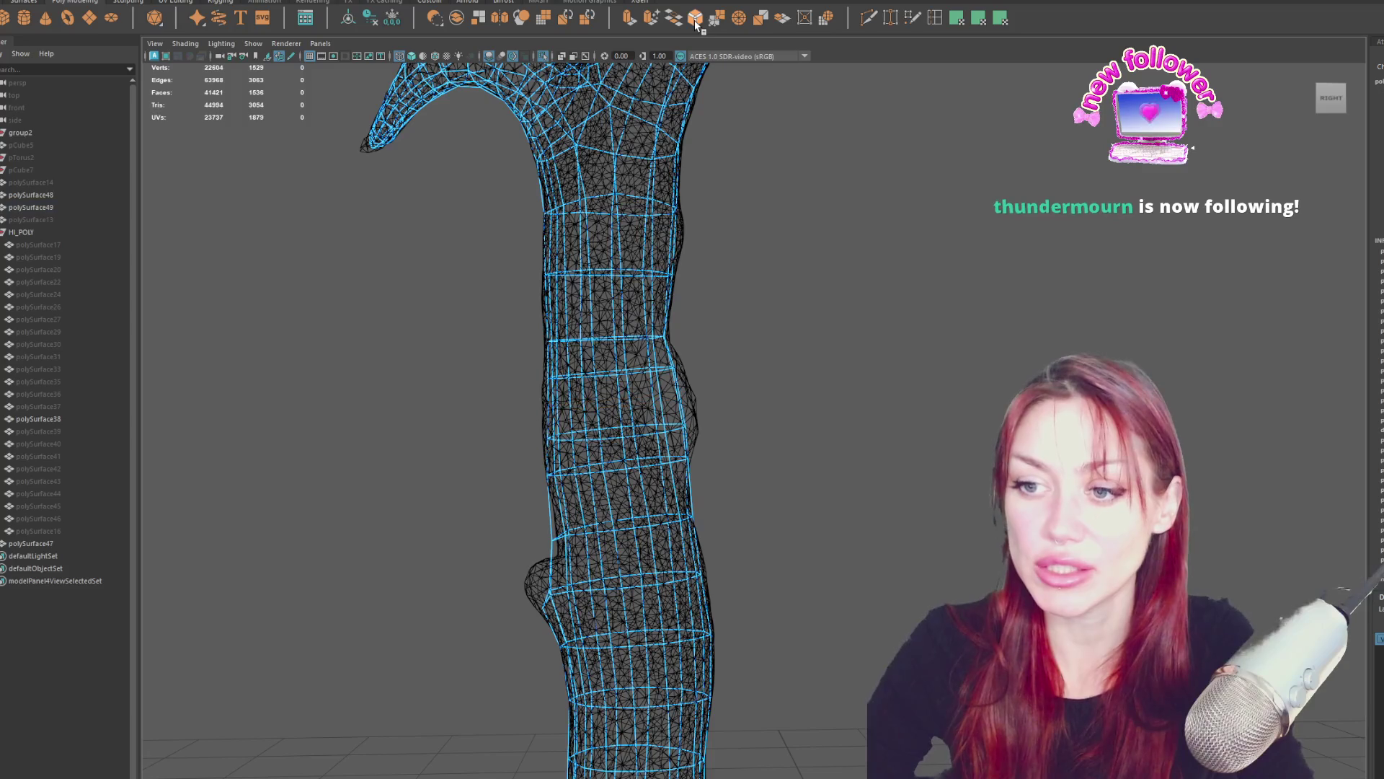
Slide a full trunk edge loop along and sideways to fit the trunk's bump.
double_click(642, 436)
mouse_move(641, 436)
left_mouse_down("alt")
mouse_move(972, 417)
mouse_move(958, 386)
mouse_move(923, 400)
left_mouse_up("alt")
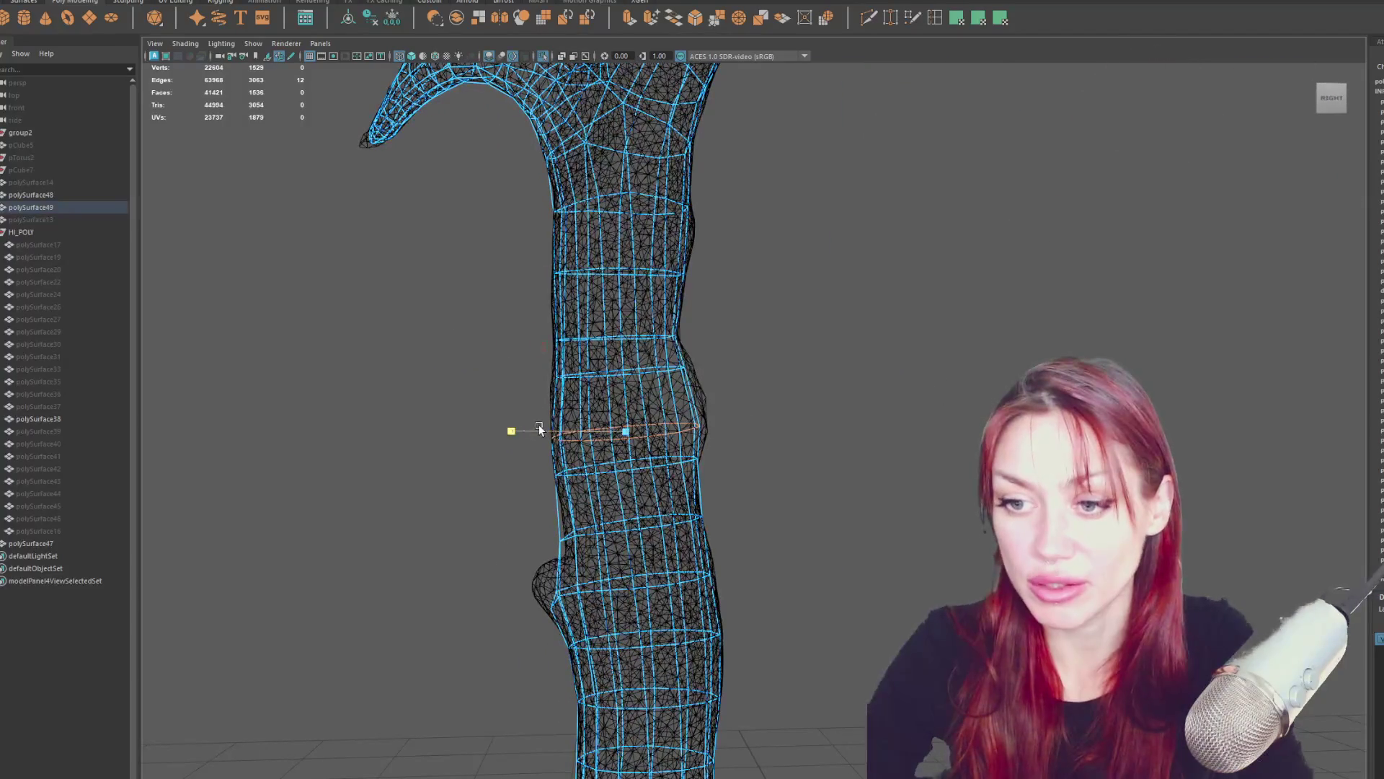
key("q")
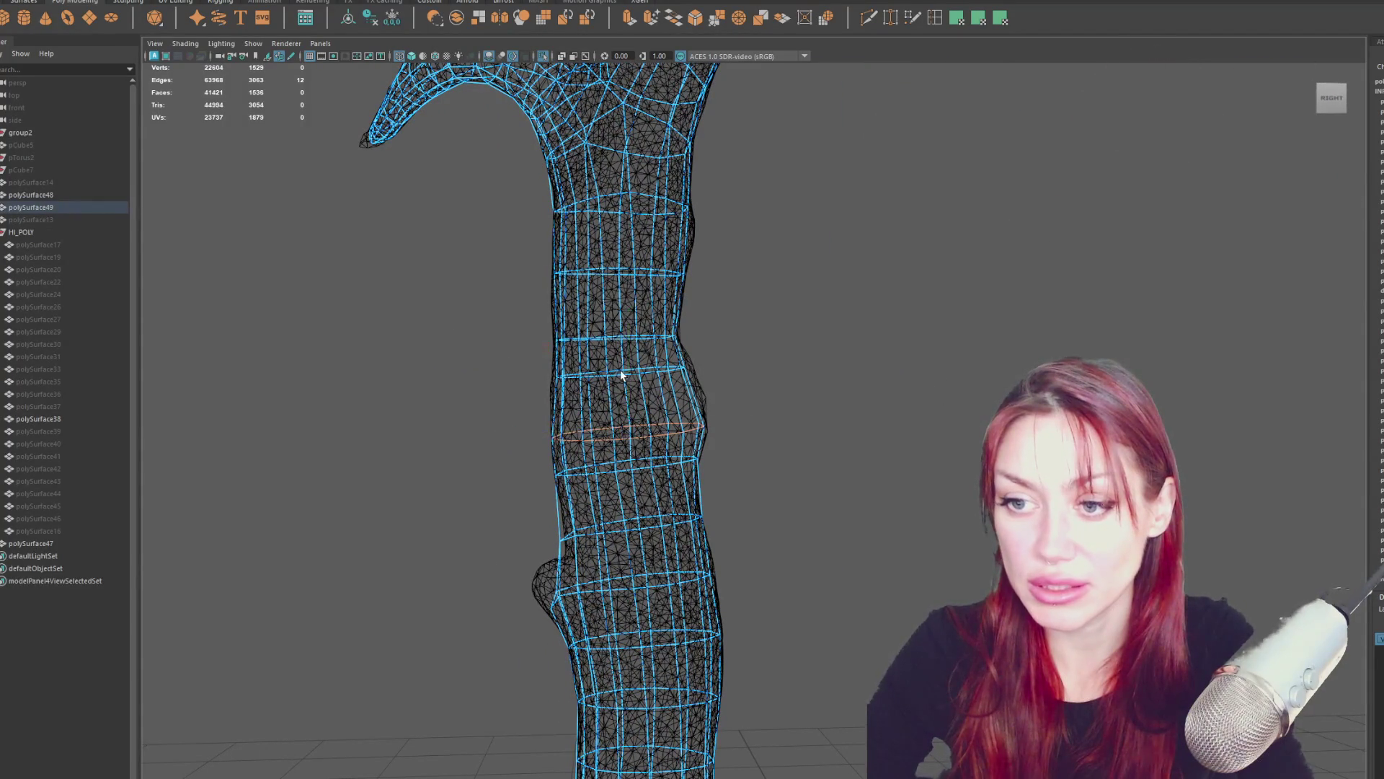
key("w")
mouse_move(628, 400)
left_mouse_down()
mouse_move(620, 337)
mouse_move(577, 385)
left_mouse_up()
mouse_move(577, 384)
left_mouse_down("alt")
mouse_move(736, 396)
mouse_move(776, 383)
mouse_move(754, 388)
left_mouse_up("alt")
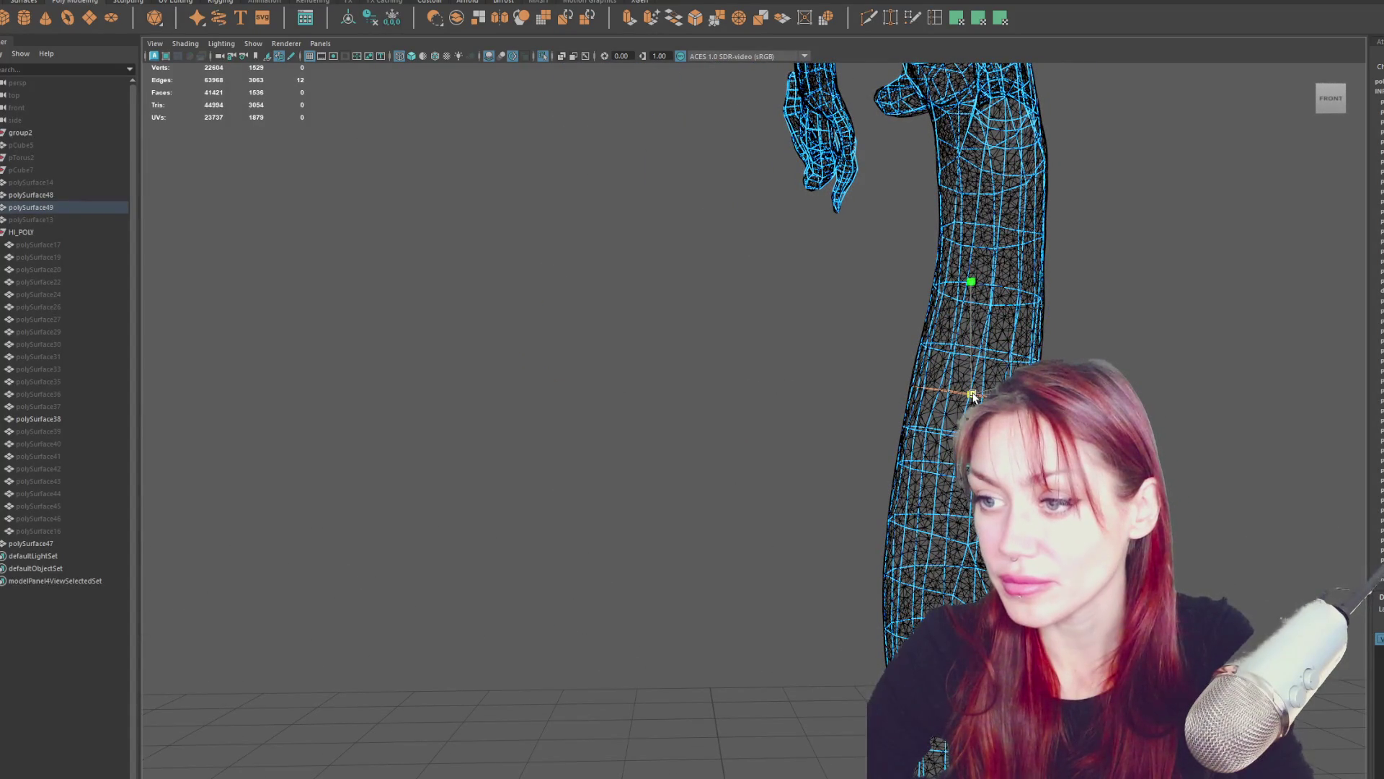
mouse_move(972, 396)
left_mouse_down("alt")
mouse_move(834, 433)
mouse_move(958, 438)
mouse_move(786, 418)
left_mouse_up("alt")
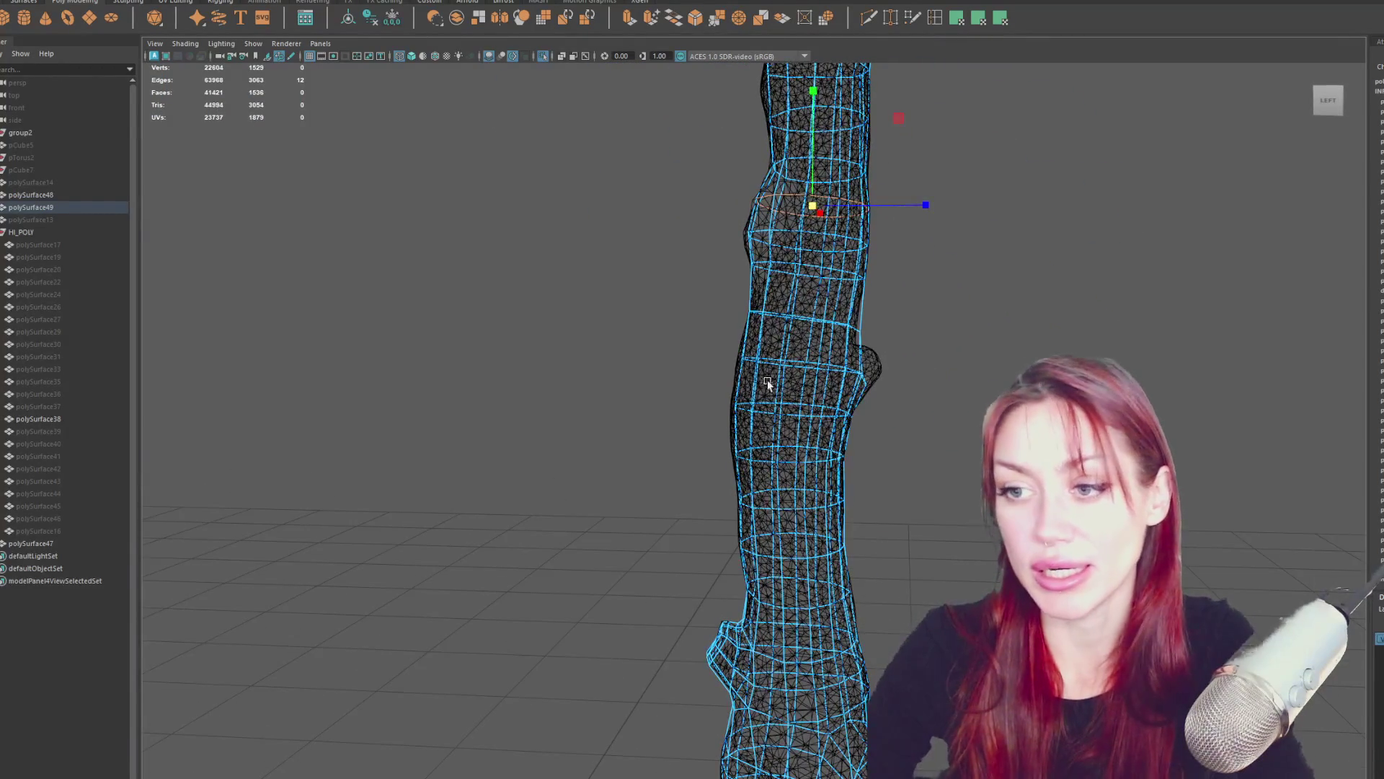
Reposition the lower mid-trunk edge loops and scale one with R to follow the bulges.
double_click(786, 414)
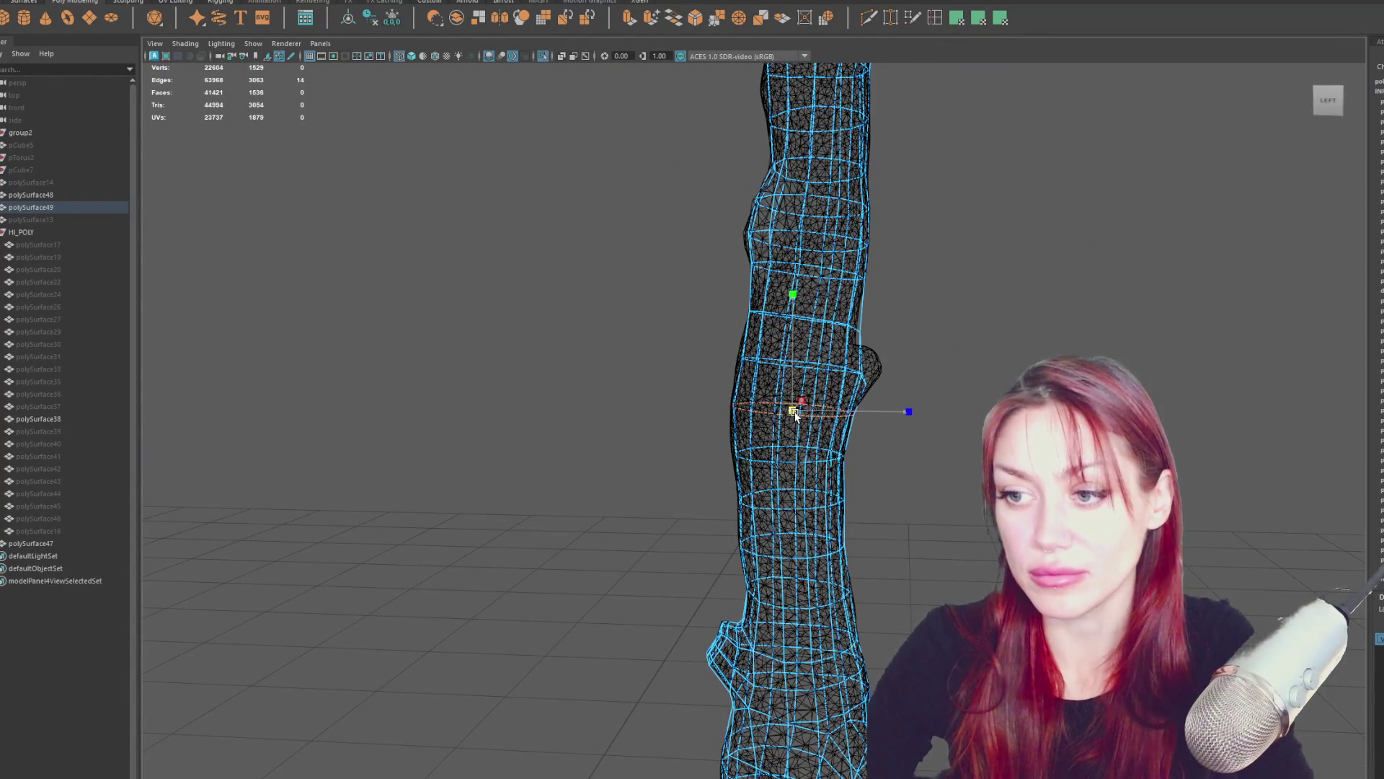
double_click(809, 461)
mouse_move(809, 461)
left_mouse_down("alt")
mouse_move(831, 476)
mouse_move(806, 441)
left_mouse_up("alt")
left_click(806, 441)
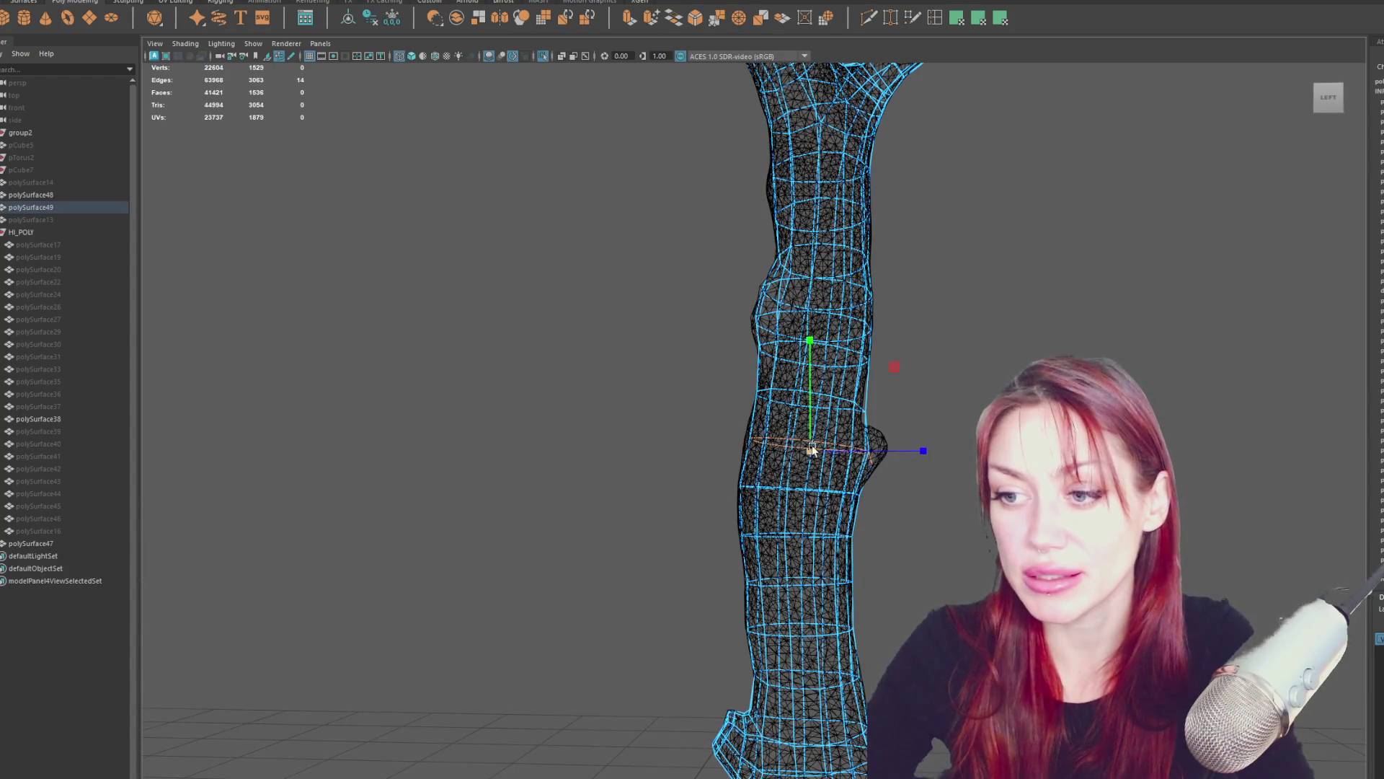
double_click(807, 447)
mouse_move(820, 295)
left_mouse_down("alt")
mouse_move(829, 364)
mouse_move(872, 366)
mouse_move(842, 296)
mouse_move(875, 290)
left_mouse_up("alt")
double_click(827, 362)
key("r")
double_click(815, 235)
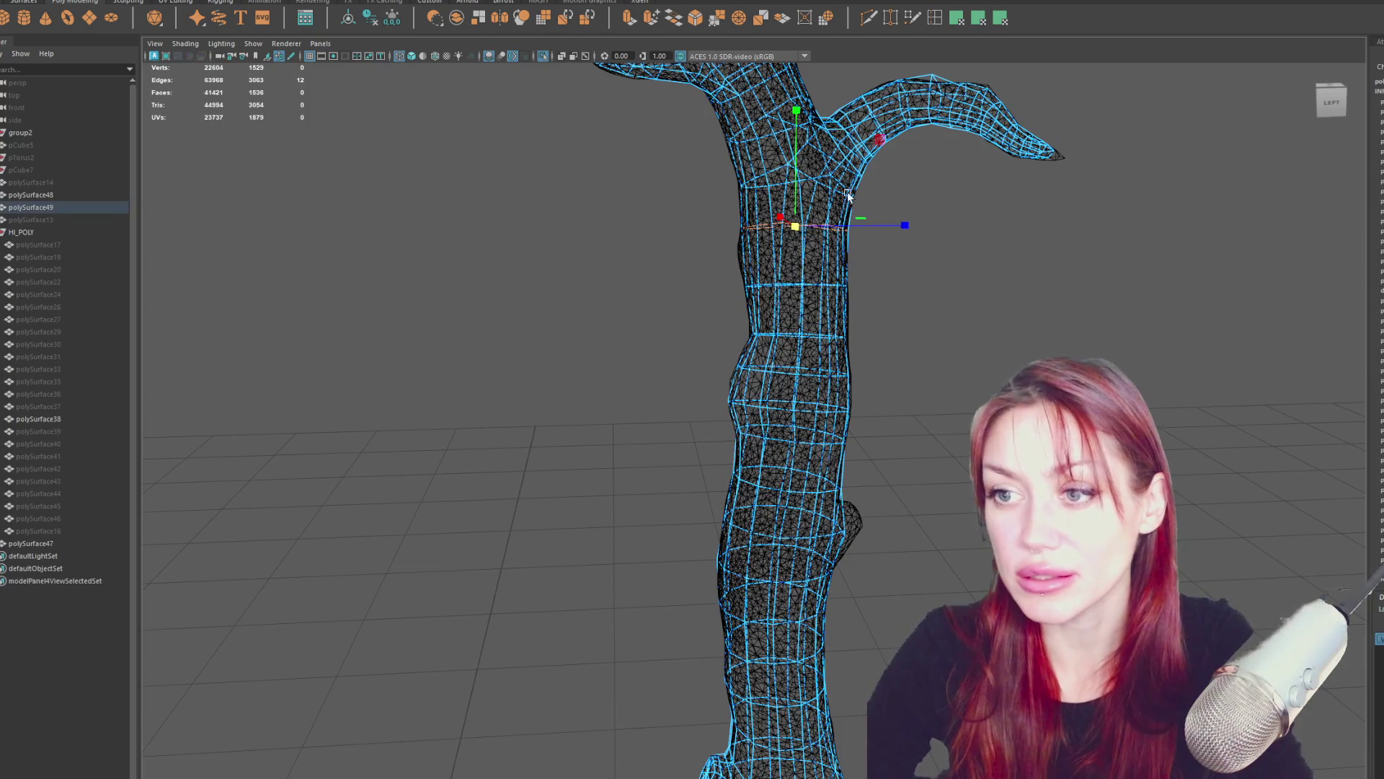
Insert an edge loop around the trunk just below the side branch.
left_click(935, 18)
left_click(806, 252)
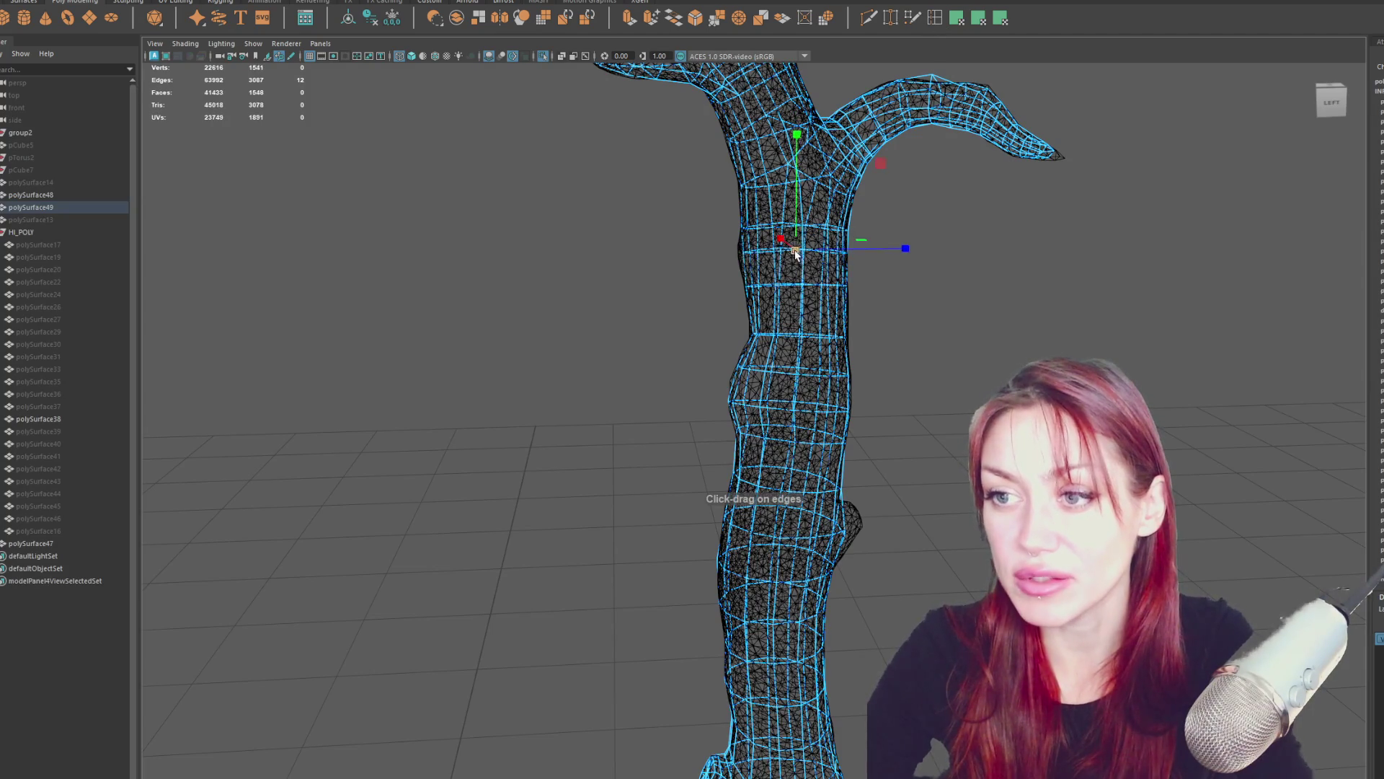
mouse_move(969, 261)
left_mouse_down("alt")
mouse_move(828, 238)
mouse_move(807, 248)
mouse_move(842, 273)
left_mouse_up("alt")
right_click(808, 226)
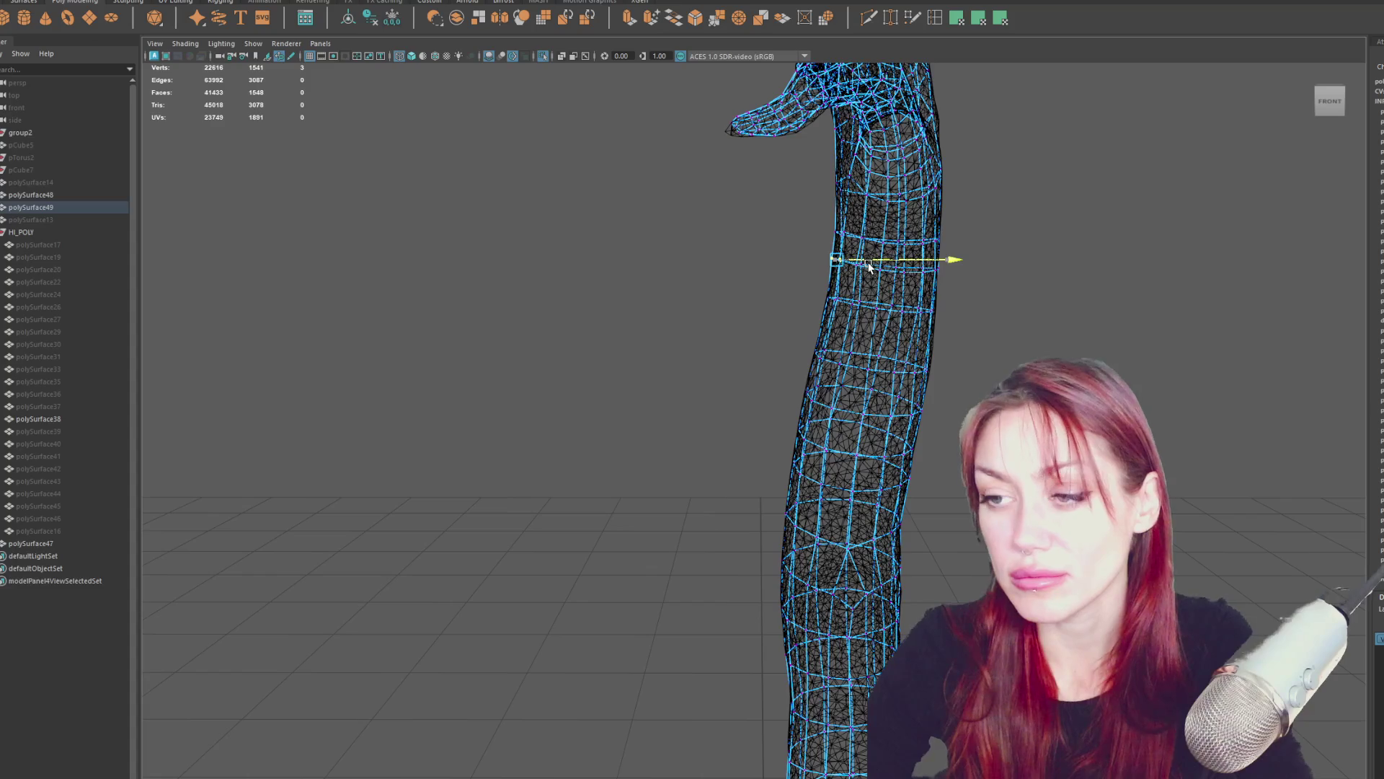
Move individual trunk-edge vertices near the new loop onto the sculpt's surface.
left_click_drag(845, 359, 837, 357, "alt")
left_click(856, 256)
left_click(845, 259)
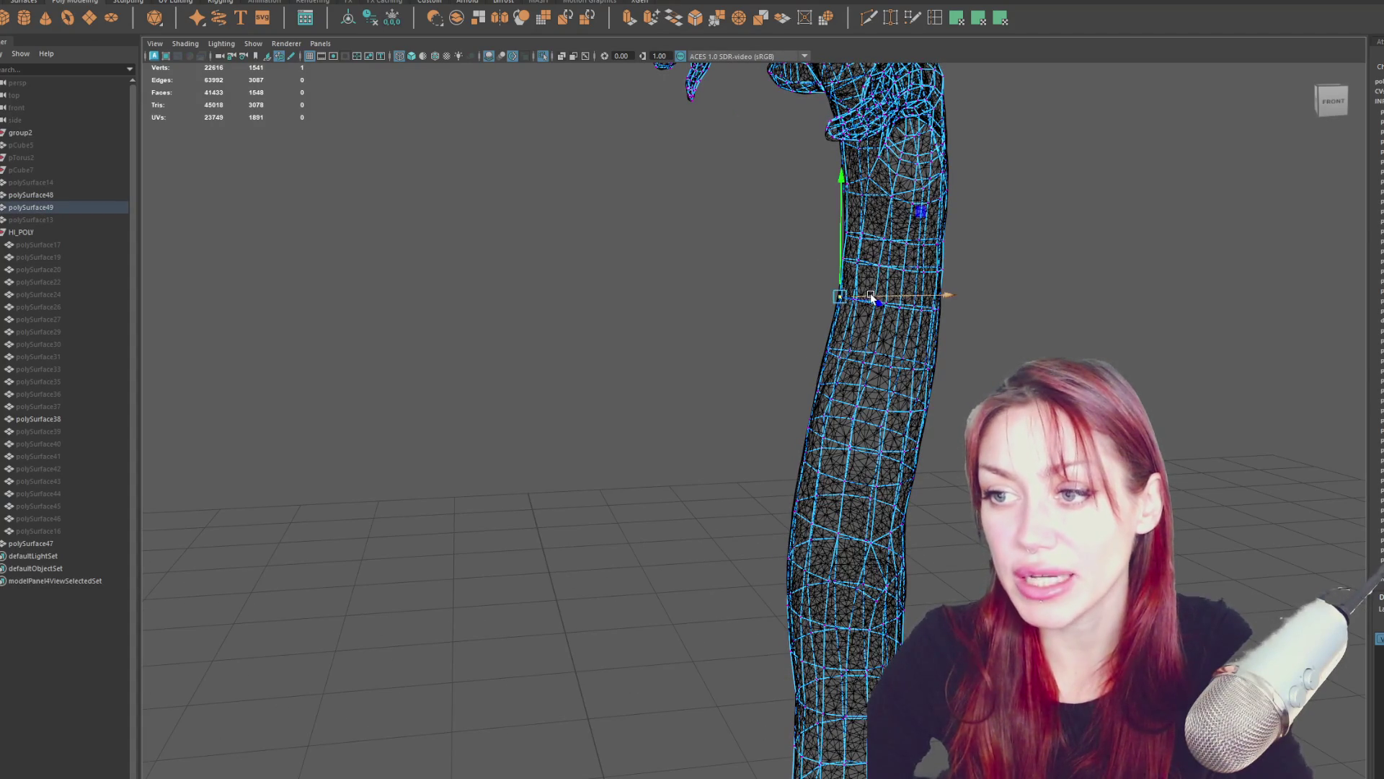
key("w")
mouse_move(855, 306)
left_mouse_down("alt")
mouse_move(928, 294)
mouse_move(920, 302)
left_mouse_up("alt")
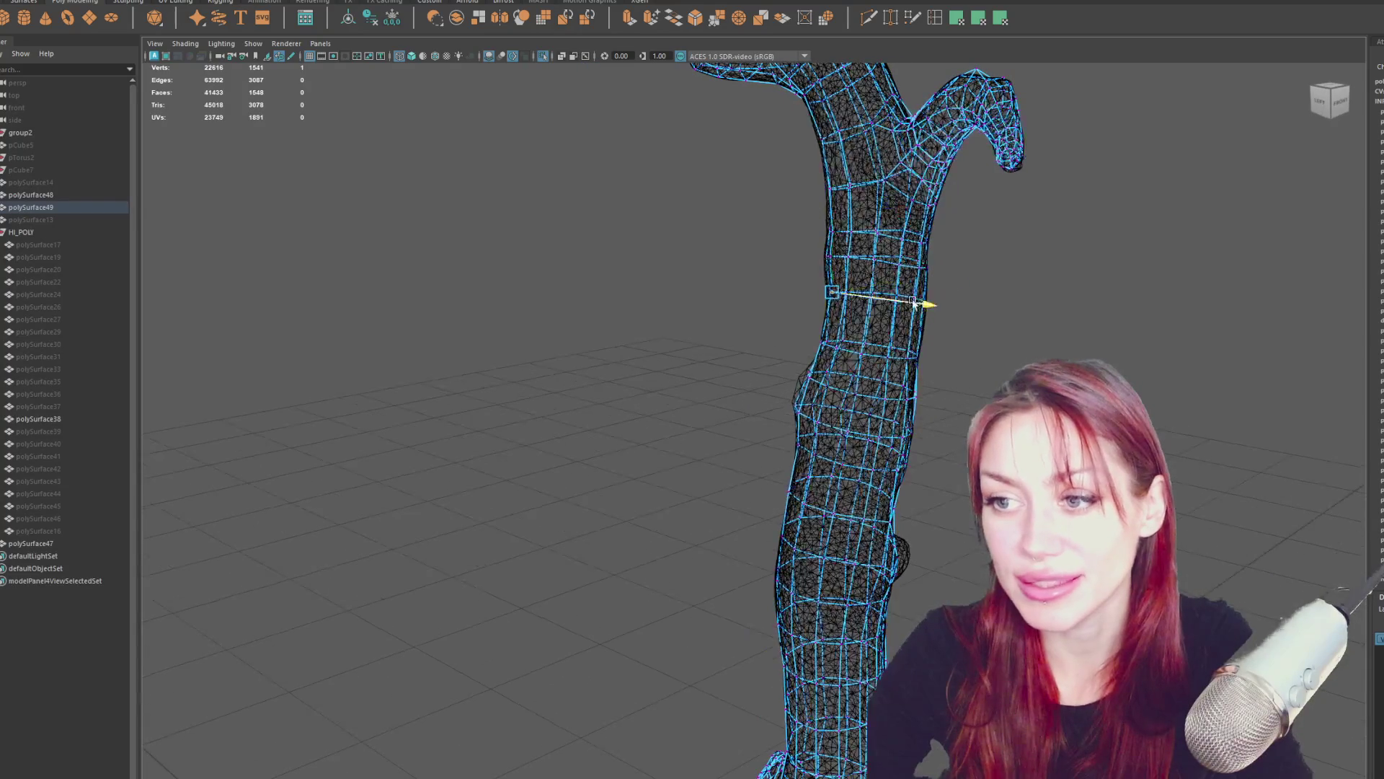
left_click(848, 348)
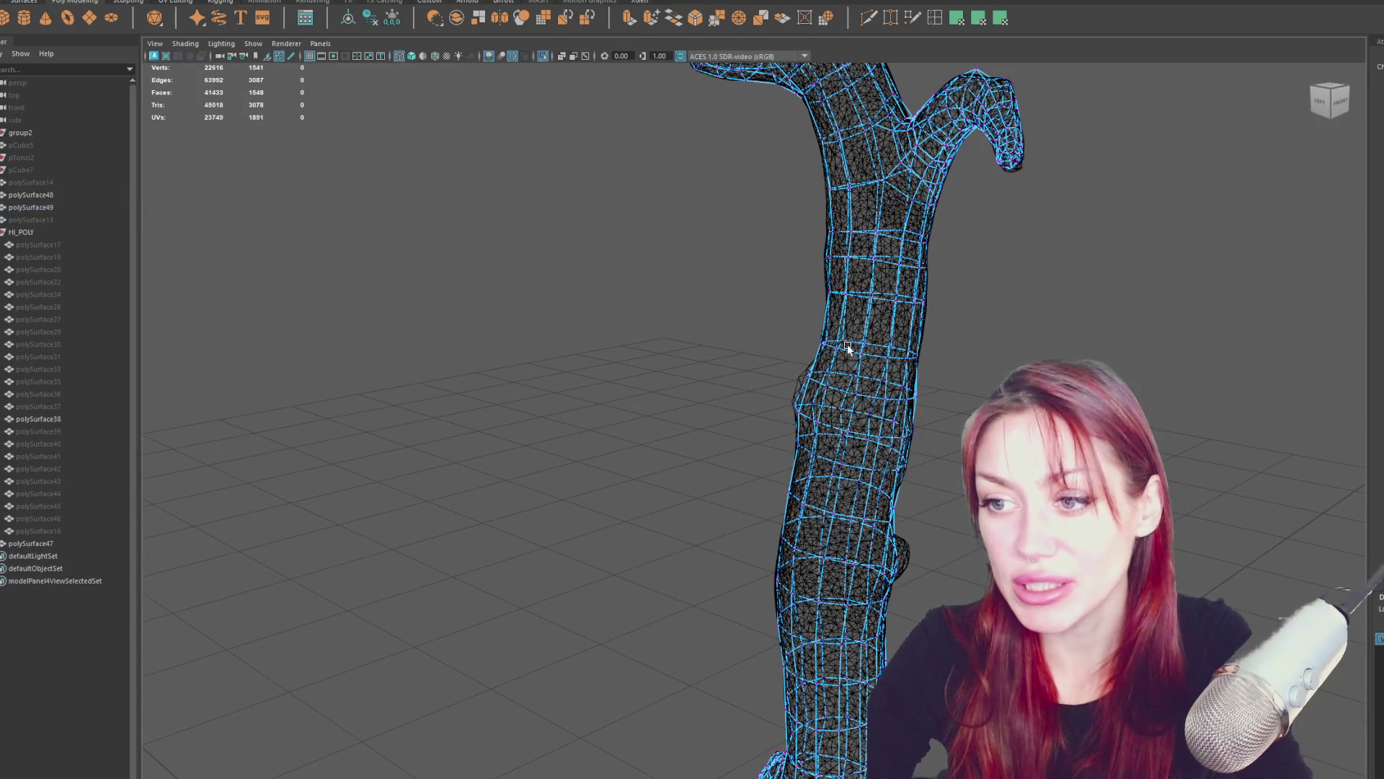
left_click(820, 343)
mouse_move(820, 362)
left_mouse_down("alt")
mouse_move(782, 394)
mouse_move(776, 425)
mouse_move(836, 418)
mouse_move(822, 419)
left_mouse_up("alt")
left_click_drag(817, 353, 811, 282, "alt")
Shift the new ring and the upper trunk ring along X to hug the sculpt.
mouse_move(829, 303)
left_mouse_down("alt")
mouse_move(867, 261)
mouse_move(967, 278)
mouse_move(834, 284)
mouse_move(903, 310)
left_mouse_up("alt")
left_click_drag(903, 310, 763, 352)
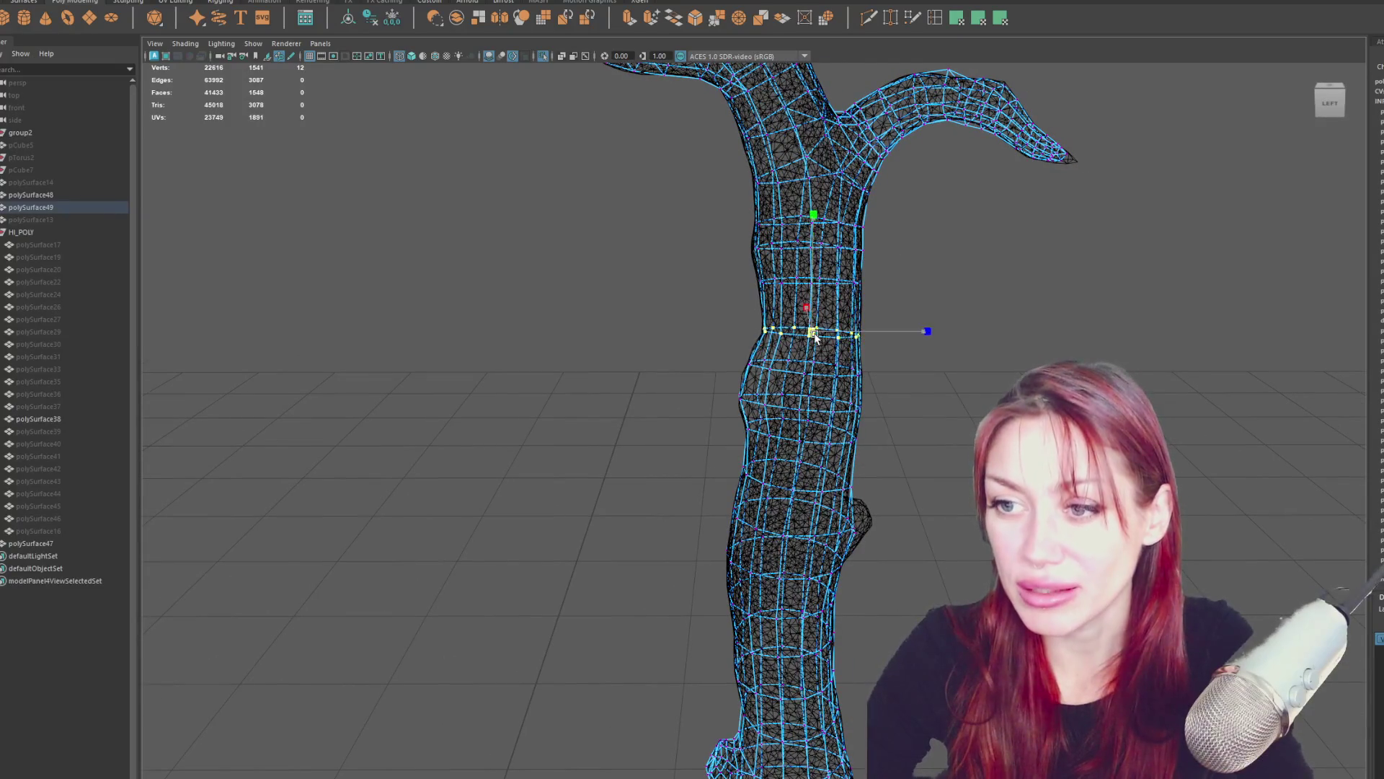
left_click_drag(730, 297, 731, 295)
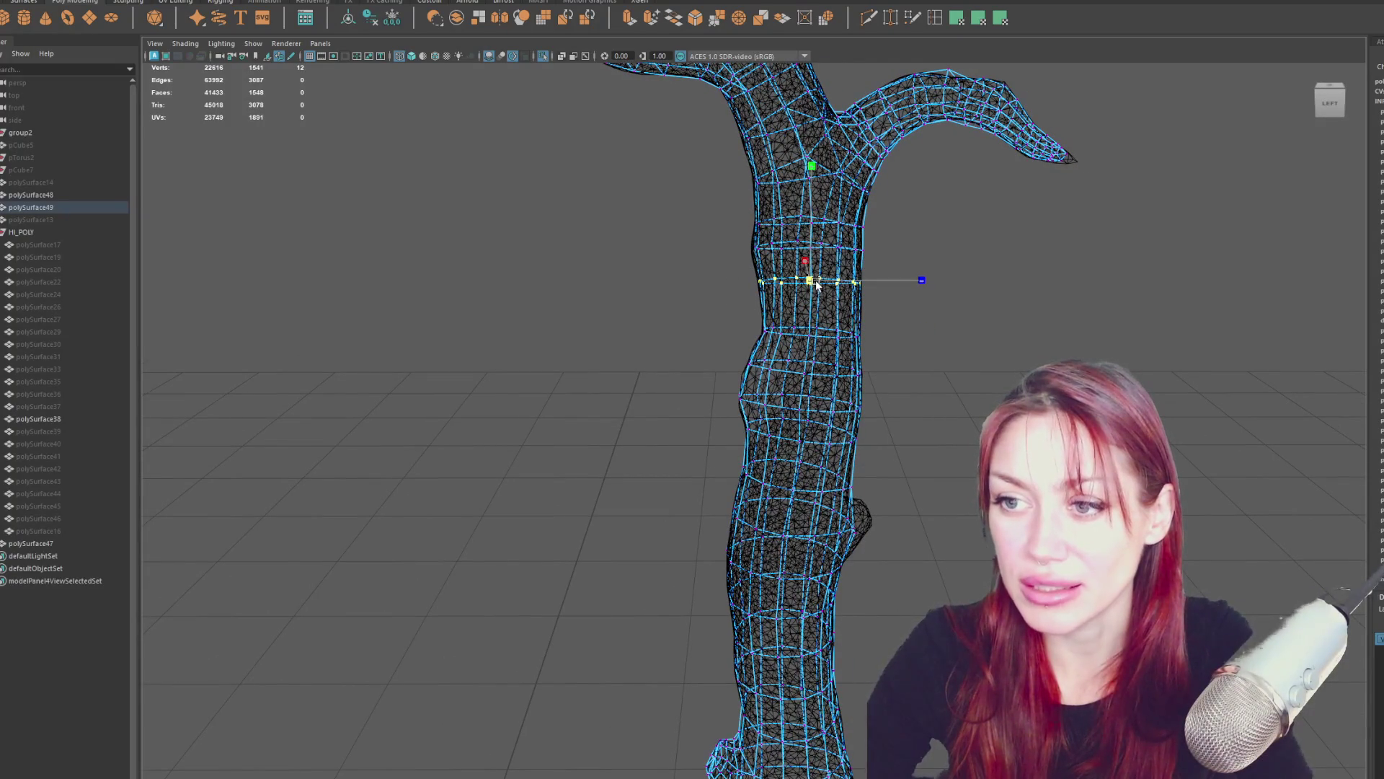
mouse_move(817, 284)
left_mouse_down("alt")
mouse_move(872, 210)
mouse_move(876, 238)
mouse_move(697, 285)
left_mouse_up("alt")
key("w")
mouse_move(851, 248)
left_mouse_down()
mouse_move(777, 252)
mouse_move(891, 257)
left_mouse_up()
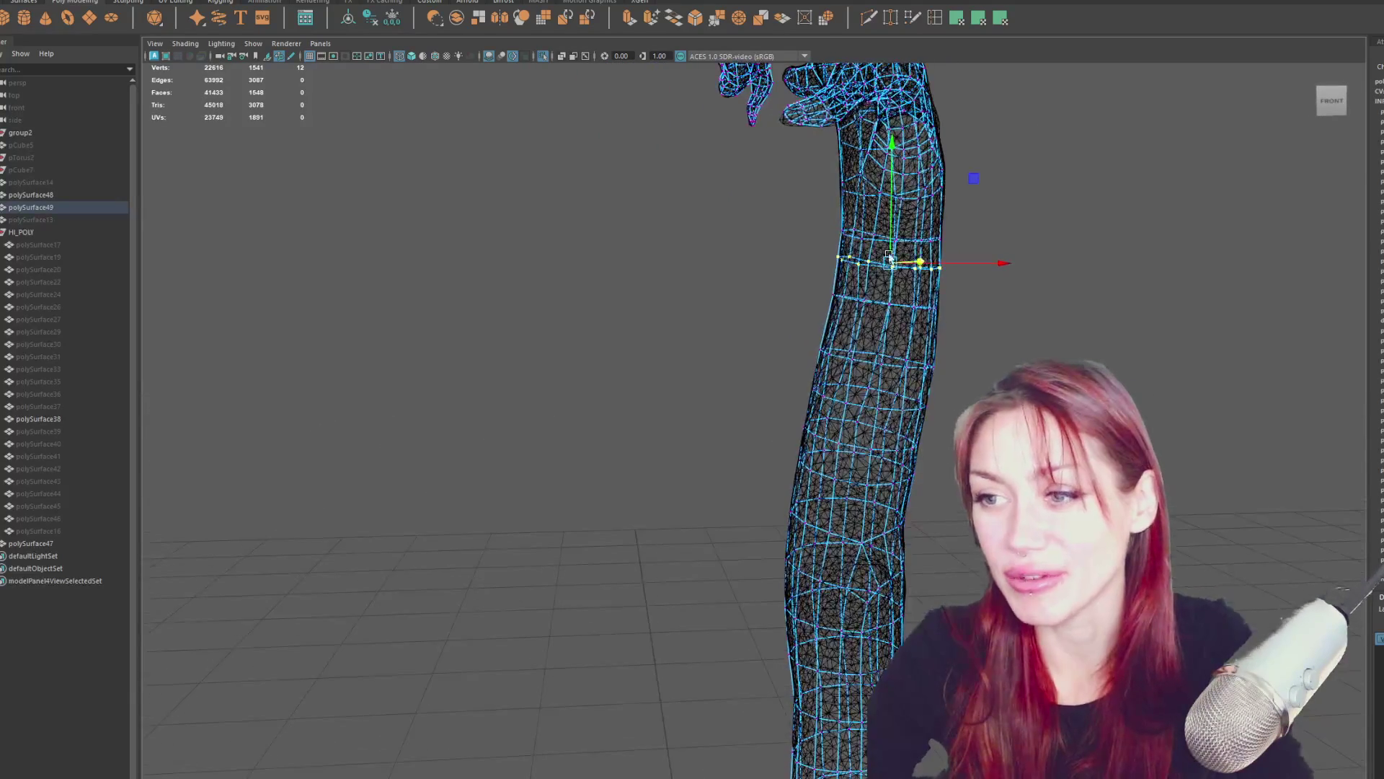
mouse_move(977, 265)
left_mouse_down()
mouse_move(966, 240)
mouse_move(1096, 249)
left_mouse_up()
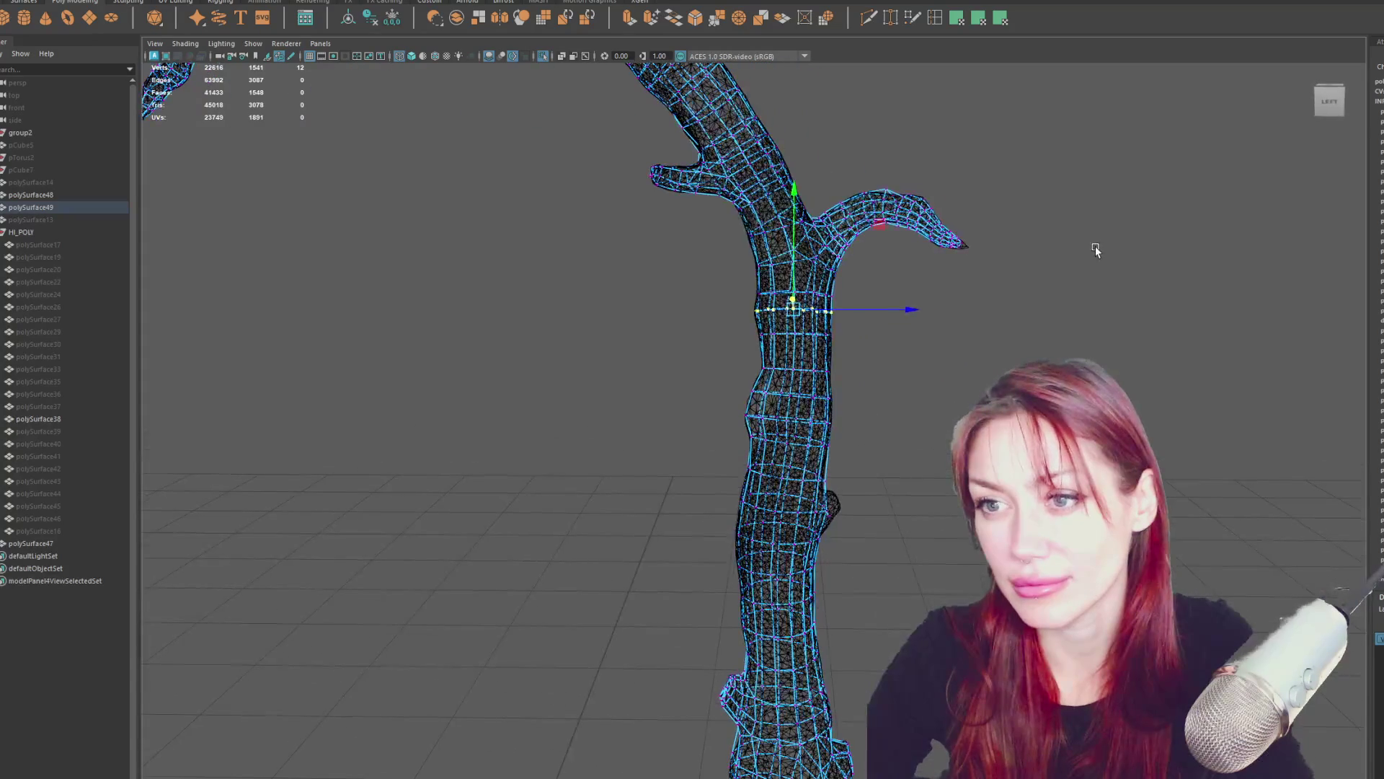
mouse_move(894, 504)
middle_mouse_down("alt")
mouse_move(888, 294)
mouse_move(907, 326)
middle_mouse_up("alt")
scroll(894, 310, "up", 4)
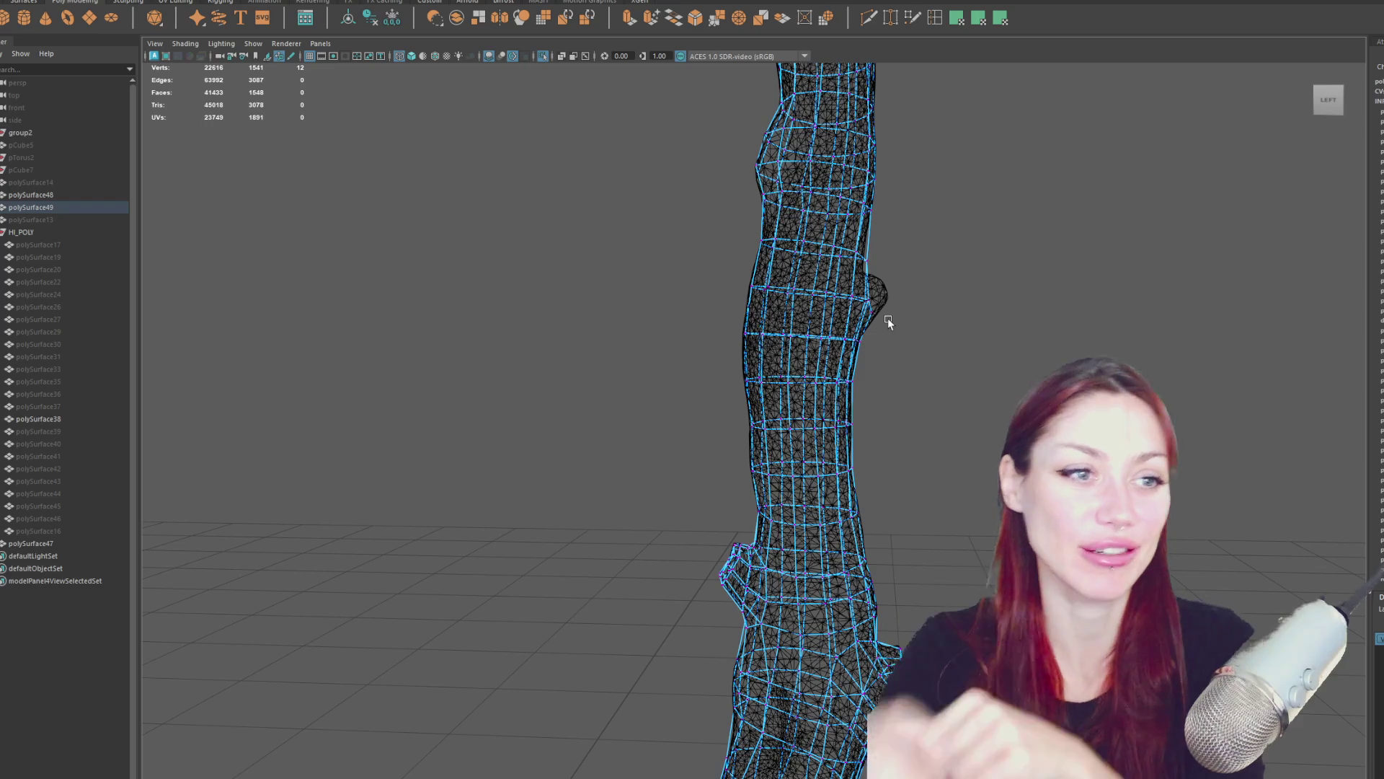
Undo the last edit to the low-poly trunk with Ctrl+Z, leaving 1541 vertices.
key("ctrl+z")
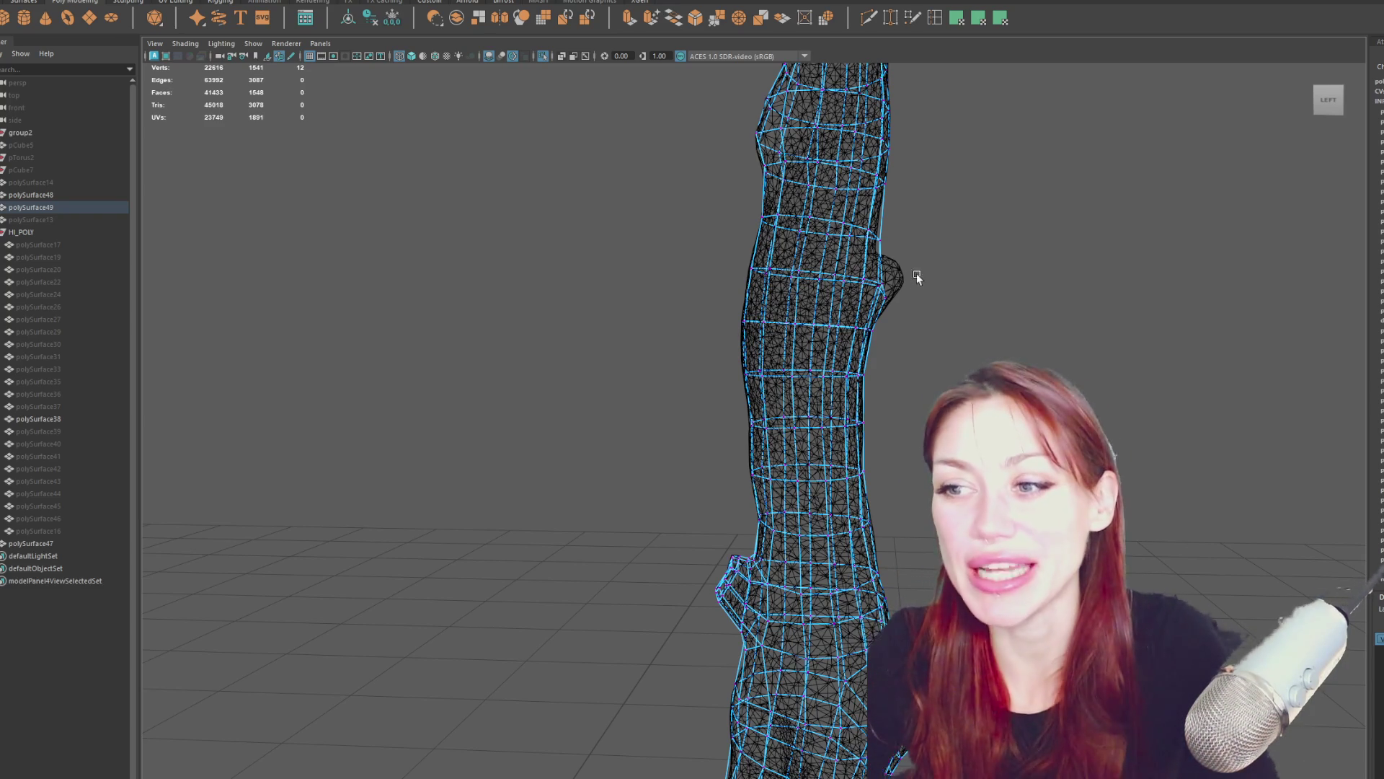
mouse_move(887, 210)
middle_mouse_down("alt")
mouse_move(788, 309)
mouse_move(785, 341)
middle_mouse_up("alt")
Insert an edge loop across the trunk near the bump and remove the extra loop.
mouse_move(784, 340)
left_mouse_down()
mouse_move(846, 330)
mouse_move(738, 325)
mouse_move(811, 335)
mouse_move(894, 404)
left_mouse_up()
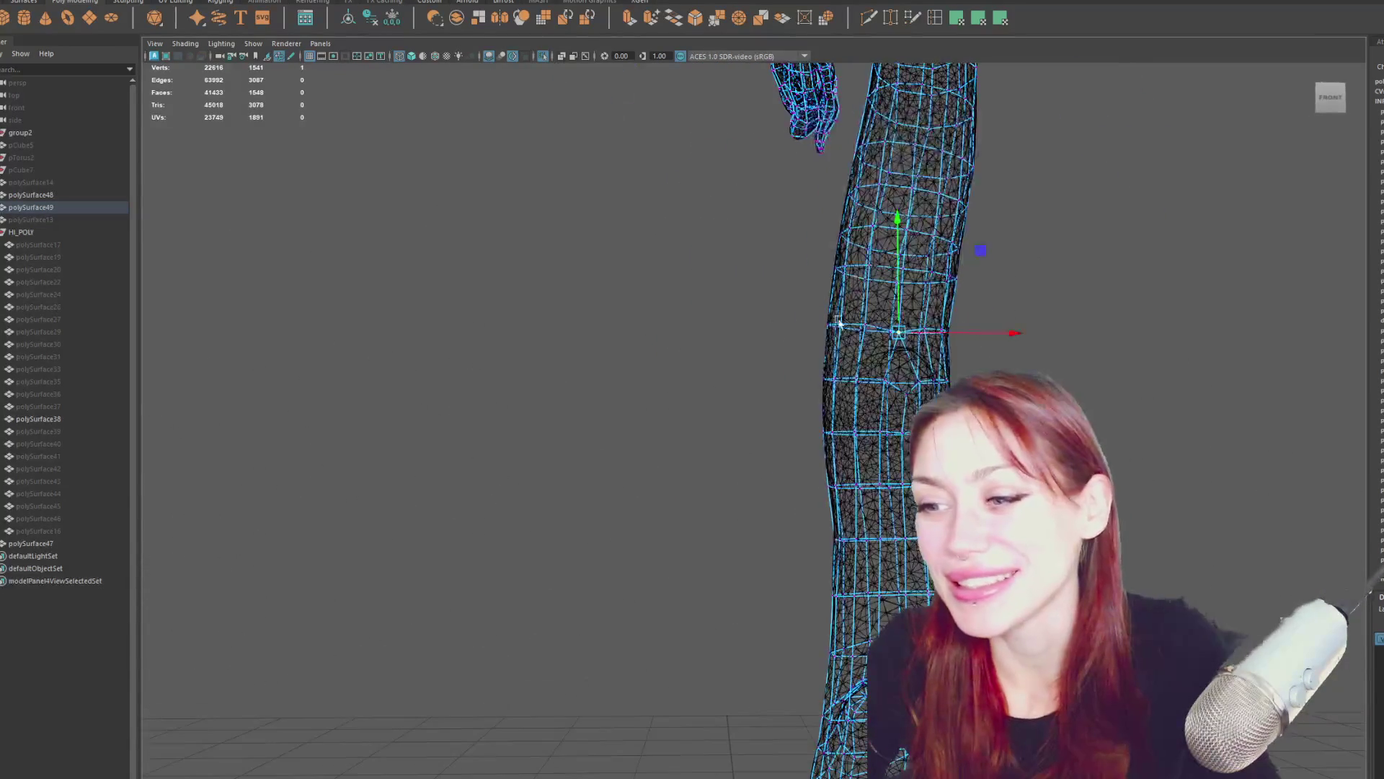
right_click_drag(902, 415, 906, 411, "shift")
left_click(907, 411)
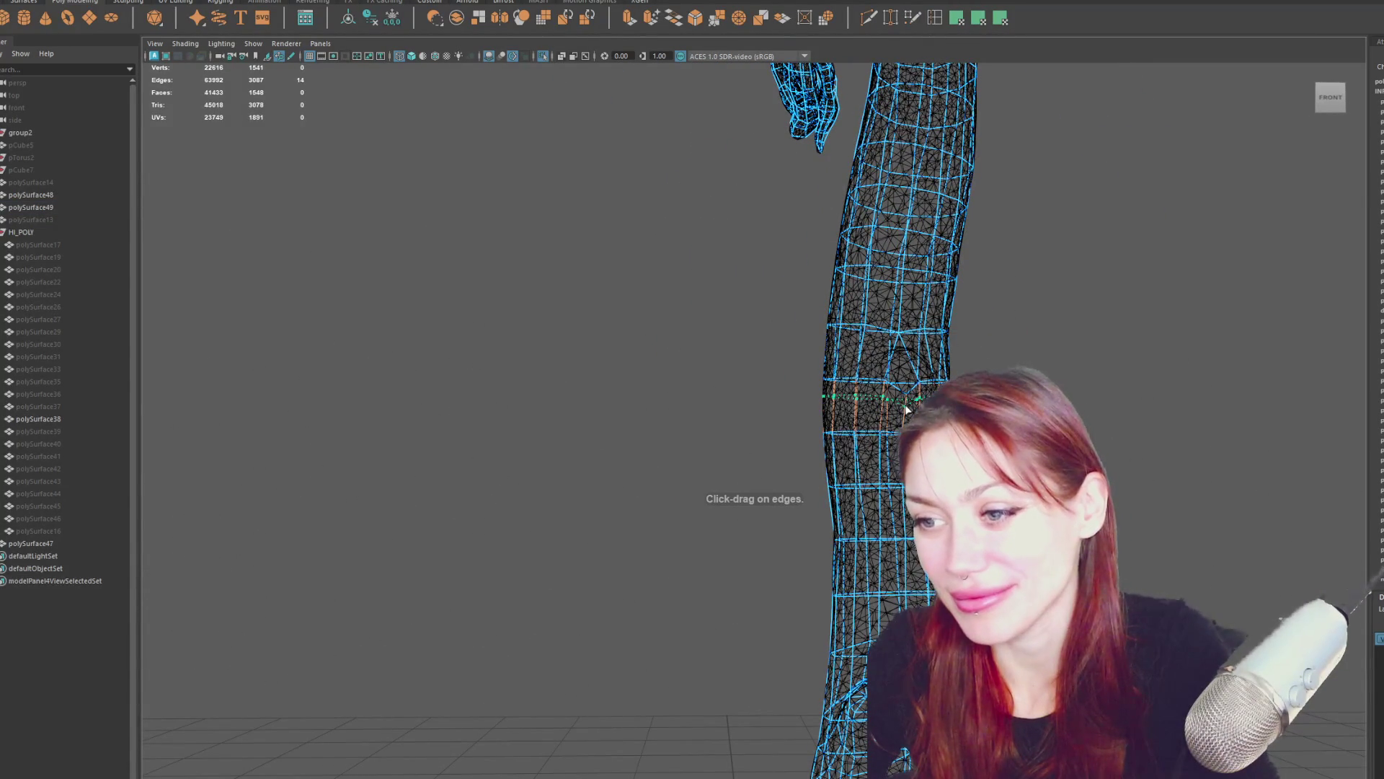
left_click(904, 411)
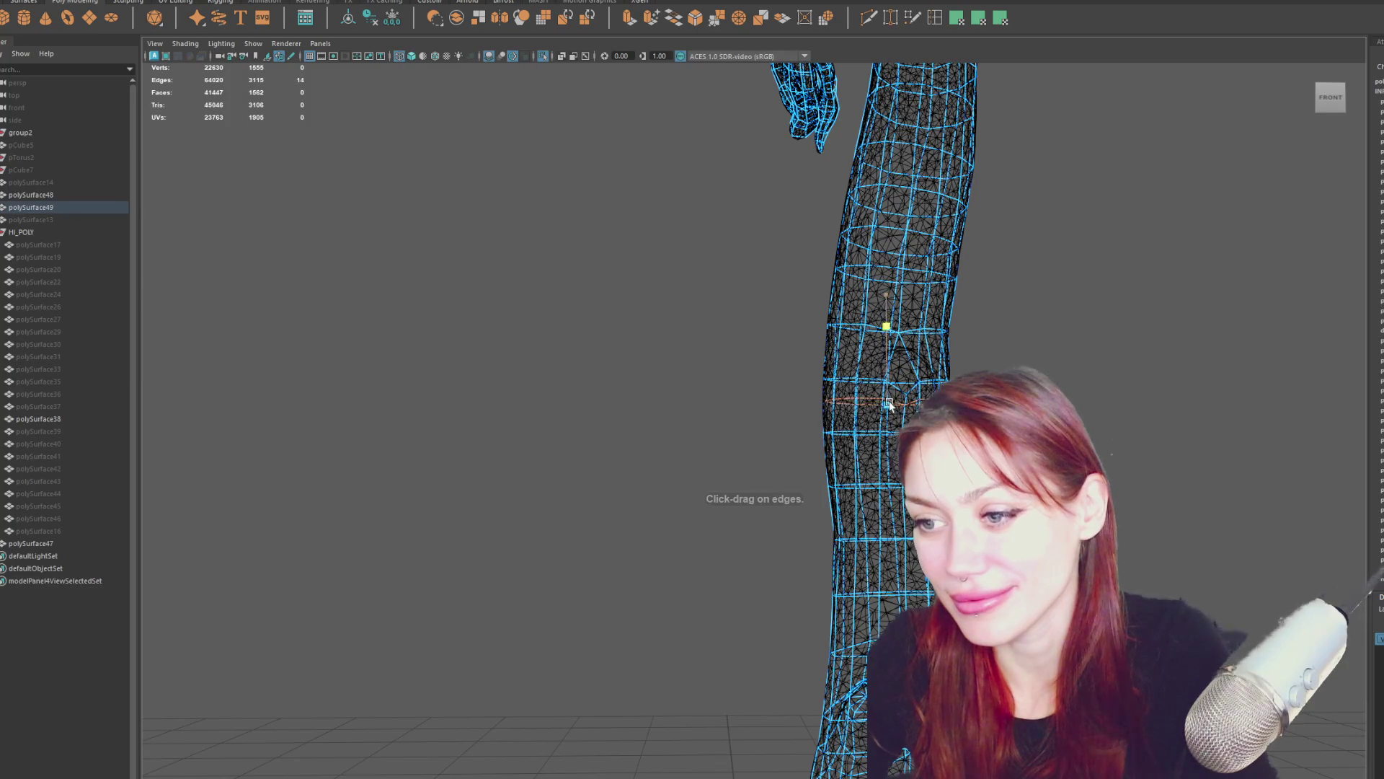
left_click_drag(916, 399, 901, 404, "alt")
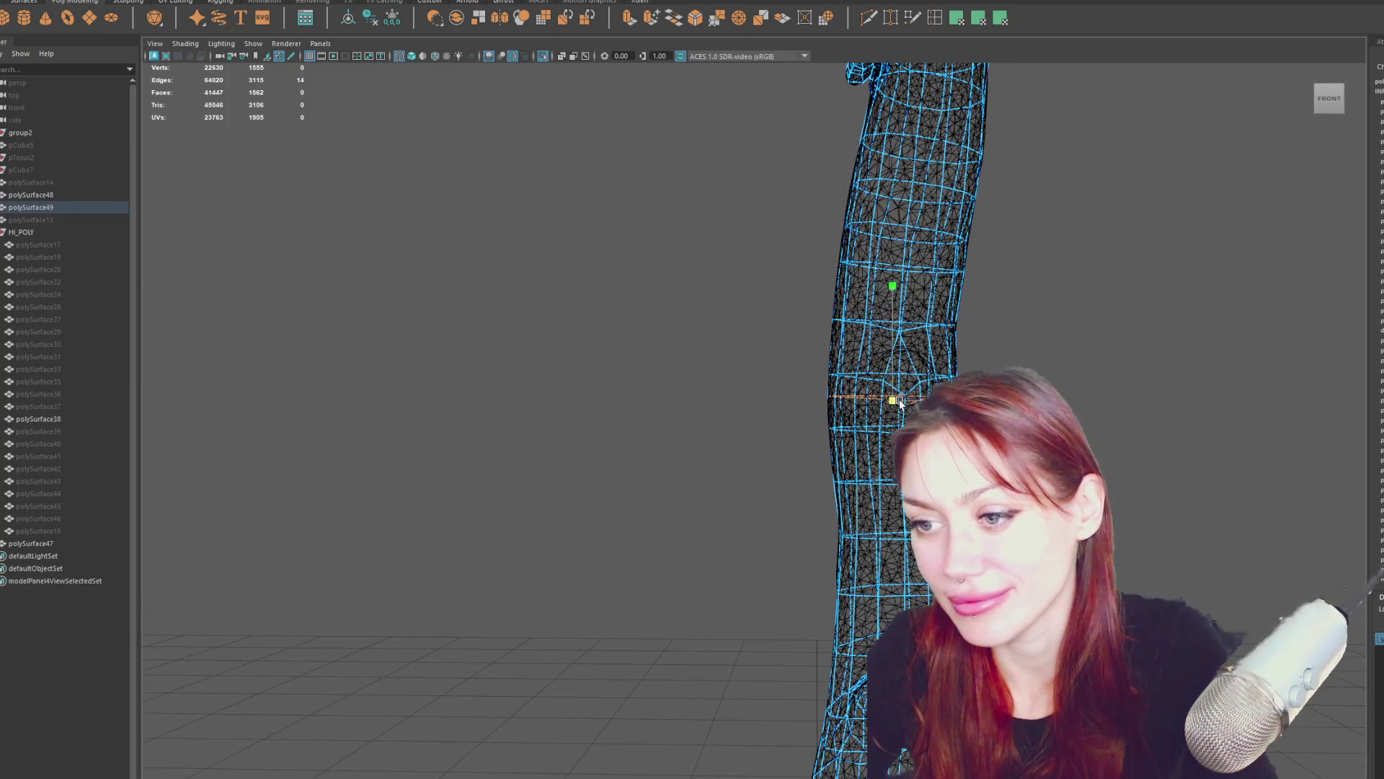
left_click_drag(992, 349, 799, 383)
mouse_move(892, 361)
right_mouse_down("shift")
mouse_move(1014, 300)
mouse_move(1008, 339)
right_mouse_up("shift")
Select a trunk edge loop, slide it down, and tilt it toward the bump.
double_click(866, 378)
left_click_drag(892, 370, 893, 376)
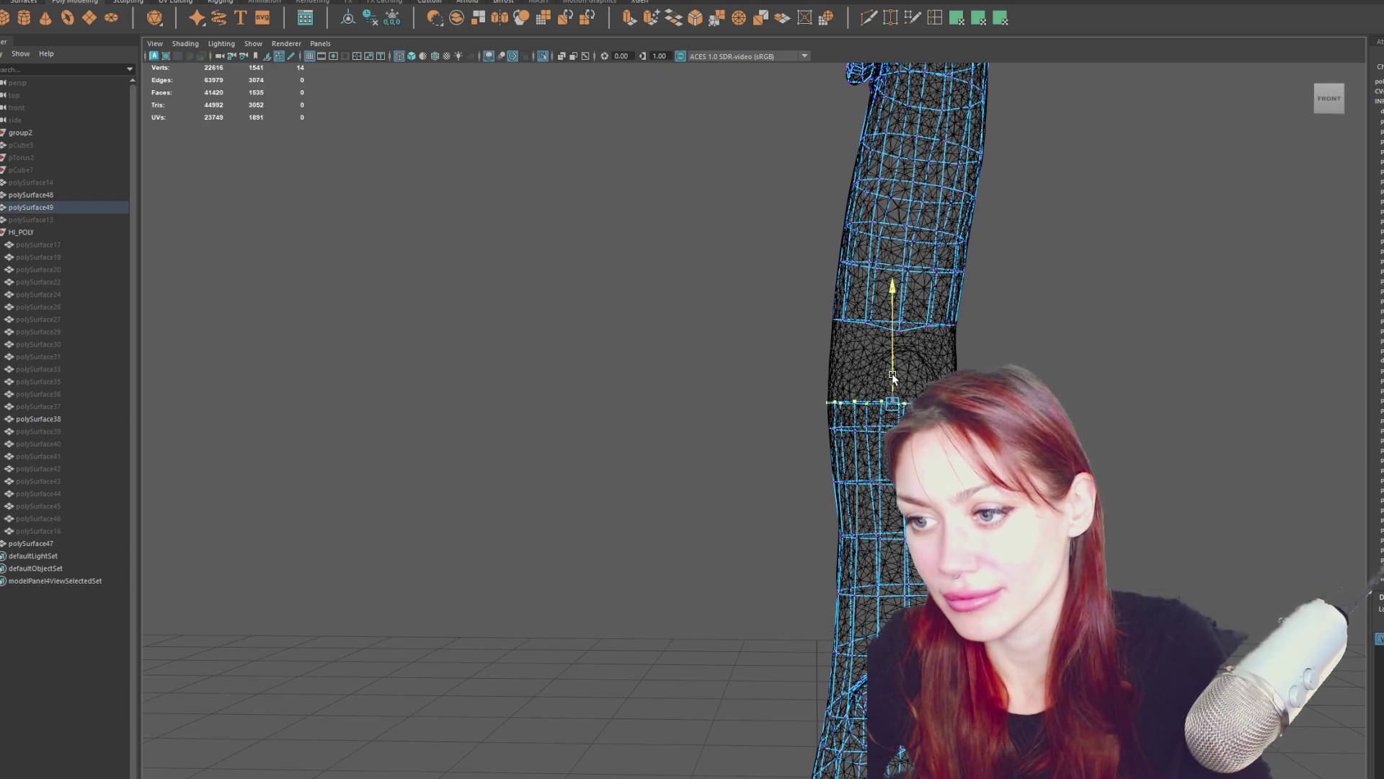
key("space")
key("e")
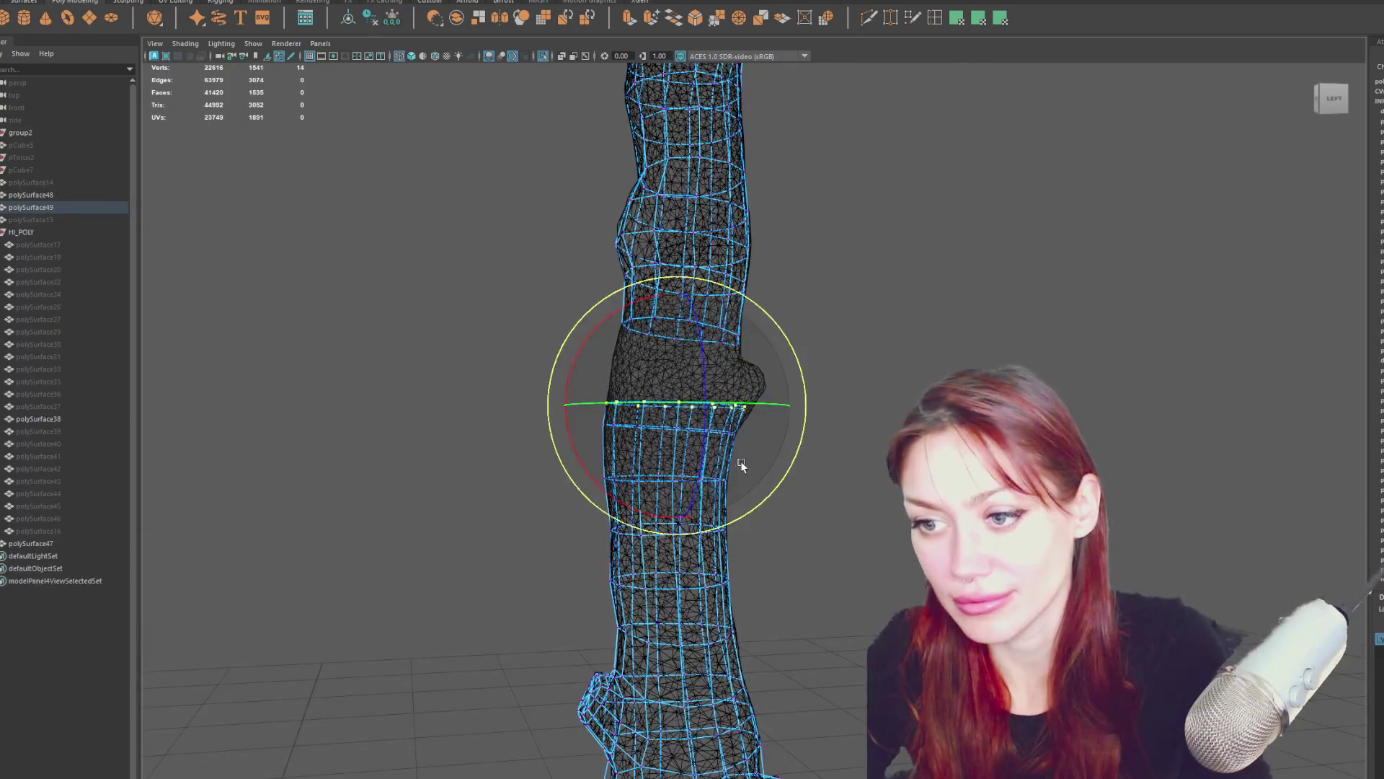
left_click_drag(663, 519, 655, 519)
key("w")
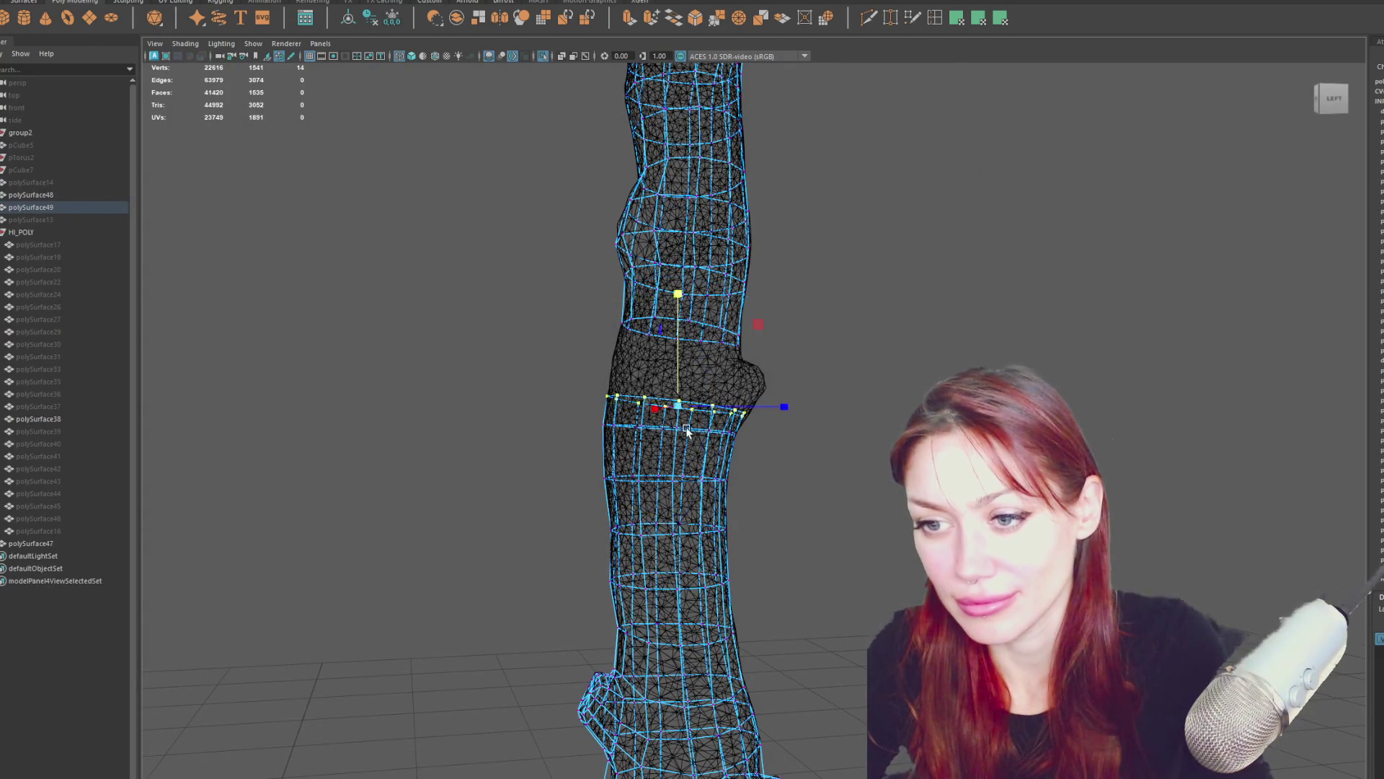
left_click(759, 406)
Rotate the edge loop further from several angles to match the sculpt's bulge.
left_click_drag(759, 406, 792, 432, "alt")
key("e")
left_click_drag(638, 502, 639, 496)
key("w")
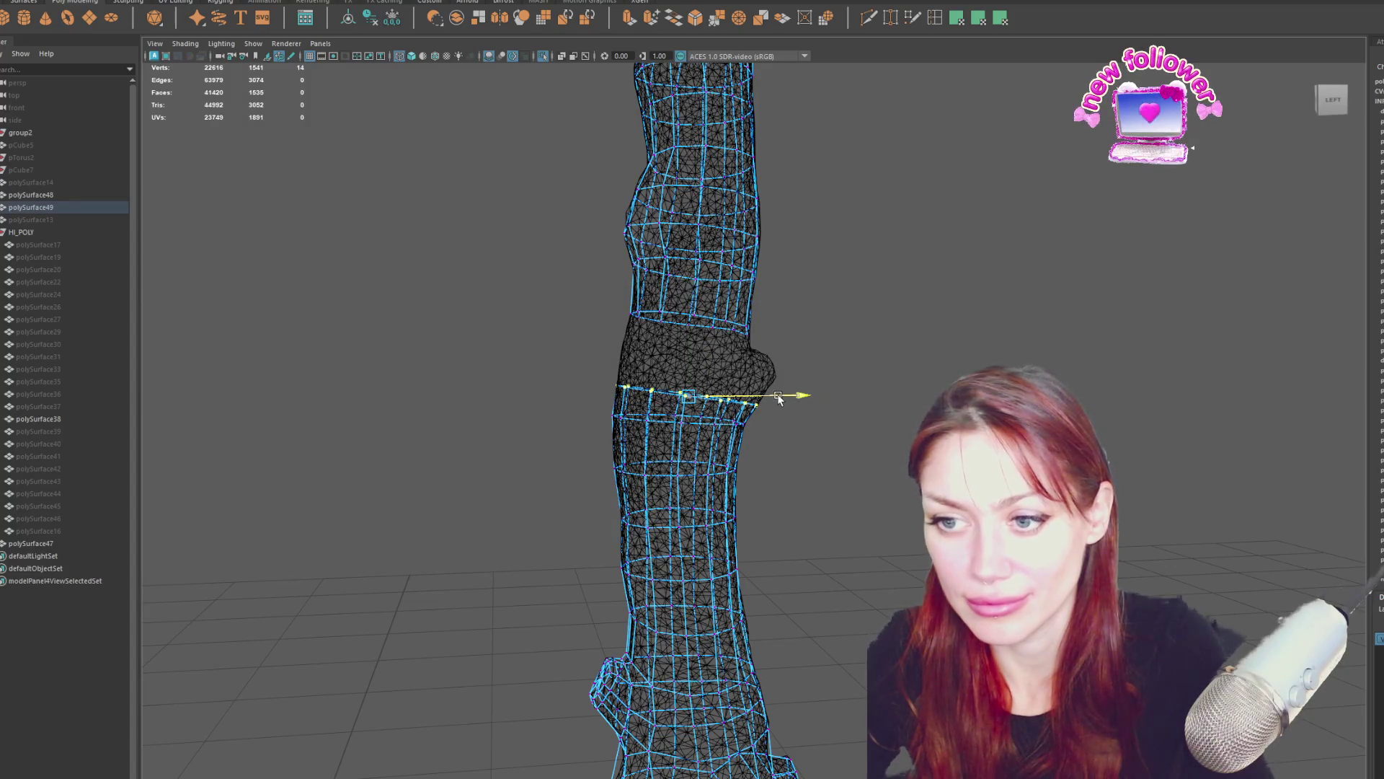
mouse_move(786, 310)
left_mouse_down("alt")
mouse_move(839, 321)
mouse_move(634, 289)
left_mouse_up("alt")
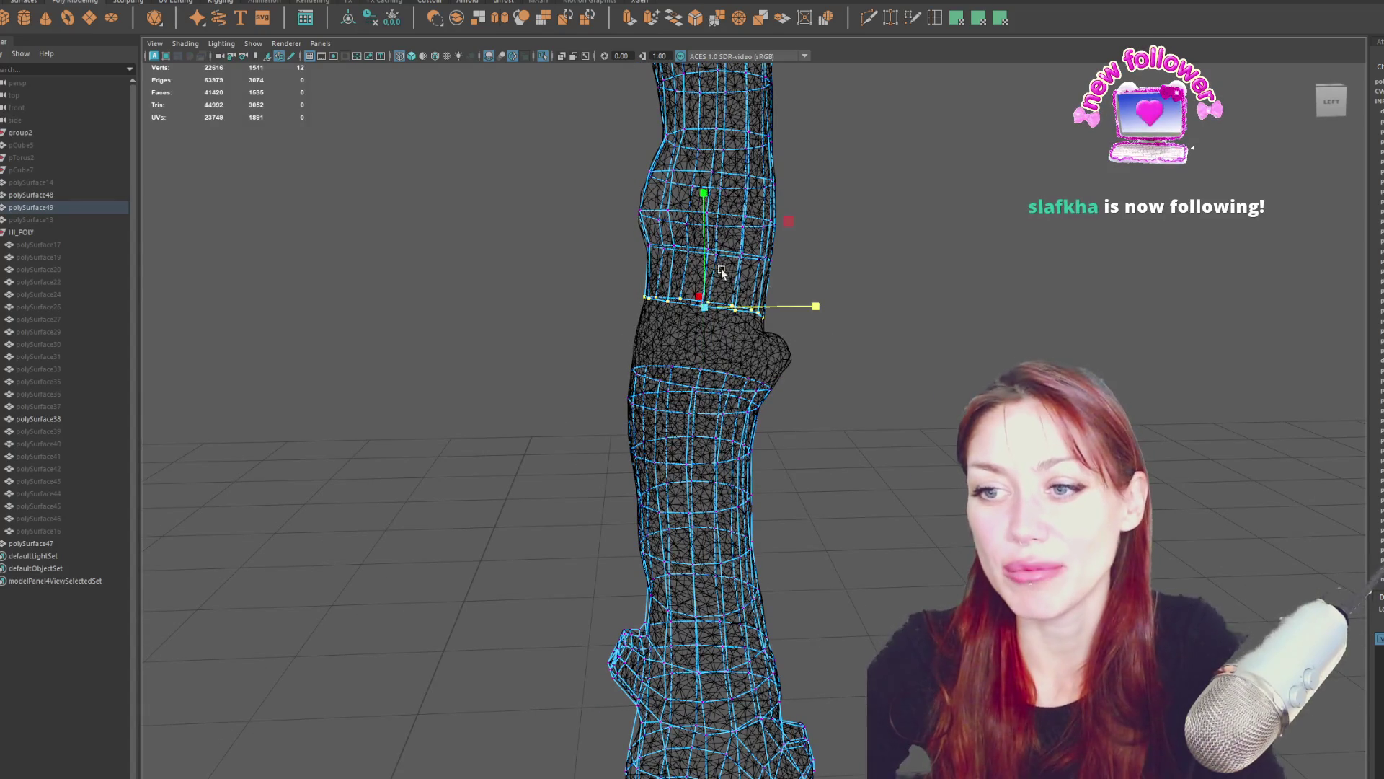
key("e")
mouse_move(795, 251)
left_mouse_down()
mouse_move(799, 274)
mouse_move(639, 256)
left_mouse_up()
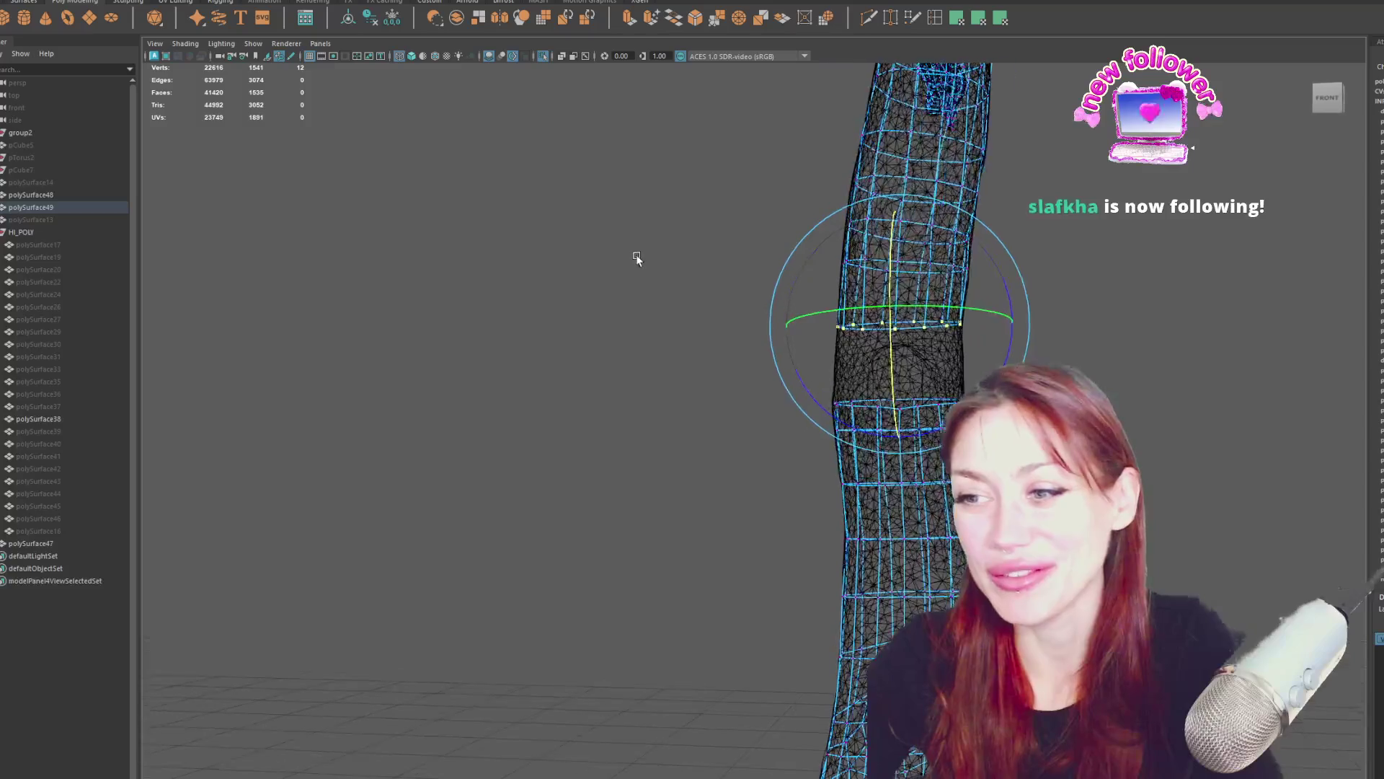
left_click_drag(1009, 299, 1002, 368)
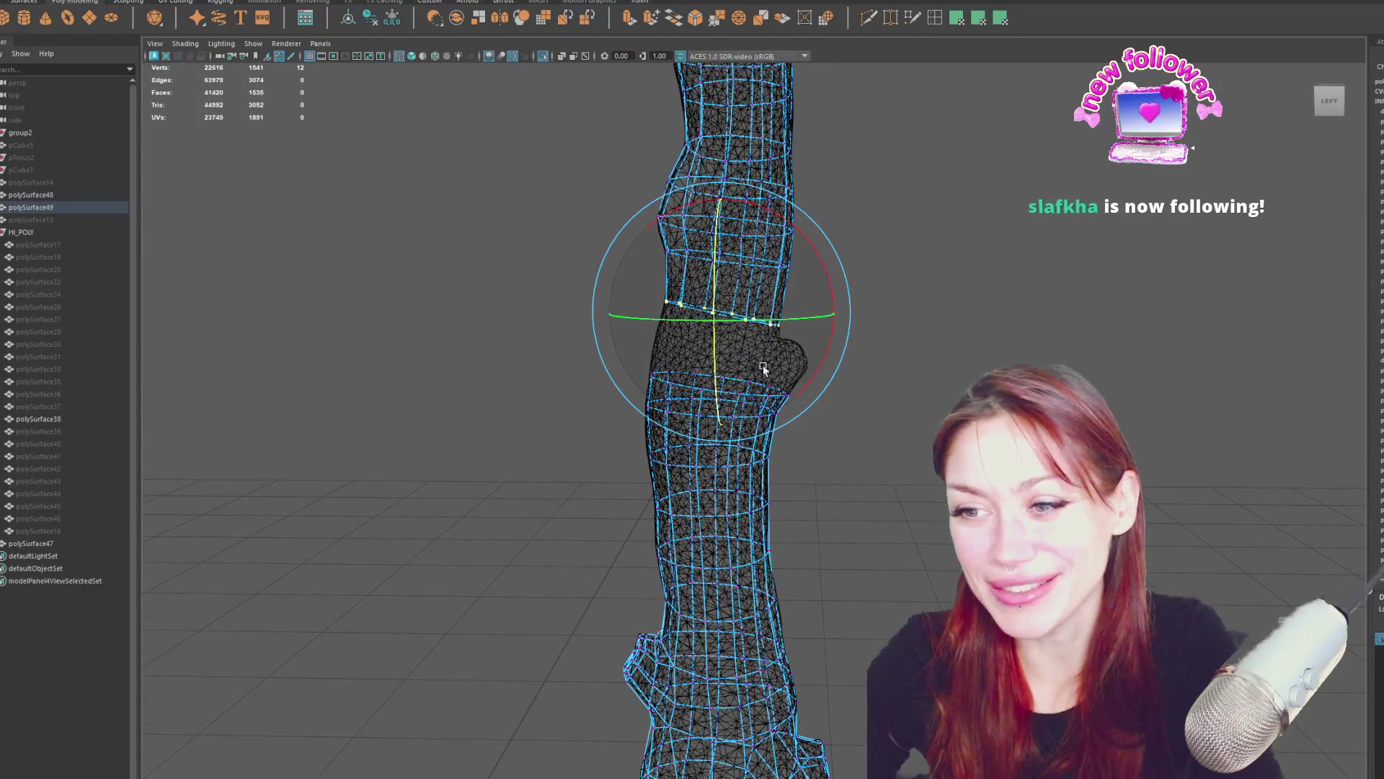
Drop the current selection and select the edges of the band around the bump.
mouse_move(721, 369)
left_mouse_down("alt")
mouse_move(783, 352)
mouse_move(682, 368)
mouse_move(894, 383)
mouse_move(859, 350)
mouse_move(920, 371)
left_mouse_up("alt")
right_click_drag(887, 292, 668, 323)
left_click(656, 317)
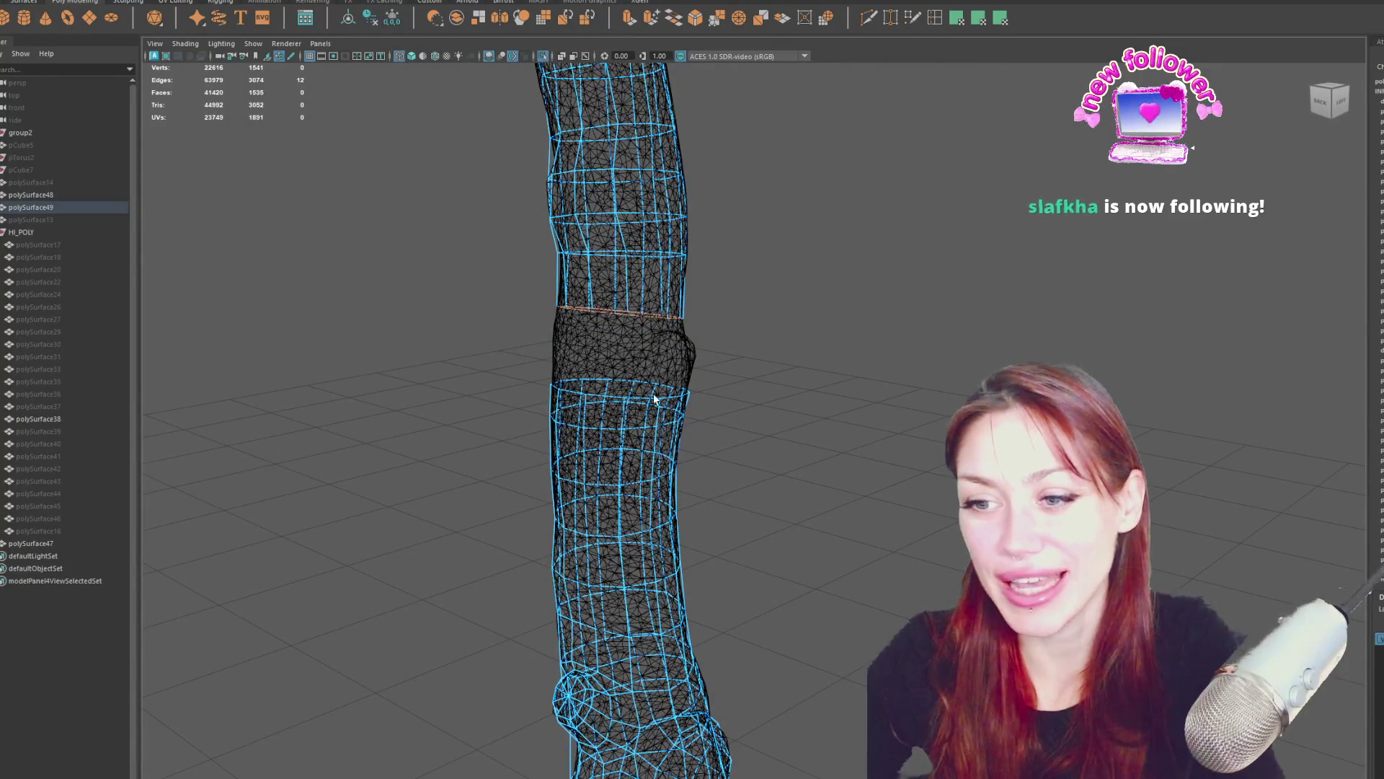
Pick an edge on the band and add a vertical edge across it.
left_click_drag(653, 392, 721, 217, "alt")
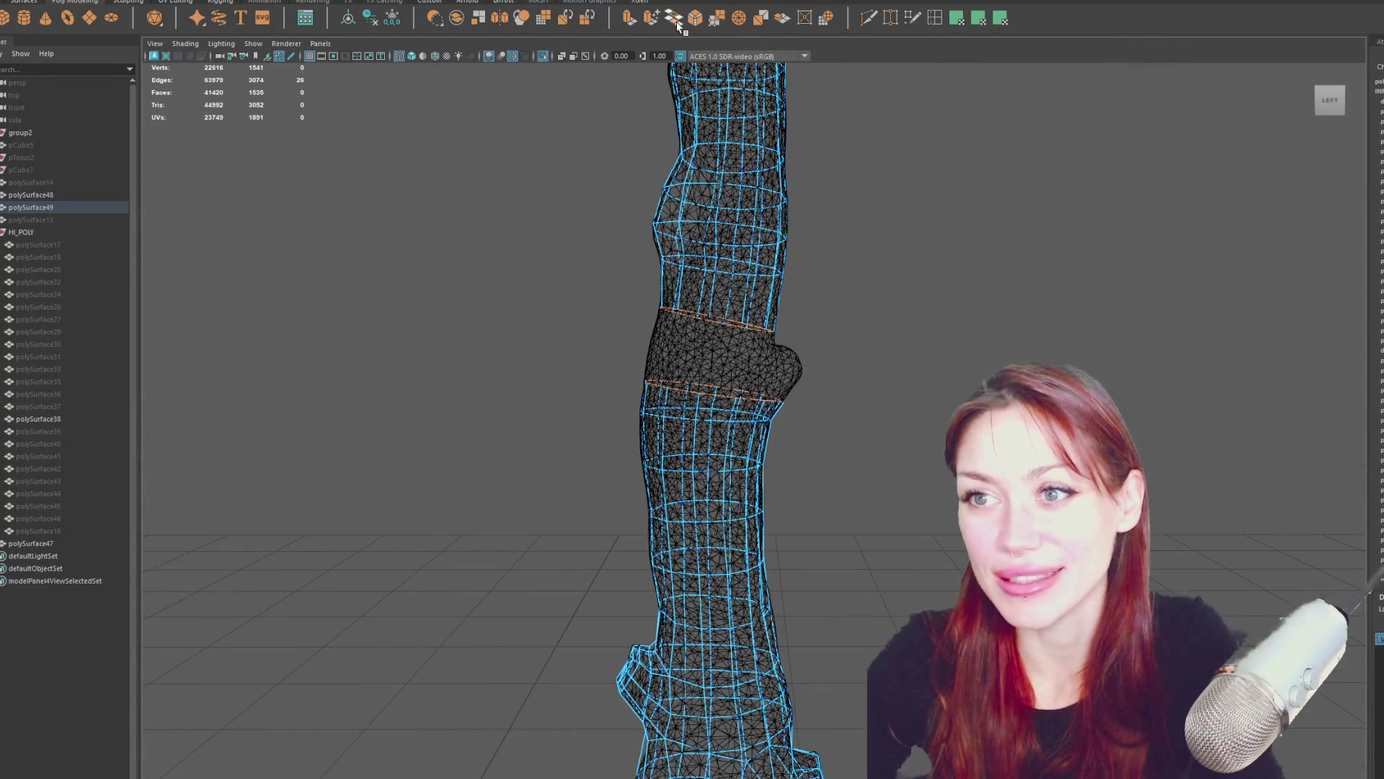
mouse_move(698, 302)
left_mouse_down("alt")
mouse_move(613, 279)
mouse_move(834, 349)
mouse_move(886, 318)
left_mouse_up("alt")
left_click(834, 349)
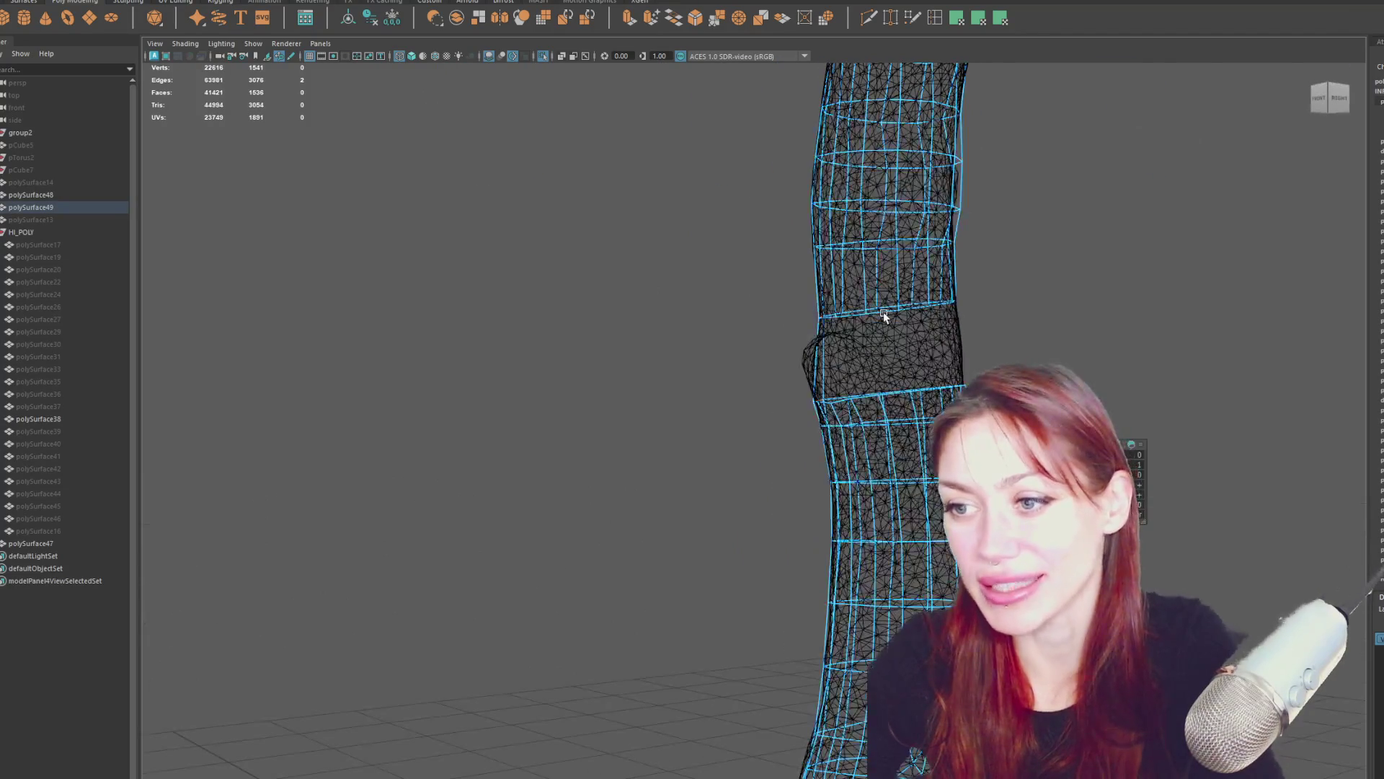
left_click(893, 390)
Toggle between smooth-shaded, all-lights and wireframe display to compare the trunk with the sculpt.
left_click_drag(905, 356, 833, 352, "alt")
left_click_drag(682, 336, 801, 340, "alt")
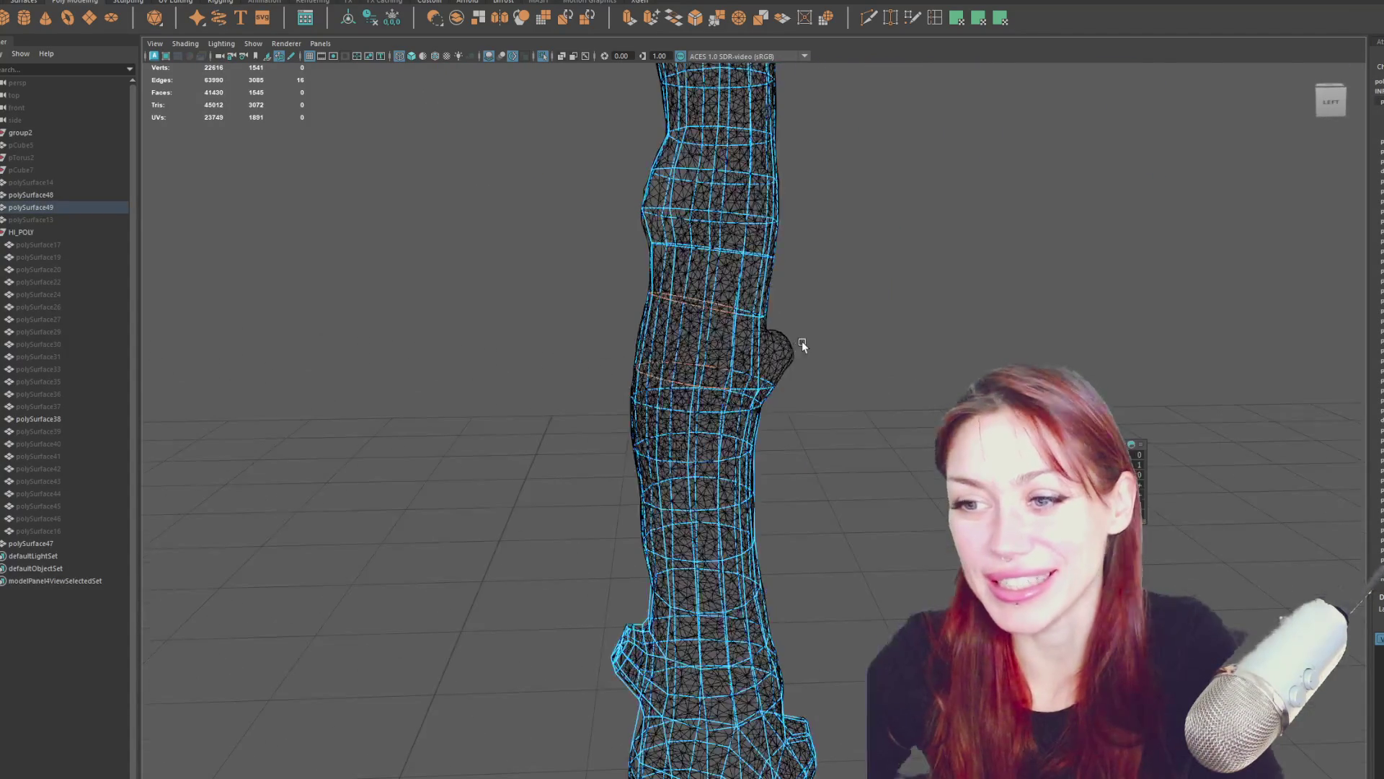
key("5")
key("7")
key("5")
key("4")
mouse_move(878, 312)
left_mouse_down("alt")
mouse_move(686, 309)
mouse_move(813, 309)
mouse_move(565, 339)
mouse_move(575, 349)
left_mouse_up("alt")
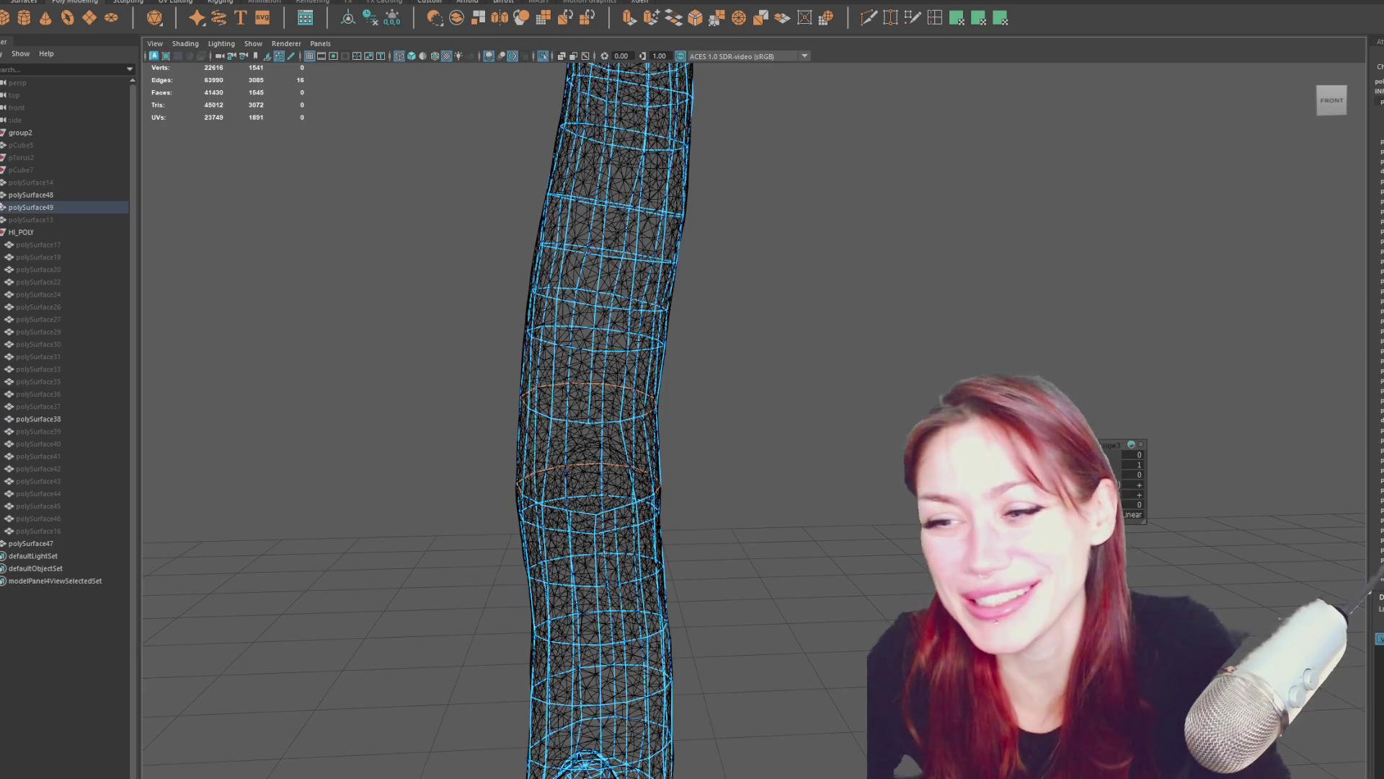
In vertex mode, shift a limb's vertex loop sideways and select a higher loop.
mouse_move(578, 348)
left_mouse_down("alt")
mouse_move(587, 318)
mouse_move(781, 335)
left_mouse_up("alt")
right_click_drag(781, 335, 724, 312)
left_click_drag(724, 393, 462, 449)
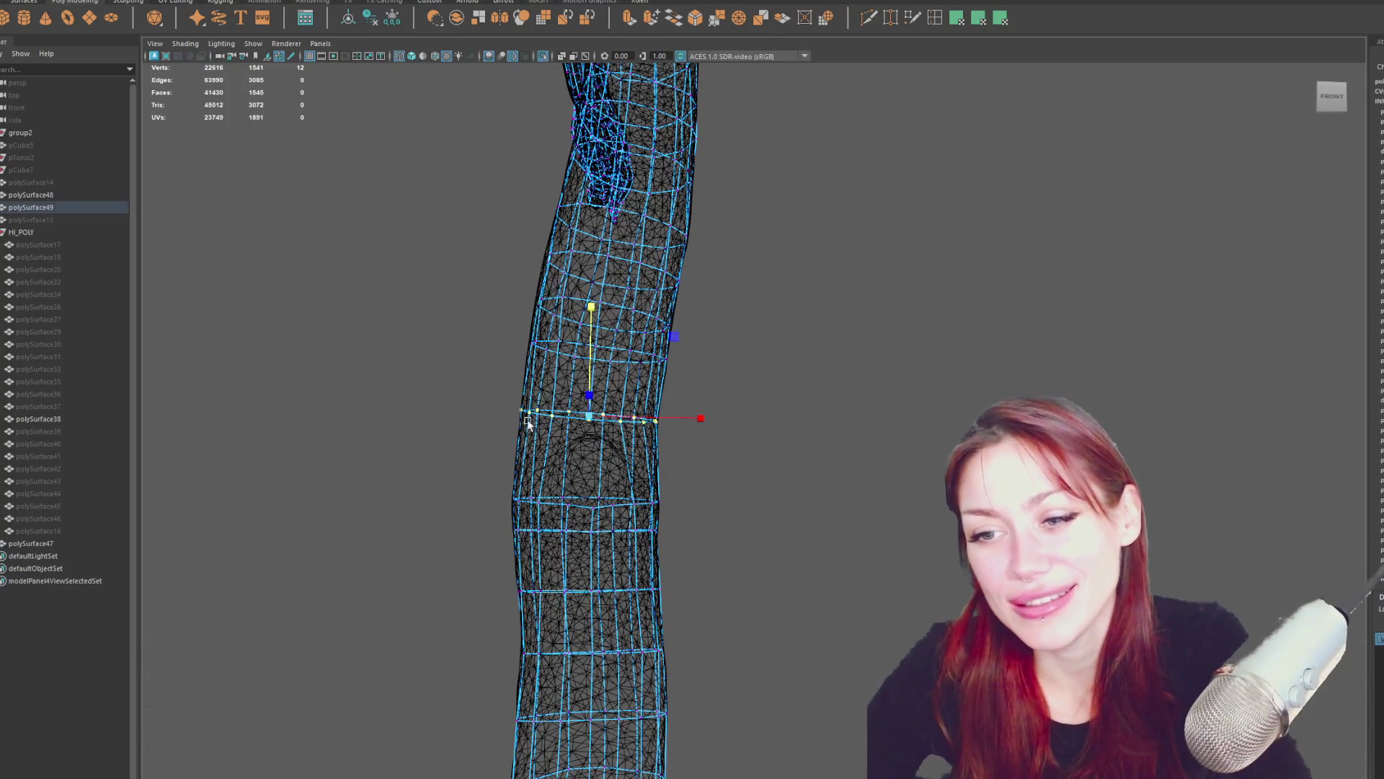
mouse_move(654, 416)
left_mouse_down()
mouse_move(710, 411)
mouse_move(700, 382)
mouse_move(455, 309)
mouse_move(448, 328)
left_mouse_up()
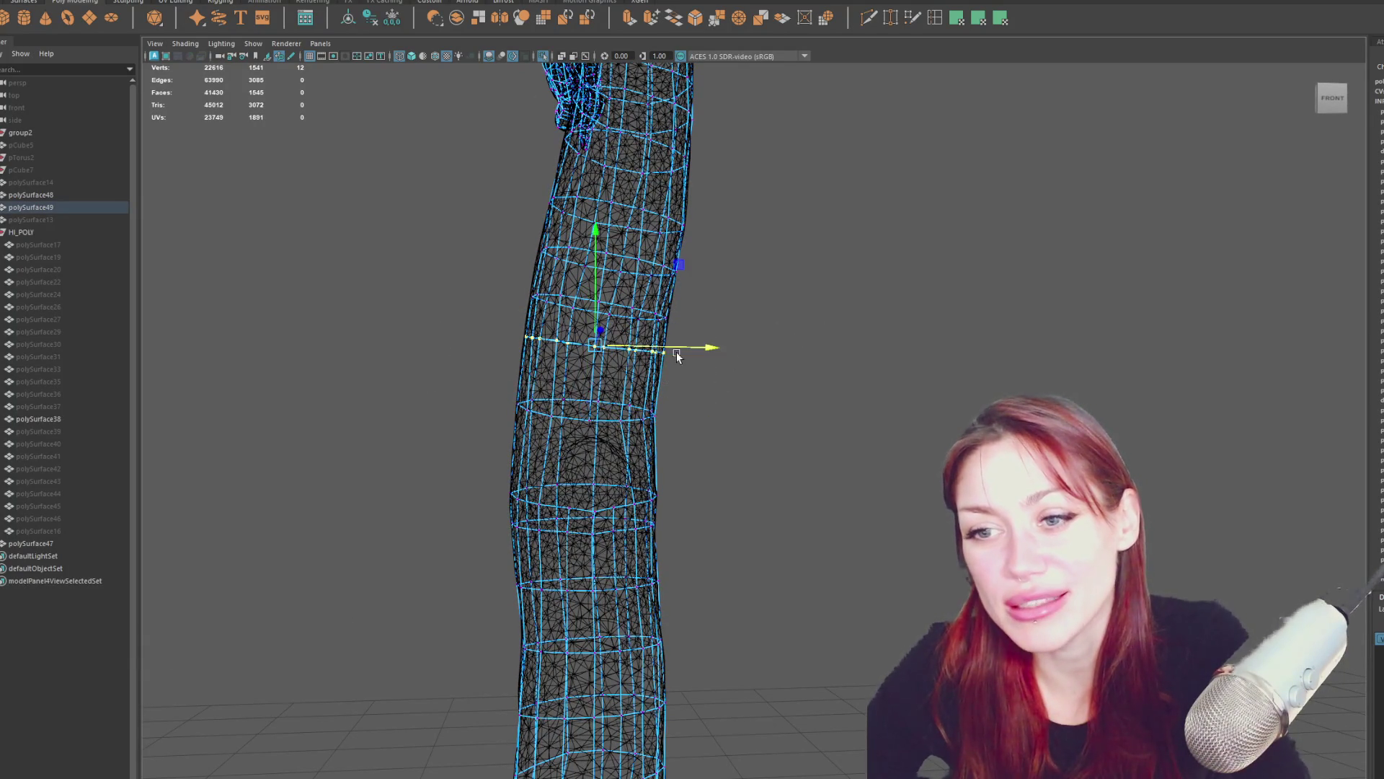
left_click_drag(682, 351, 614, 384, "alt")
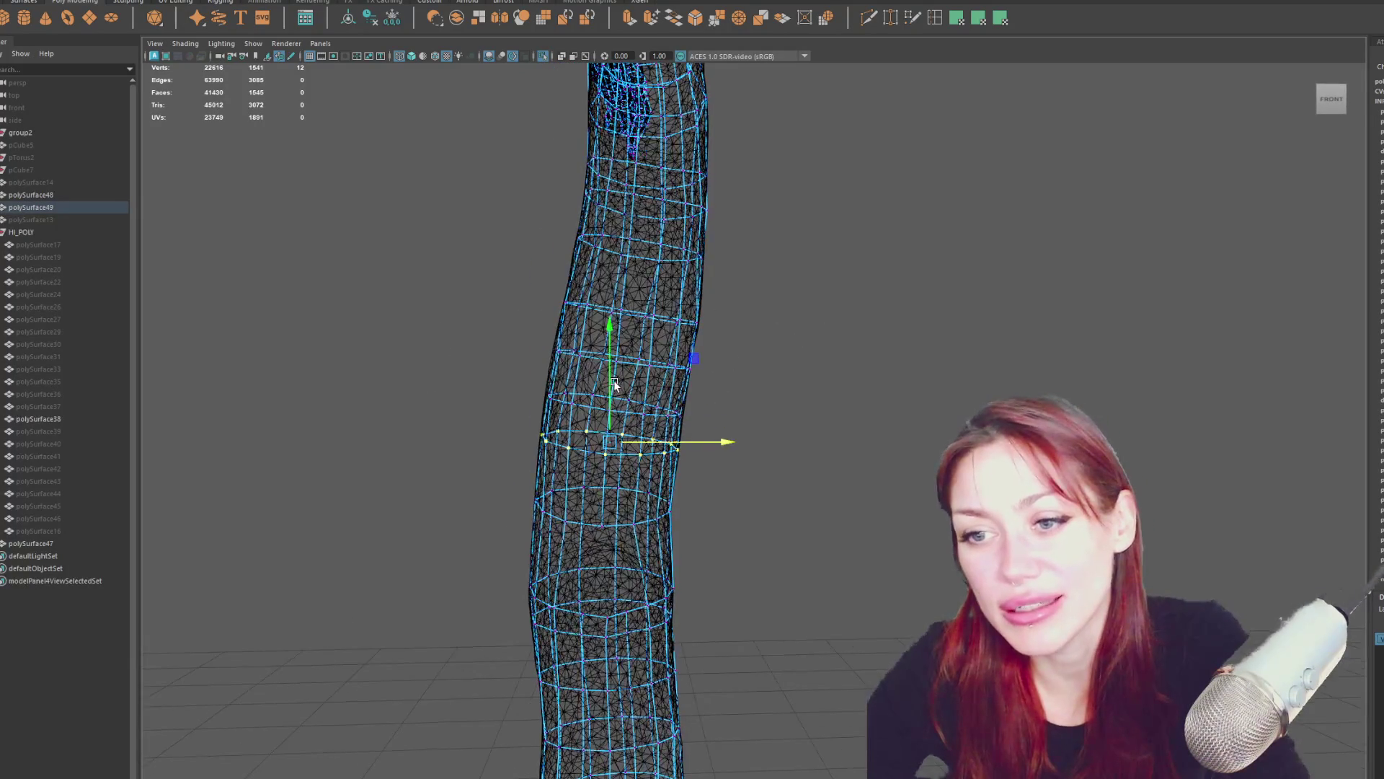
left_click_drag(530, 336, 703, 393)
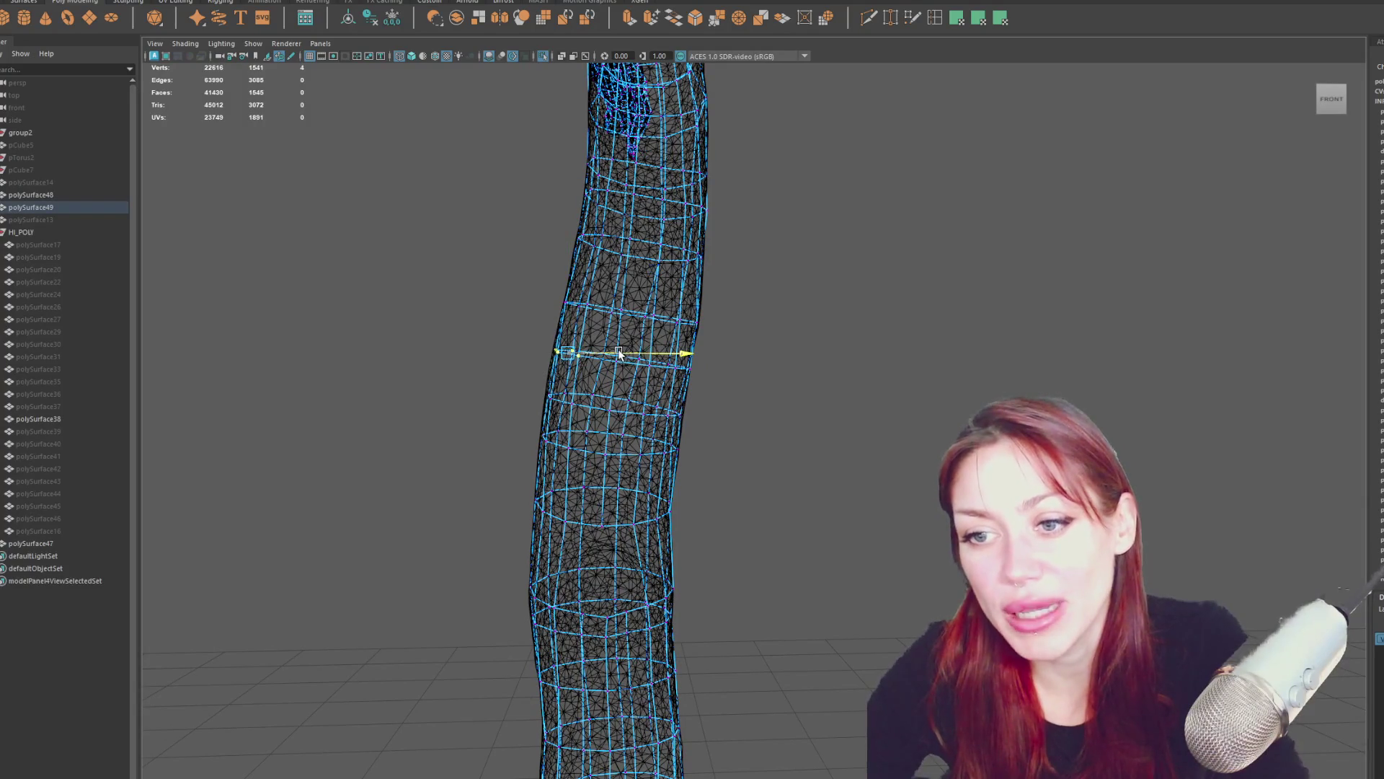
left_click_drag(620, 354, 623, 352, "alt")
Scale the lower ring of trunk vertices to fit the high-poly trunk.
left_click_drag(741, 390, 459, 429)
key("r")
left_click_drag(613, 409, 748, 402, "alt")
mouse_move(707, 279)
left_mouse_down("alt")
mouse_move(690, 291)
mouse_move(695, 274)
mouse_move(668, 282)
mouse_move(551, 235)
left_mouse_up("alt")
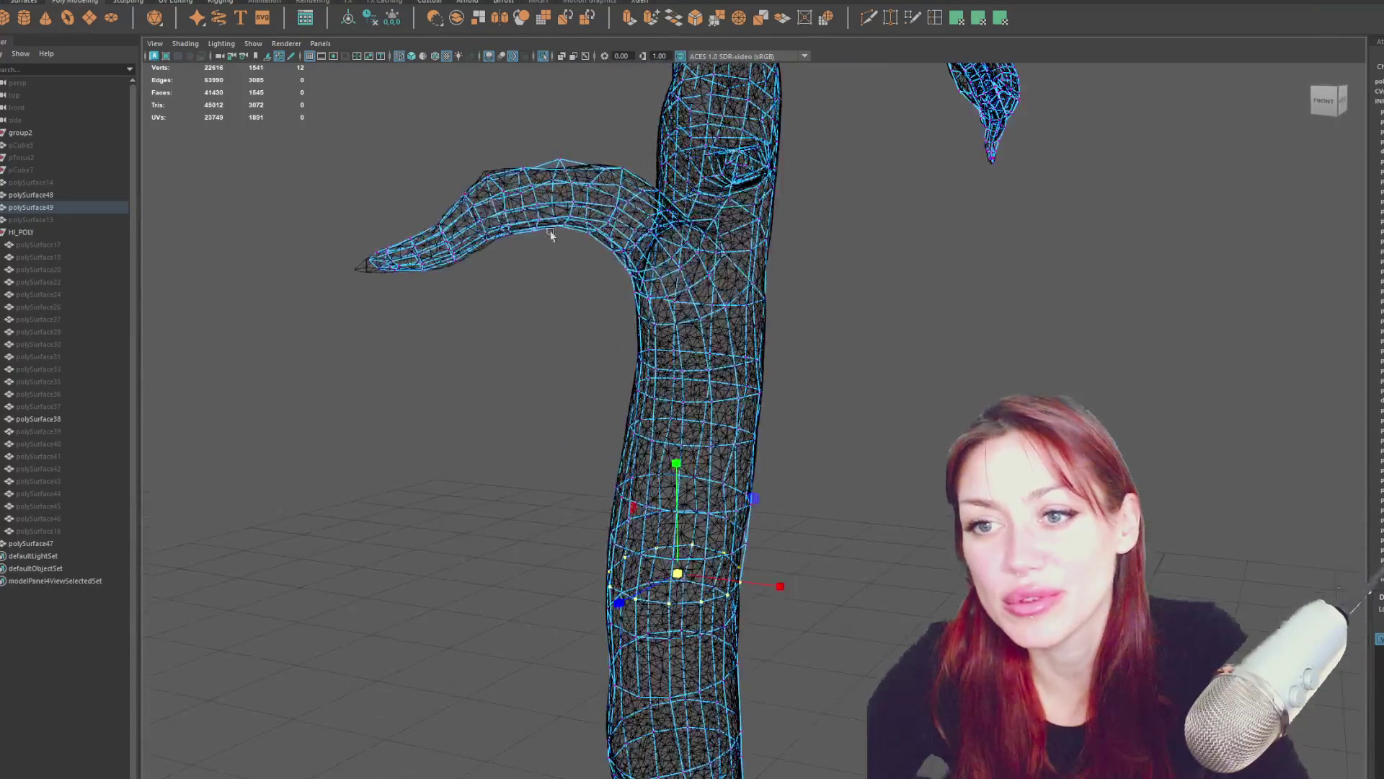
Select the vertices along the top of the branch.
left_click_drag(483, 186, 484, 185)
left_click_drag(483, 185, 494, 166, "alt")
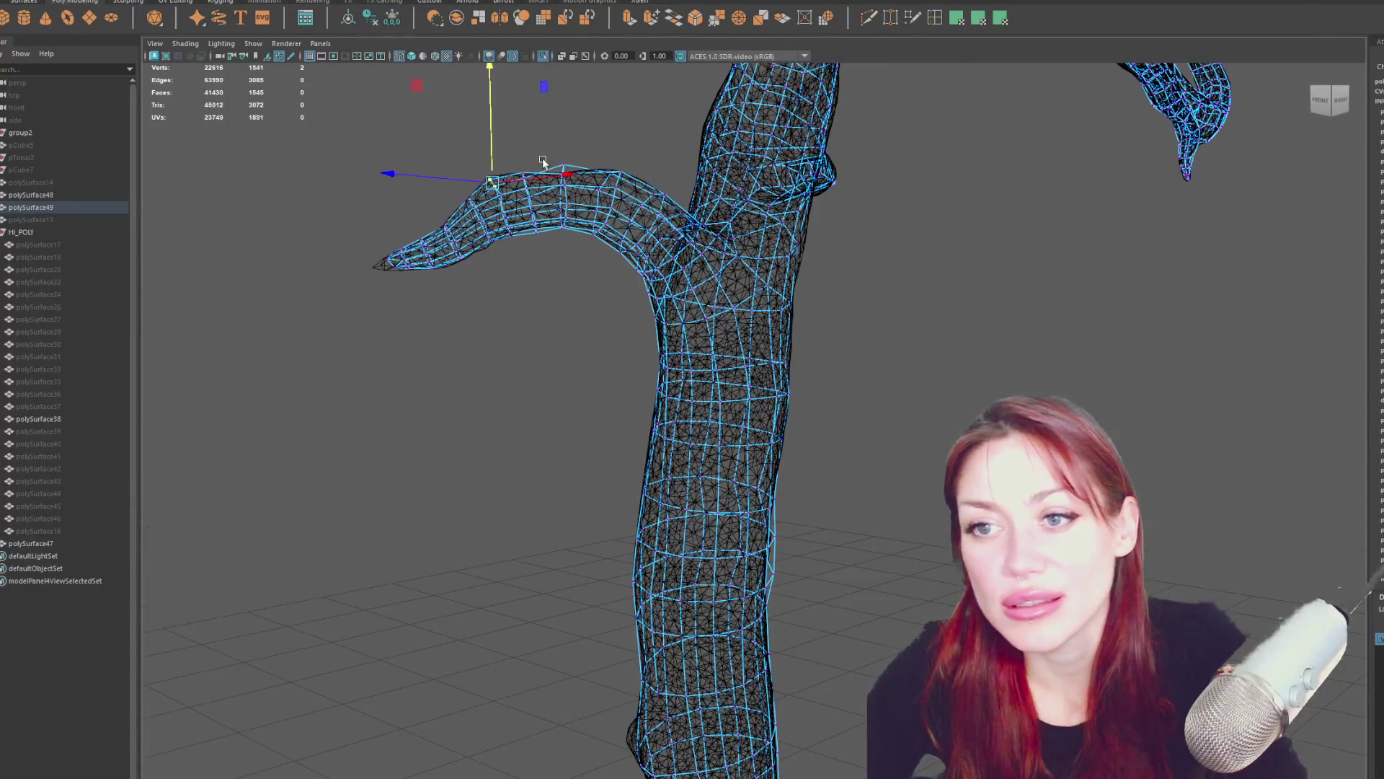
left_click(564, 168)
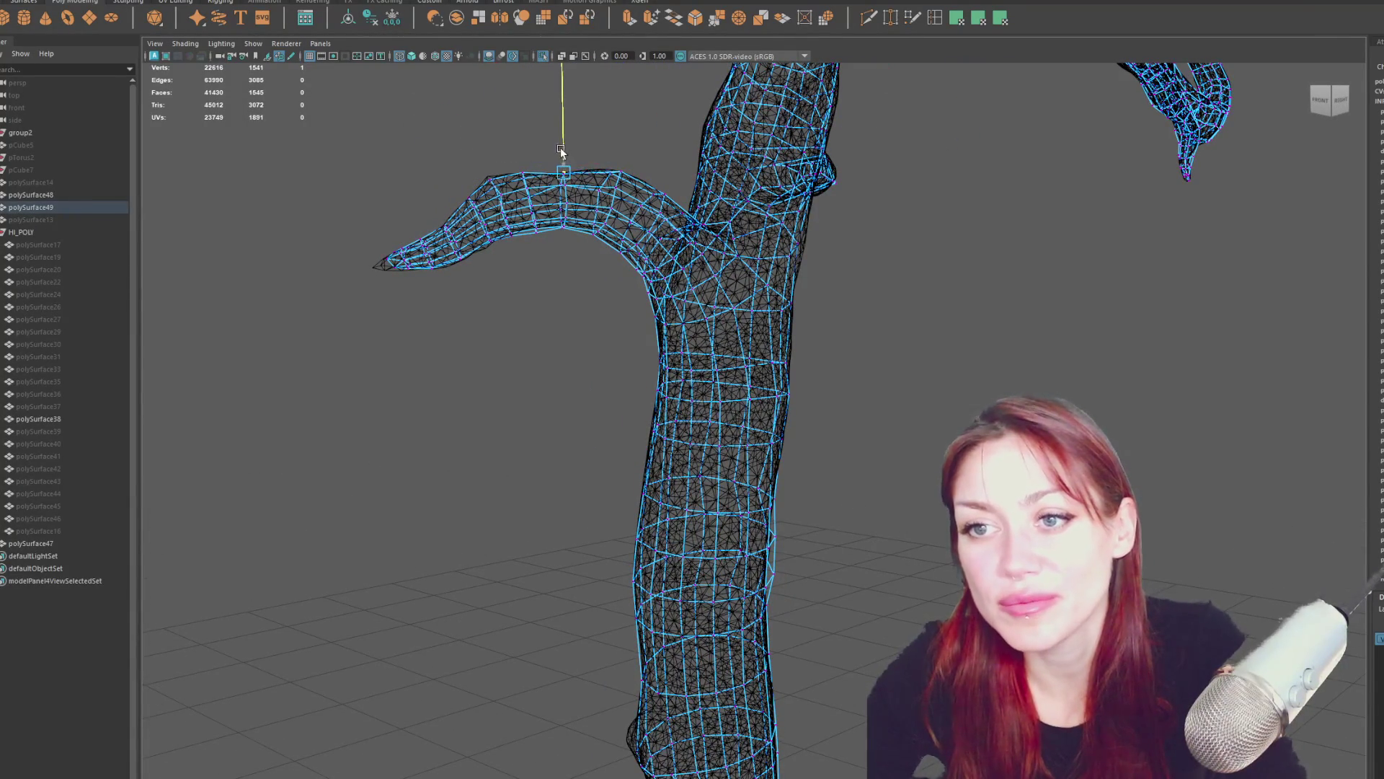
mouse_move(632, 157)
left_mouse_down("alt")
mouse_move(630, 146)
mouse_move(606, 173)
left_mouse_up("alt")
left_click(626, 168, "shift")
left_click_drag(693, 202, 496, 255, "alt")
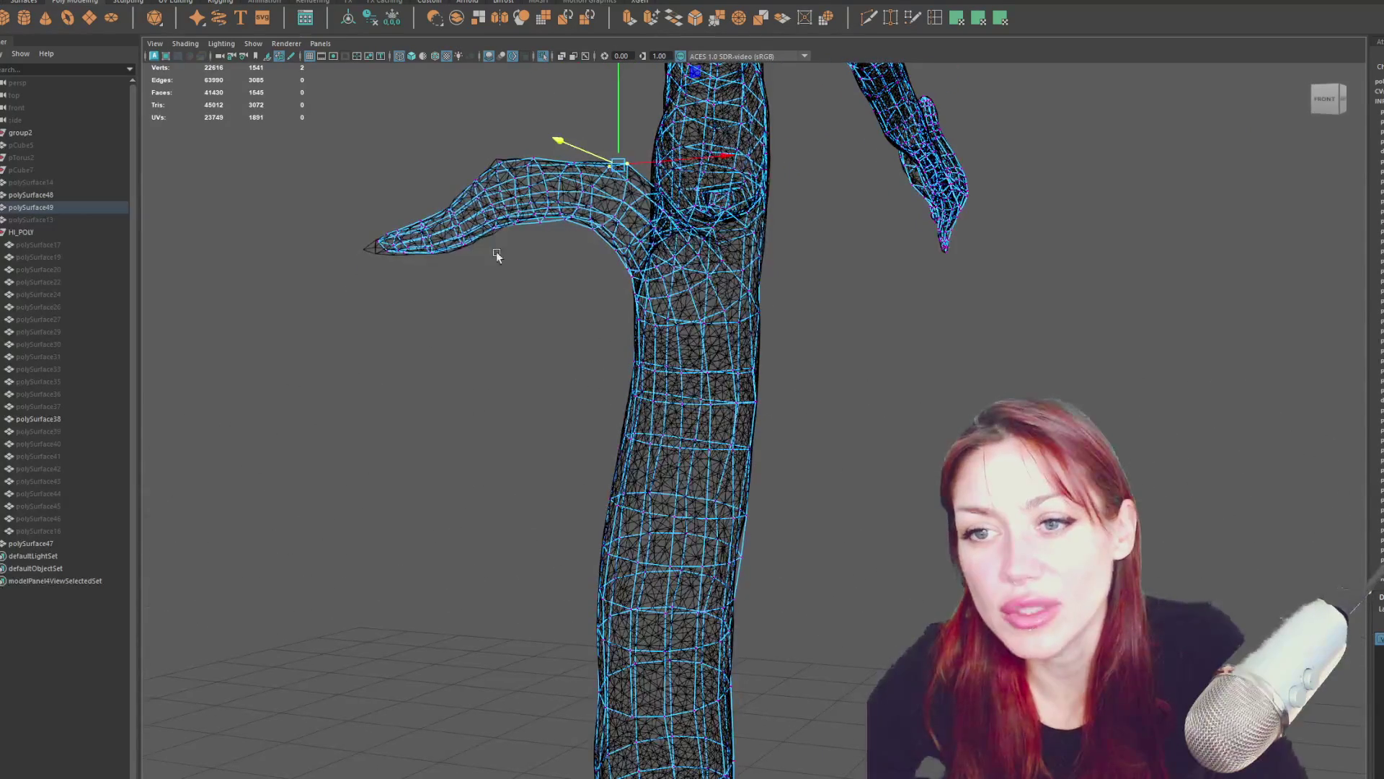
Pick the branch-tip vertex with soft selection enabled.
left_click(460, 242)
key("b")
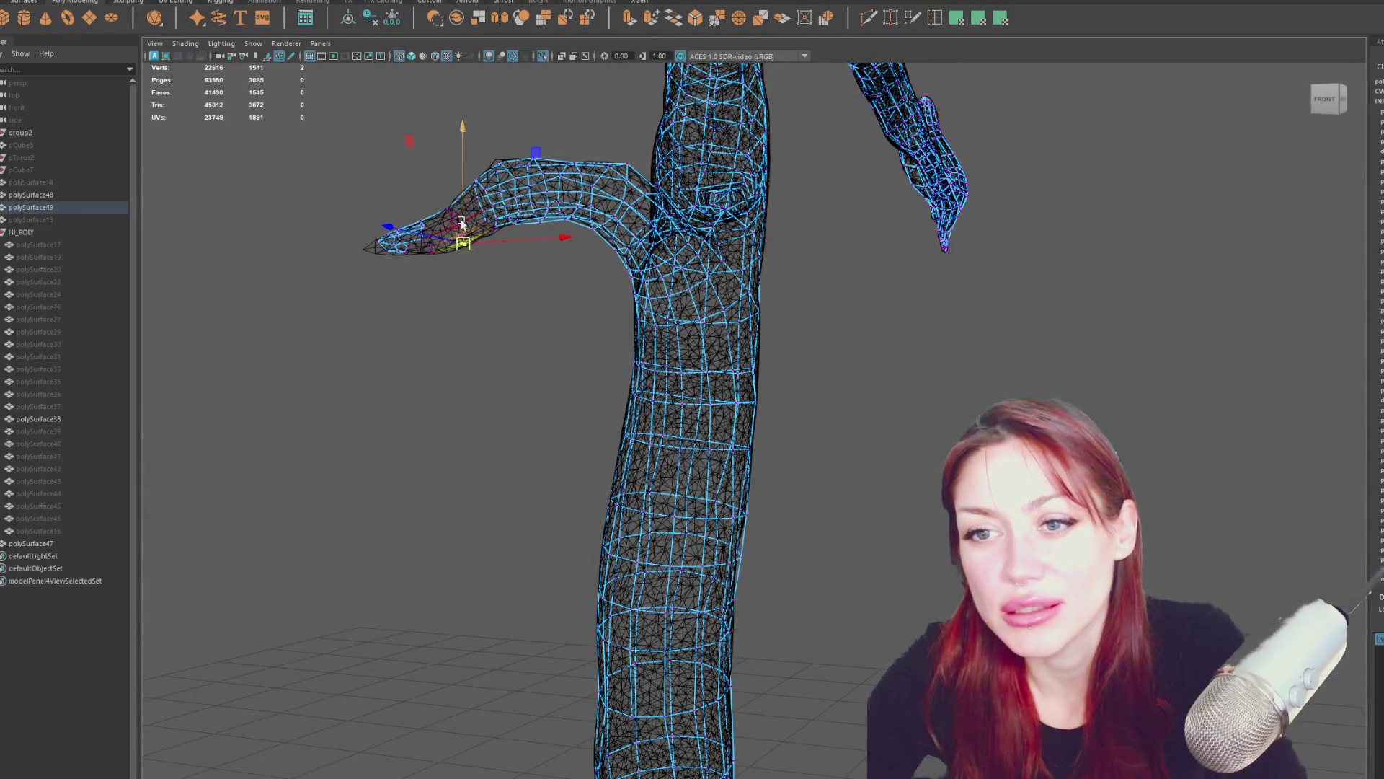
mouse_move(460, 225)
left_mouse_down("alt")
mouse_move(433, 234)
mouse_move(491, 160)
left_mouse_up("alt")
left_click(482, 215)
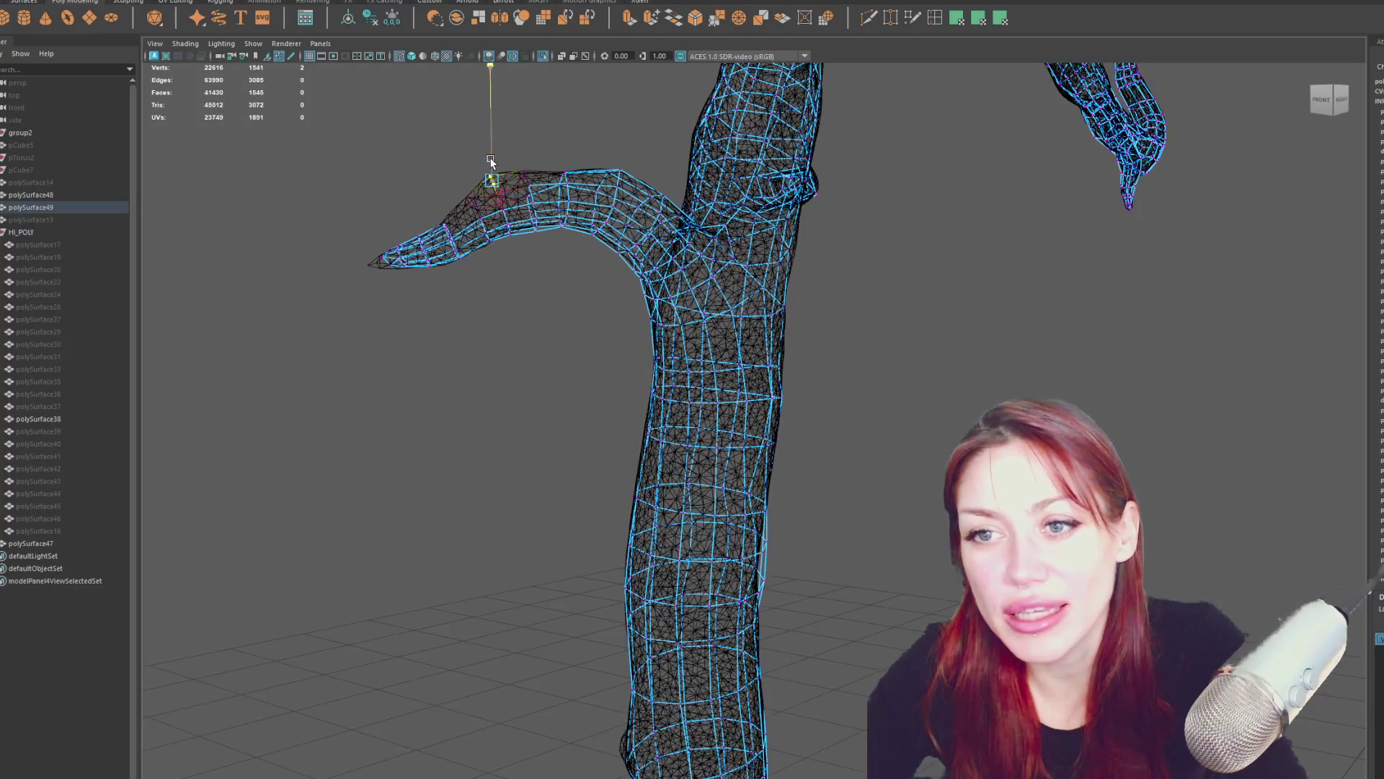
left_click(604, 150)
Raise a vertex under the branch to meet the sculpted branch surface.
mouse_move(604, 150)
left_mouse_down("alt")
mouse_move(581, 148)
mouse_move(550, 245)
mouse_move(548, 209)
left_mouse_up("alt")
left_click(552, 251)
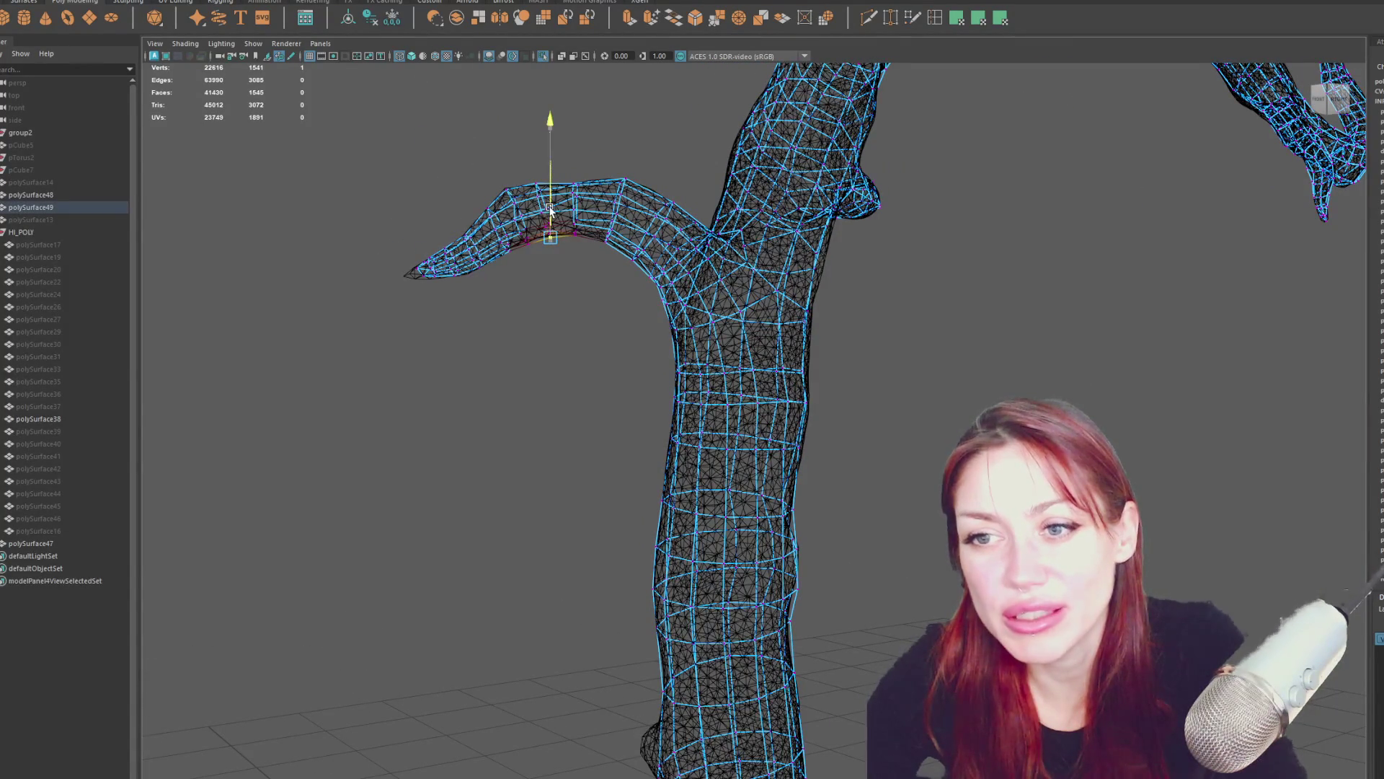
left_click(528, 248)
left_click(529, 247)
mouse_move(528, 218)
left_mouse_down()
mouse_move(982, 346)
mouse_move(968, 300)
left_mouse_up()
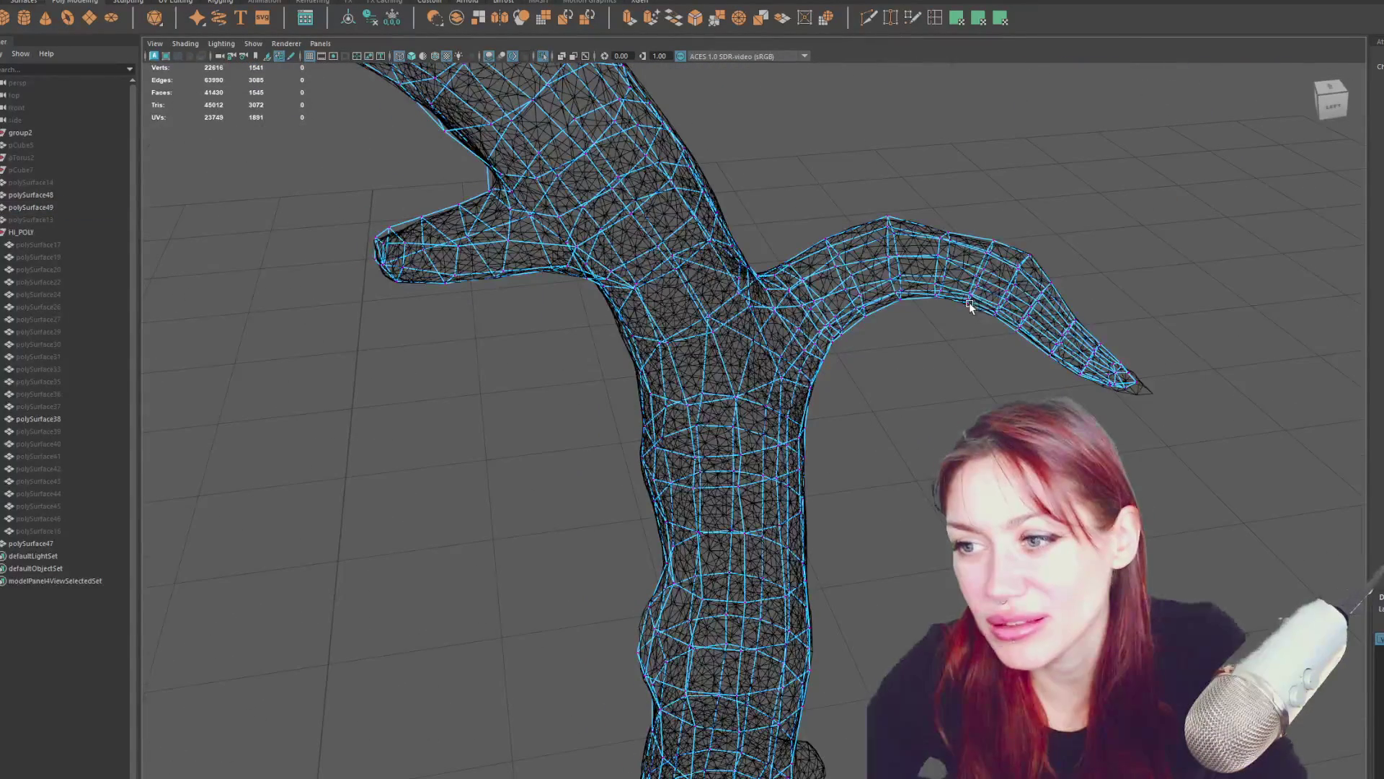
Nudge the right branch's top vertex sideways and select further branch and trunk-edge vertices.
left_click(887, 216)
left_click_drag(910, 216, 916, 216)
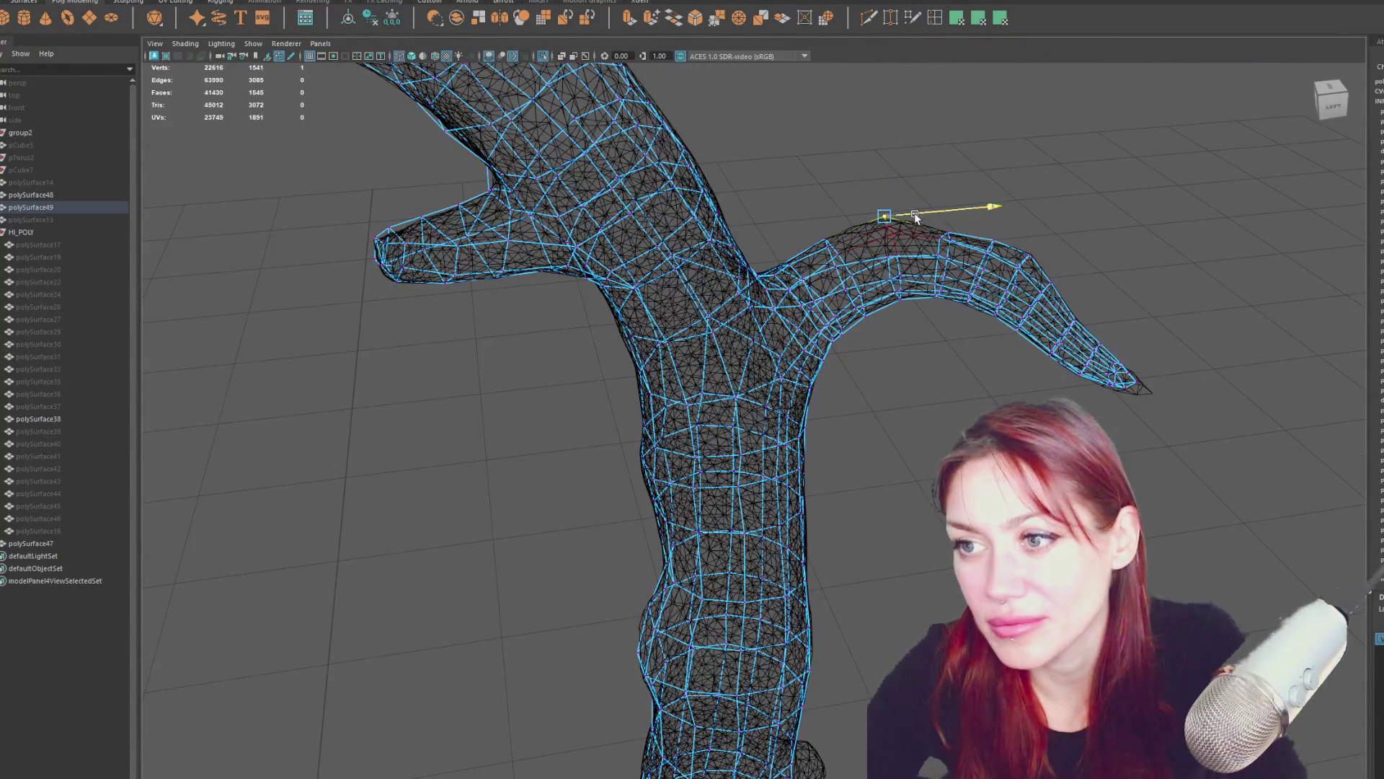
left_click(888, 195)
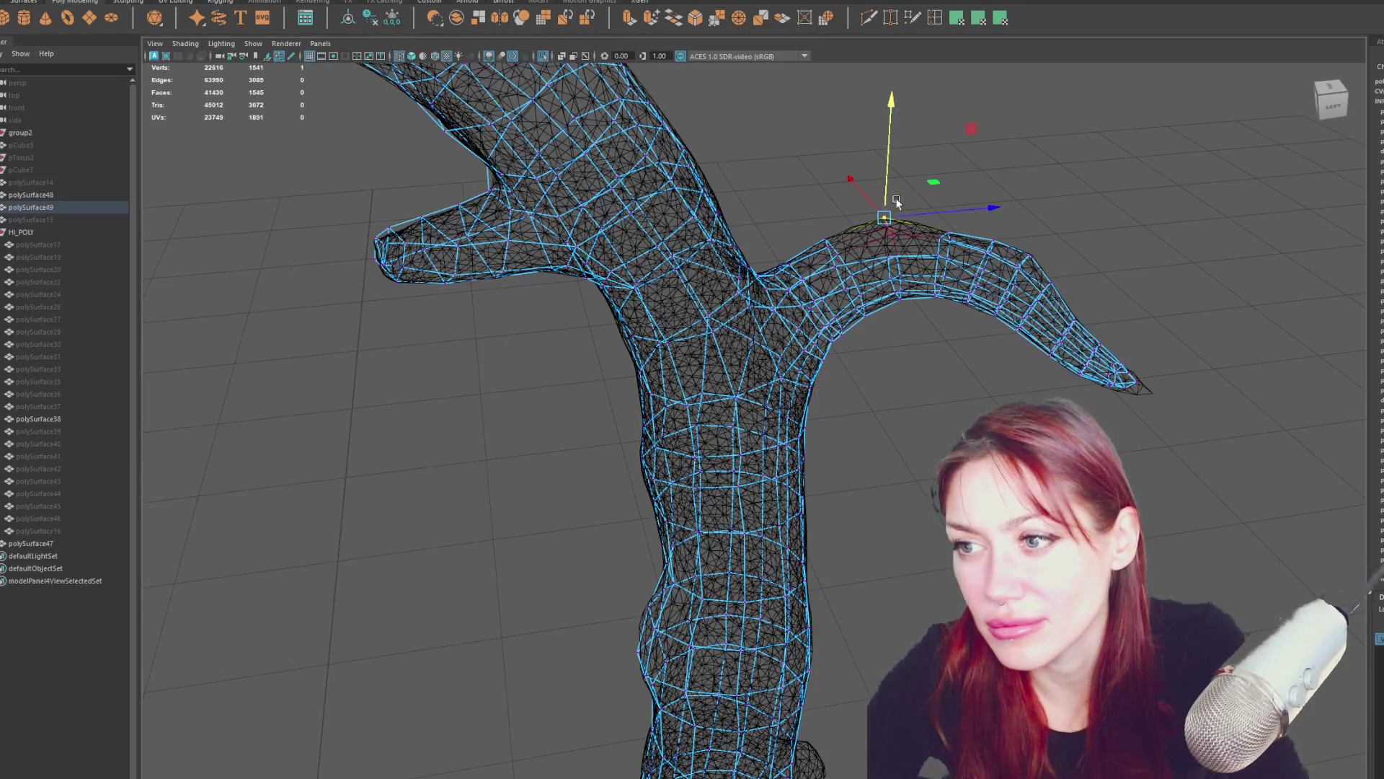
left_click(997, 243)
left_click(991, 232)
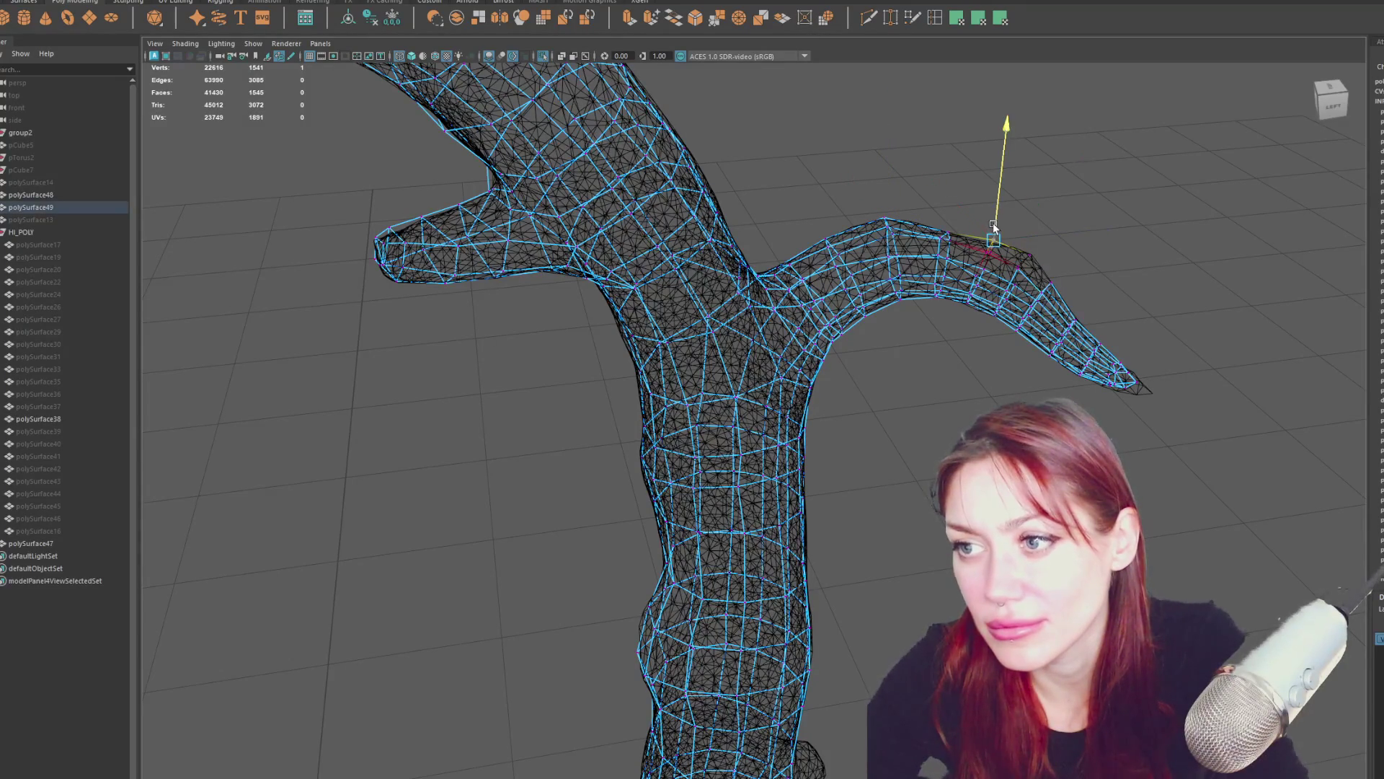
mouse_move(995, 227)
left_mouse_down("alt")
mouse_move(1082, 269)
mouse_move(917, 287)
left_mouse_up("alt")
left_click(656, 320)
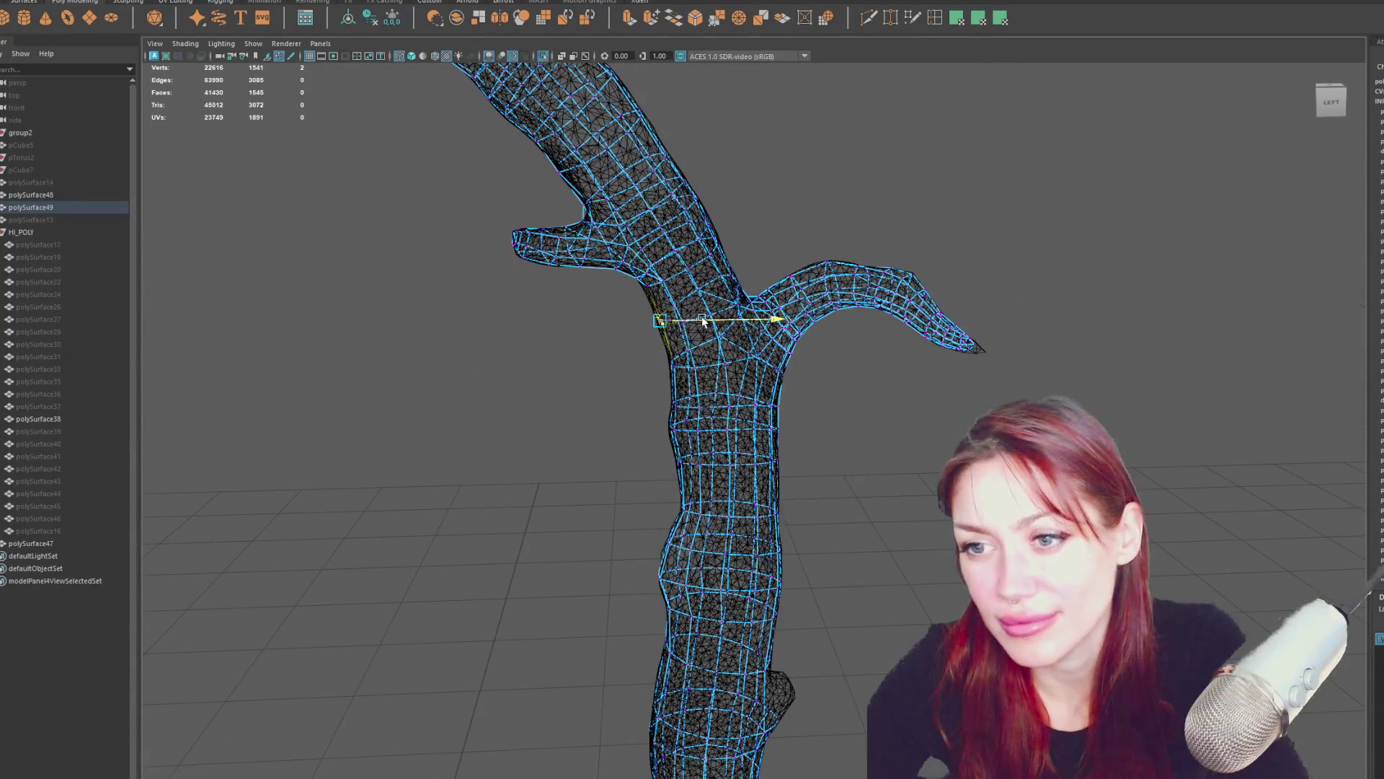
middle_click_drag(779, 401, 726, 289, "alt")
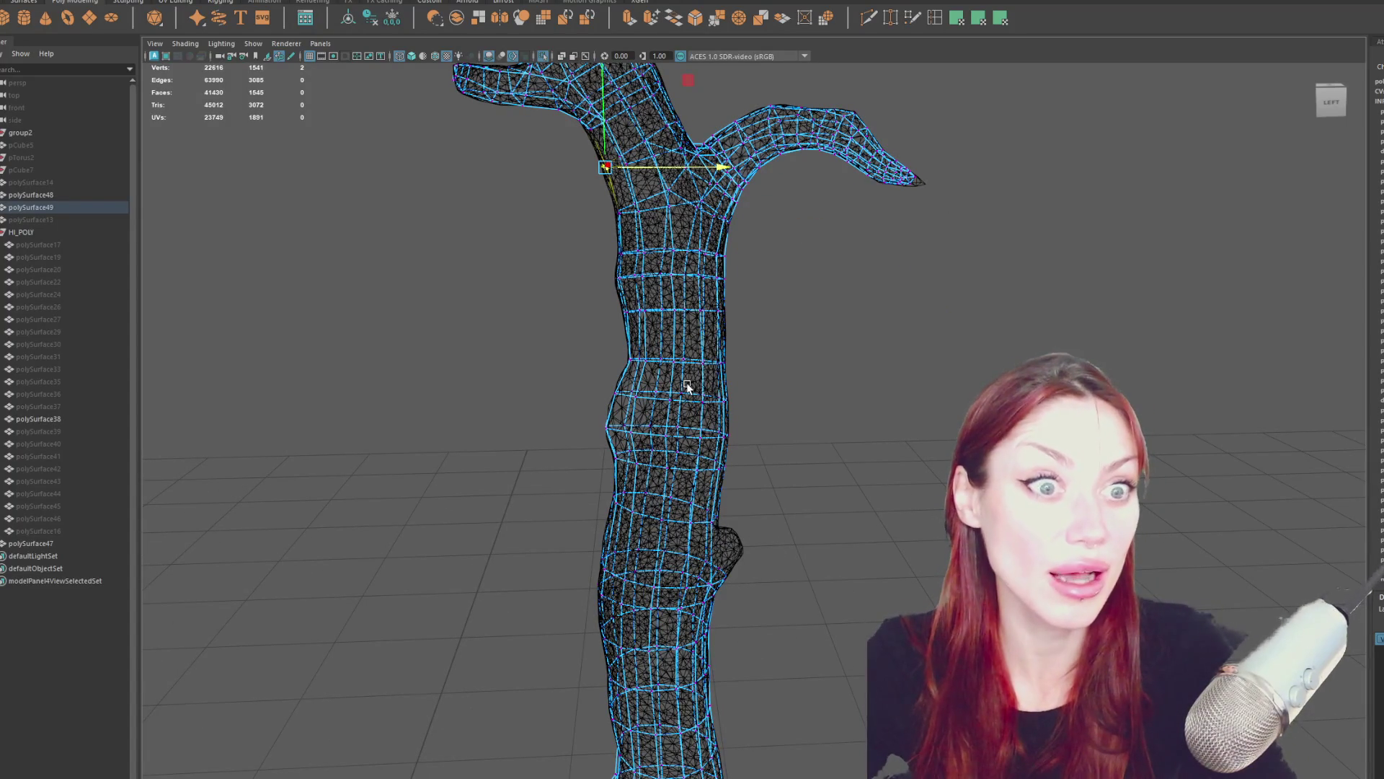
Zoom and orbit around the trunk to inspect its sculpted bump.
scroll(705, 397, "down", 3)
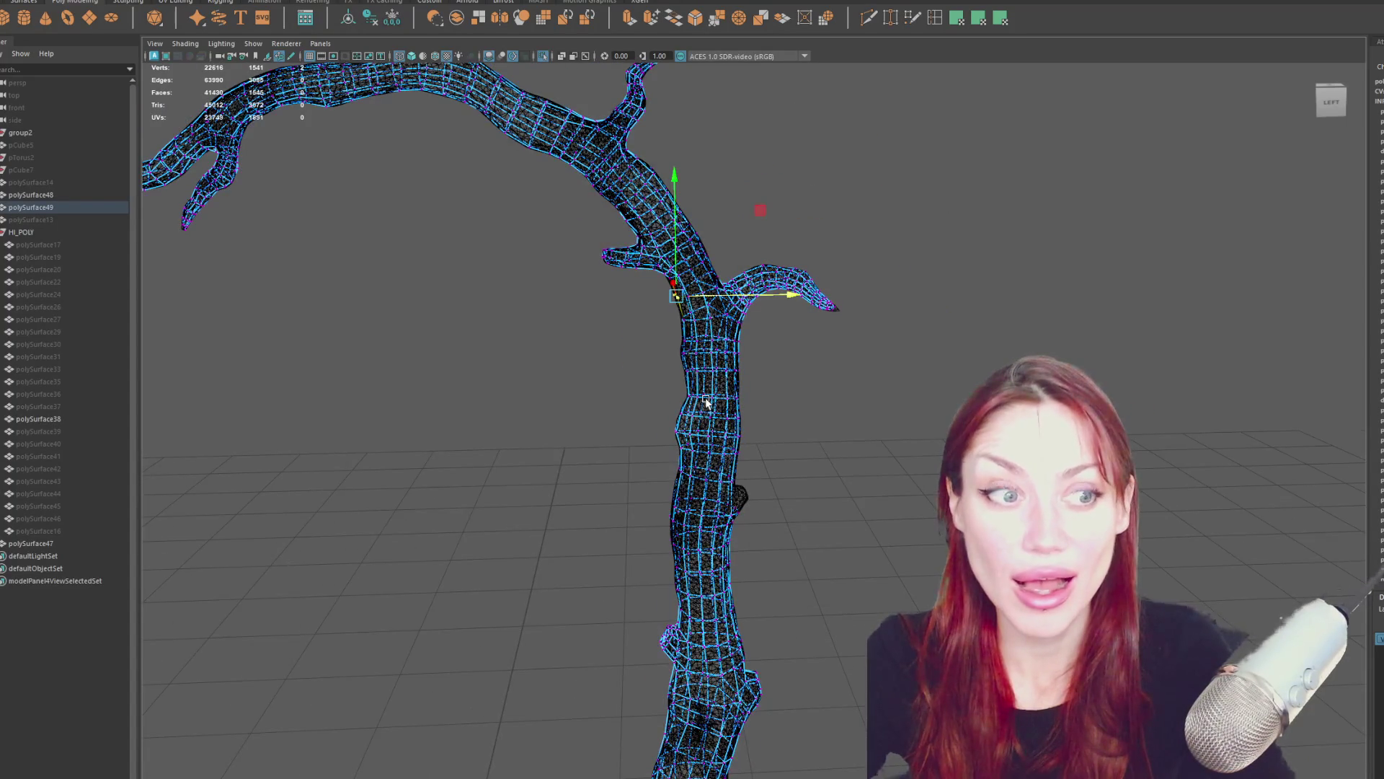
scroll(705, 397, "down", 5)
scroll(813, 396, "up", 10)
mouse_move(713, 175)
left_mouse_down("alt")
mouse_move(770, 309)
mouse_move(714, 392)
mouse_move(705, 353)
mouse_move(674, 345)
mouse_move(661, 365)
mouse_move(562, 331)
mouse_move(411, 346)
mouse_move(88, 340)
mouse_move(414, 351)
mouse_move(54, 340)
mouse_move(115, 360)
left_mouse_up("alt")
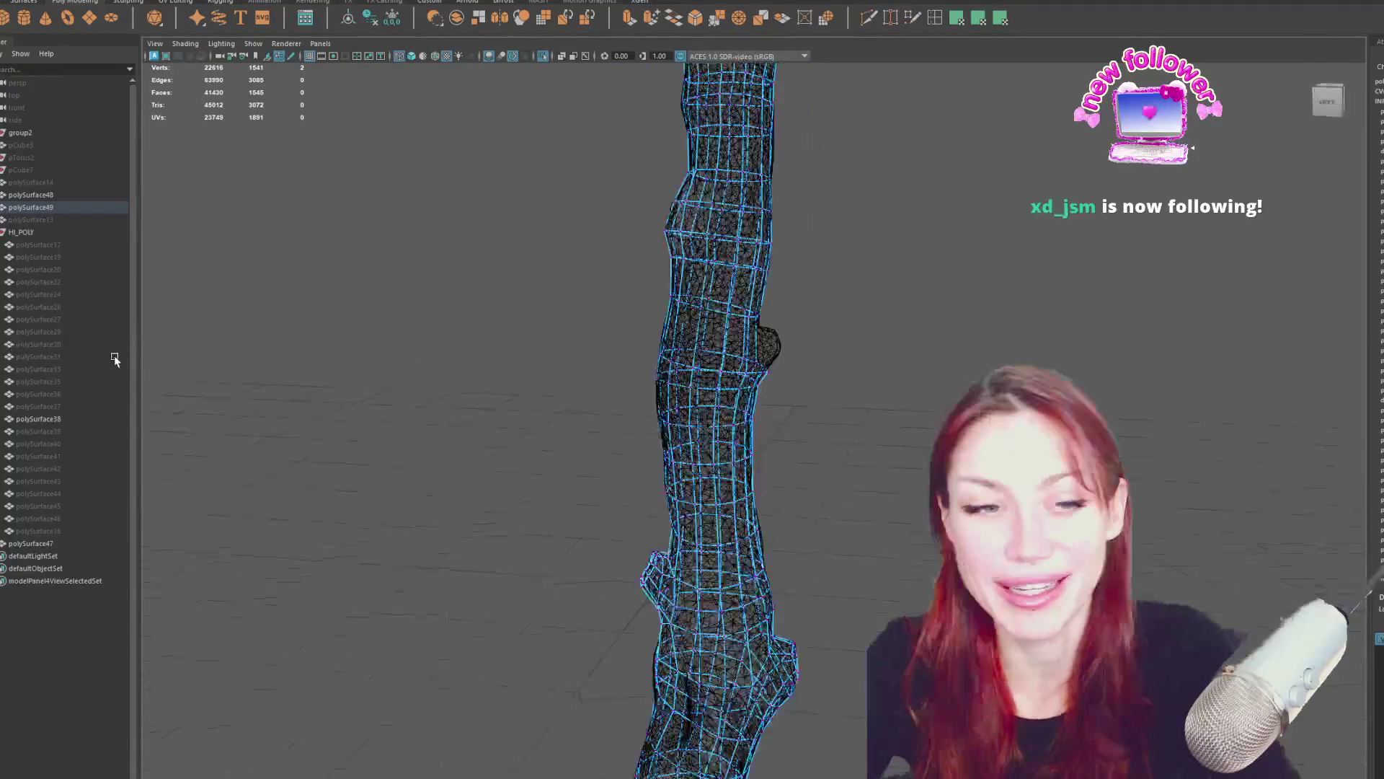
mouse_move(649, 346)
left_mouse_down("alt")
mouse_move(664, 371)
mouse_move(694, 366)
left_mouse_up("alt")
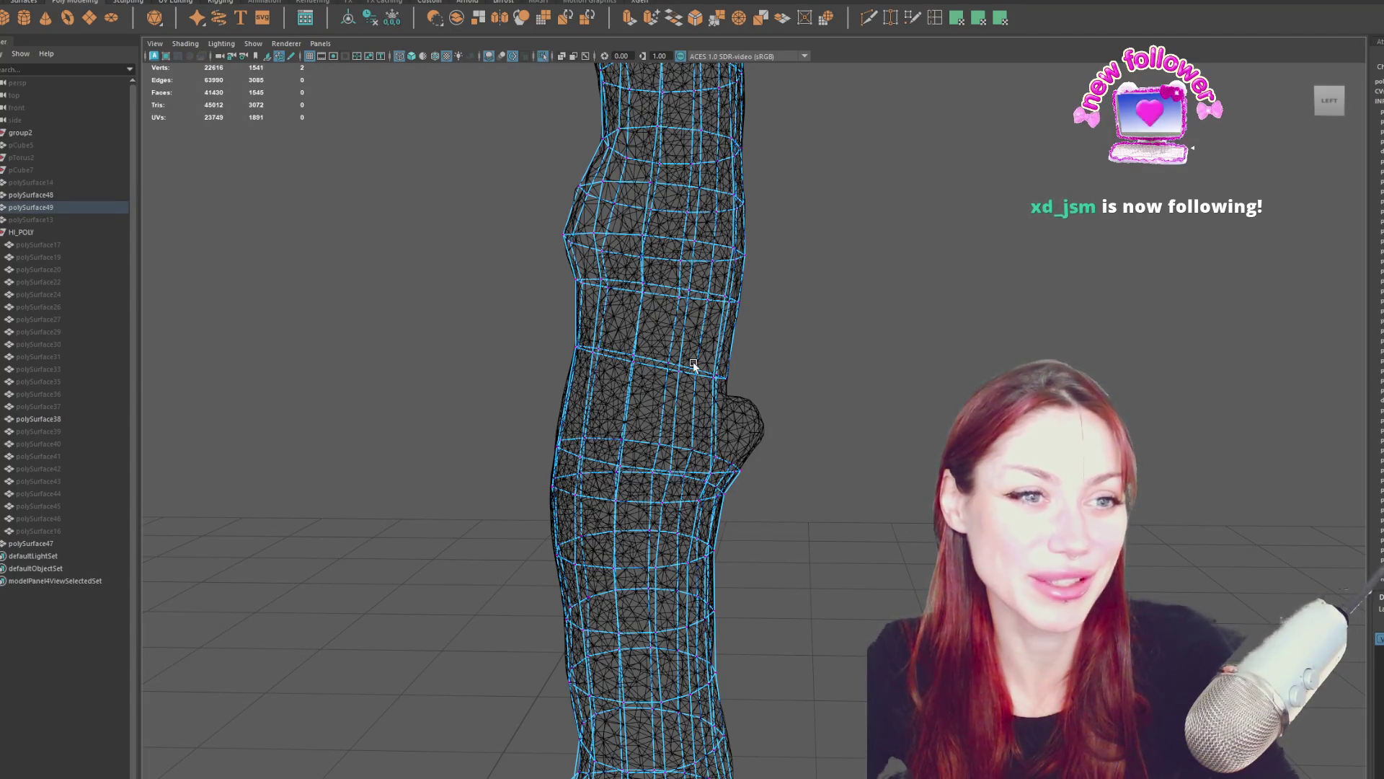
left_click_drag(1023, 349, 859, 365, "alt")
mouse_move(736, 396)
left_mouse_down("alt")
mouse_move(893, 414)
mouse_move(769, 392)
left_mouse_up("alt")
Select a vertex above the bump and compare shaded and wireframe views to check the fit.
key("5")
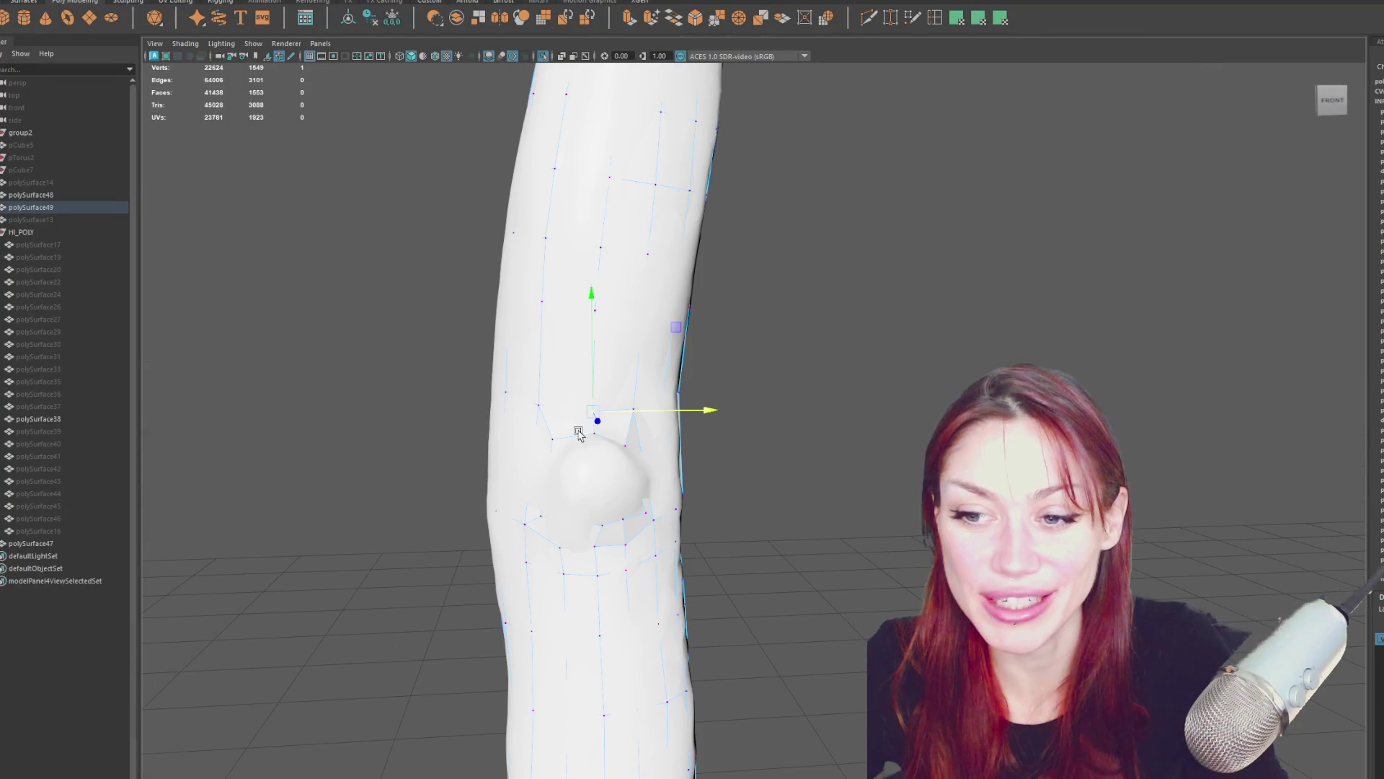
left_click(550, 442)
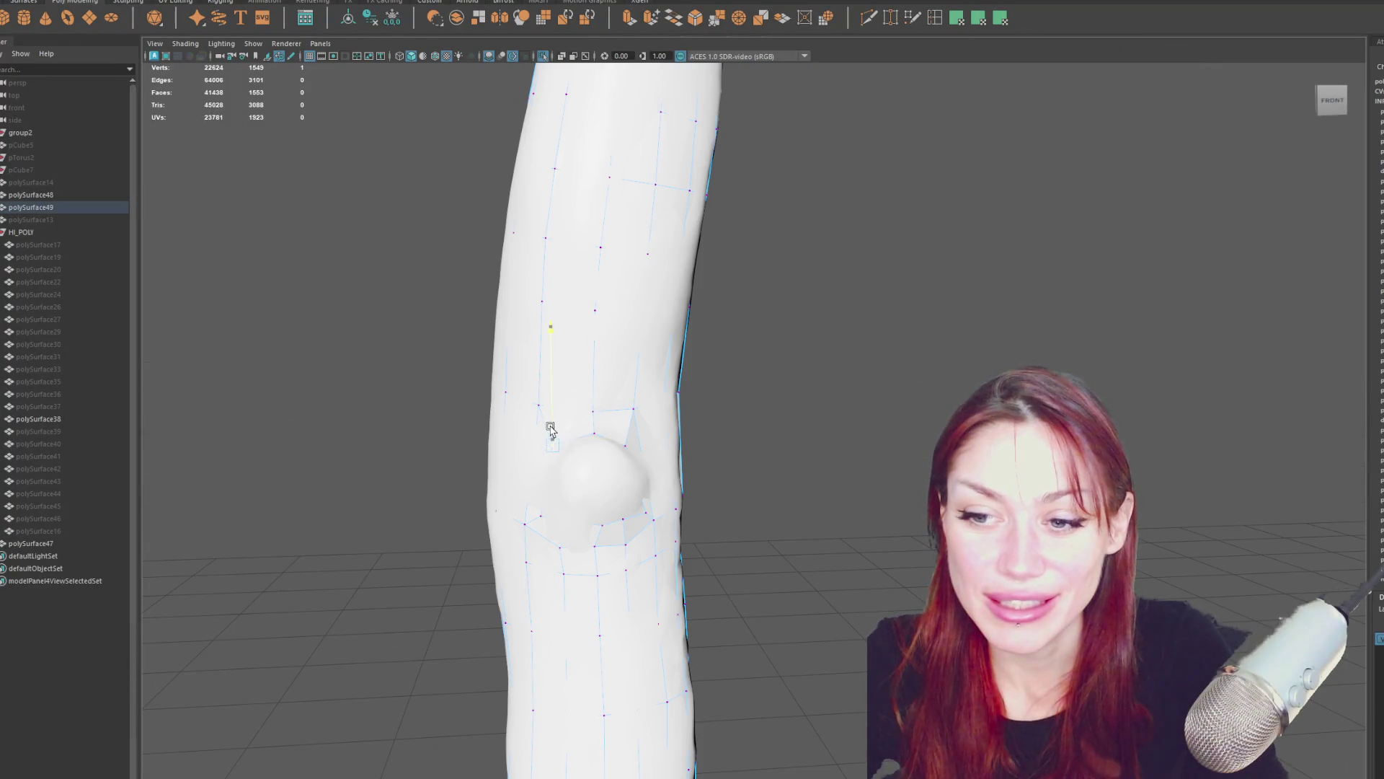
left_click_drag(569, 431, 535, 509, "alt")
key("4")
key("5")
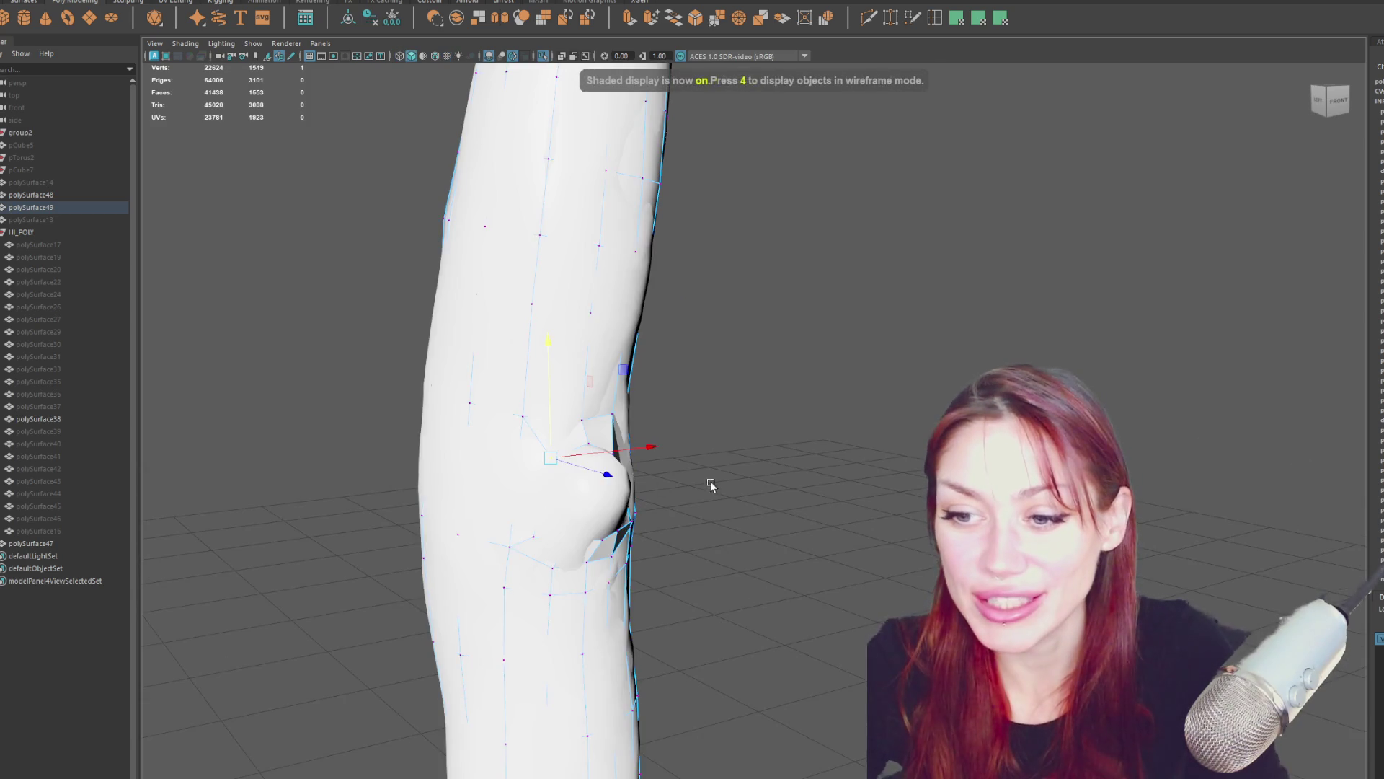
left_click_drag(711, 481, 618, 473, "alt")
mouse_move(589, 414)
left_mouse_down("alt")
mouse_move(825, 464)
mouse_move(540, 411)
mouse_move(633, 433)
mouse_move(481, 433)
mouse_move(666, 504)
left_mouse_up("alt")
left_click(614, 433)
mouse_move(639, 559)
left_mouse_down("alt")
mouse_move(613, 469)
mouse_move(607, 524)
left_mouse_up("alt")
key("4")
key("5")
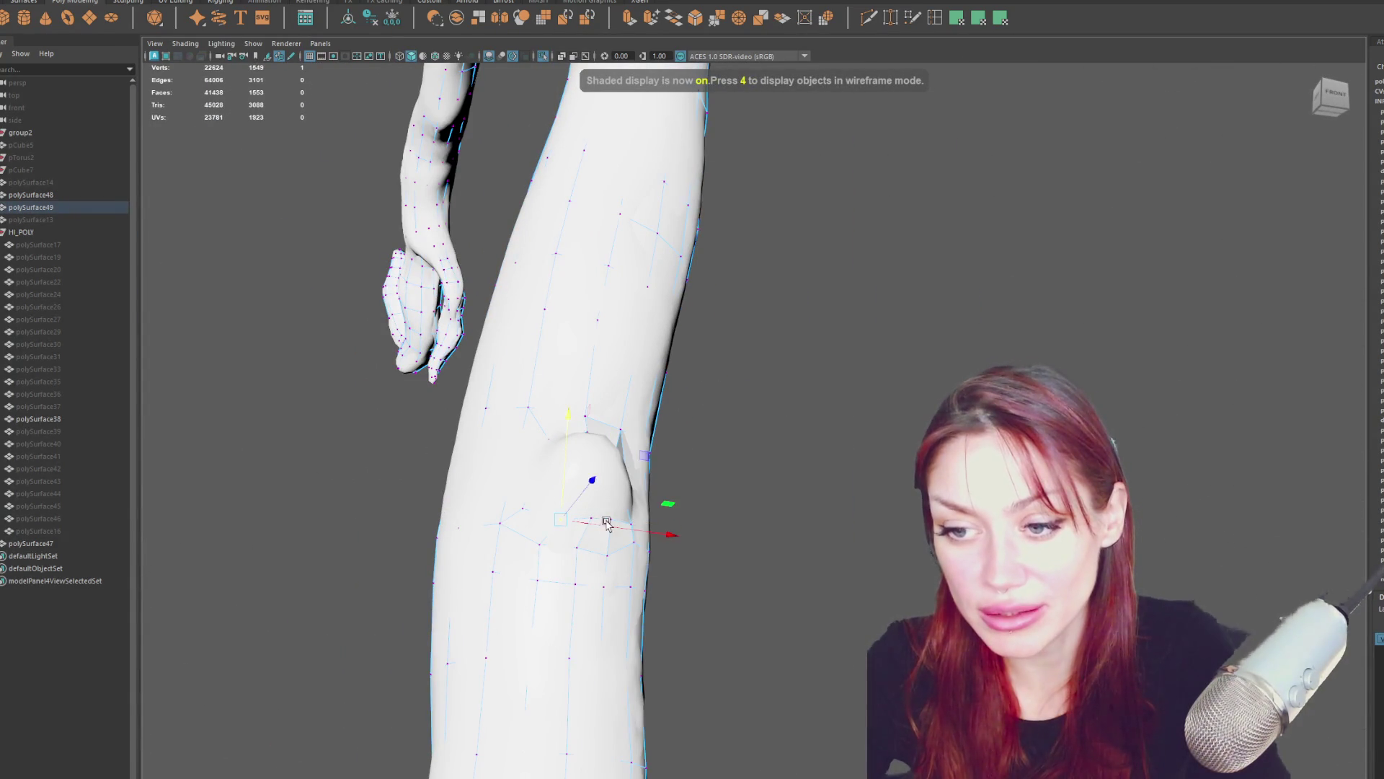
Pull the vertices beside and below the bump up to wrap it, and insert an edge loop through the bump.
left_click_drag(581, 555, 597, 548, "alt")
left_click(597, 548)
left_click(518, 545)
left_click(643, 532)
mouse_move(639, 531)
left_mouse_down("alt")
mouse_move(660, 479)
mouse_move(684, 513)
mouse_move(643, 510)
mouse_move(773, 495)
mouse_move(819, 470)
mouse_move(640, 522)
mouse_move(583, 502)
mouse_move(616, 543)
left_mouse_up("alt")
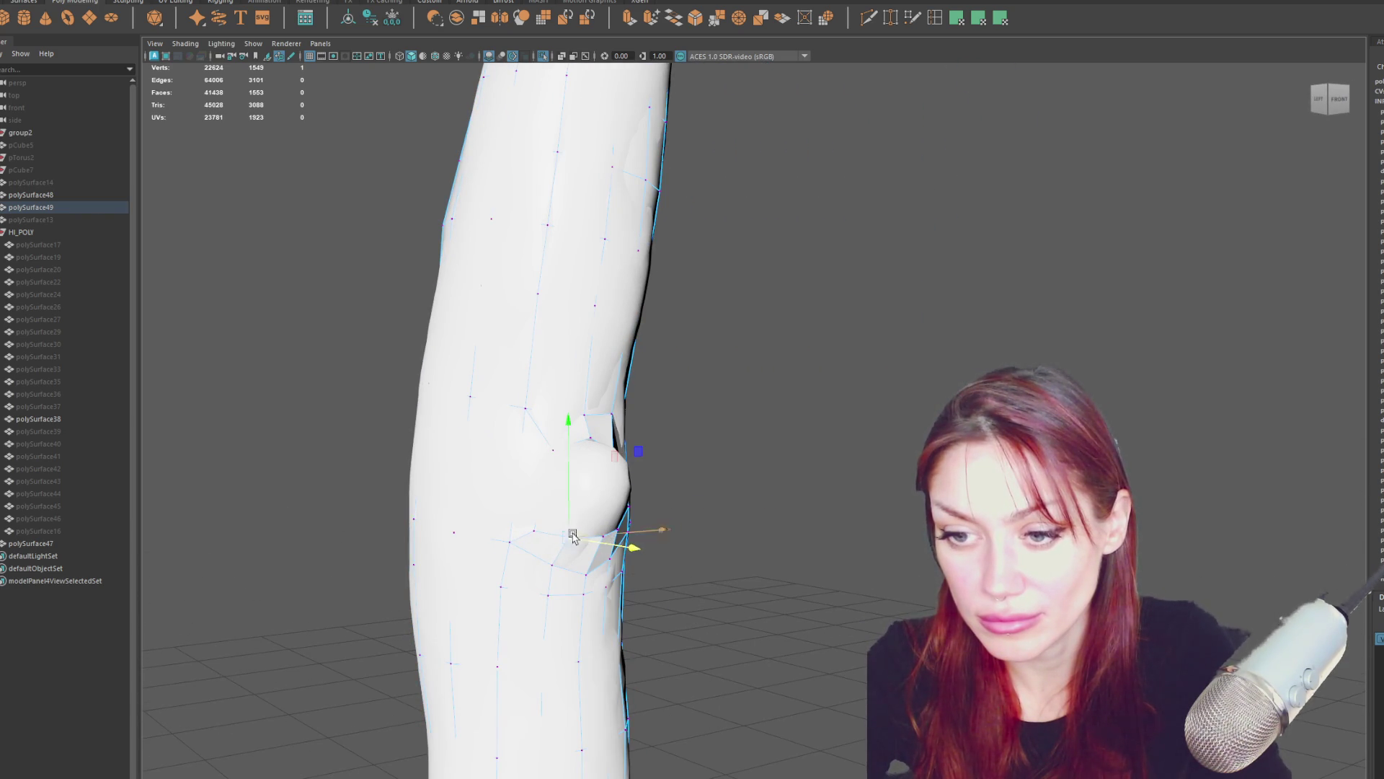
mouse_move(535, 531)
left_mouse_down()
mouse_move(539, 482)
mouse_move(572, 507)
mouse_move(624, 501)
left_mouse_up()
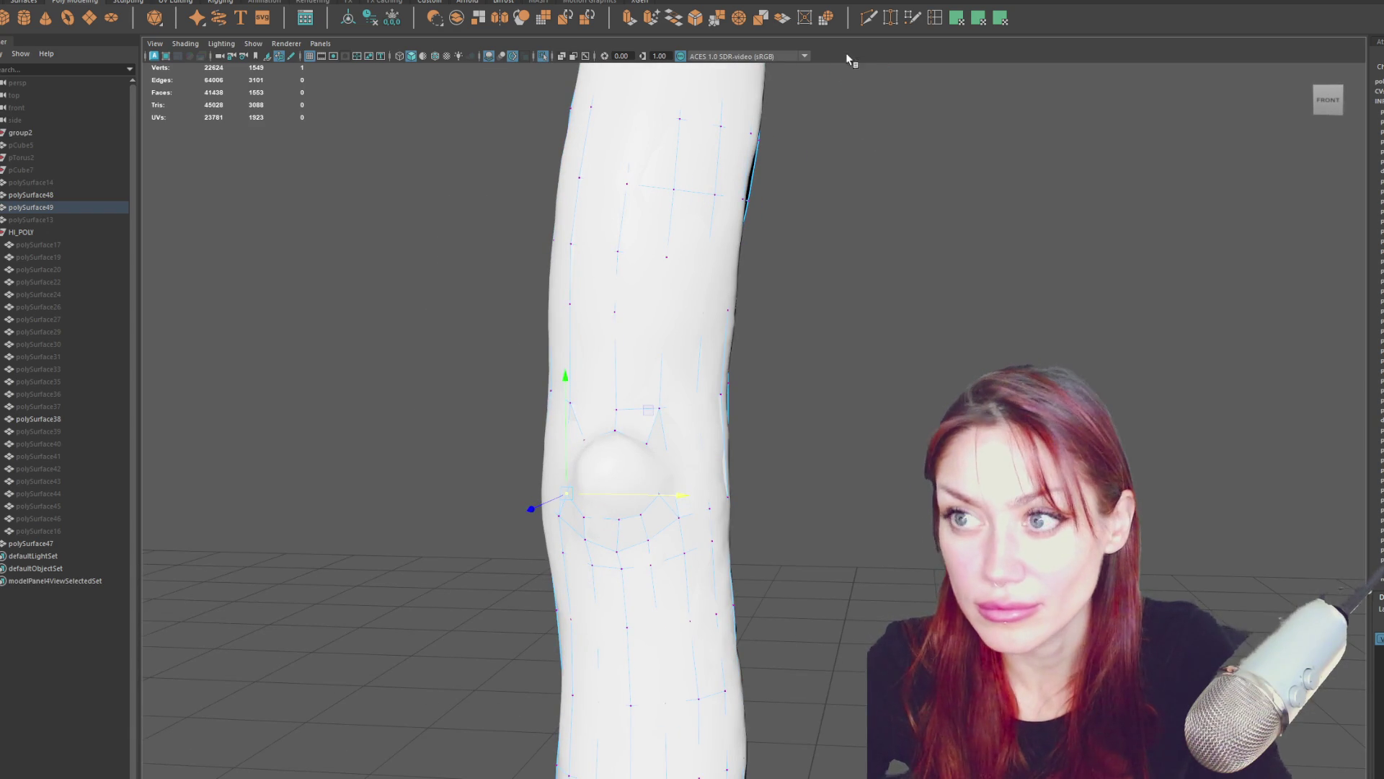
left_click(935, 17)
left_click(670, 470)
Nudge a vertex on the new loop onto the sculpt bump's surface.
key("4")
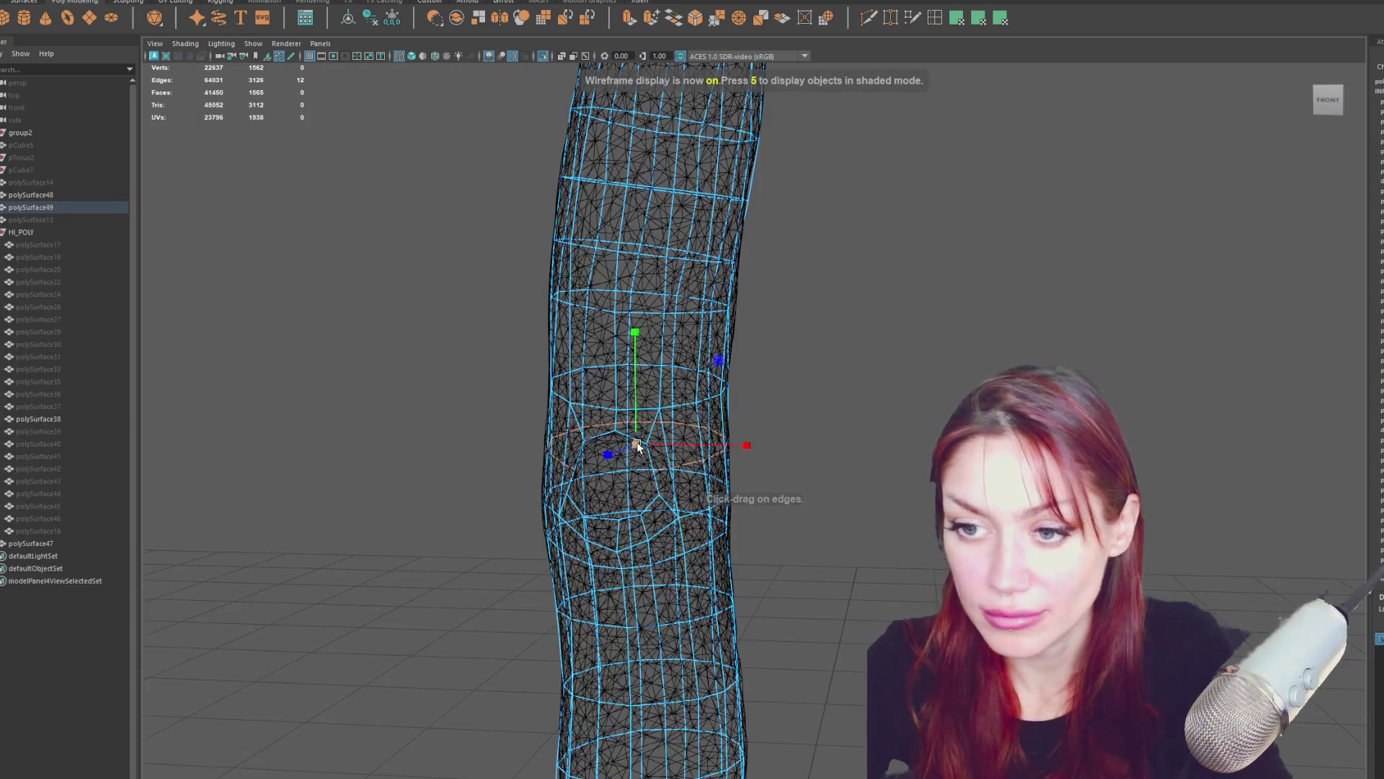
key("5")
key("F9")
left_click(673, 473)
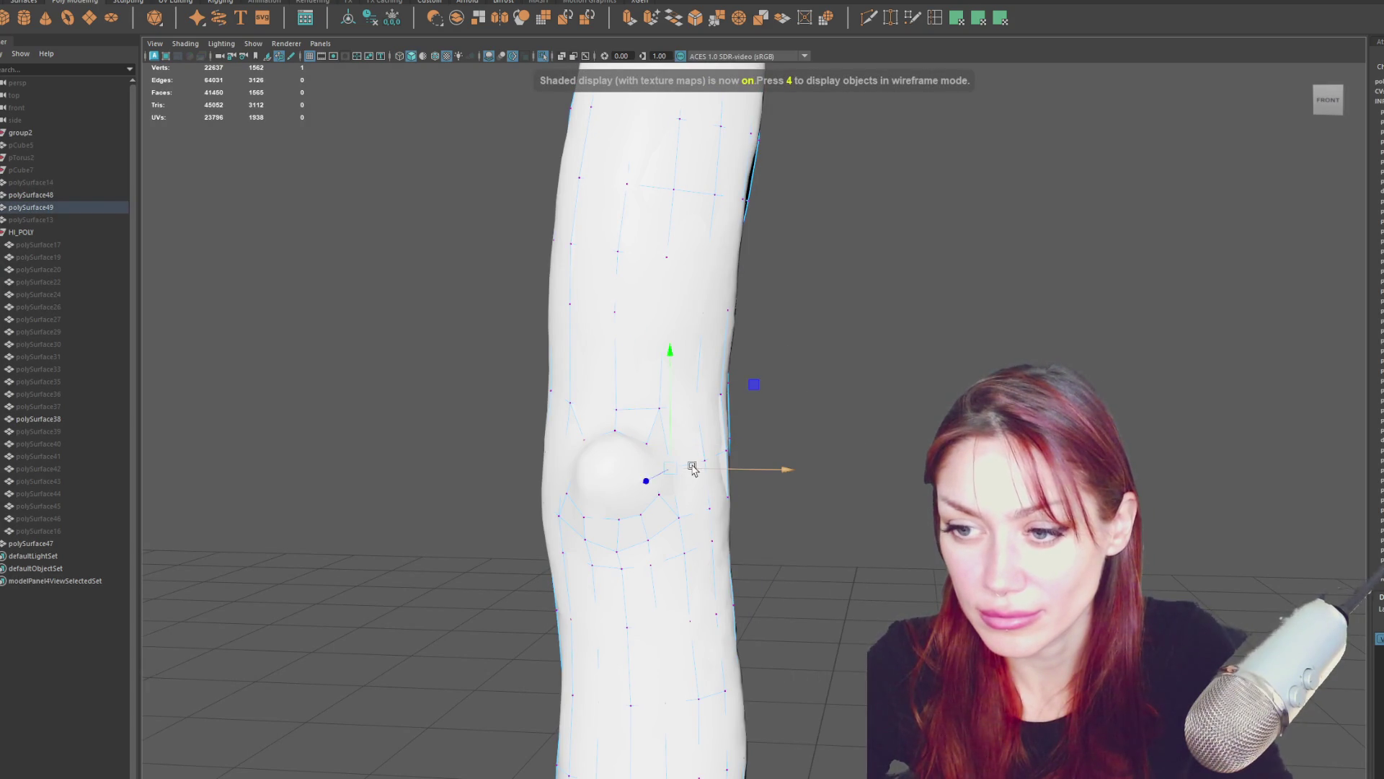
key("4")
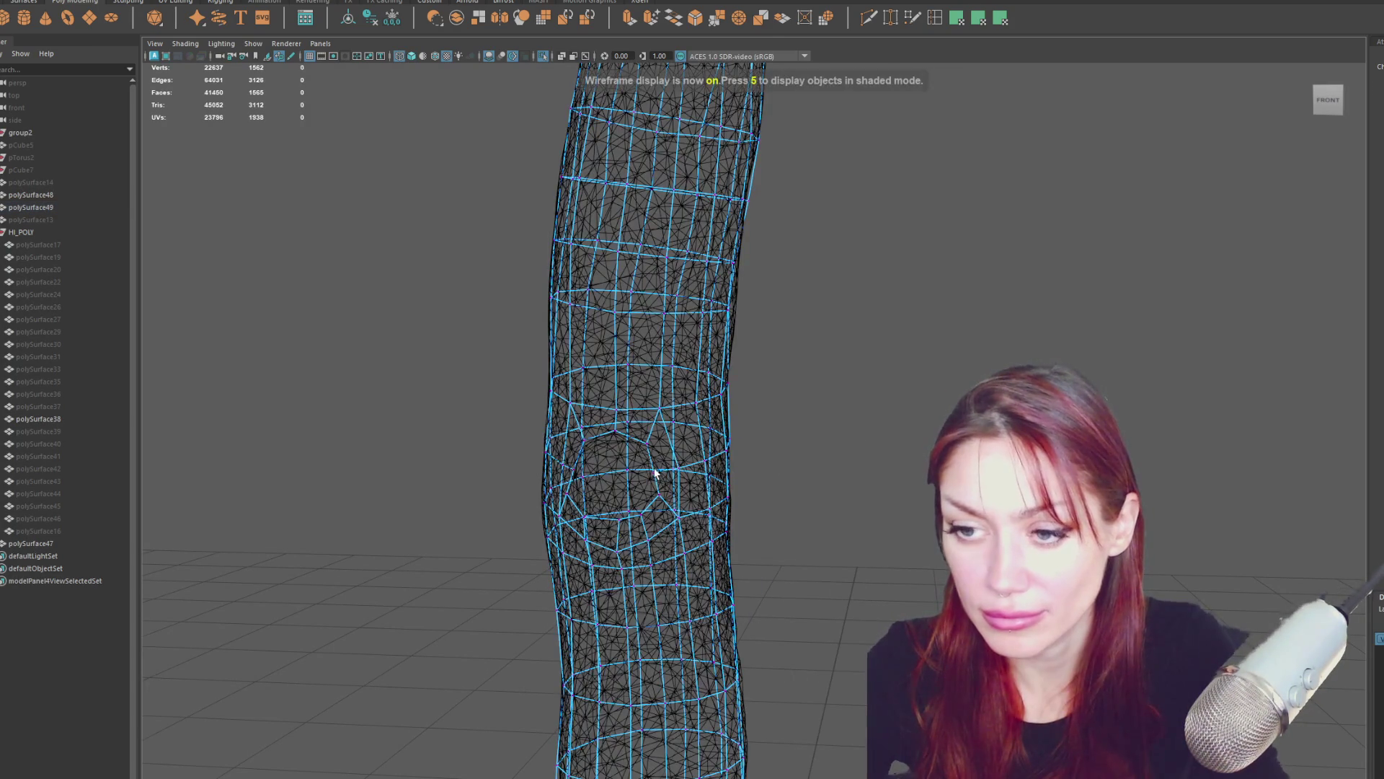
key("5")
key("6")
left_click_drag(694, 472, 661, 470, "alt")
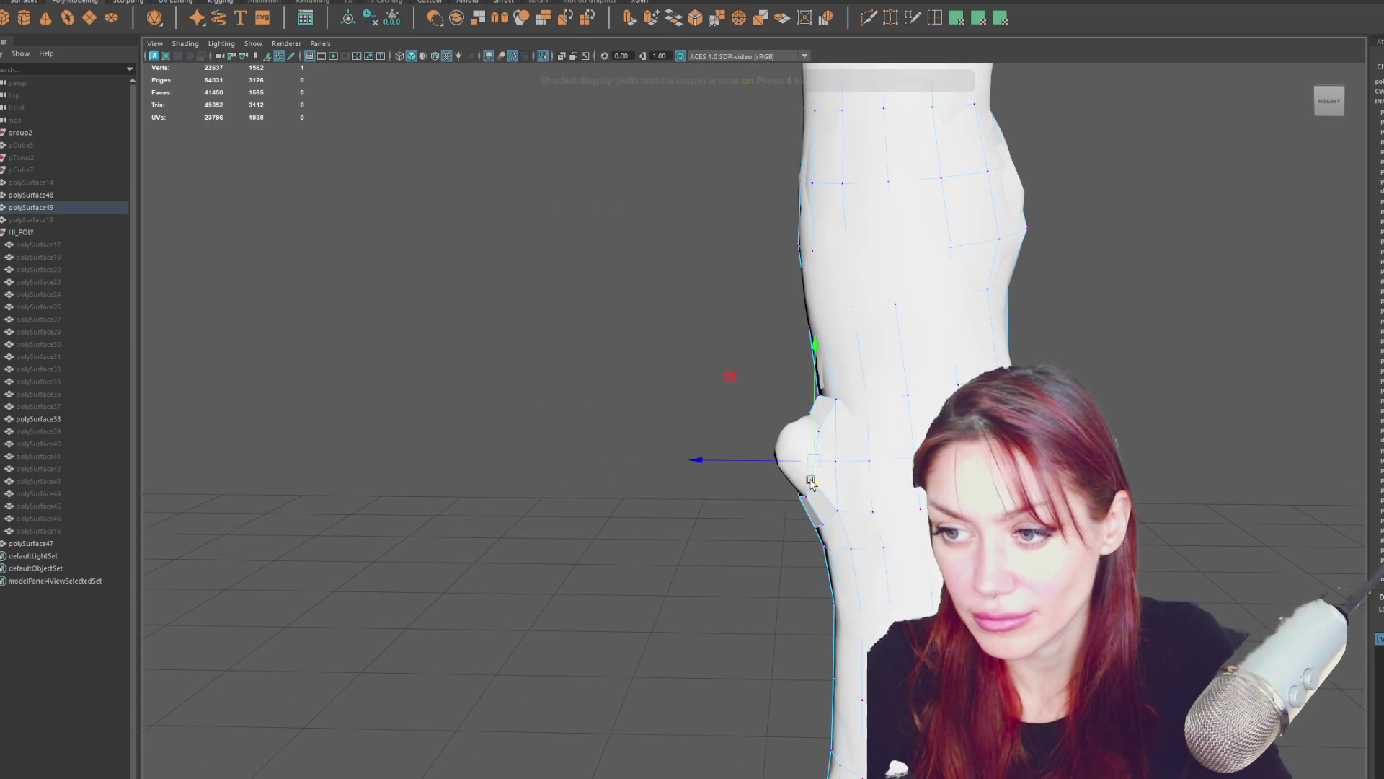
left_click_drag(820, 462, 829, 462)
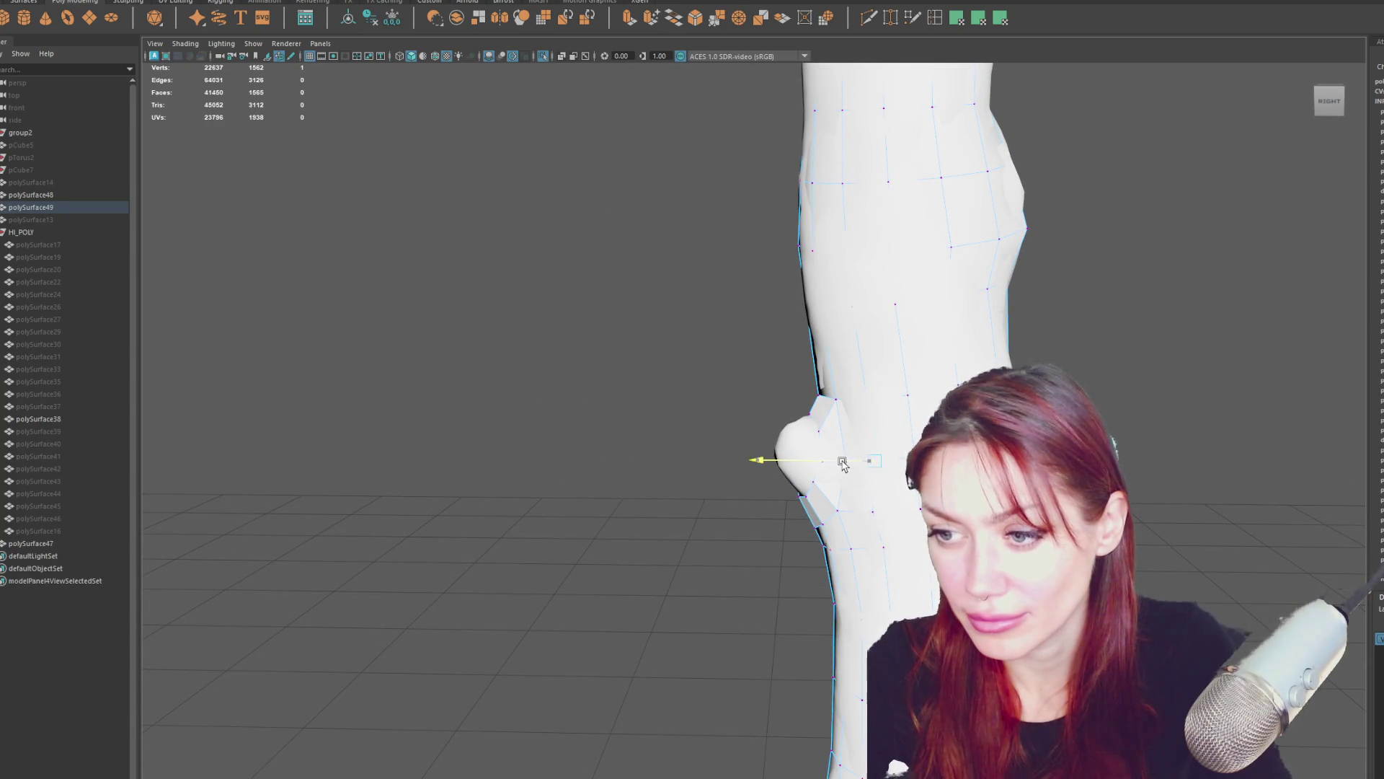
Pick vertices below, above and beside the bump, comparing wireframe and shaded fit.
left_click(874, 513)
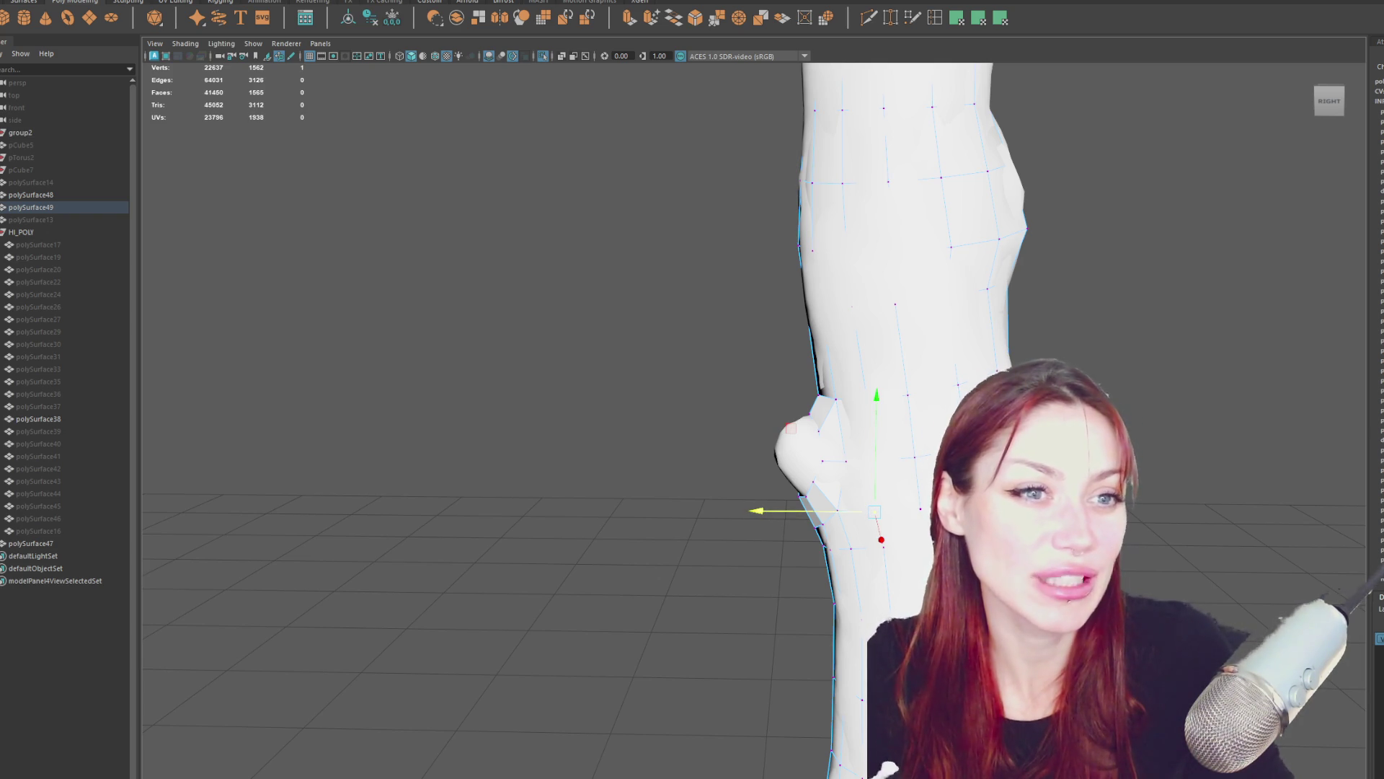
left_click_drag(901, 432, 774, 432, "alt")
key("4")
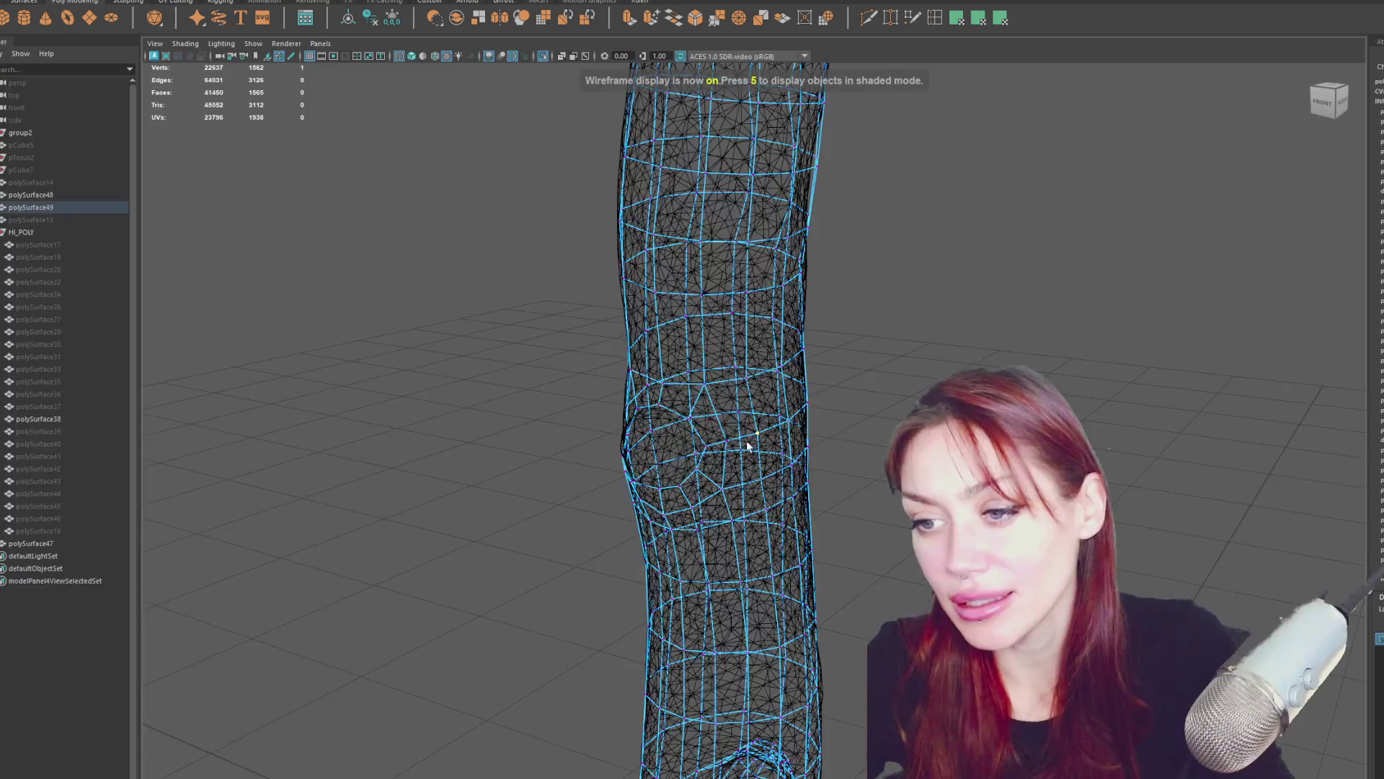
key("5")
left_click(757, 432)
left_click(797, 447)
key("4")
key("5")
key("5")
left_click(770, 387)
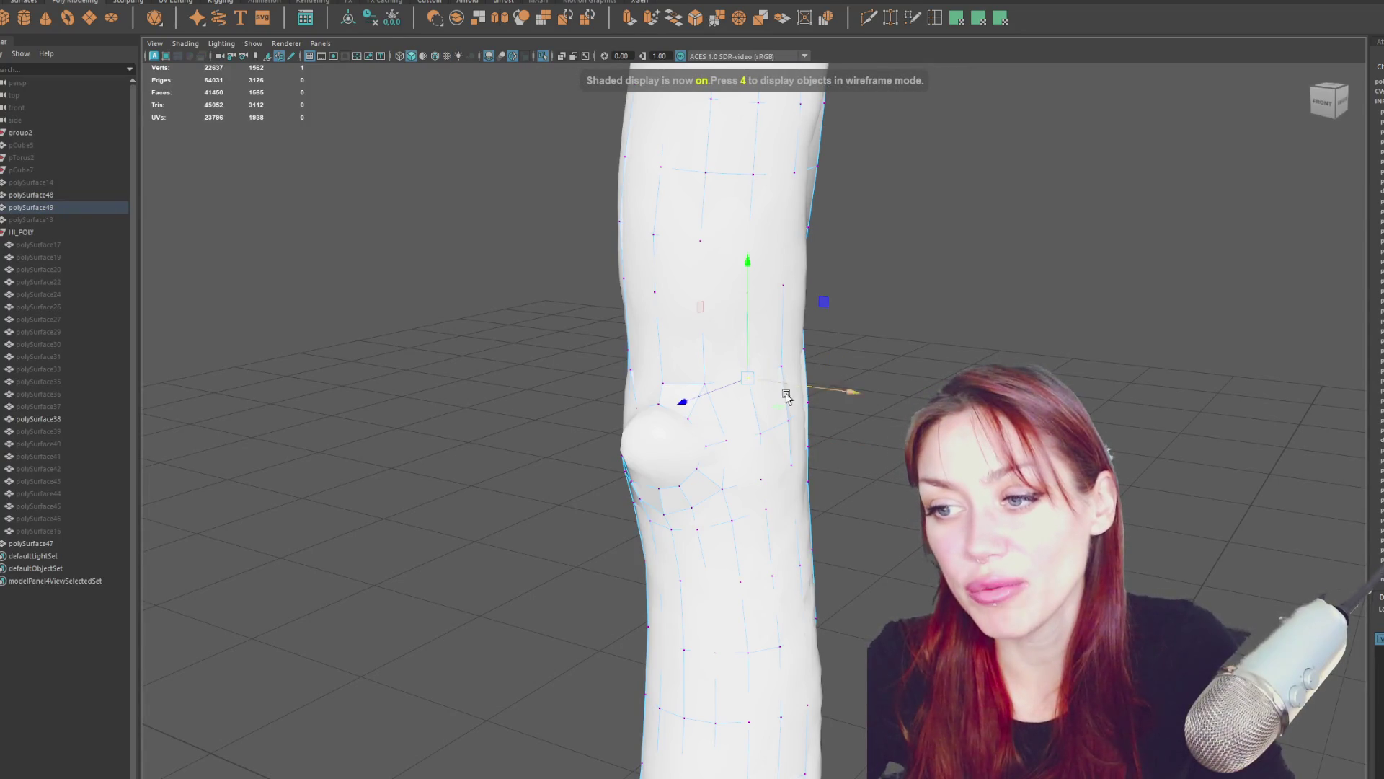
left_click(763, 481)
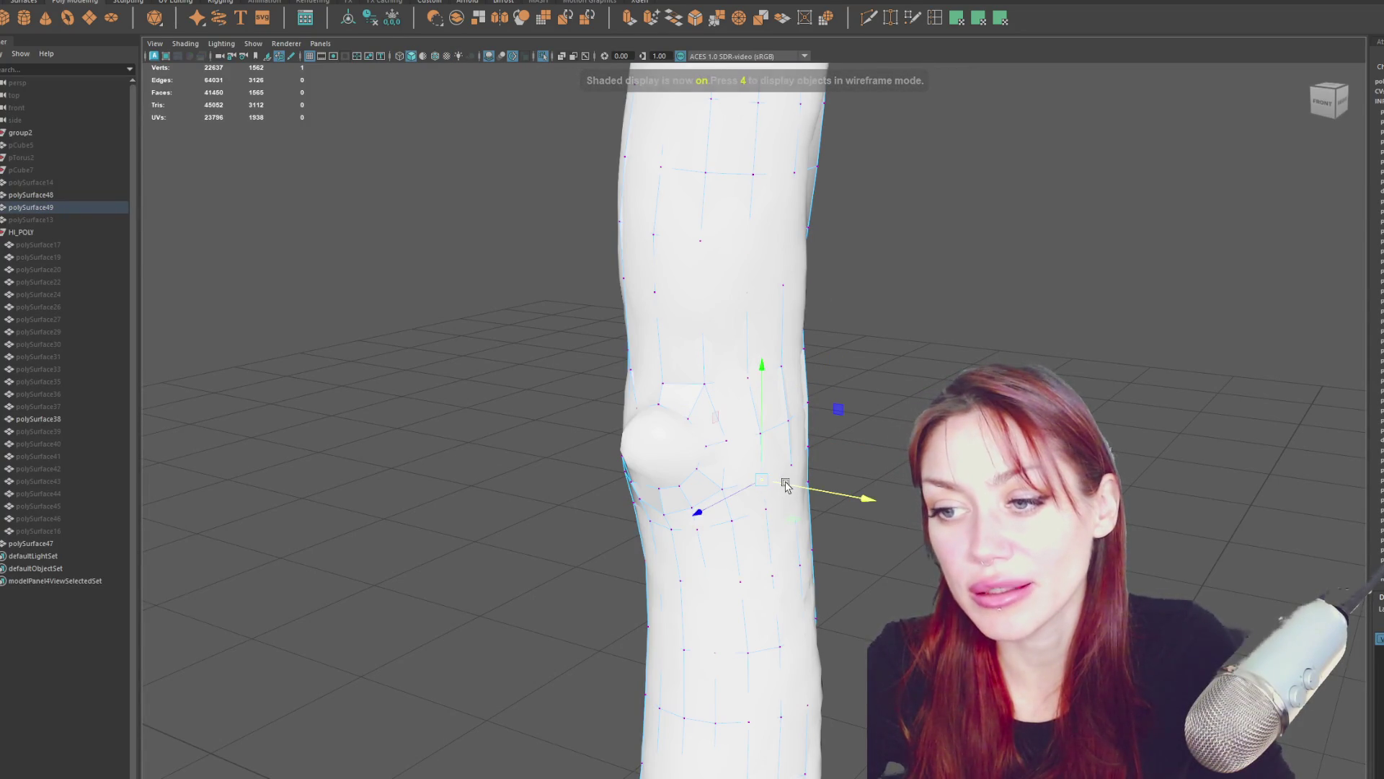
key("4")
key("5")
left_click_drag(801, 490, 889, 447, "alt")
key("4")
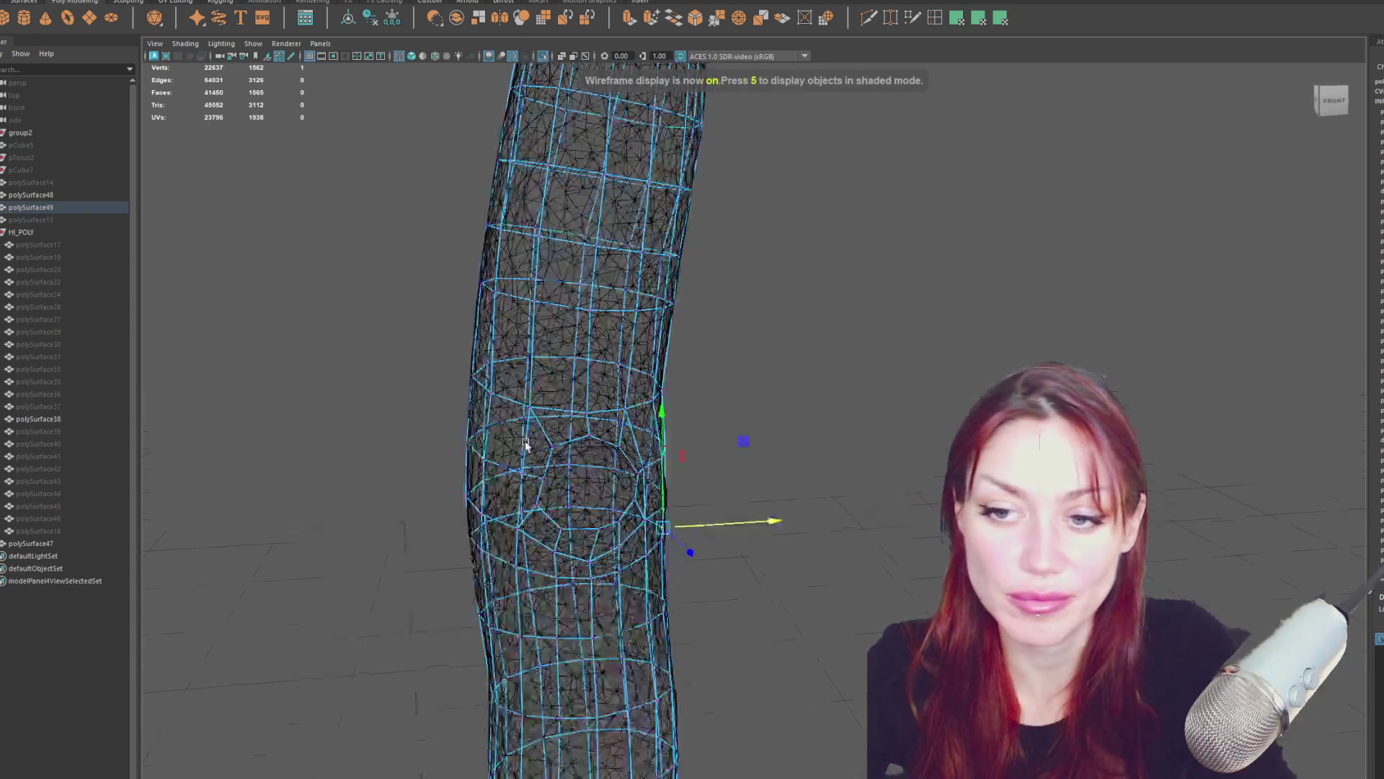
Nudge the vertex left of the bump onto the sculpt surface.
left_click(479, 465)
key("5")
left_click_drag(519, 463, 517, 466, "alt")
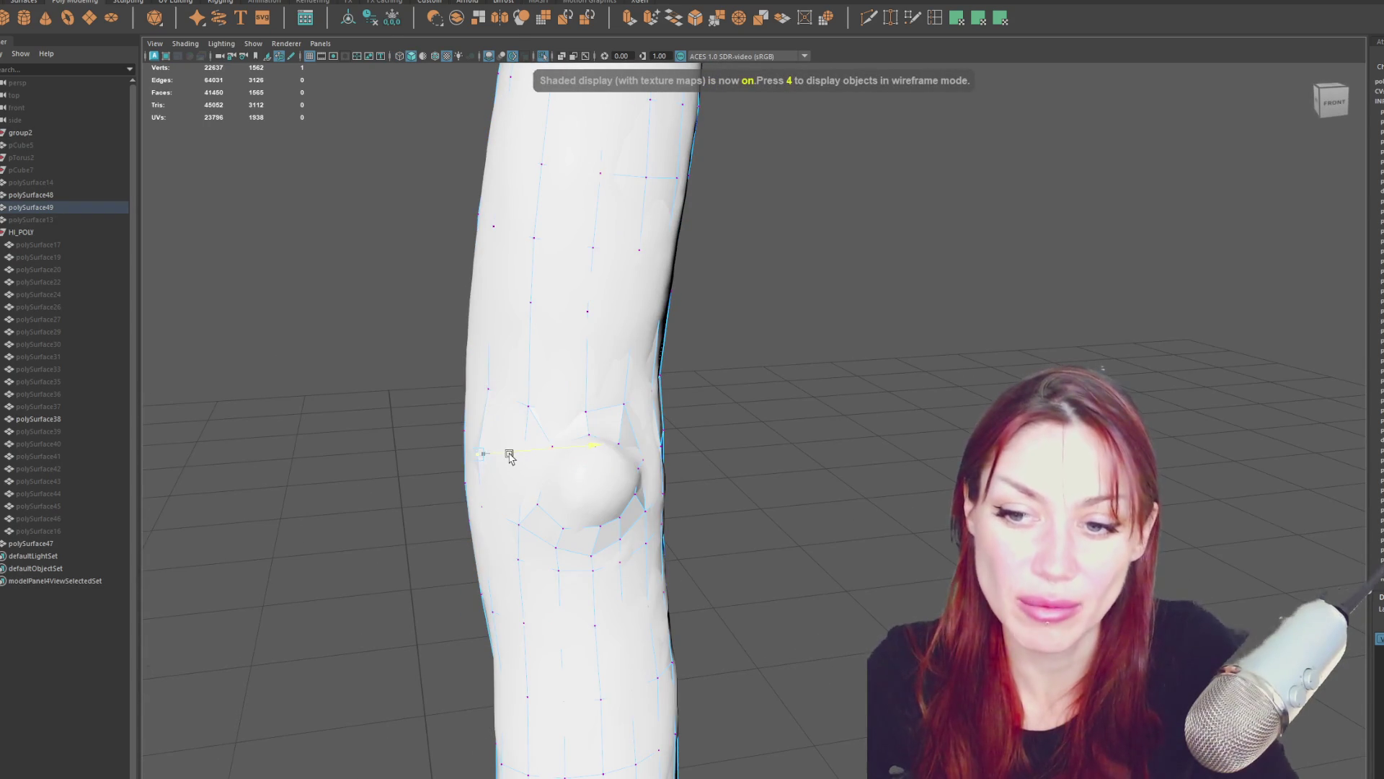
key("4")
left_click(521, 472)
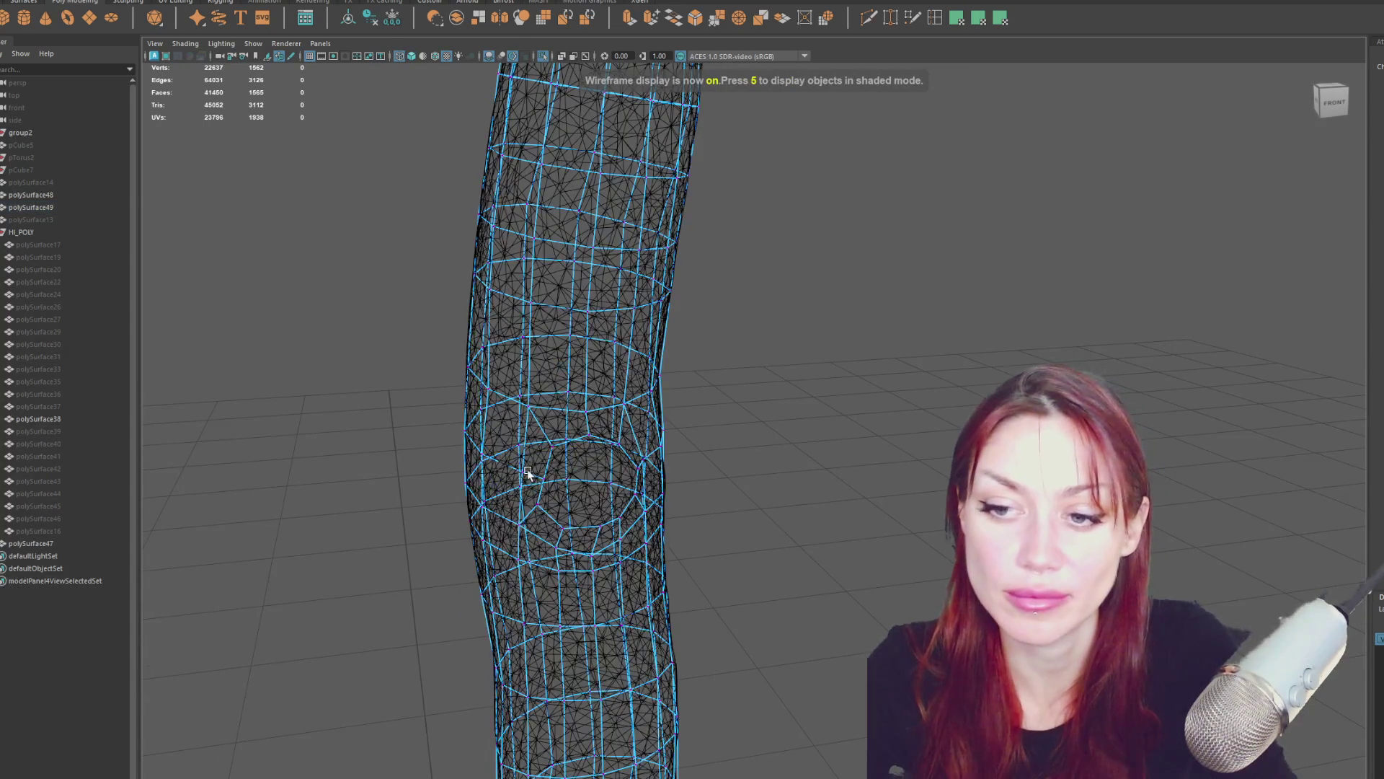
key("5")
left_click(571, 474)
key("4")
key("5")
left_click_drag(573, 477, 568, 479)
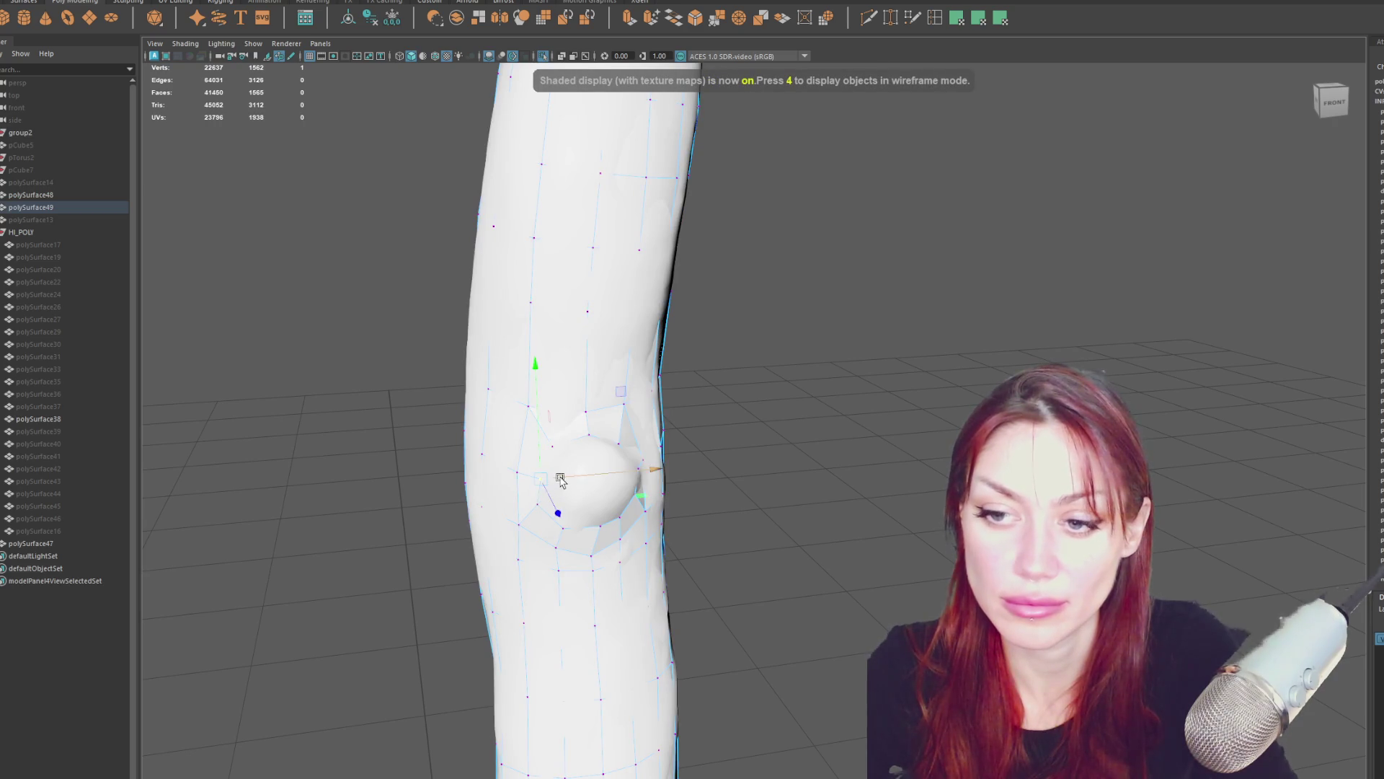
Push the vertices on the bump's right side and below it onto the sculpt.
left_click(552, 437)
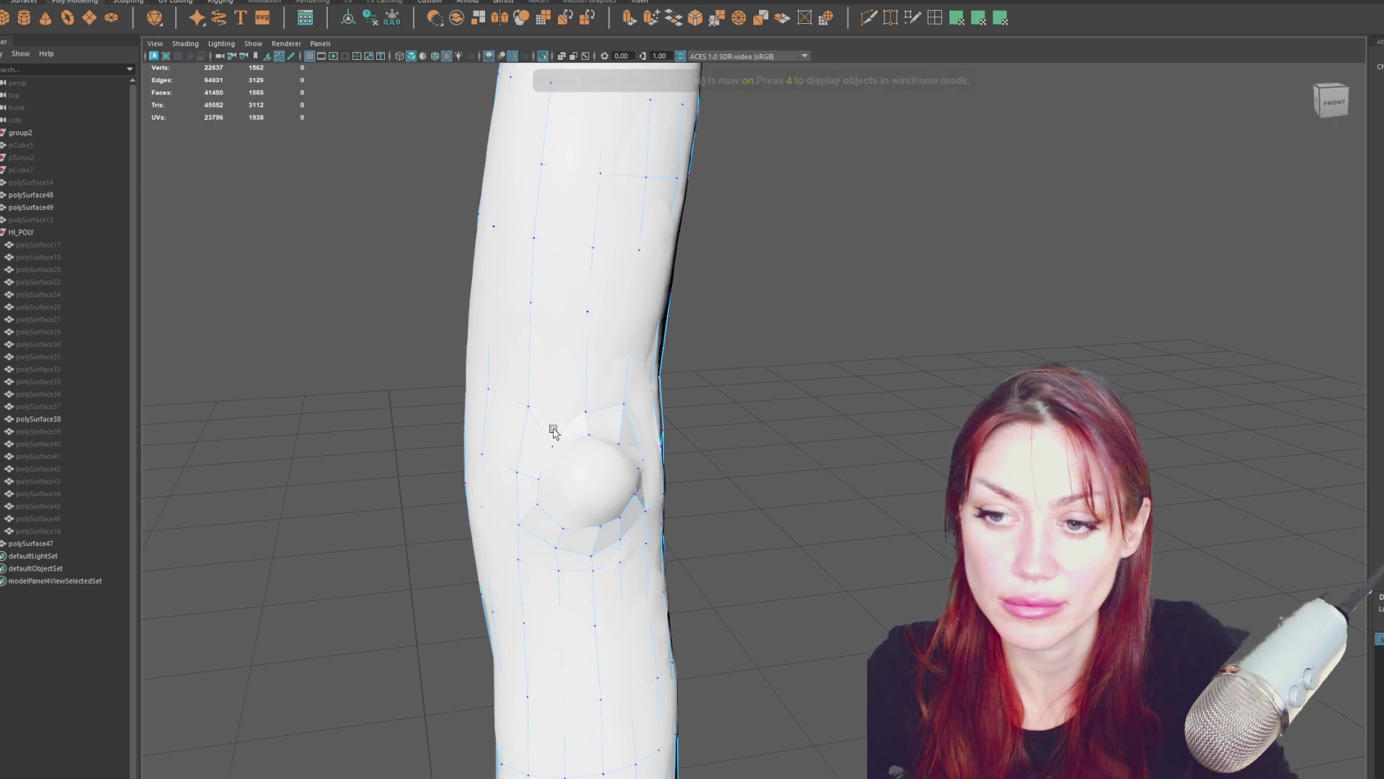
left_click(554, 439)
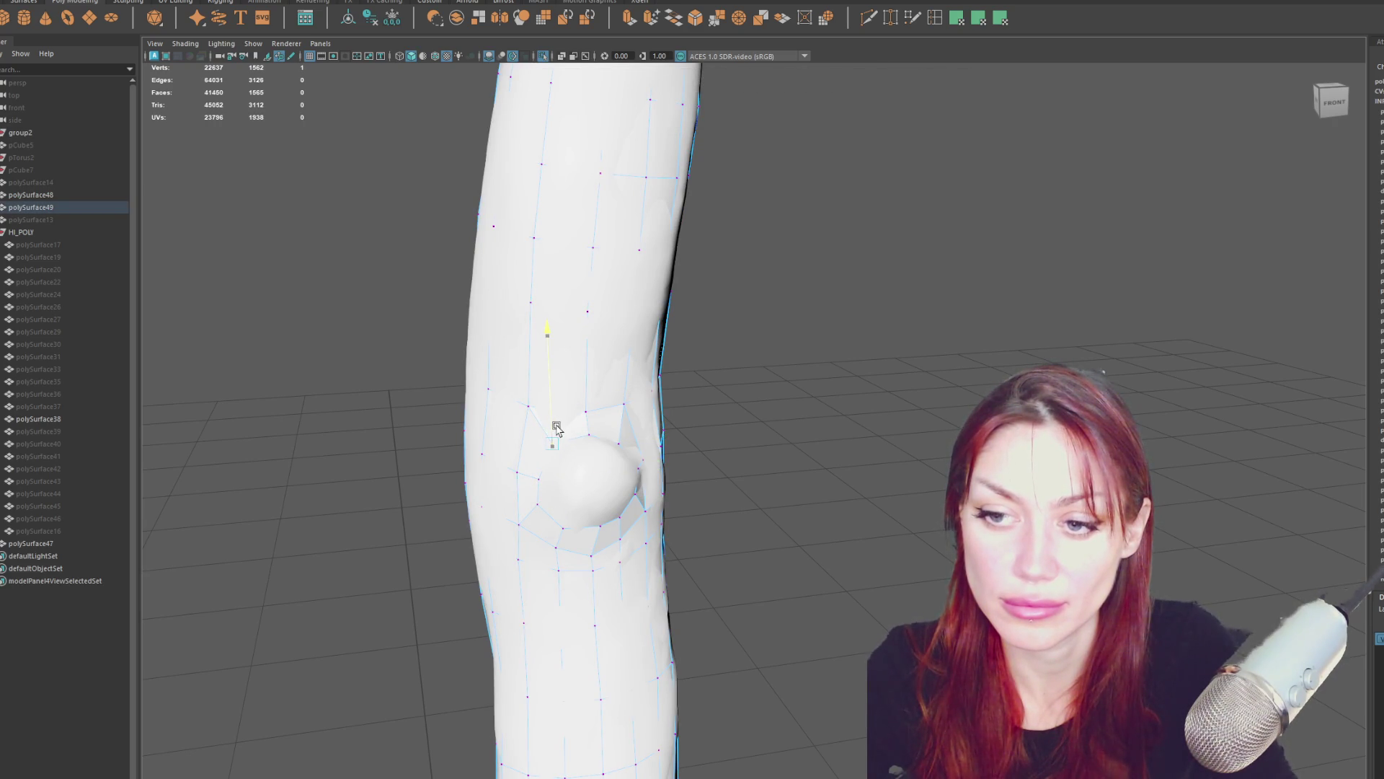
left_click_drag(572, 468, 611, 461, "alt")
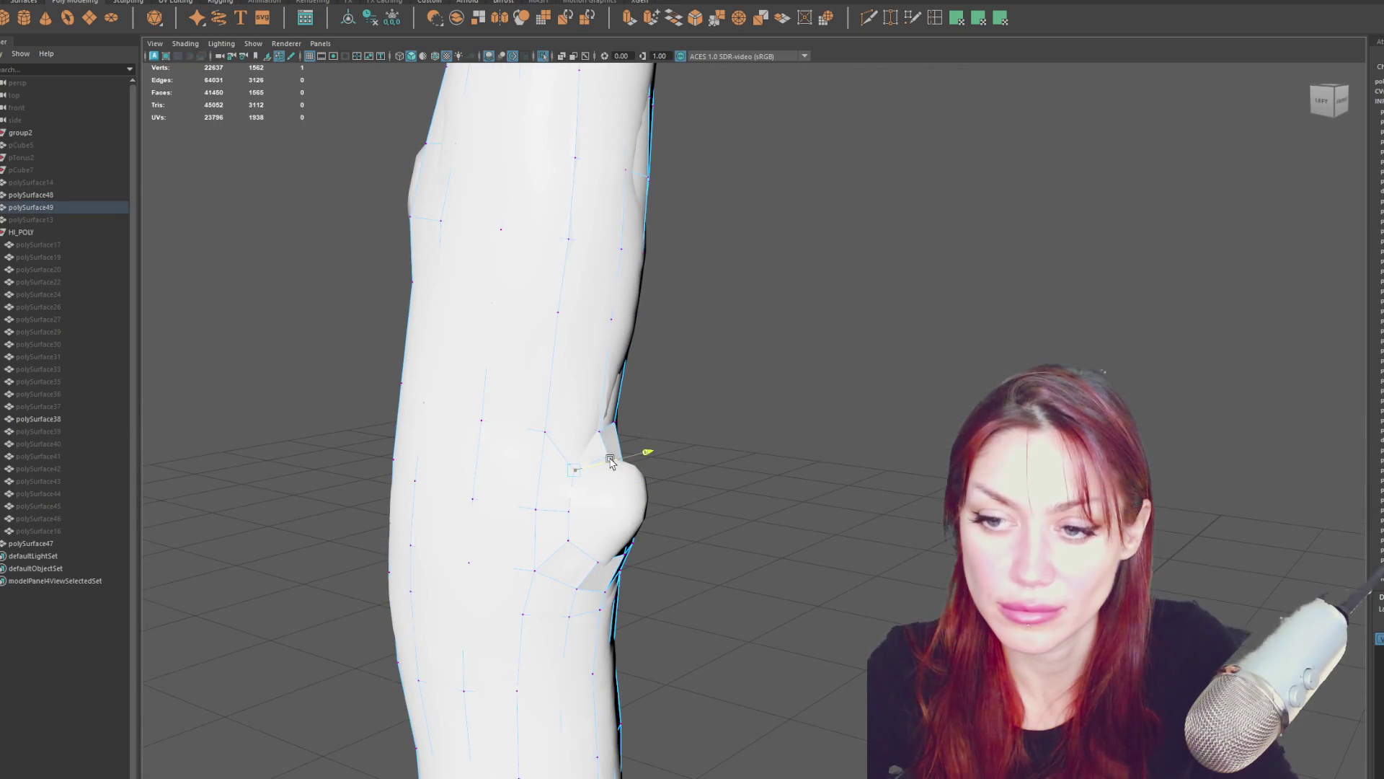
left_click_drag(573, 539, 563, 527, "alt")
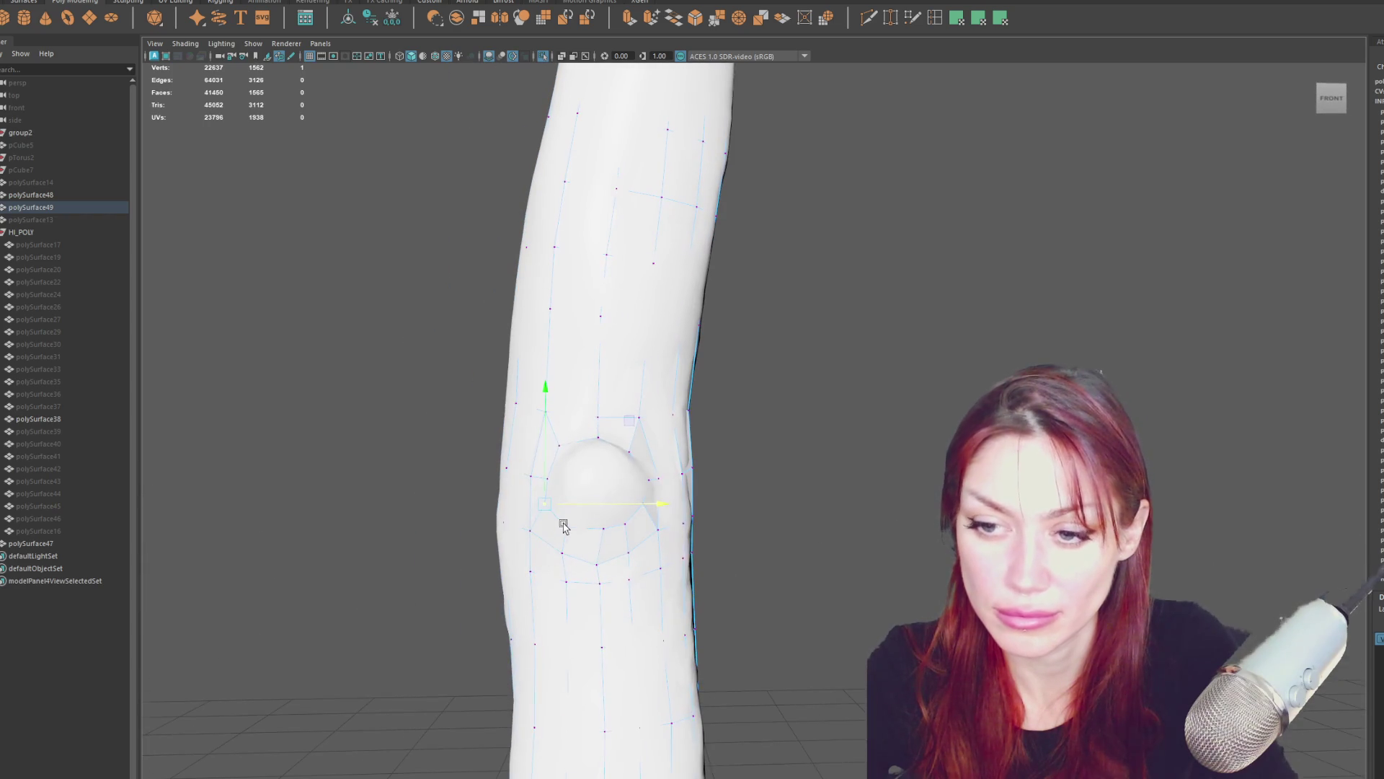
left_click(532, 476)
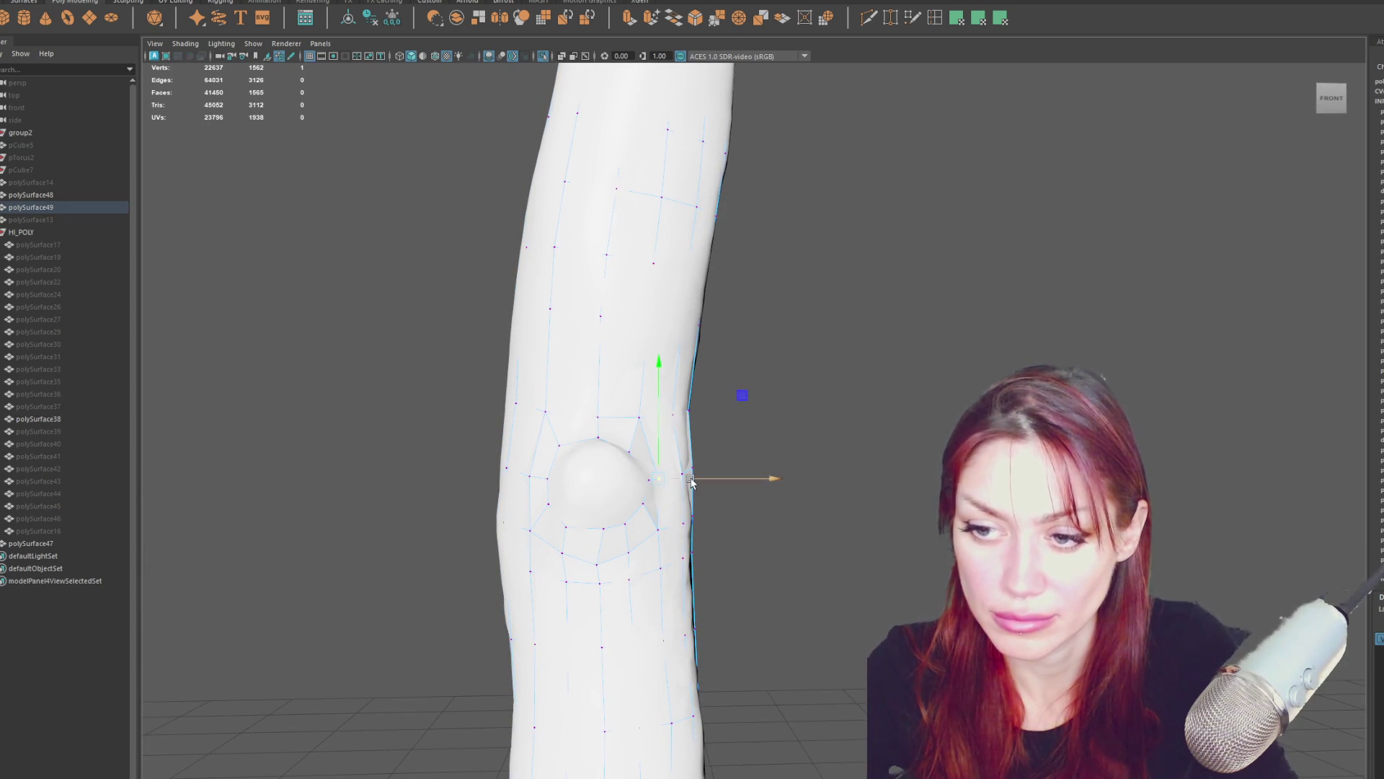
mouse_move(651, 487)
left_mouse_down()
mouse_move(678, 484)
mouse_move(643, 482)
left_mouse_up()
left_click(631, 452)
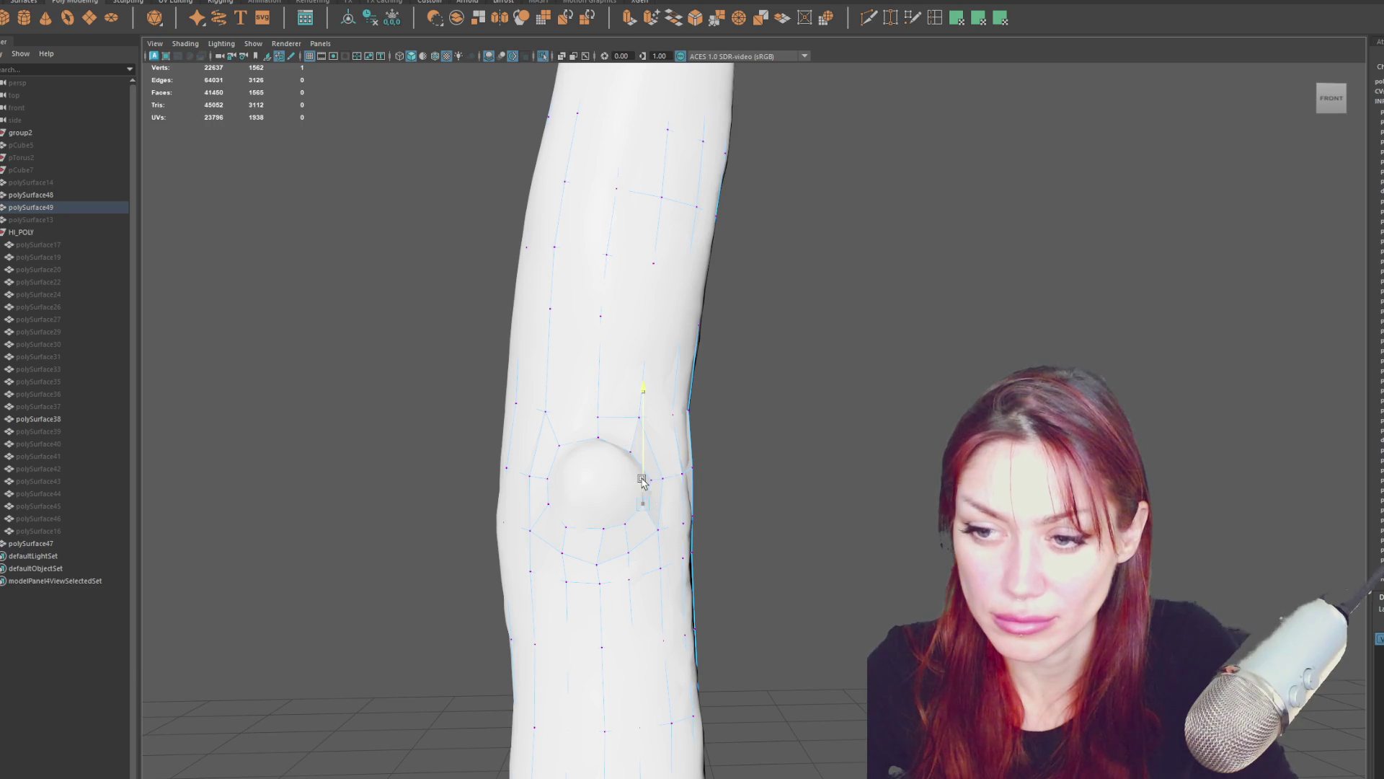
left_click_drag(566, 526, 568, 496)
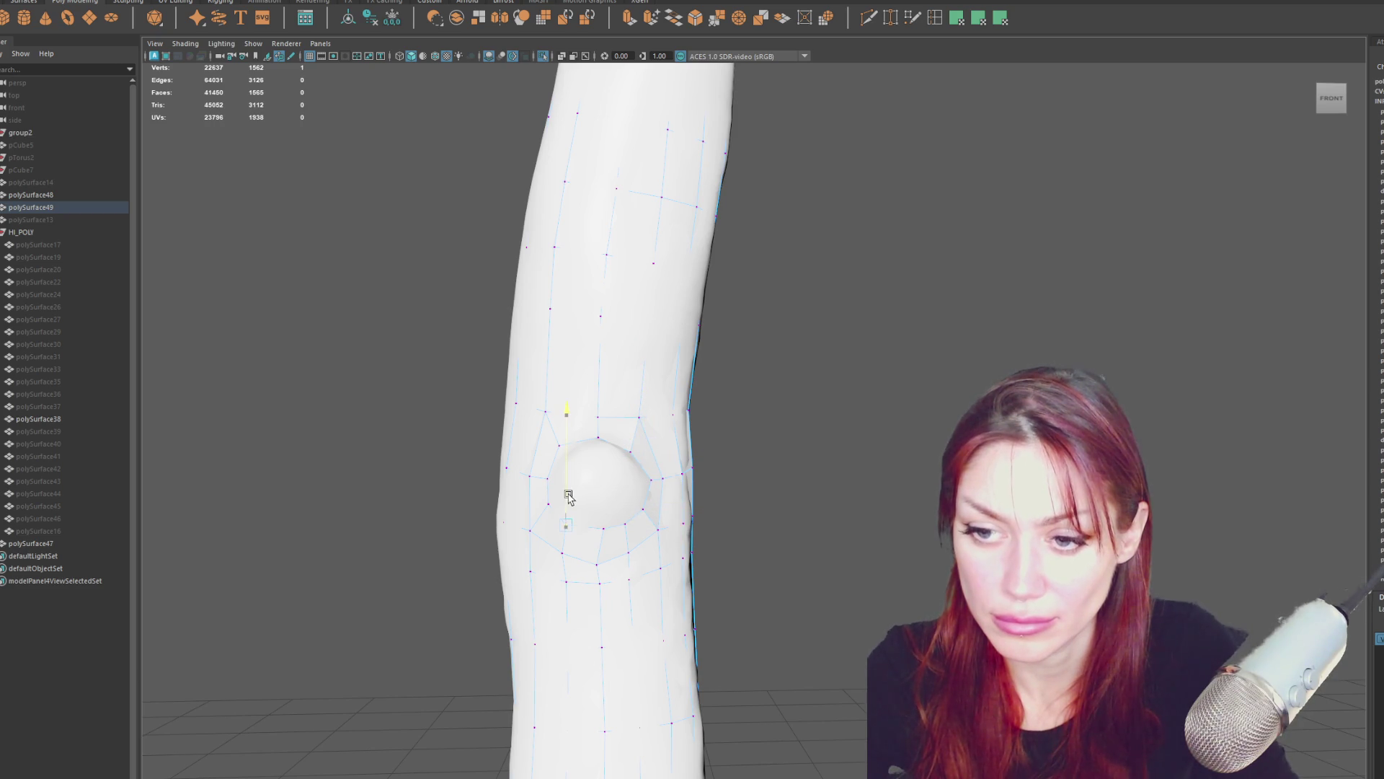
mouse_move(561, 446)
left_mouse_down()
mouse_move(560, 431)
mouse_move(636, 476)
mouse_move(653, 461)
mouse_move(497, 420)
mouse_move(801, 427)
left_mouse_up()
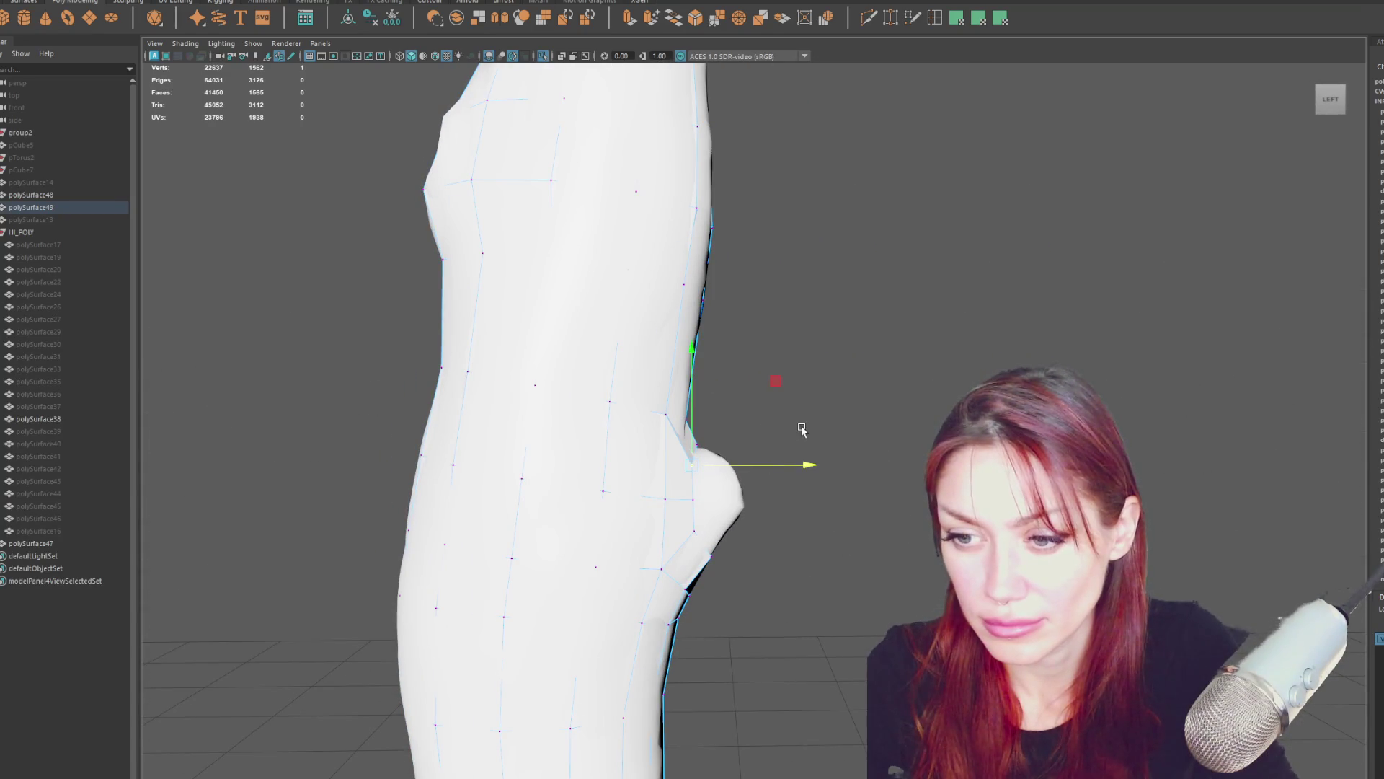
Reshape the crease under the bump, then select the edge loop around the bump.
left_click(666, 498)
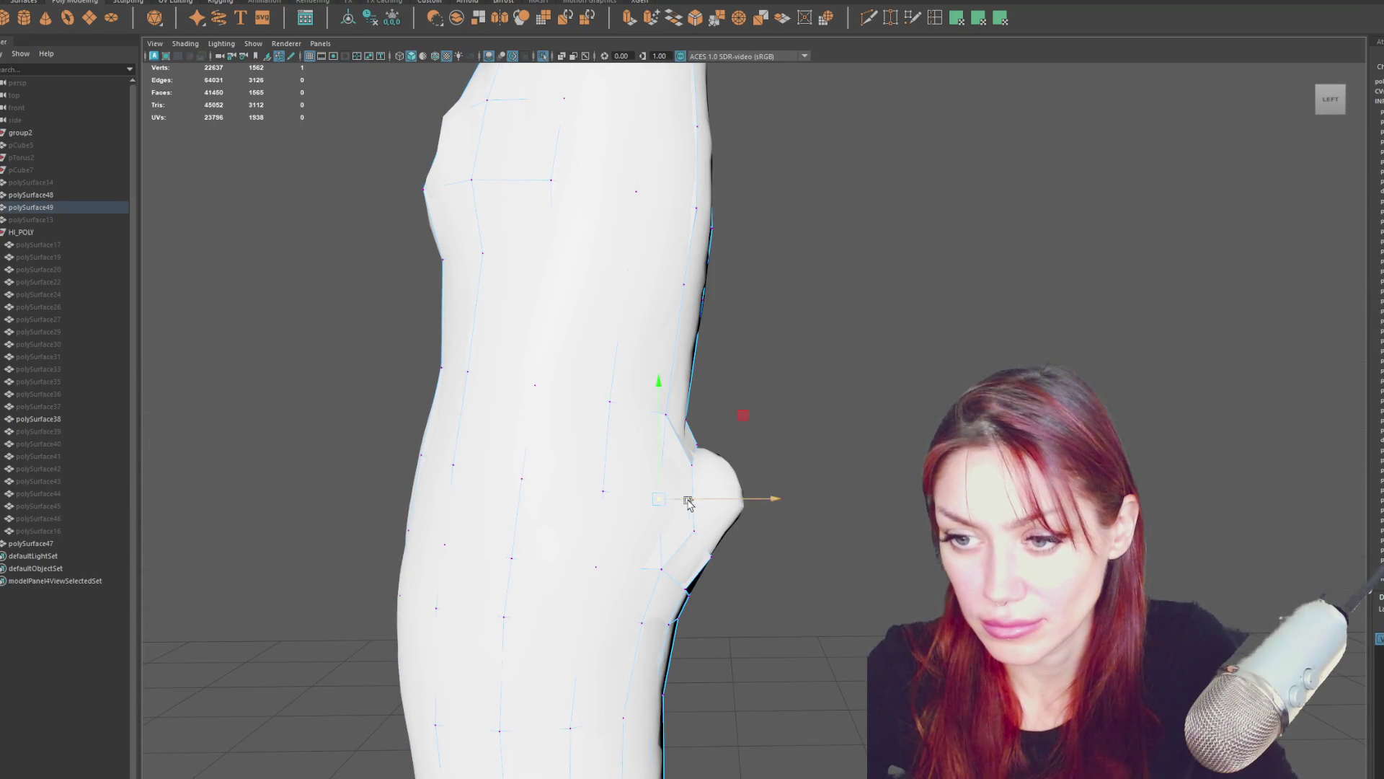
right_click_drag(804, 377, 806, 356, "ctrl")
left_click(698, 507, "ctrl")
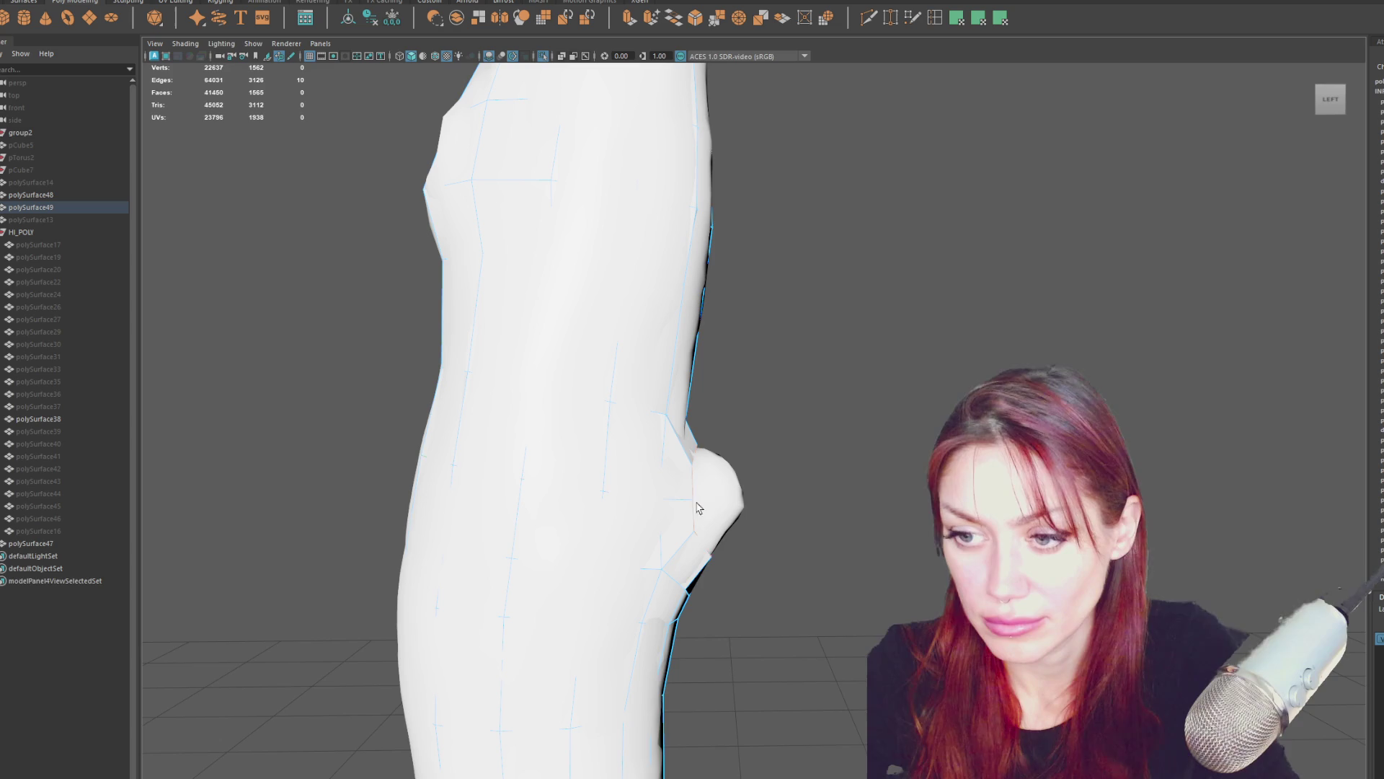
mouse_move(723, 532)
left_mouse_down("alt")
mouse_move(754, 510)
mouse_move(602, 516)
mouse_move(628, 515)
mouse_move(639, 495)
left_mouse_up("alt")
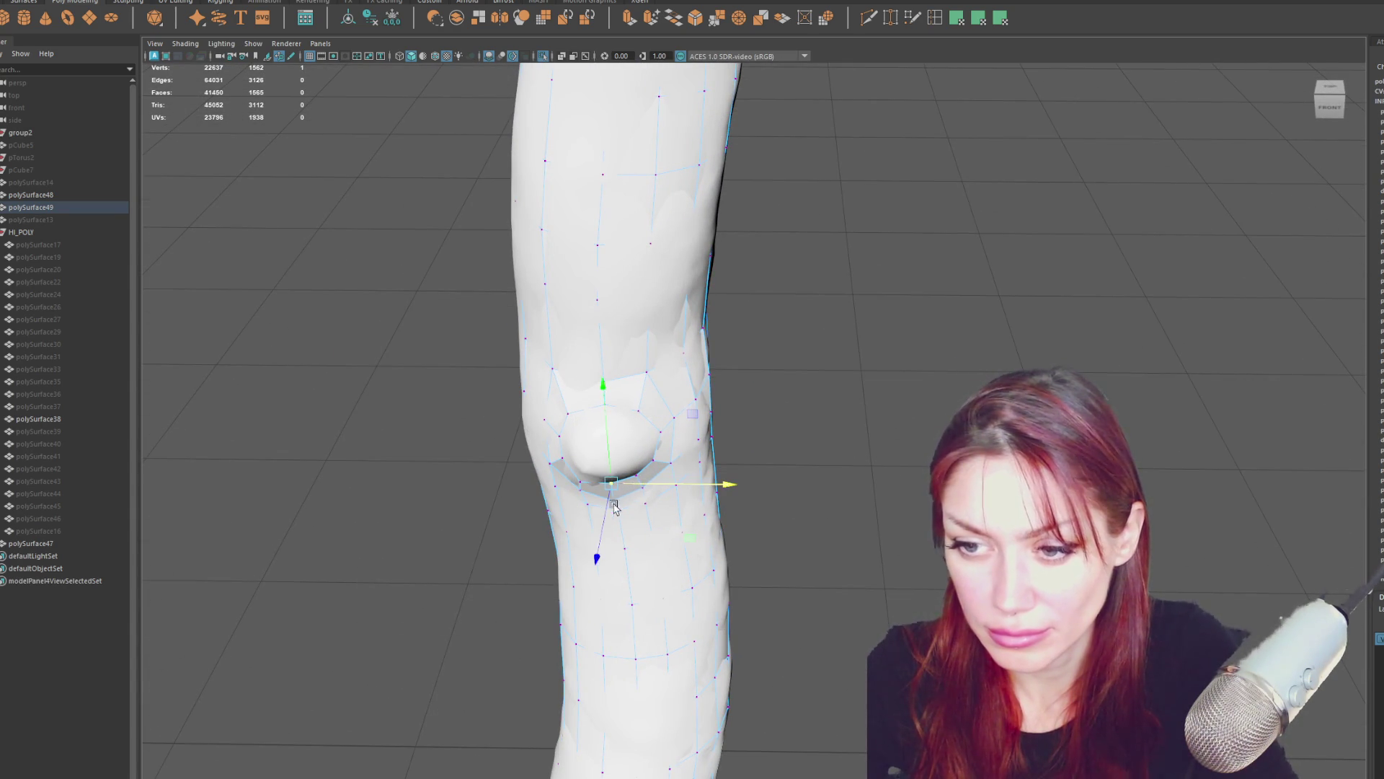
left_click_drag(610, 509, 614, 522)
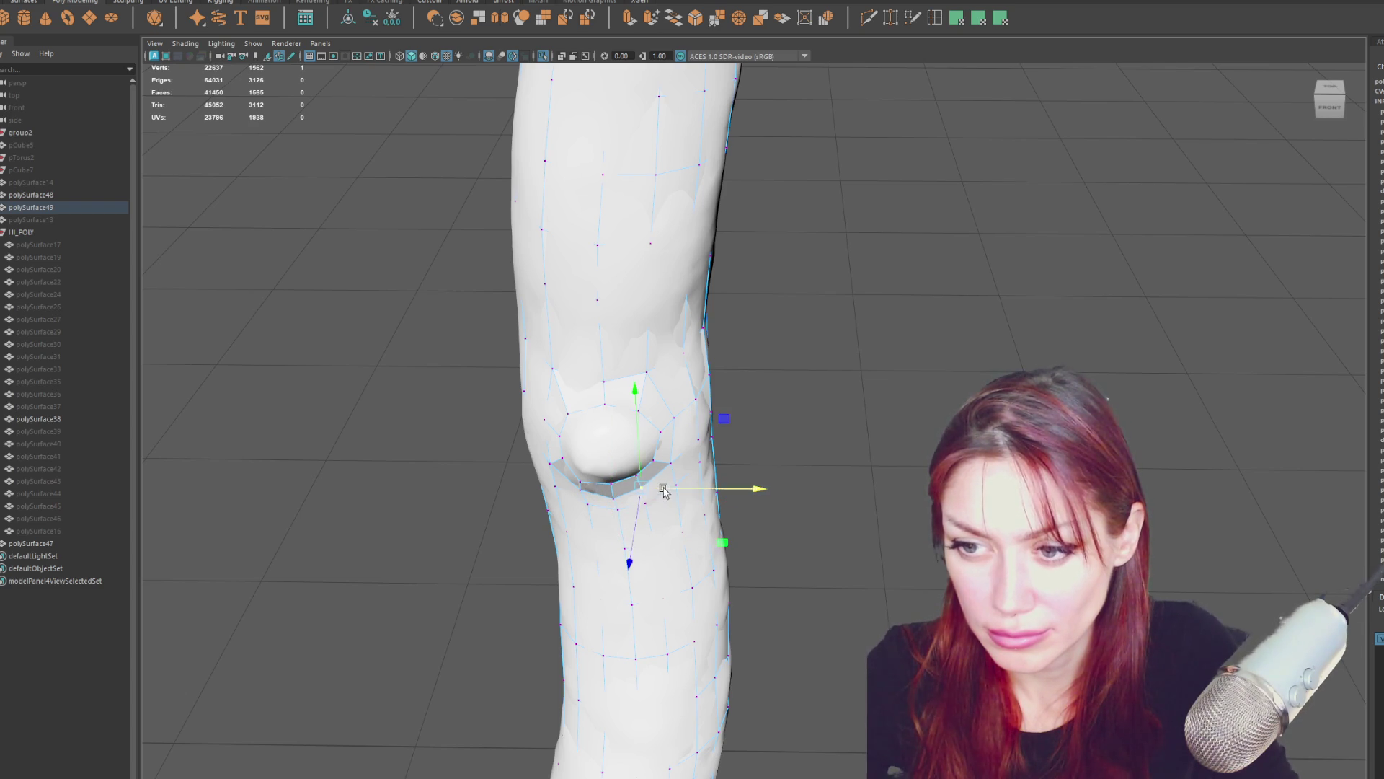
key("F10")
double_click(656, 424)
Extrude the bump's edge loop and pull the faces outward into a knob.
left_click(626, 21)
left_click_drag(671, 310, 755, 313, "alt")
left_click_drag(602, 510, 648, 462)
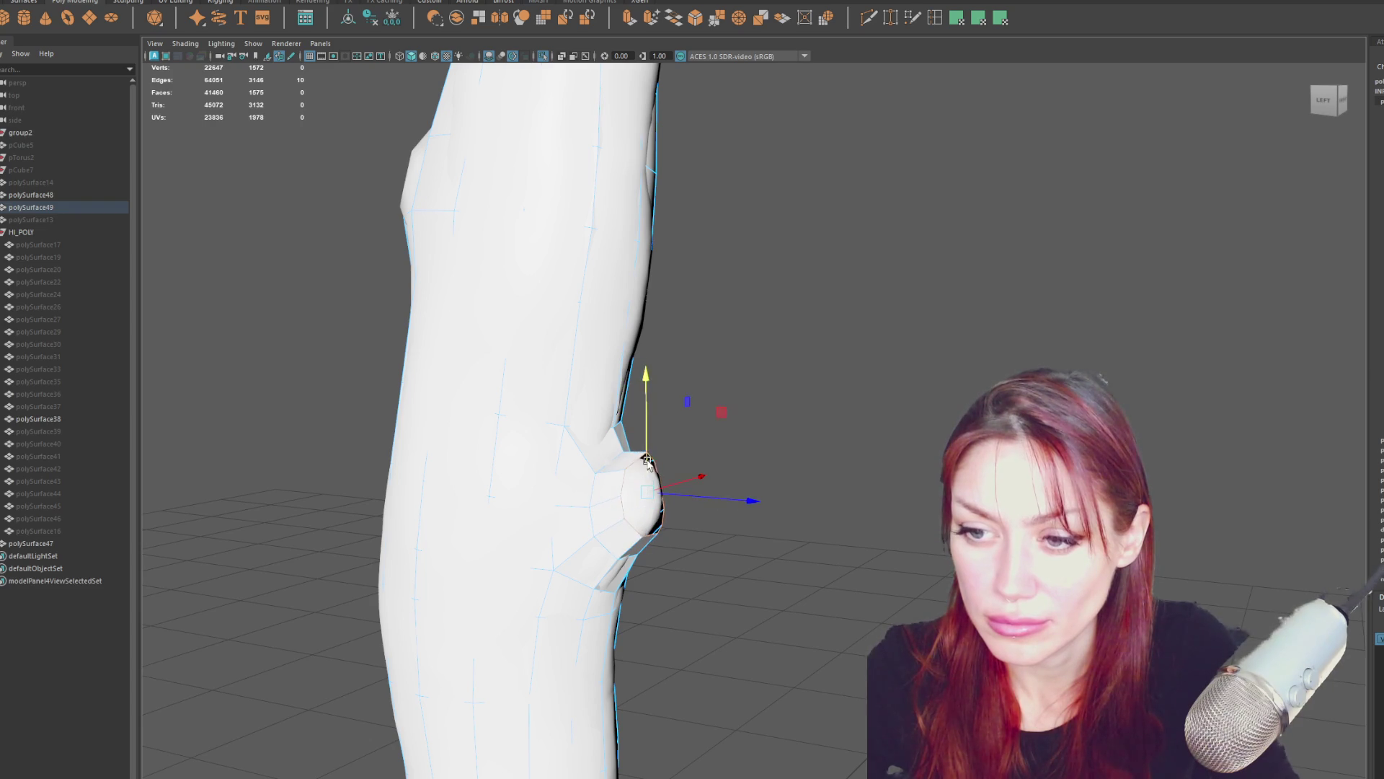
mouse_move(797, 495)
left_mouse_down("alt")
mouse_move(677, 470)
mouse_move(834, 466)
left_mouse_up("alt")
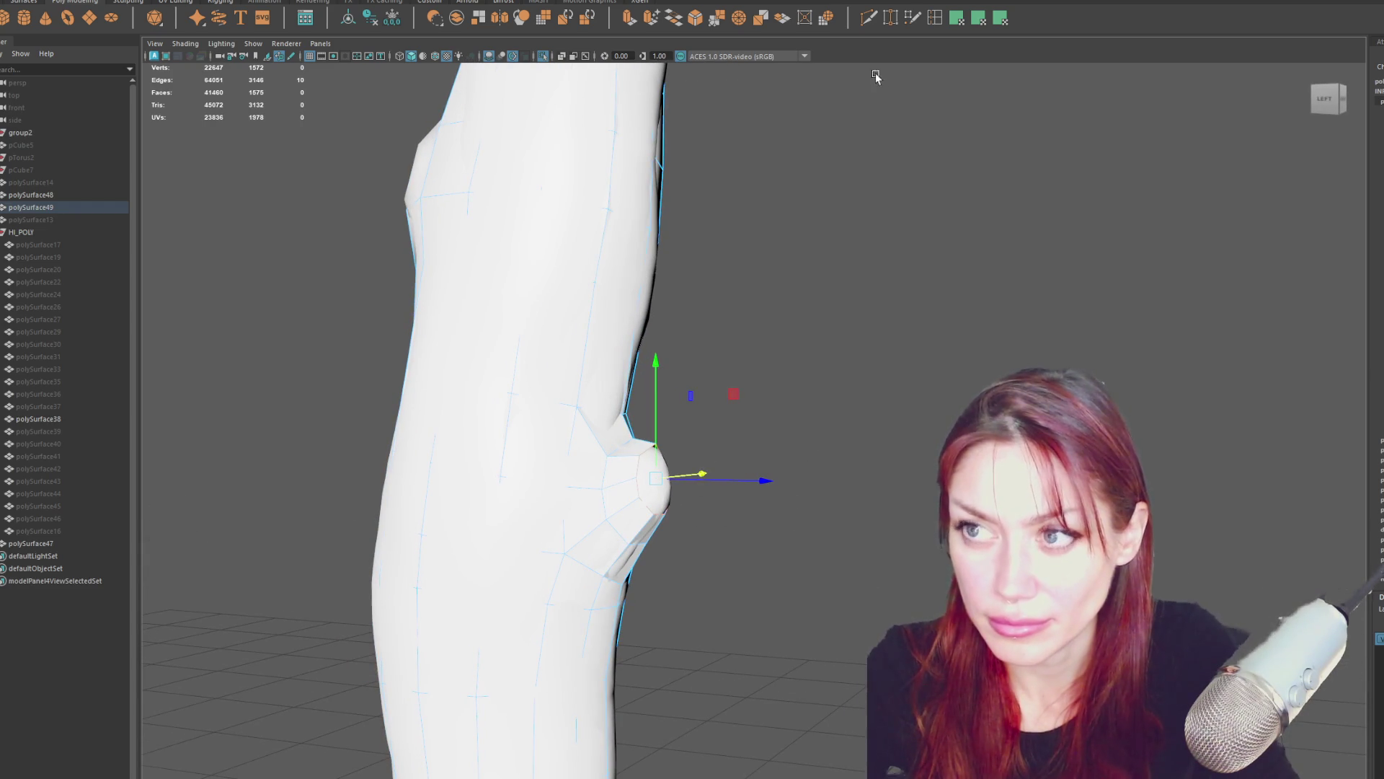
Cut new edges across the knob's end with Multi-Cut.
left_click(937, 24)
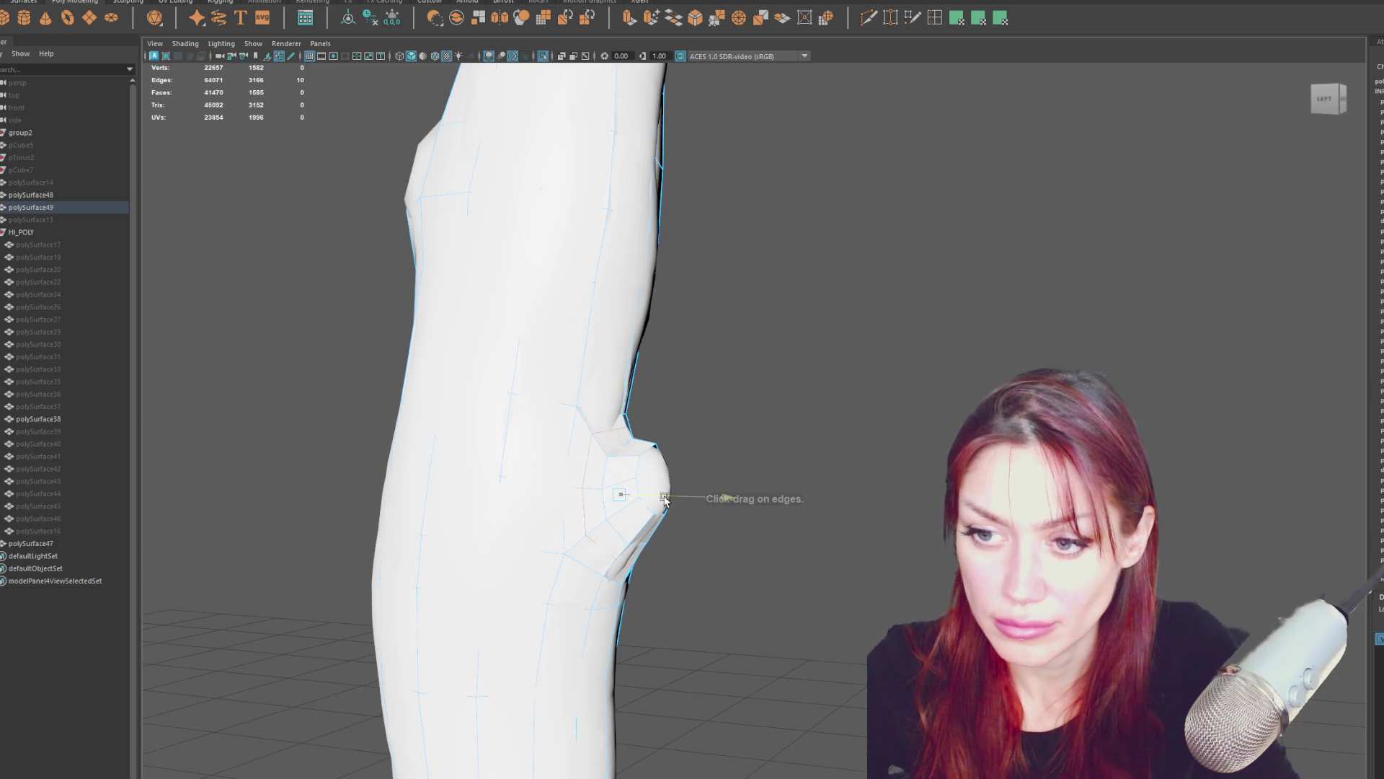
mouse_move(746, 342)
right_mouse_down()
mouse_move(744, 330)
mouse_move(641, 449)
right_mouse_up()
left_click(620, 16)
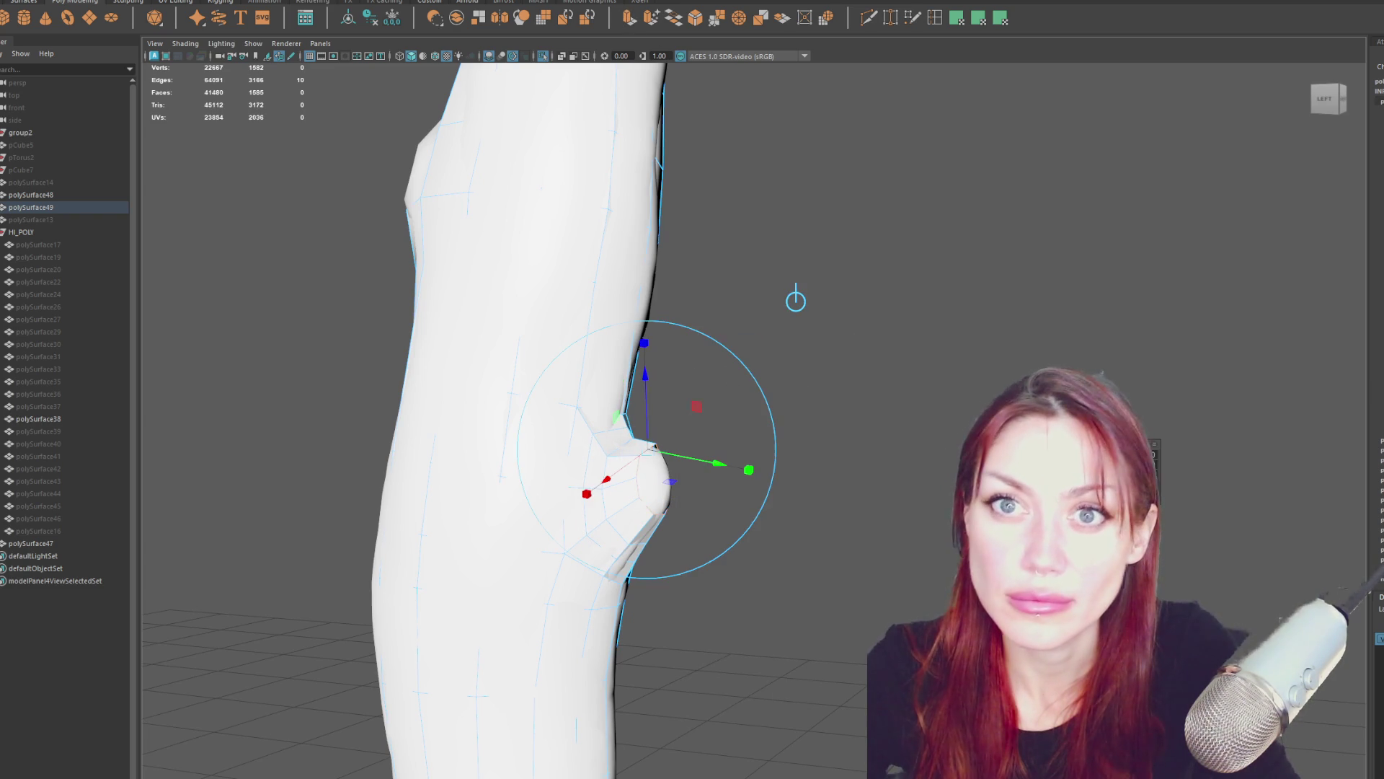
left_click(209, 1)
left_click(238, 123)
Push the knob's tip vertex outward and rotate it to follow the sculpt.
left_click(664, 480)
mouse_move(713, 484)
left_mouse_down()
mouse_move(727, 487)
mouse_move(541, 469)
mouse_move(669, 456)
left_mouse_up()
key("5")
key("e")
left_click_drag(651, 382, 670, 374)
key("w")
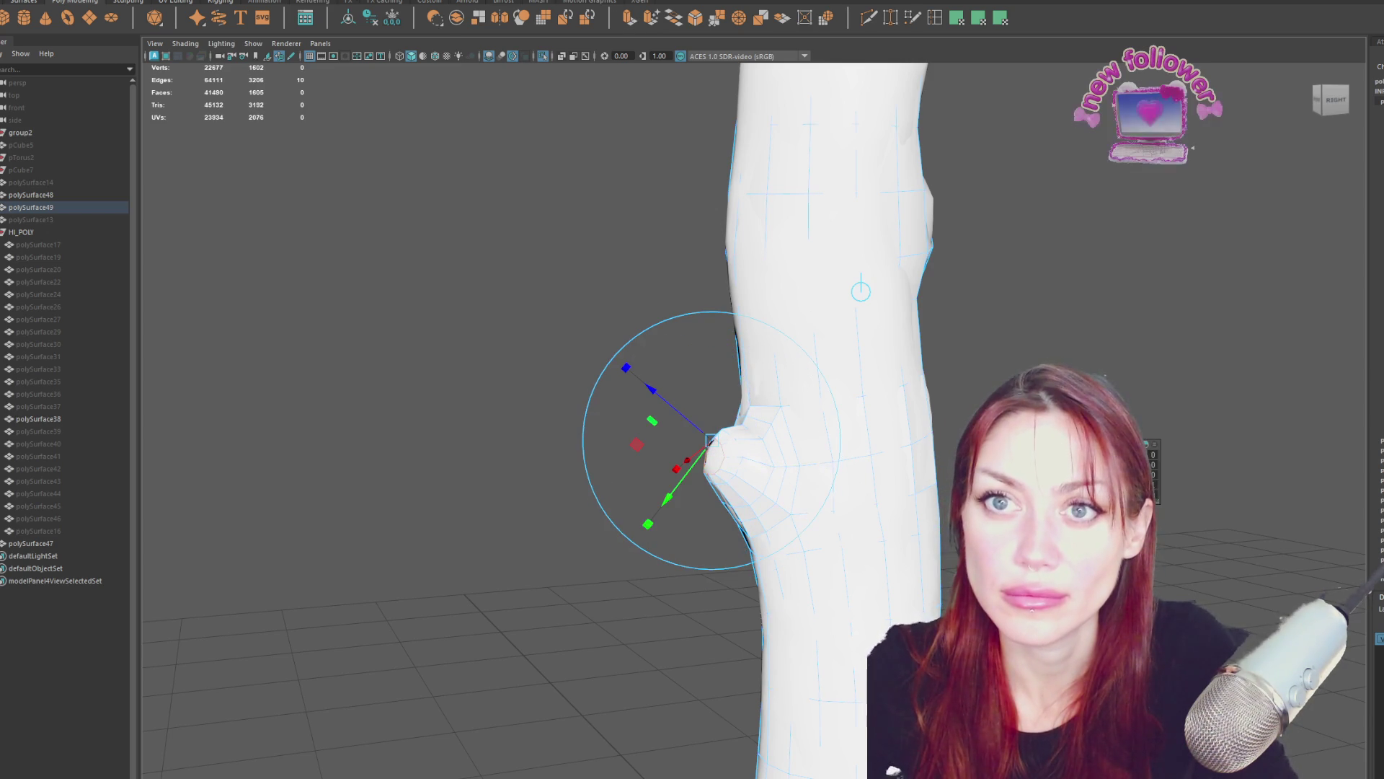
left_click(274, 1)
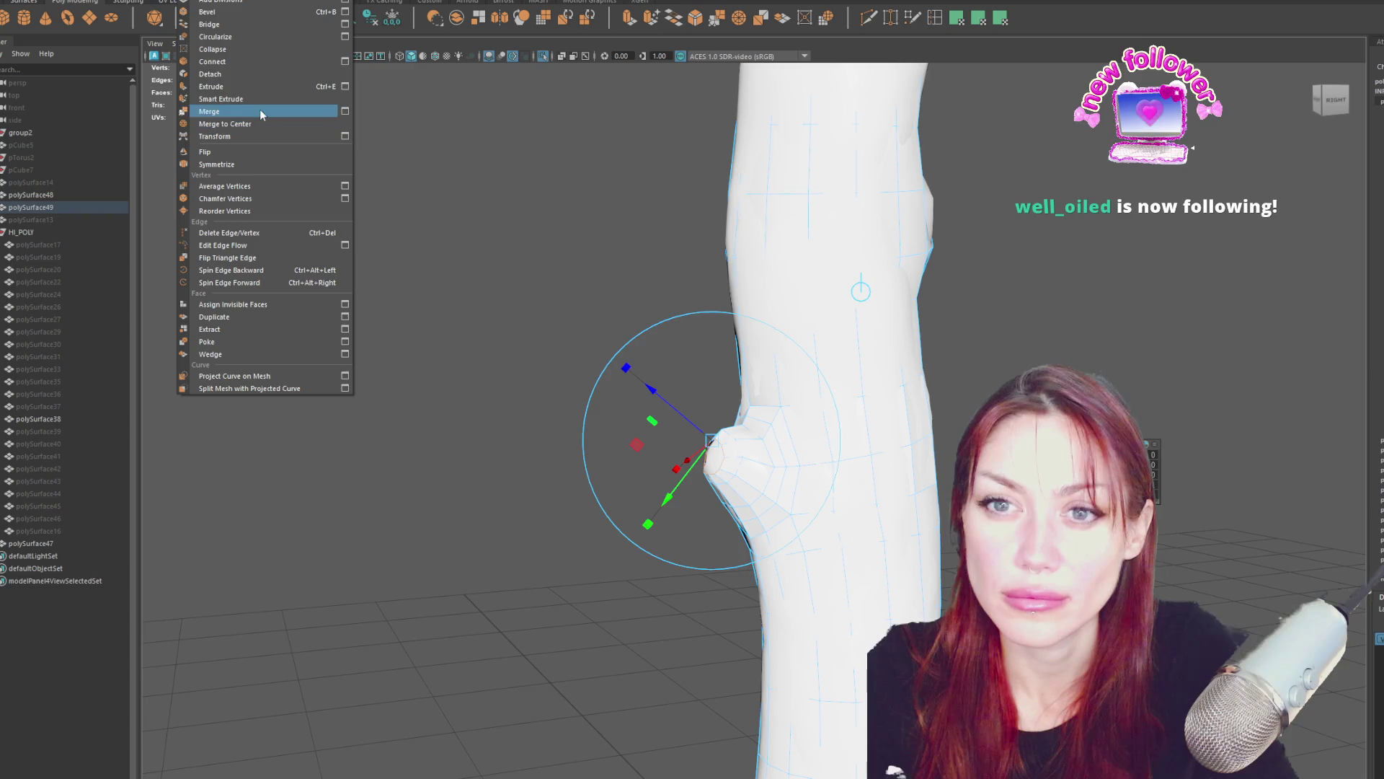
Merge the knob's tip vertices to their center and exit component mode.
left_click(253, 124)
right_click(579, 305)
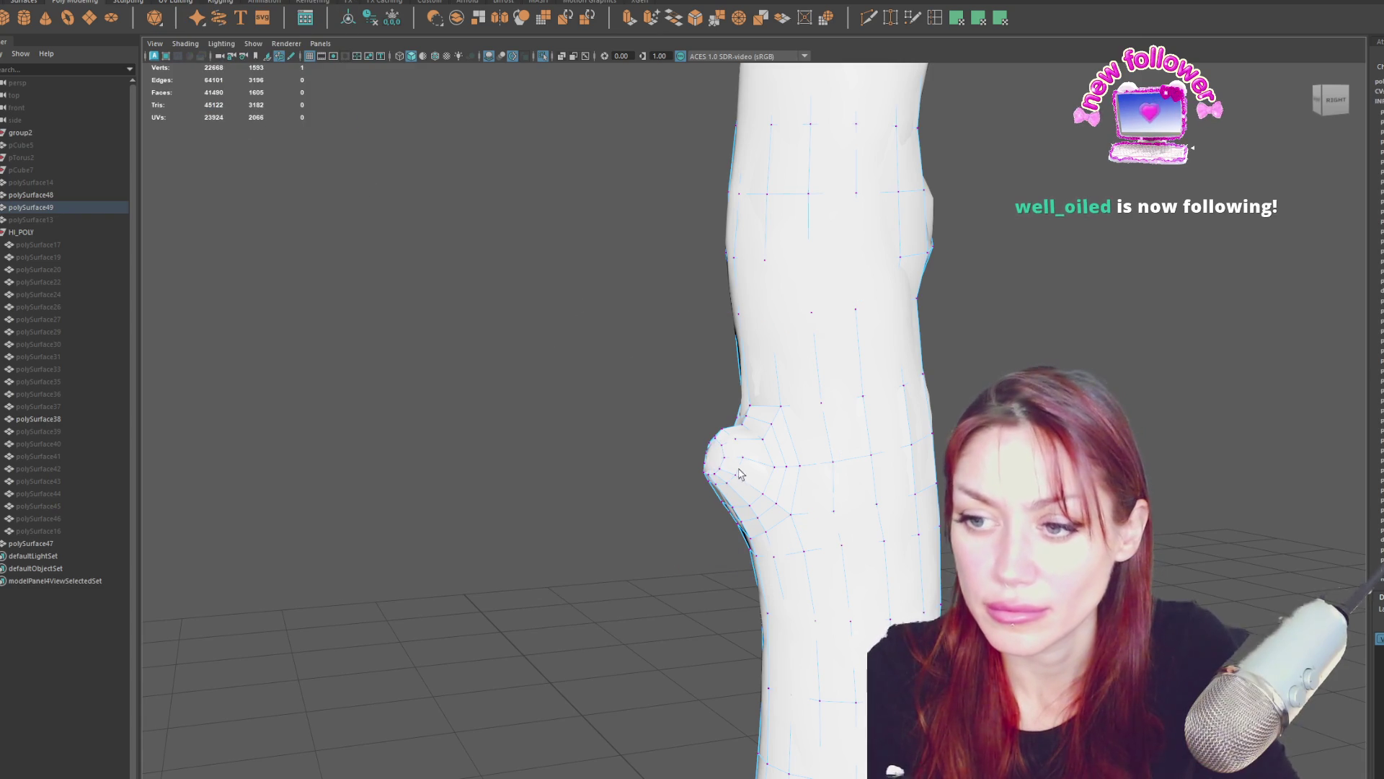
left_click(711, 460)
mouse_move(786, 516)
left_mouse_down("alt")
mouse_move(556, 265)
mouse_move(798, 324)
left_mouse_up("alt")
left_click(557, 266)
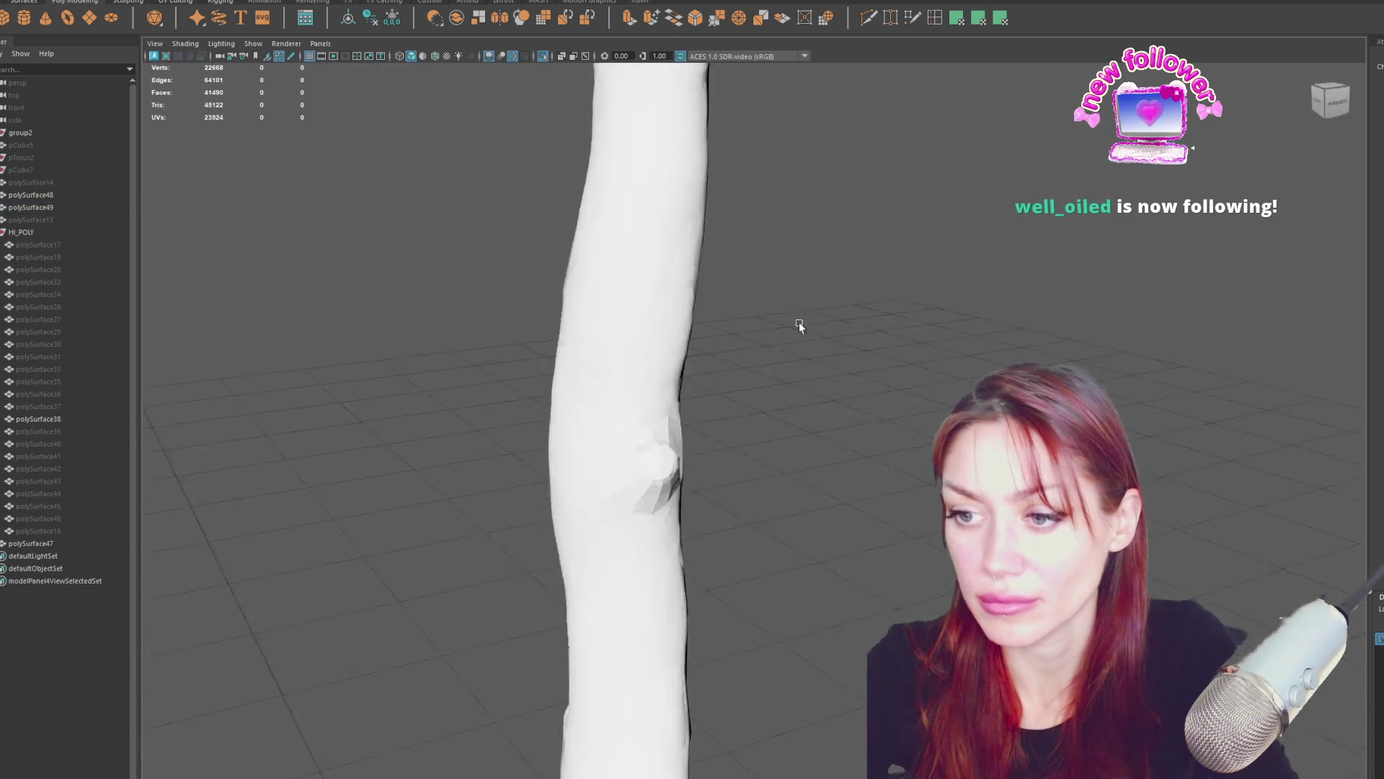
key("F8")
Orbit around the whole tree and select the low-poly trunk object.
mouse_move(794, 284)
right_mouse_down()
mouse_move(950, 333)
mouse_move(1033, 300)
right_mouse_up()
scroll(1010, 302, "down", 5)
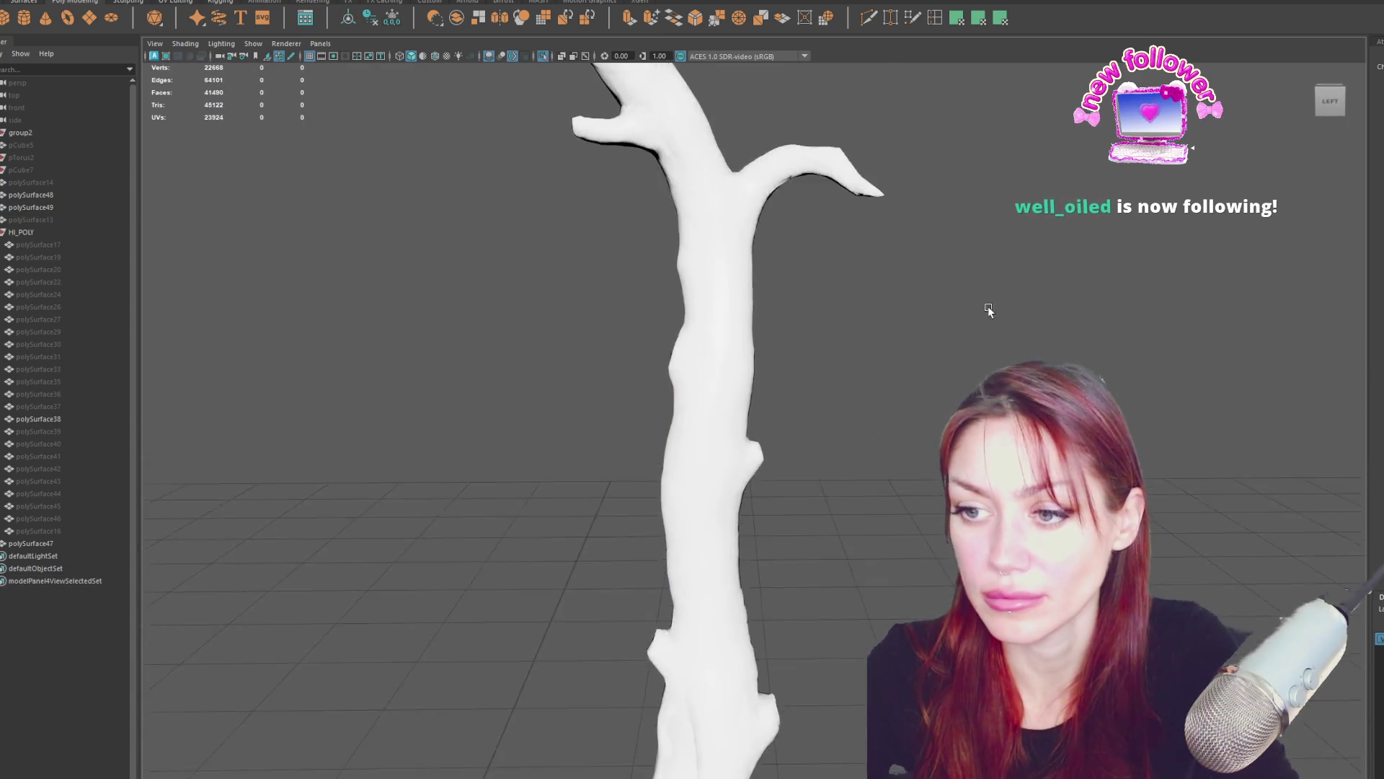
left_click_drag(988, 306, 847, 280, "alt")
scroll(846, 279, "up", 5)
left_click(800, 335)
mouse_move(801, 335)
left_mouse_down("alt")
mouse_move(900, 424)
mouse_move(860, 412)
left_mouse_up("alt")
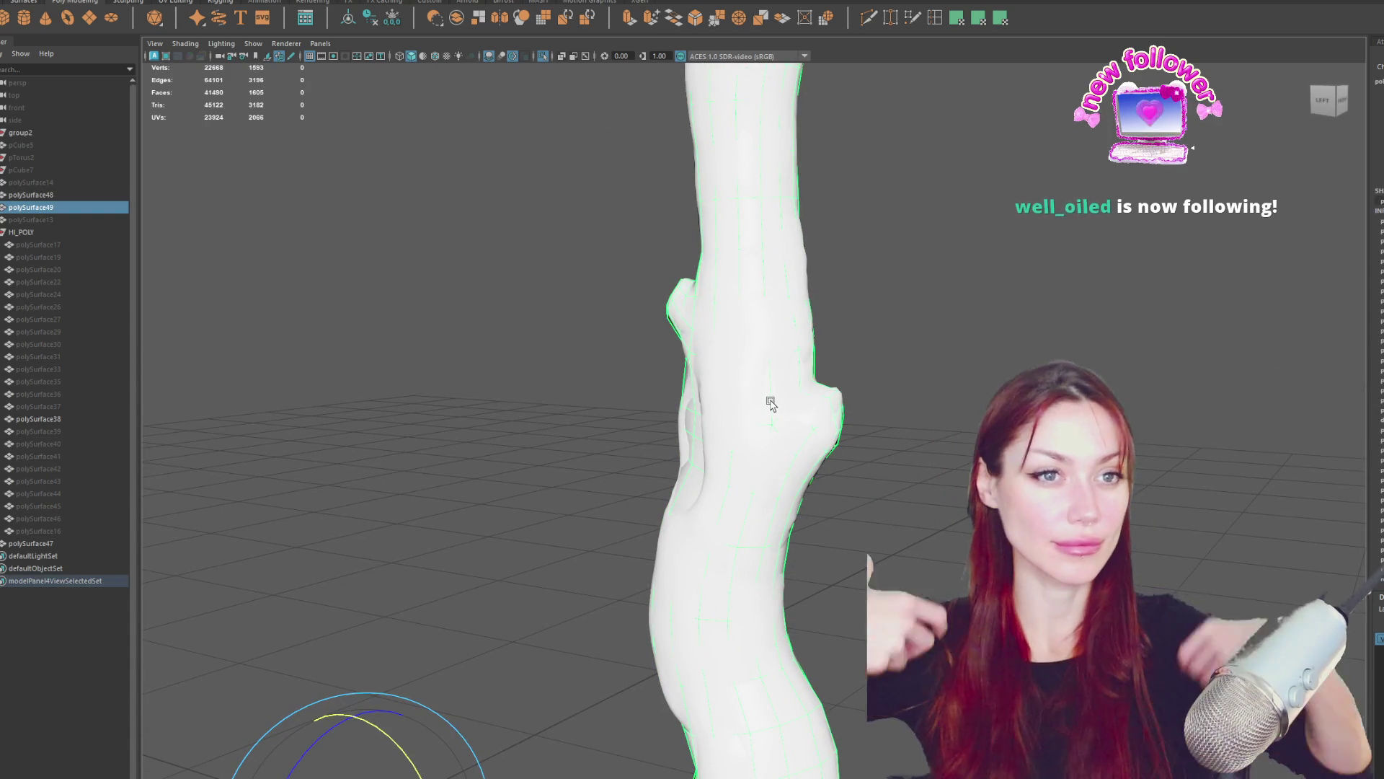
left_click_drag(770, 403, 786, 405, "alt")
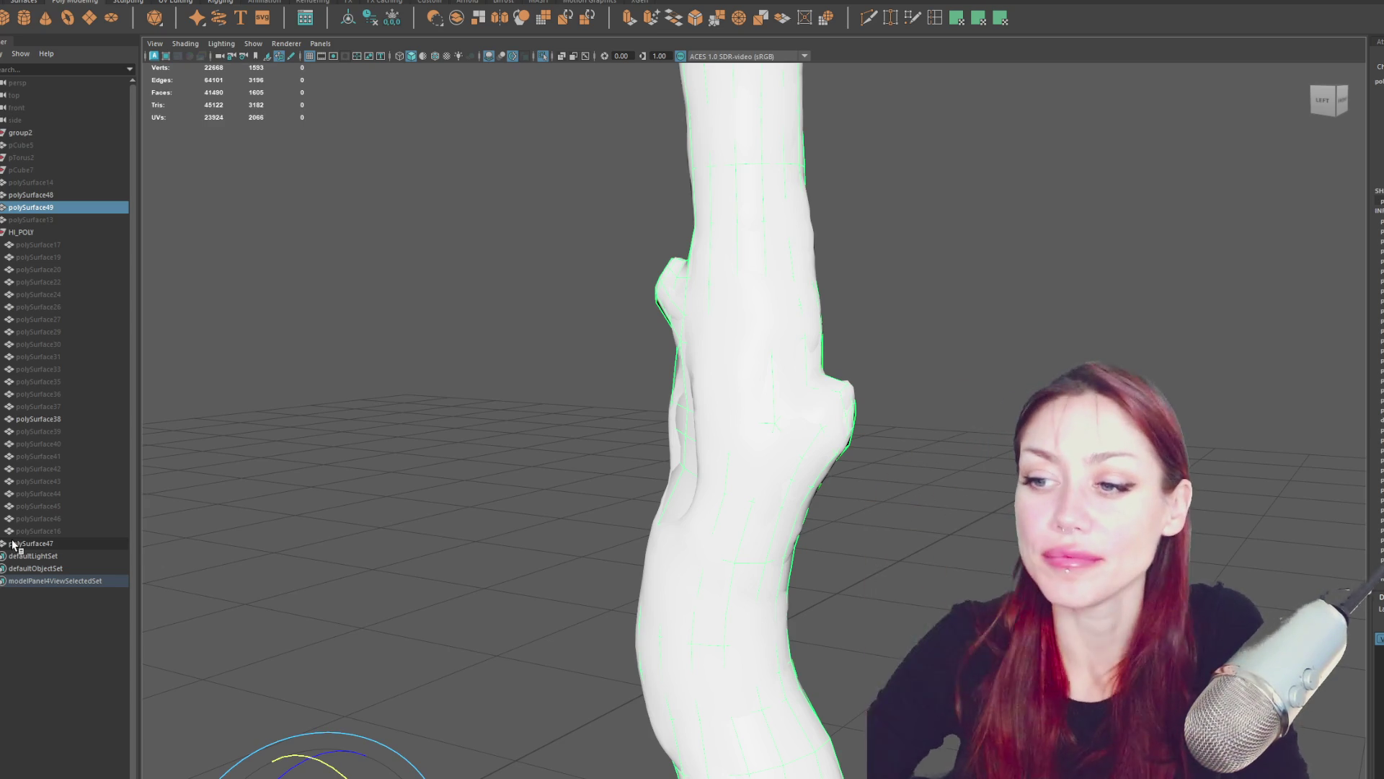
mouse_move(881, 365)
left_mouse_down("alt")
mouse_move(915, 324)
mouse_move(887, 361)
mouse_move(844, 340)
left_mouse_up("alt")
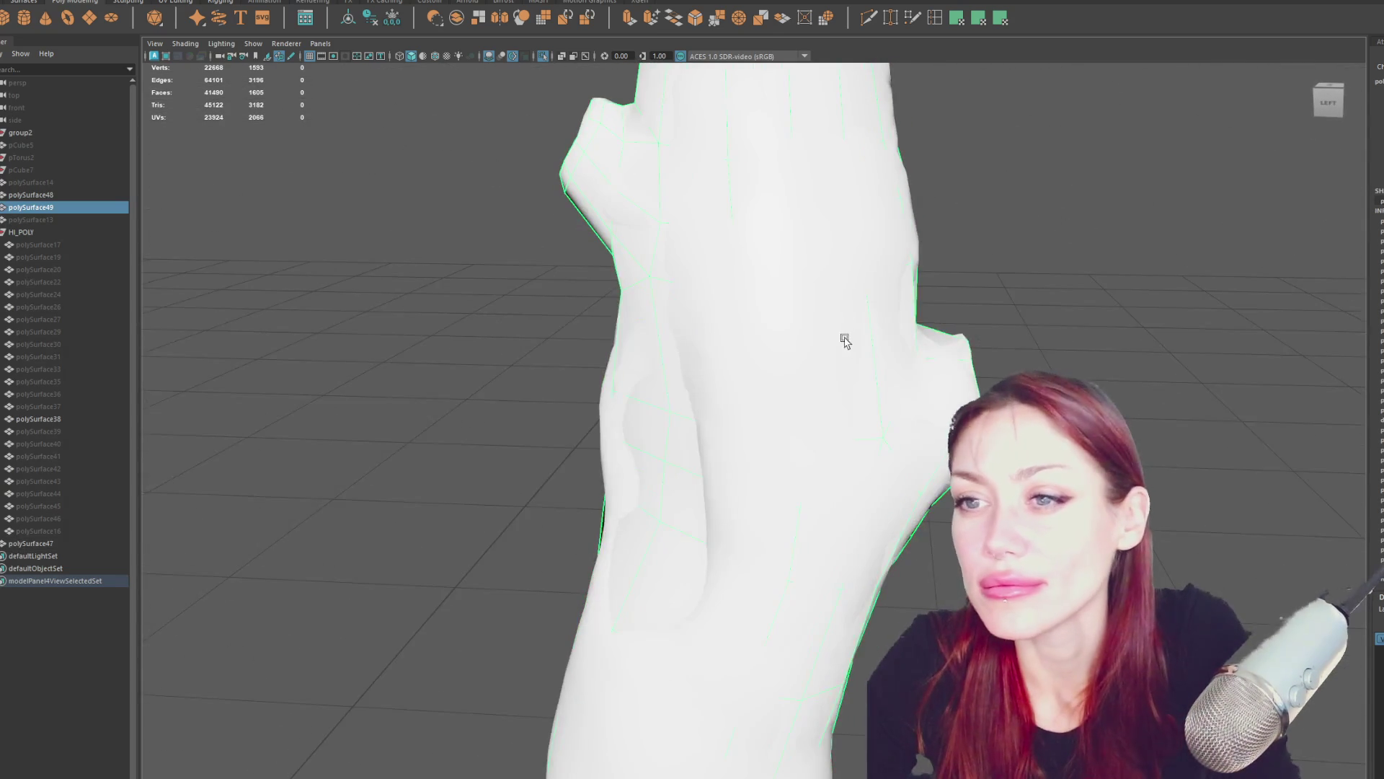
Insert a new edge loop across the side branch stub in wireframe view.
mouse_move(953, 409)
left_mouse_down("alt")
mouse_move(964, 303)
mouse_move(816, 282)
mouse_move(639, 294)
left_mouse_up("alt")
right_click(927, 259)
key("4")
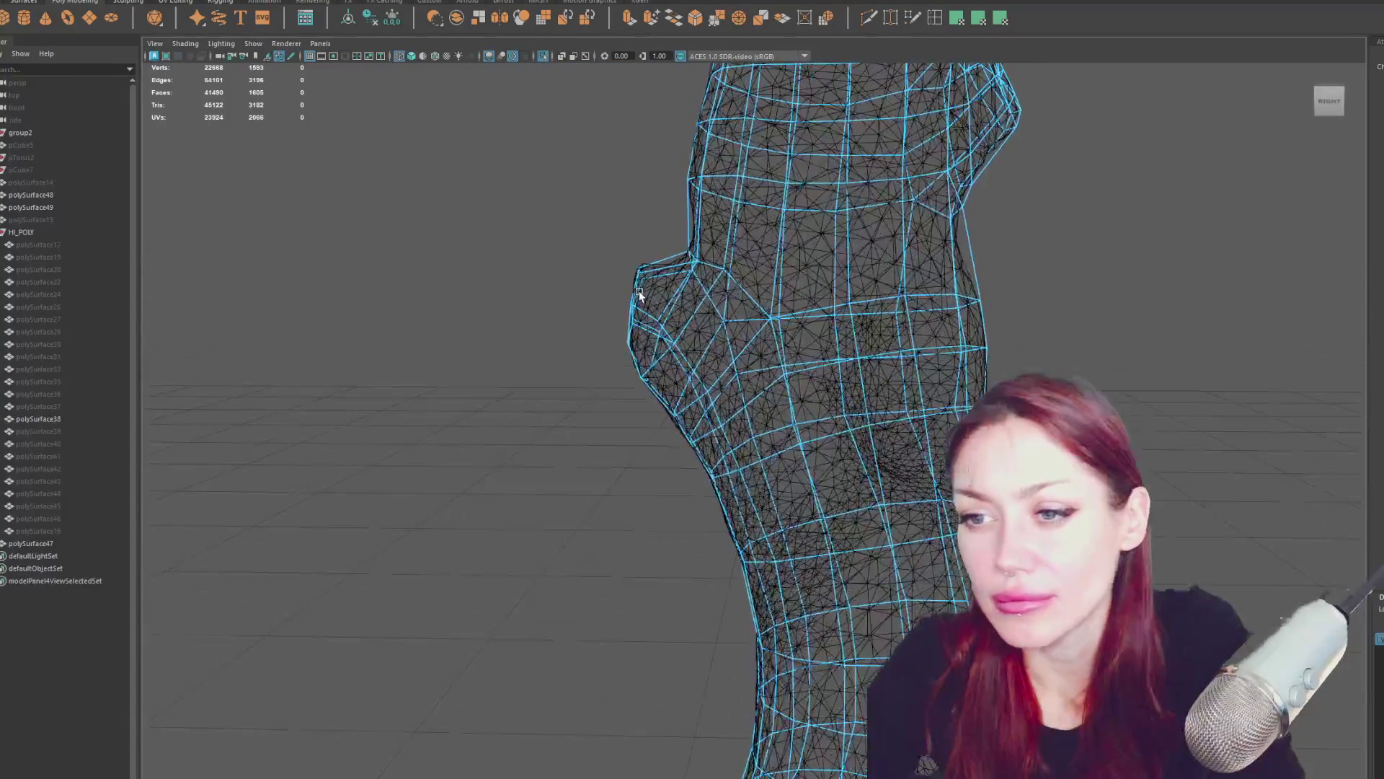
left_click(757, 287)
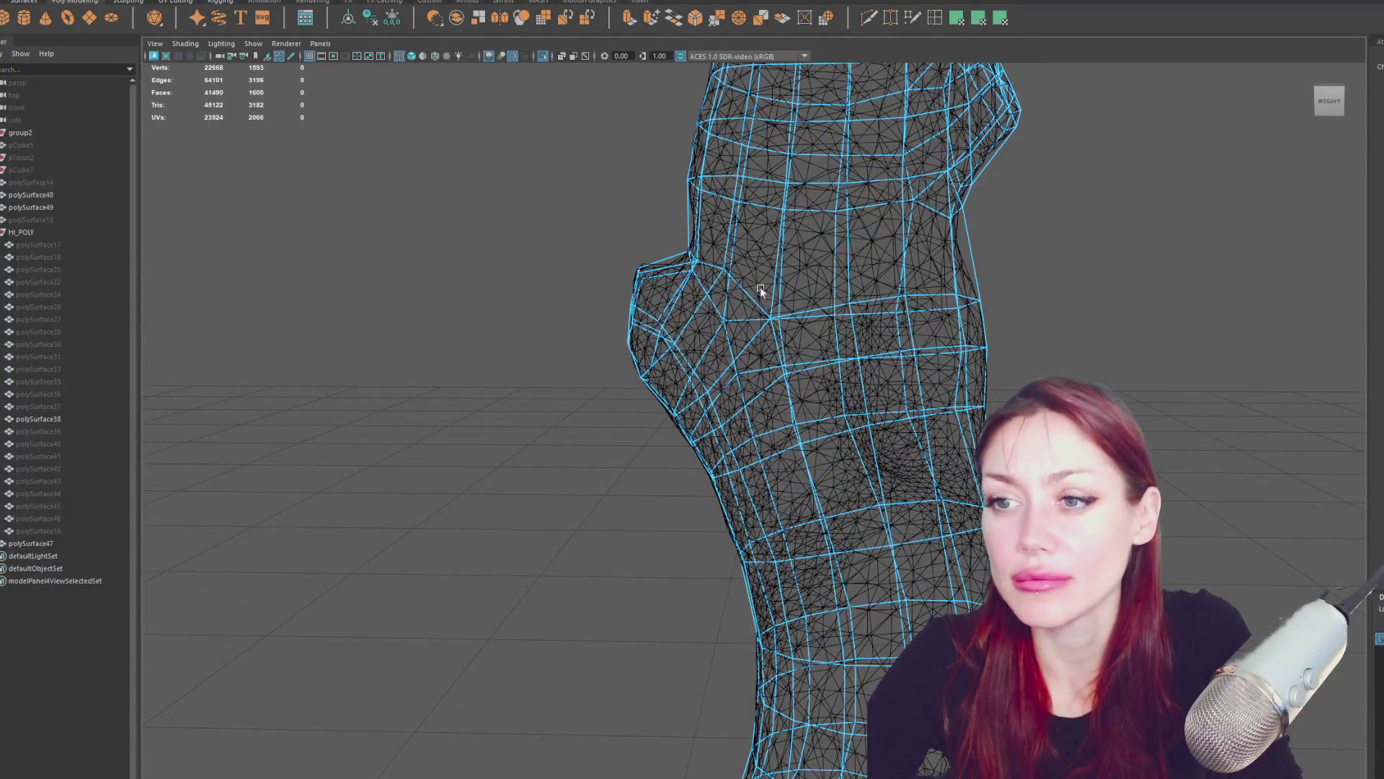
left_click(676, 271)
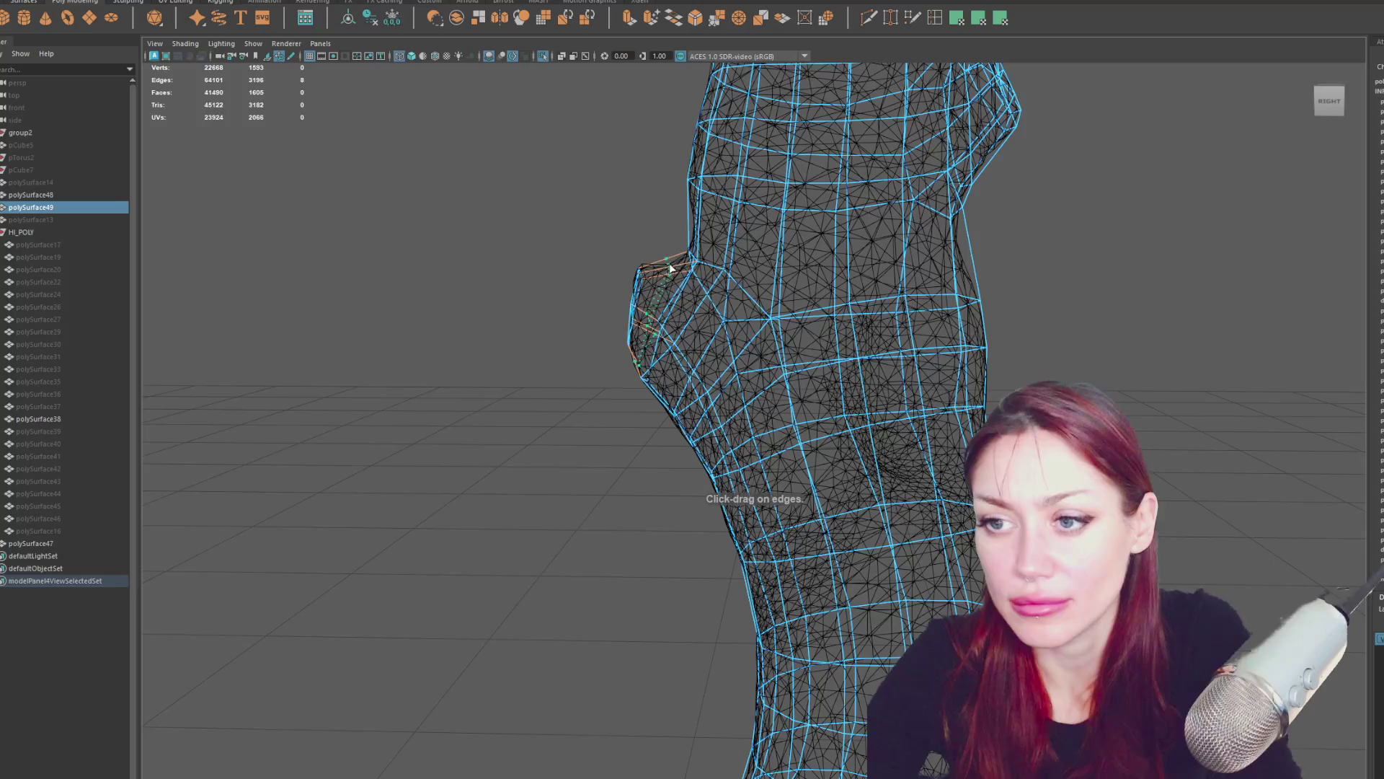
left_click(671, 268)
key("w")
Select the new loop's vertices on the stub and check their fit against the sculpt.
right_click_drag(532, 209, 473, 215)
left_click_drag(682, 290, 660, 240)
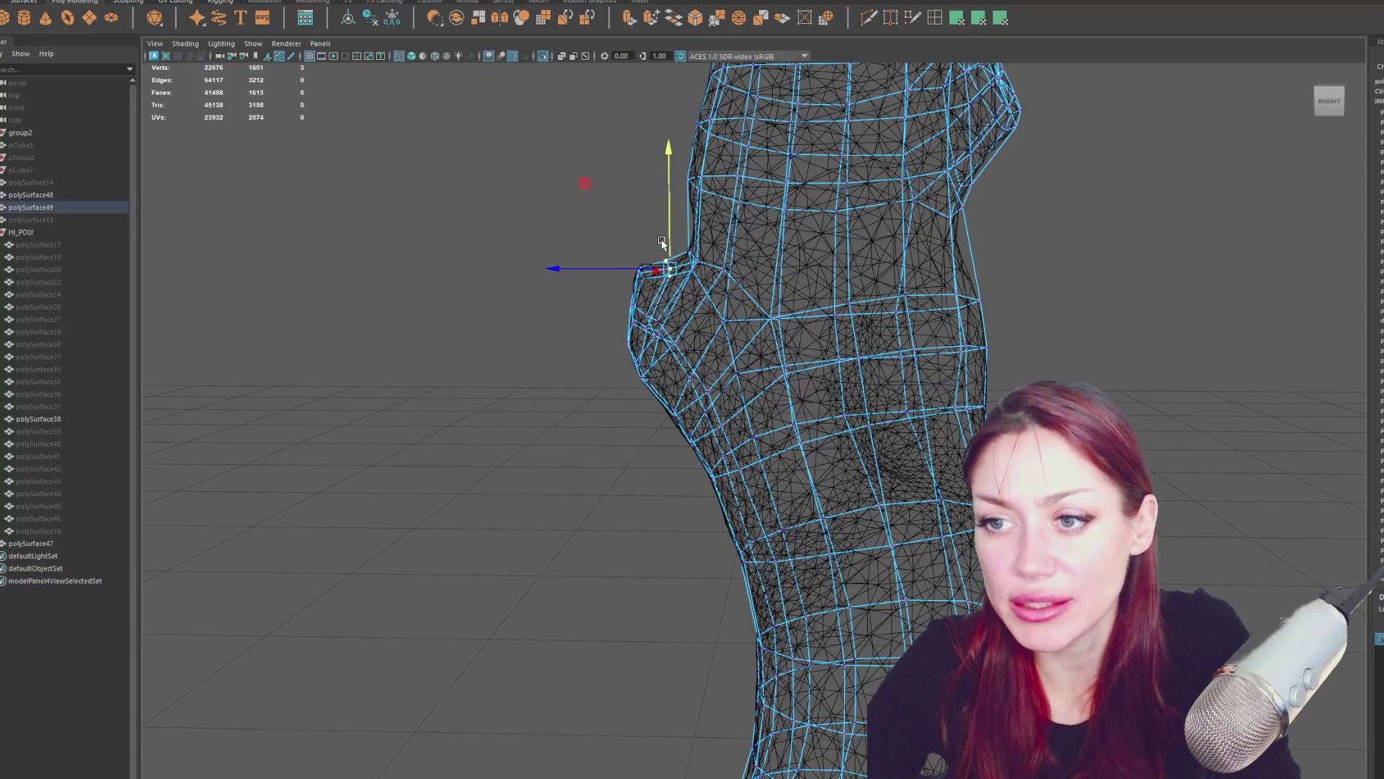
mouse_move(660, 236)
left_mouse_down("alt")
mouse_move(1016, 249)
mouse_move(995, 250)
left_mouse_up("alt")
mouse_move(896, 247)
left_mouse_down()
mouse_move(884, 277)
mouse_move(760, 310)
mouse_move(728, 351)
mouse_move(837, 289)
left_mouse_up()
key("5")
key("4")
key("6")
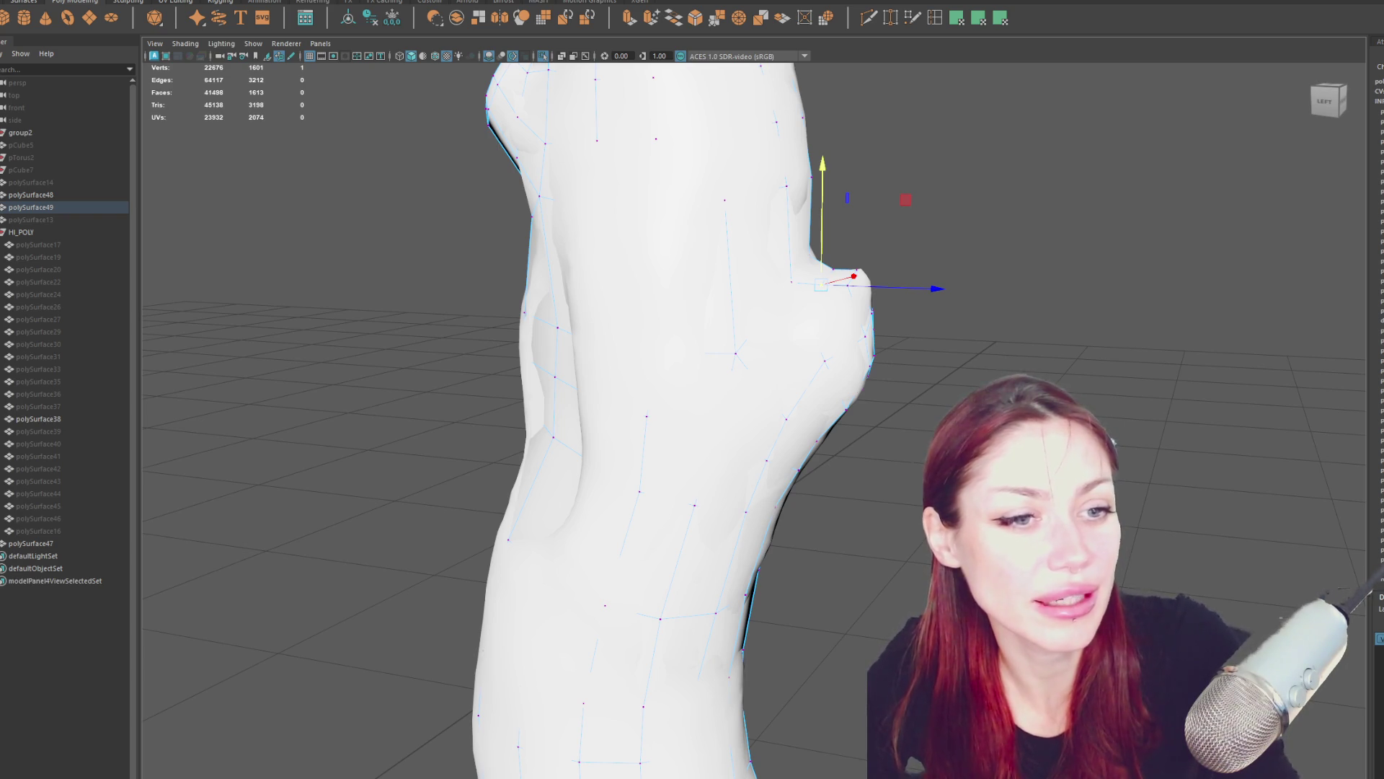
mouse_move(1020, 294)
left_mouse_down("alt")
mouse_move(739, 351)
mouse_move(804, 328)
left_mouse_up("alt")
Compare the low-poly trunk with the sculpt around the knee bump, alternating wireframe and shaded views.
key("4")
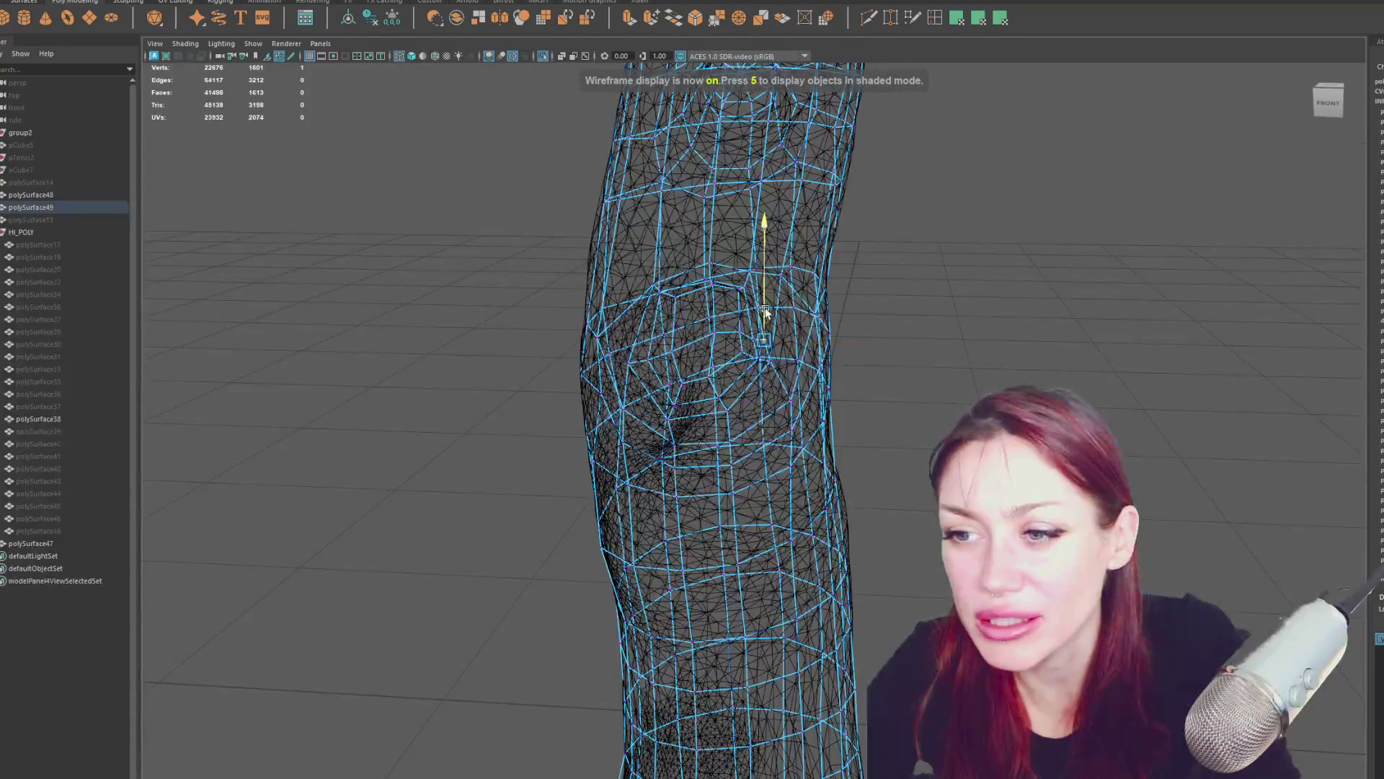
key("6")
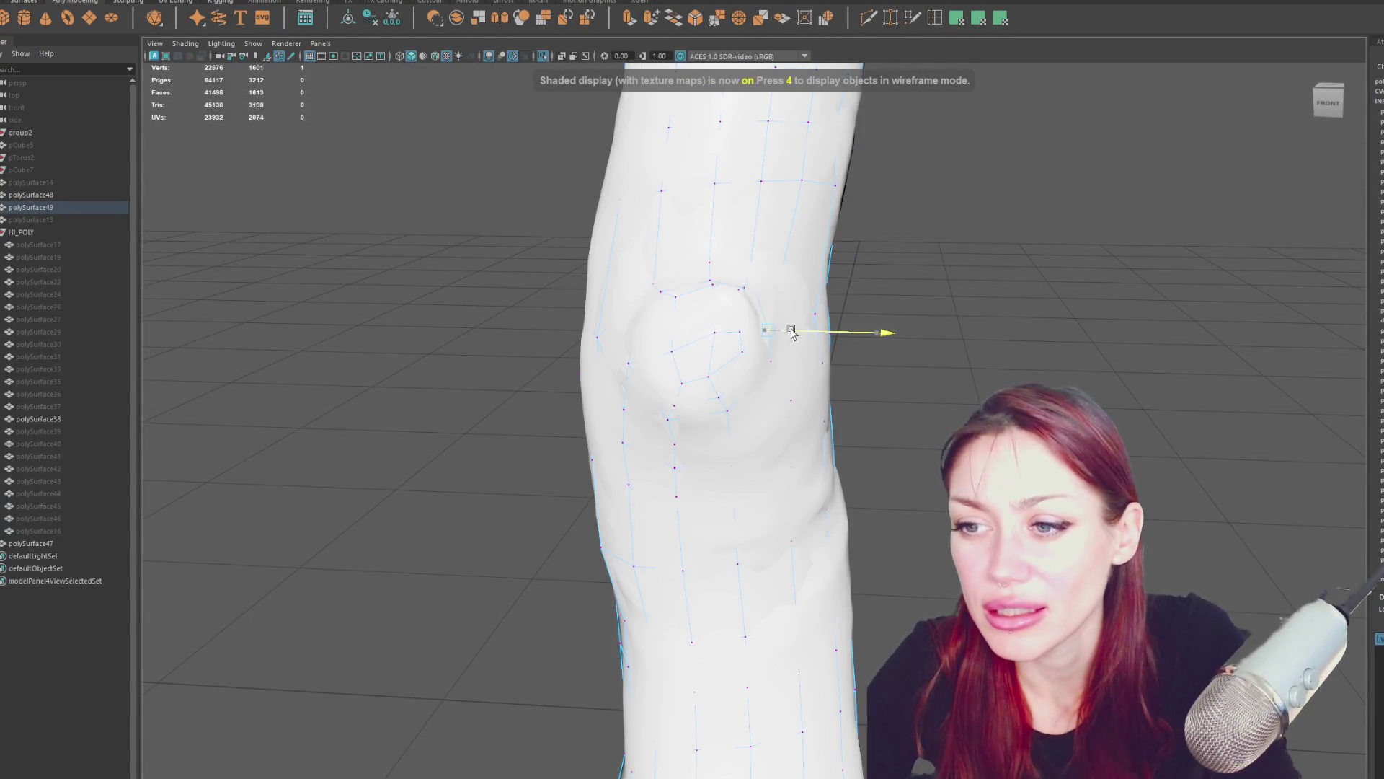
left_click_drag(757, 302, 635, 307, "alt")
key("4")
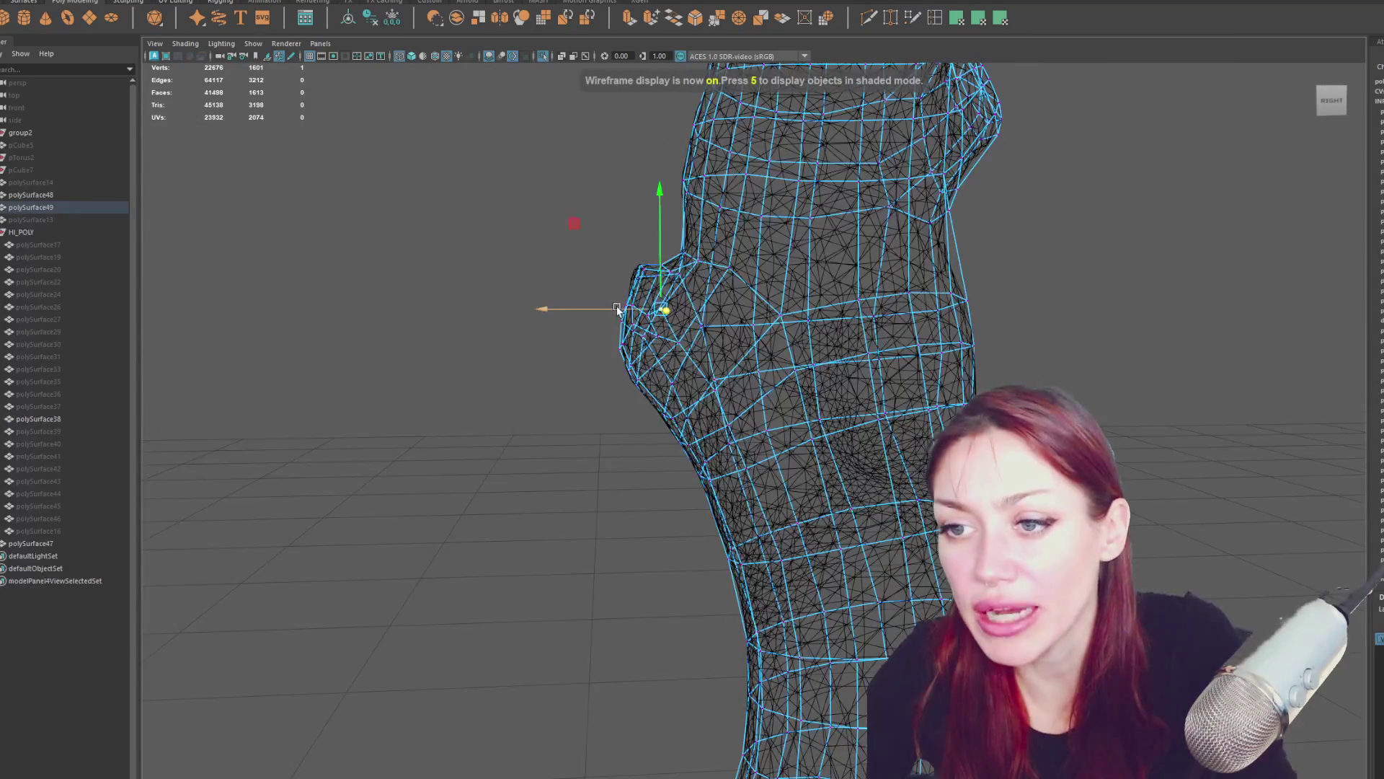
key("5")
key("4")
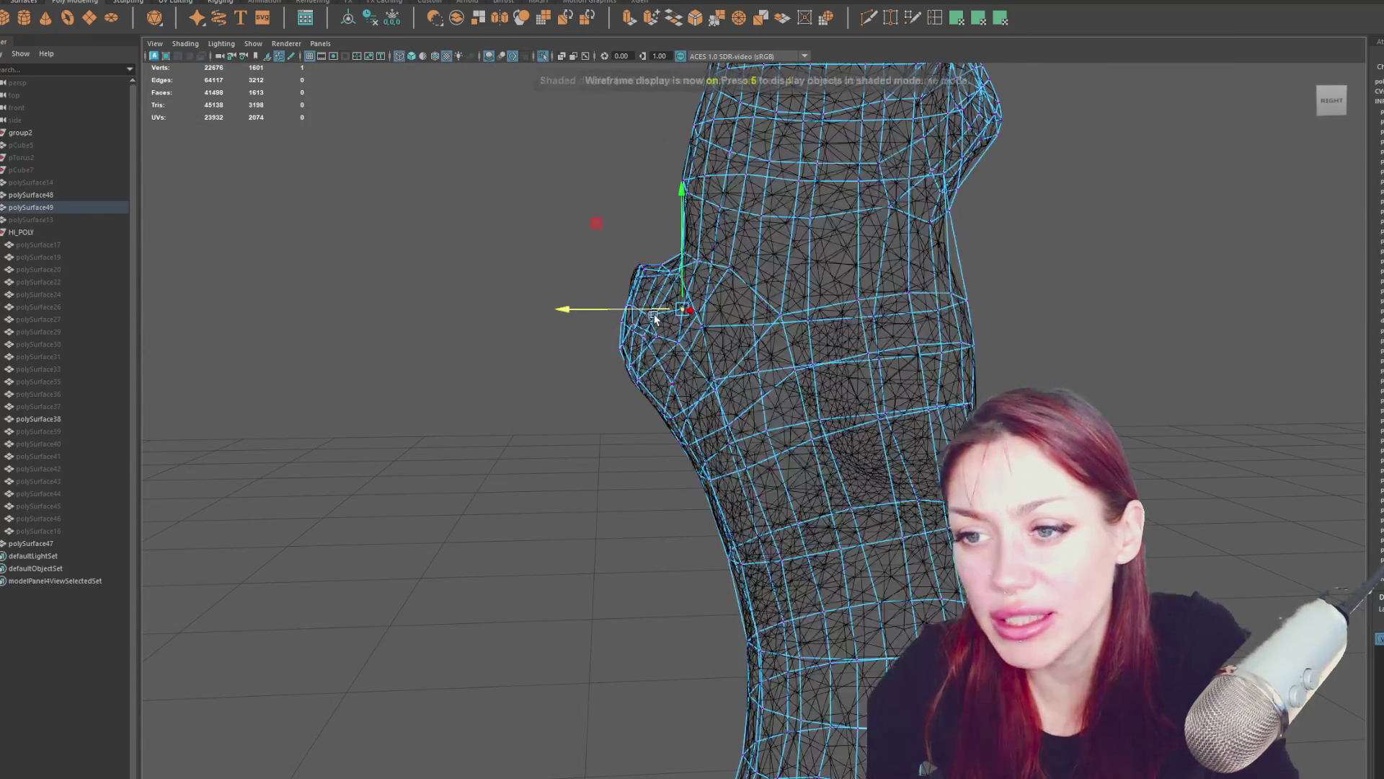
mouse_move(646, 321)
left_mouse_down("alt")
mouse_move(750, 329)
mouse_move(710, 338)
left_mouse_up("alt")
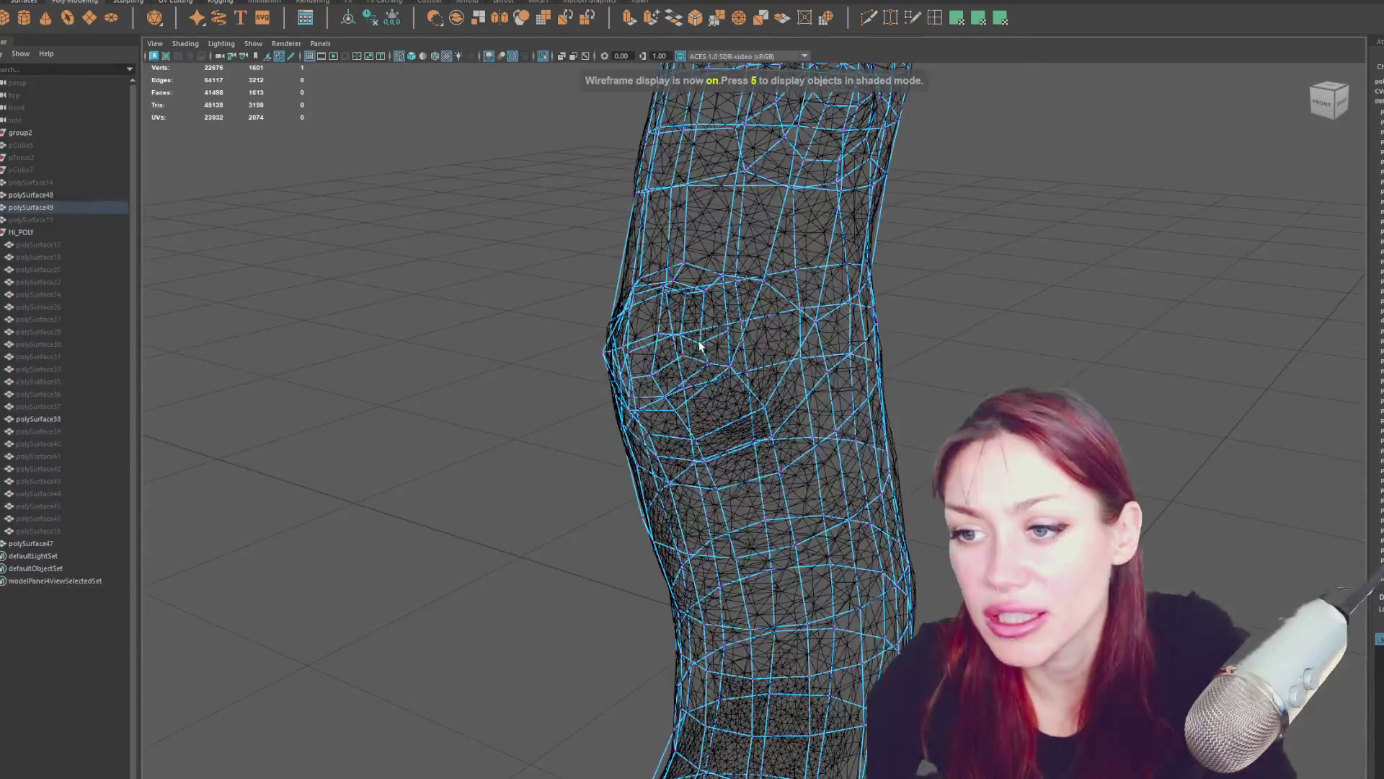
key("5")
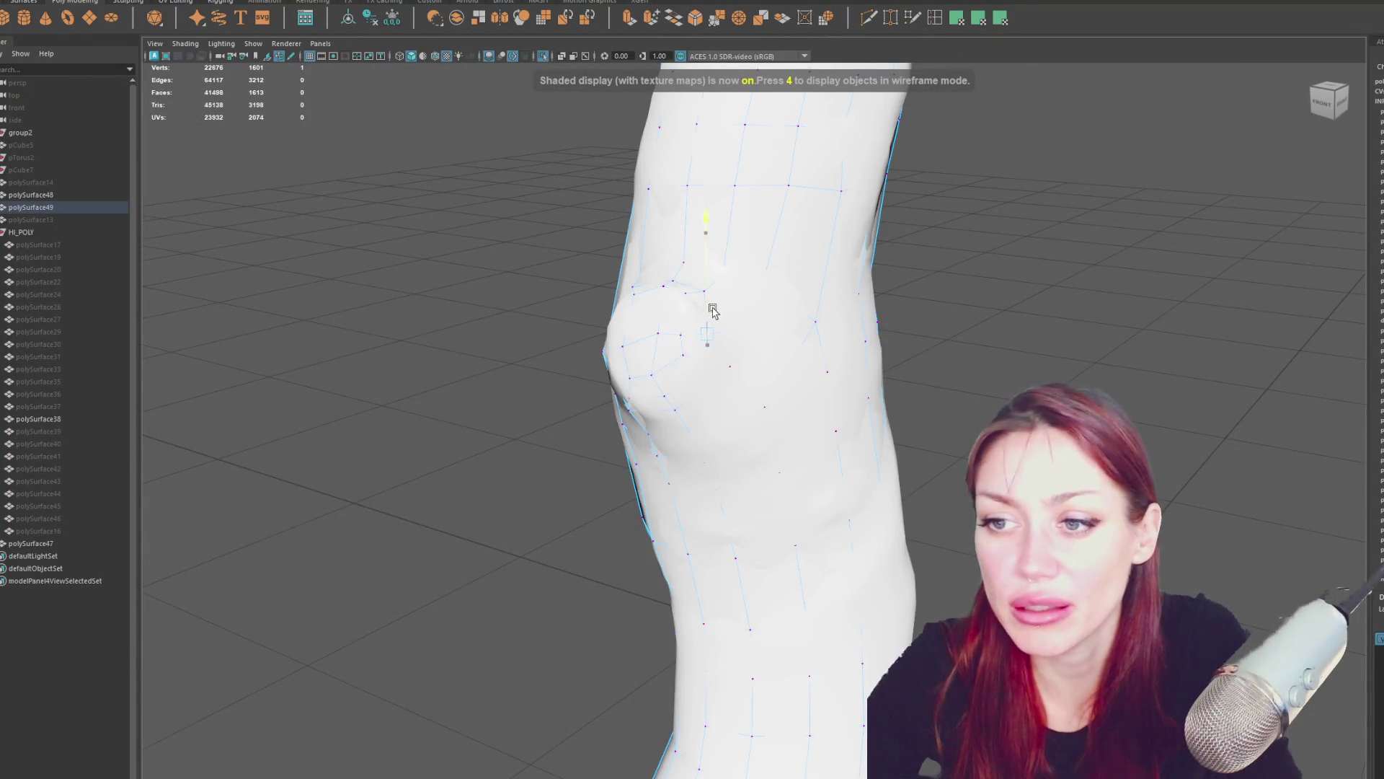
key("4")
mouse_move(767, 299)
left_mouse_down("alt")
mouse_move(762, 351)
mouse_move(816, 292)
left_mouse_up("alt")
key("5")
key("4")
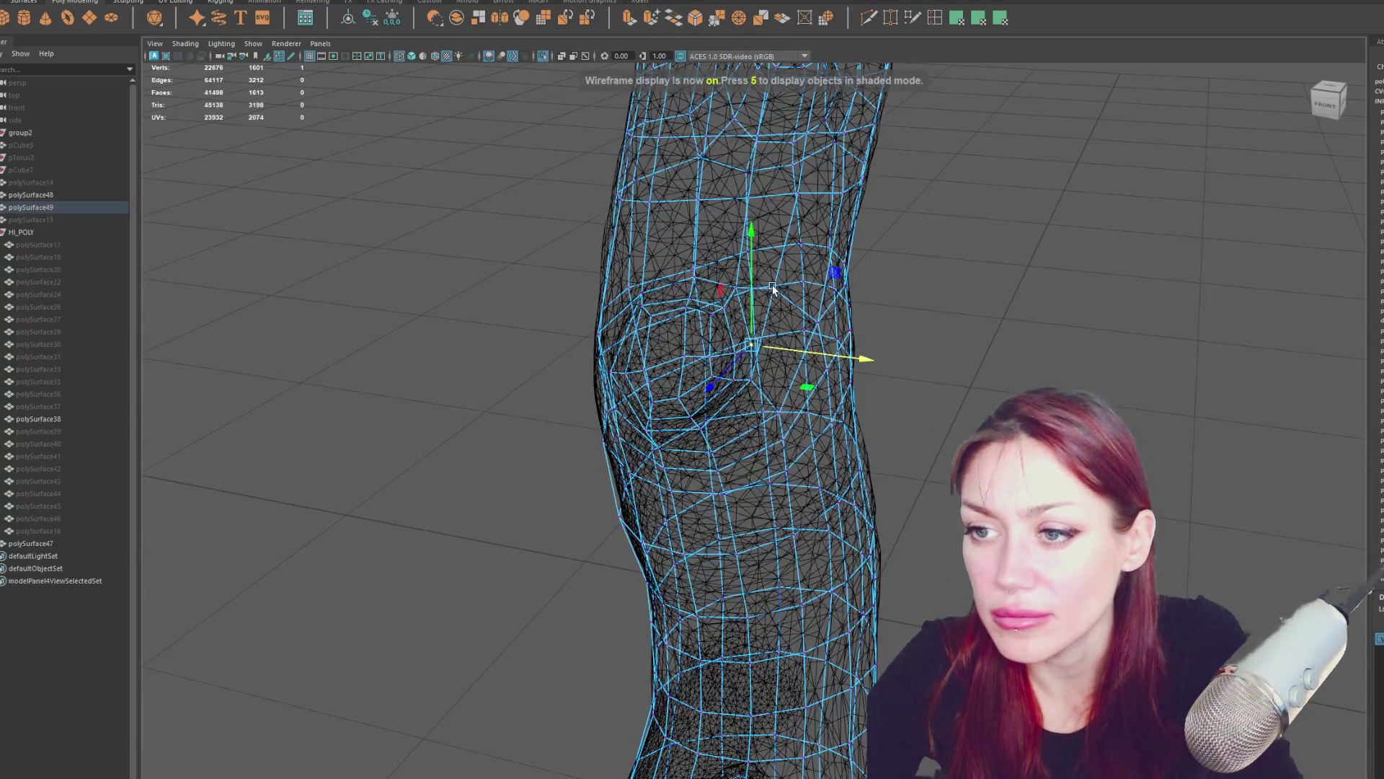
key("5")
Pull a vertex right of the knee bump outward onto the trunk's edge.
left_click(739, 287)
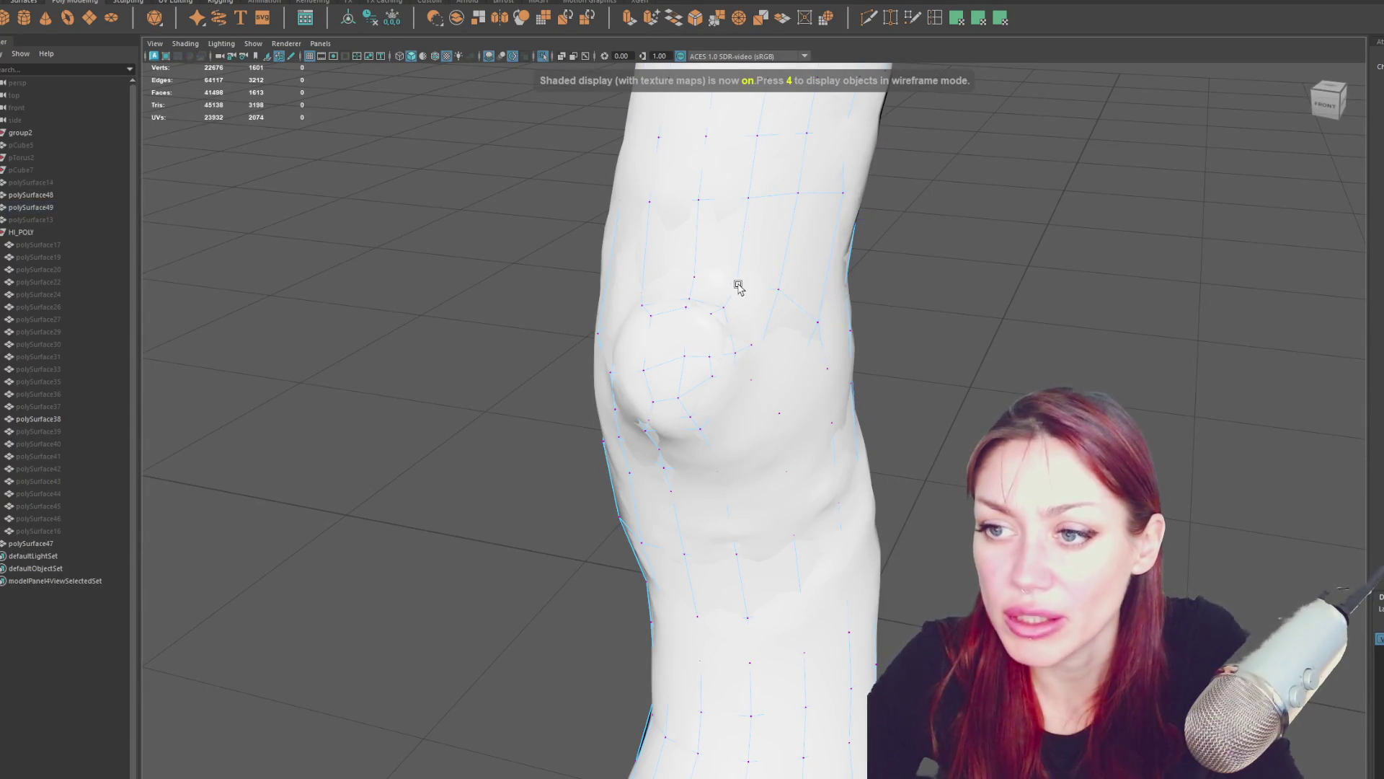
key("4")
key("5")
left_click(733, 284)
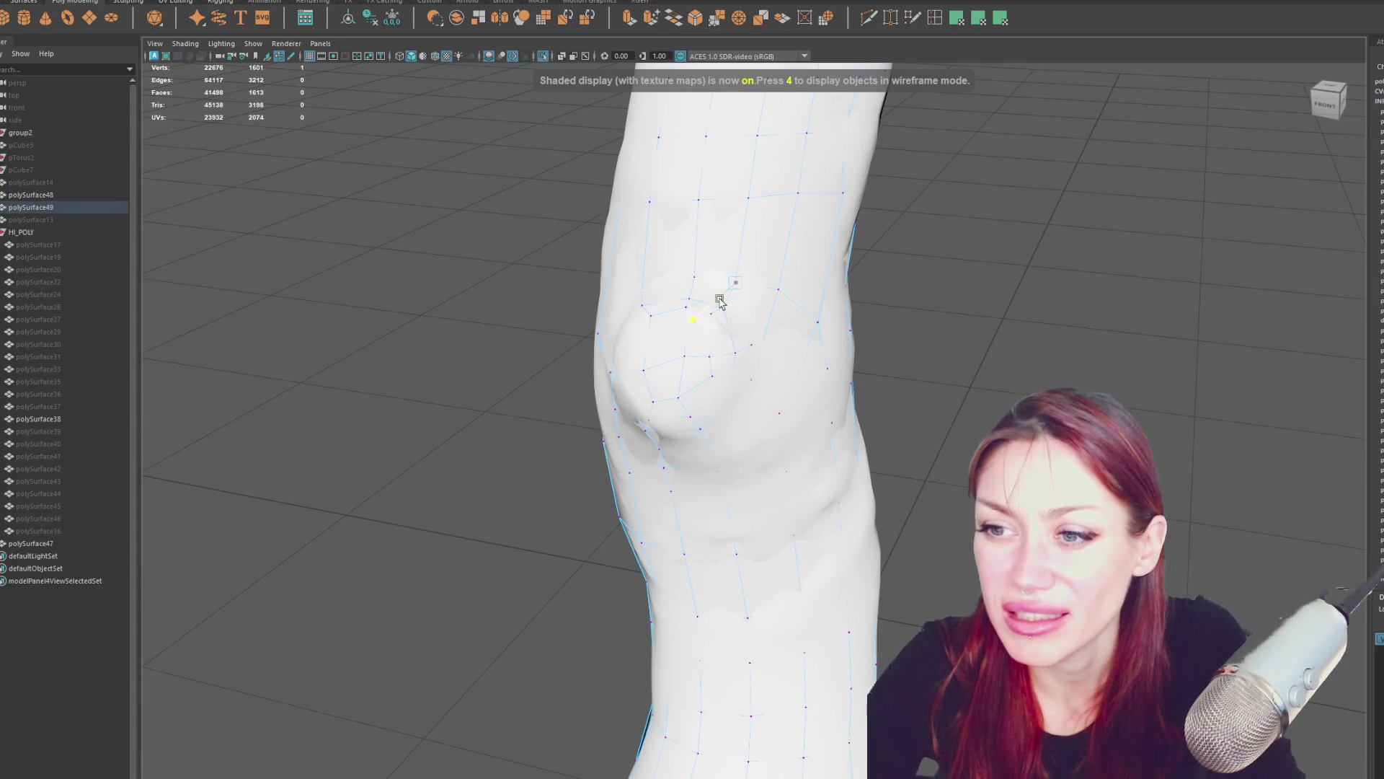
key("4")
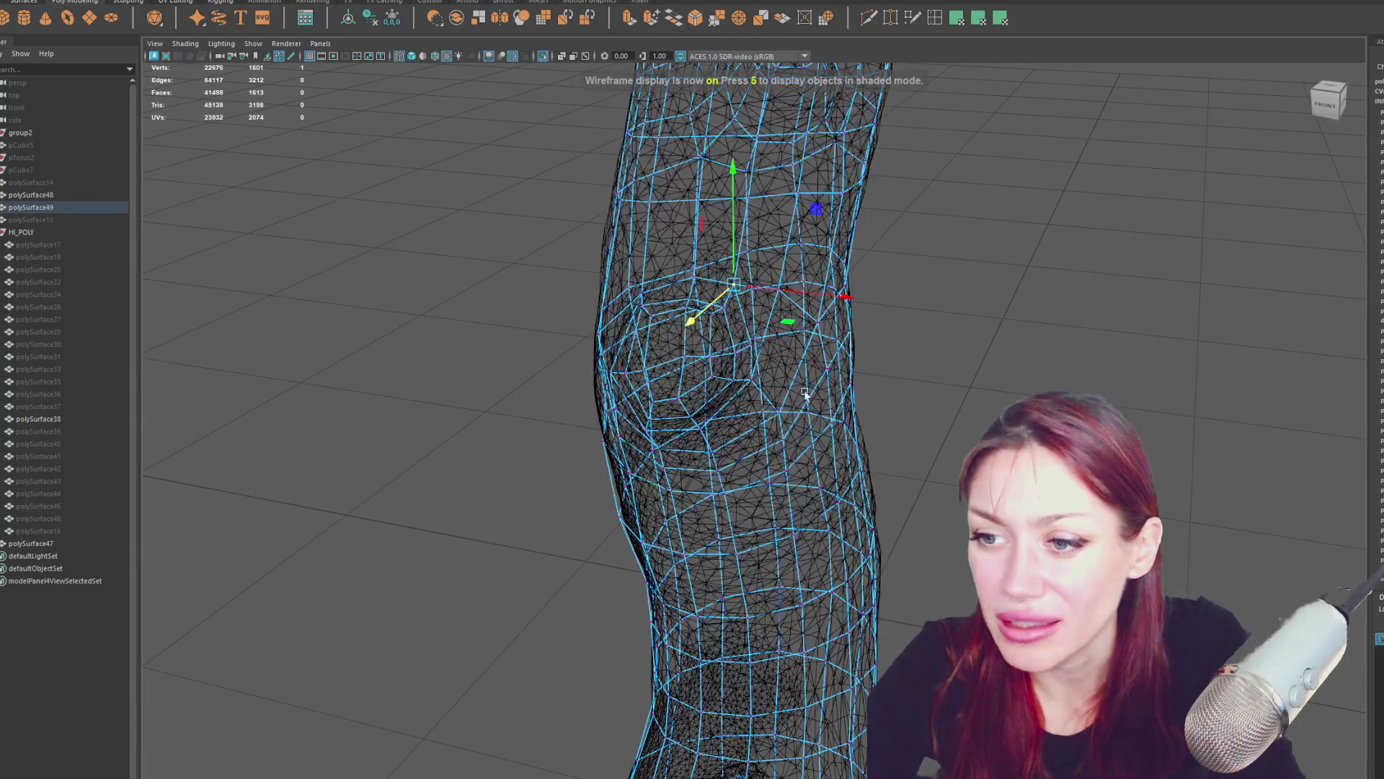
left_click(779, 416)
left_click_drag(784, 448, 818, 433)
key("5")
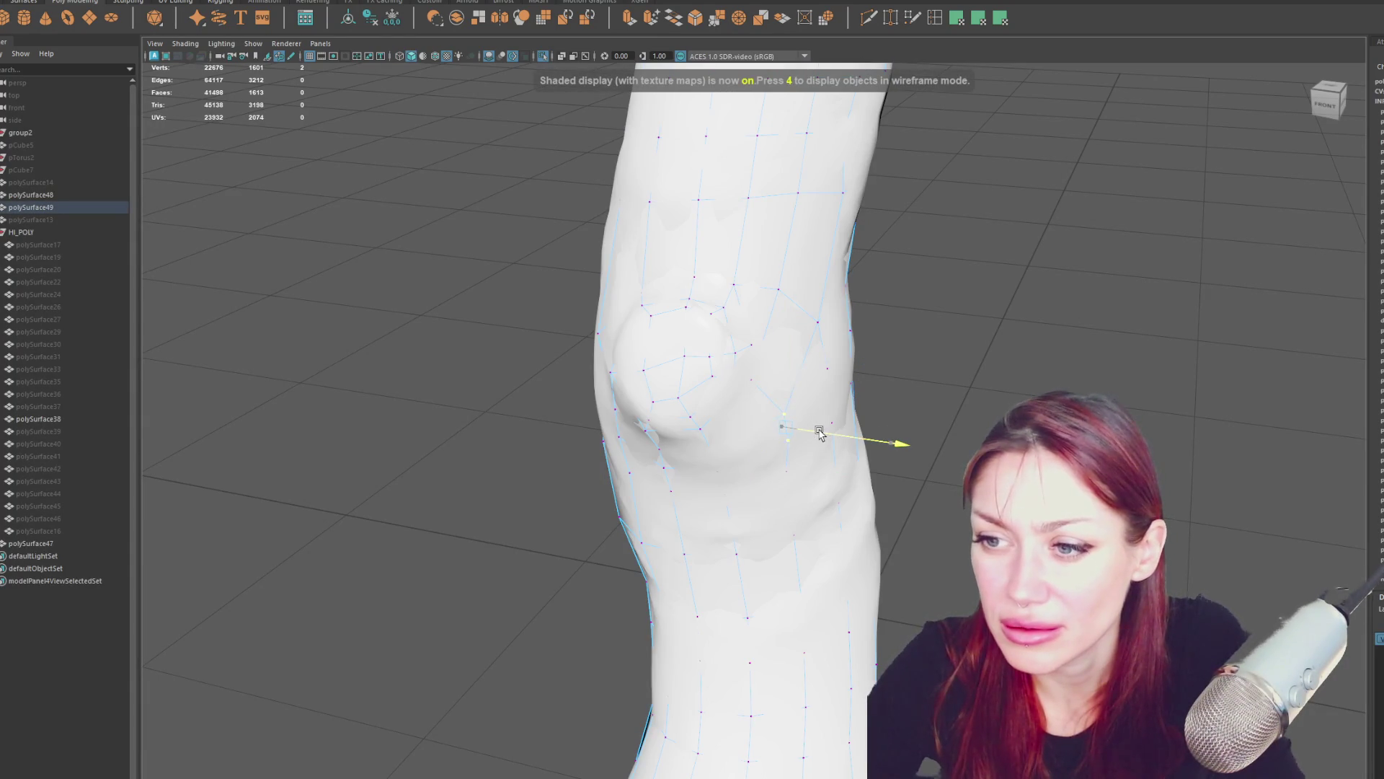
key("4")
left_click(829, 421)
left_click(831, 422)
key("5")
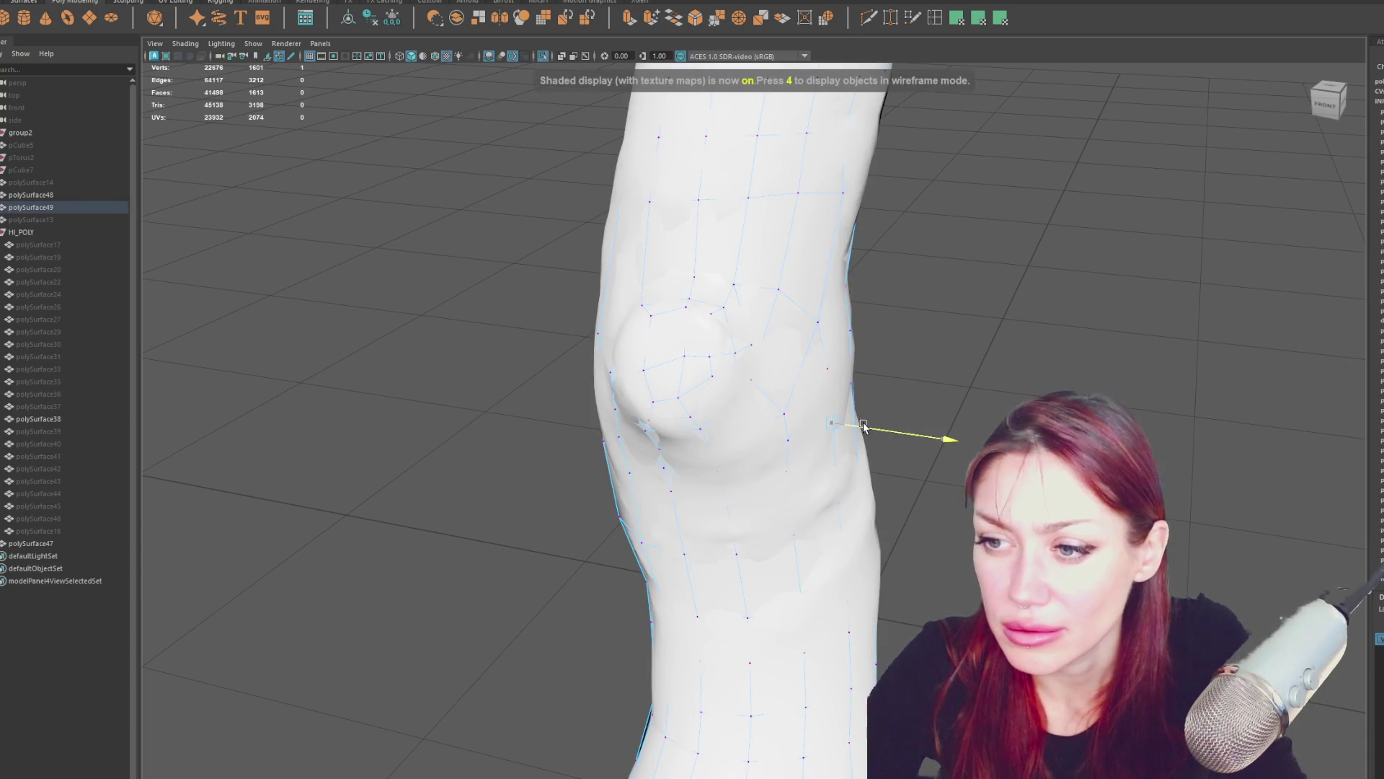
middle_click_drag(863, 426, 908, 232, "alt")
Check several vertices along the trunk's side against the sculpt from a near-front view.
left_click_drag(905, 270, 825, 404, "alt")
key("4")
left_click(822, 368)
key("5")
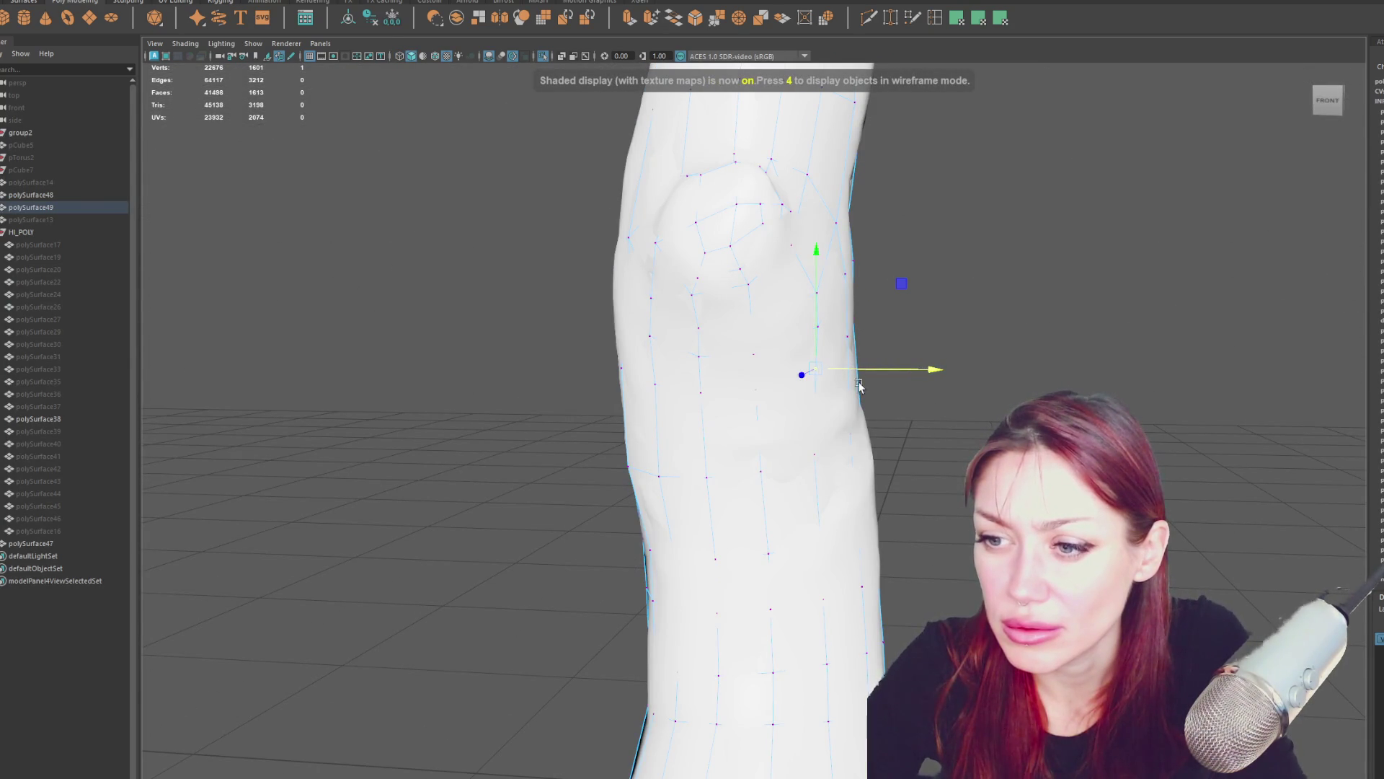
left_click(816, 455)
key("4")
left_click(810, 392)
key("5")
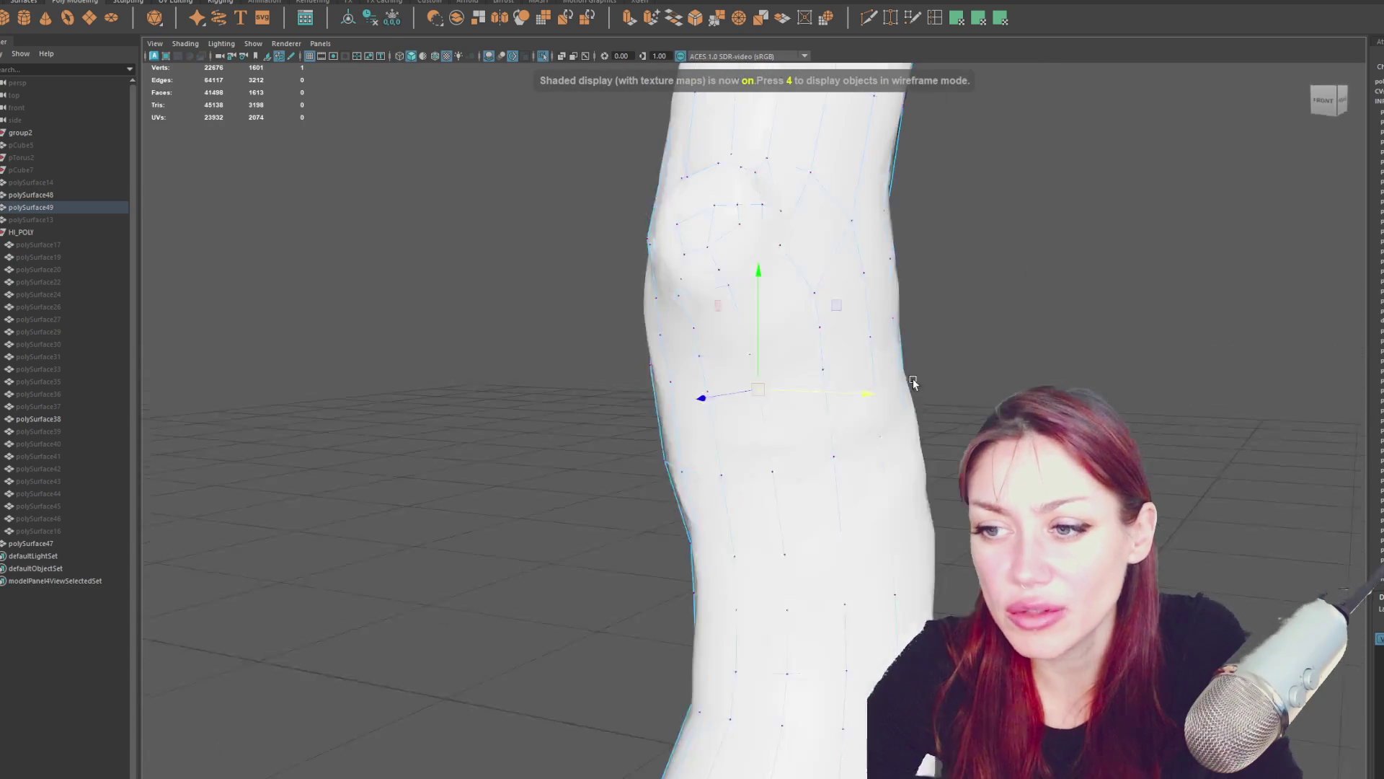
Shift a vertex on the trunk's left side sideways to match the sculpt.
left_click_drag(835, 393, 743, 473, "alt")
left_click(743, 473)
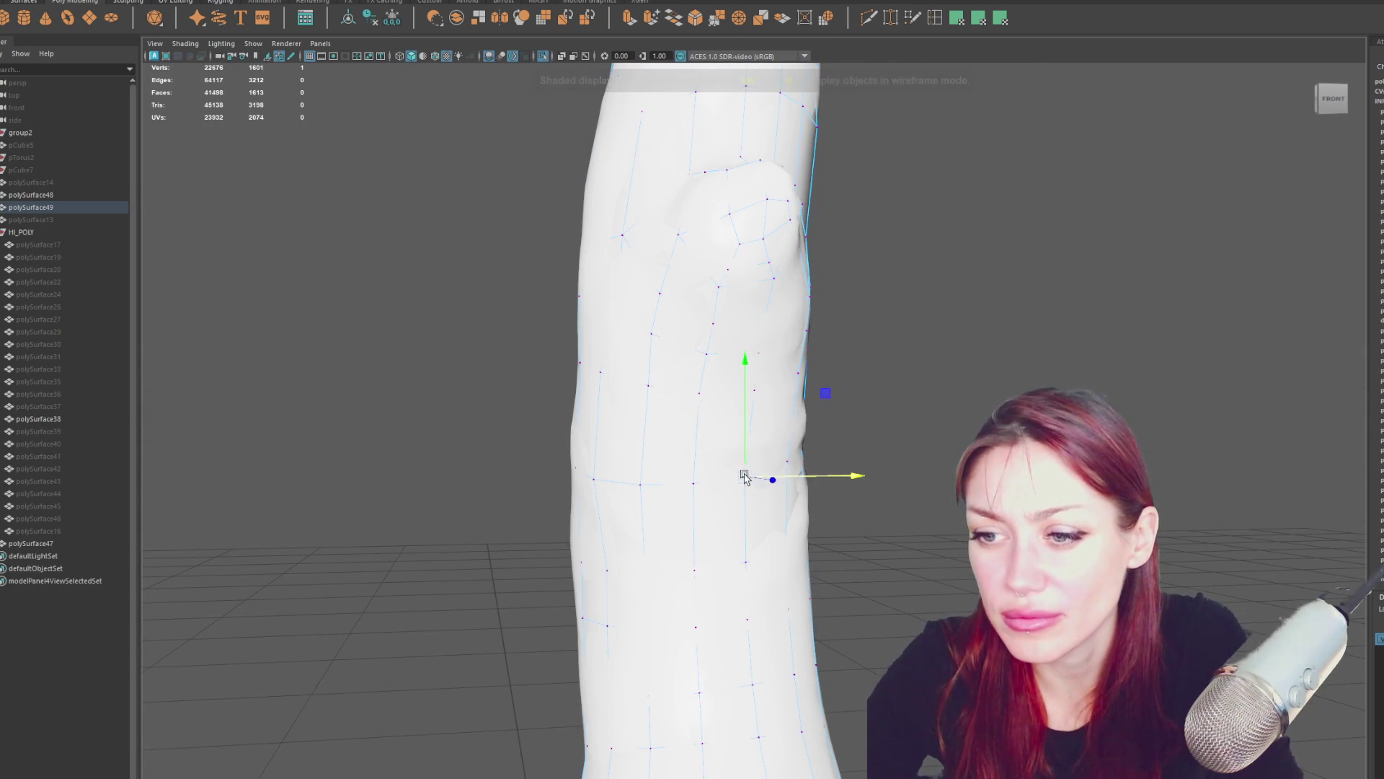
key("4")
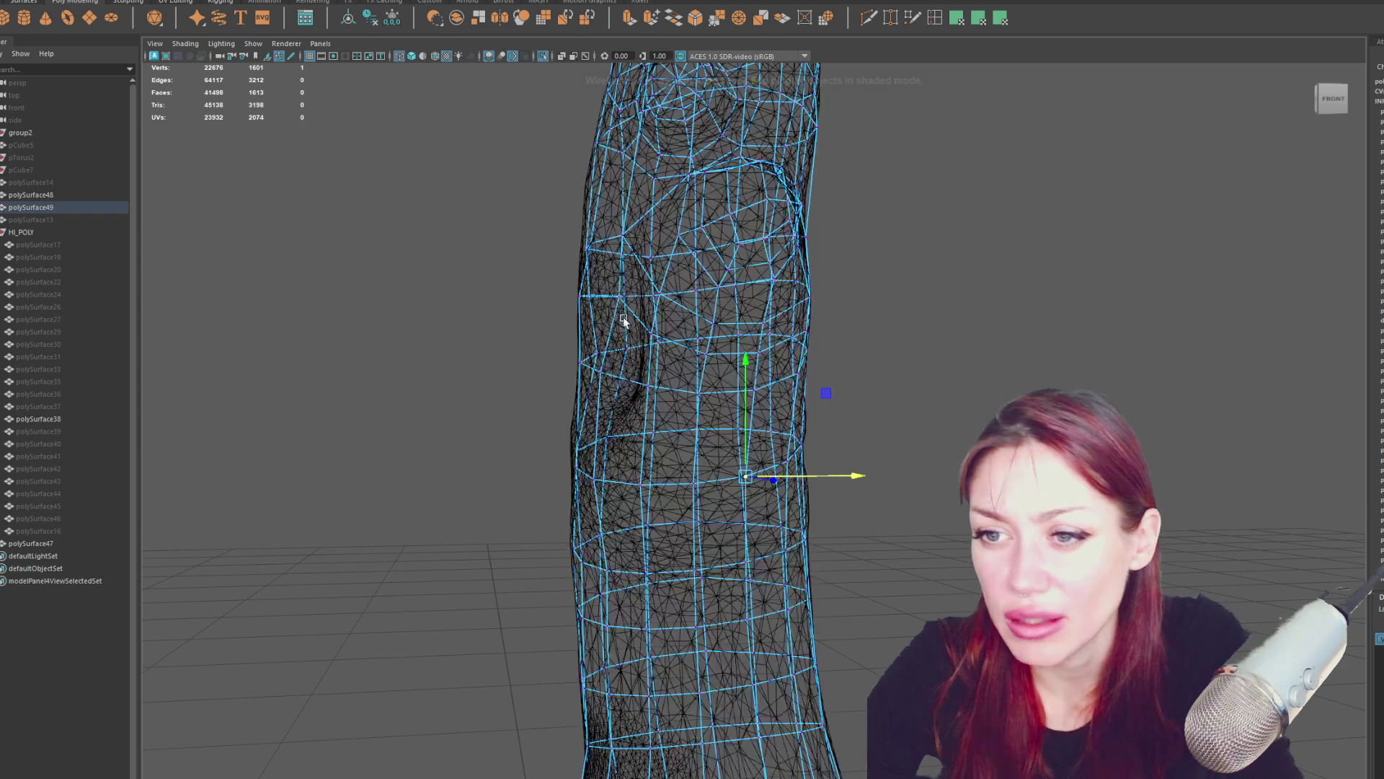
left_click(620, 297)
key("5")
mouse_move(650, 302)
left_mouse_down()
mouse_move(828, 331)
mouse_move(835, 355)
mouse_move(801, 323)
left_mouse_up()
key("4")
key("5")
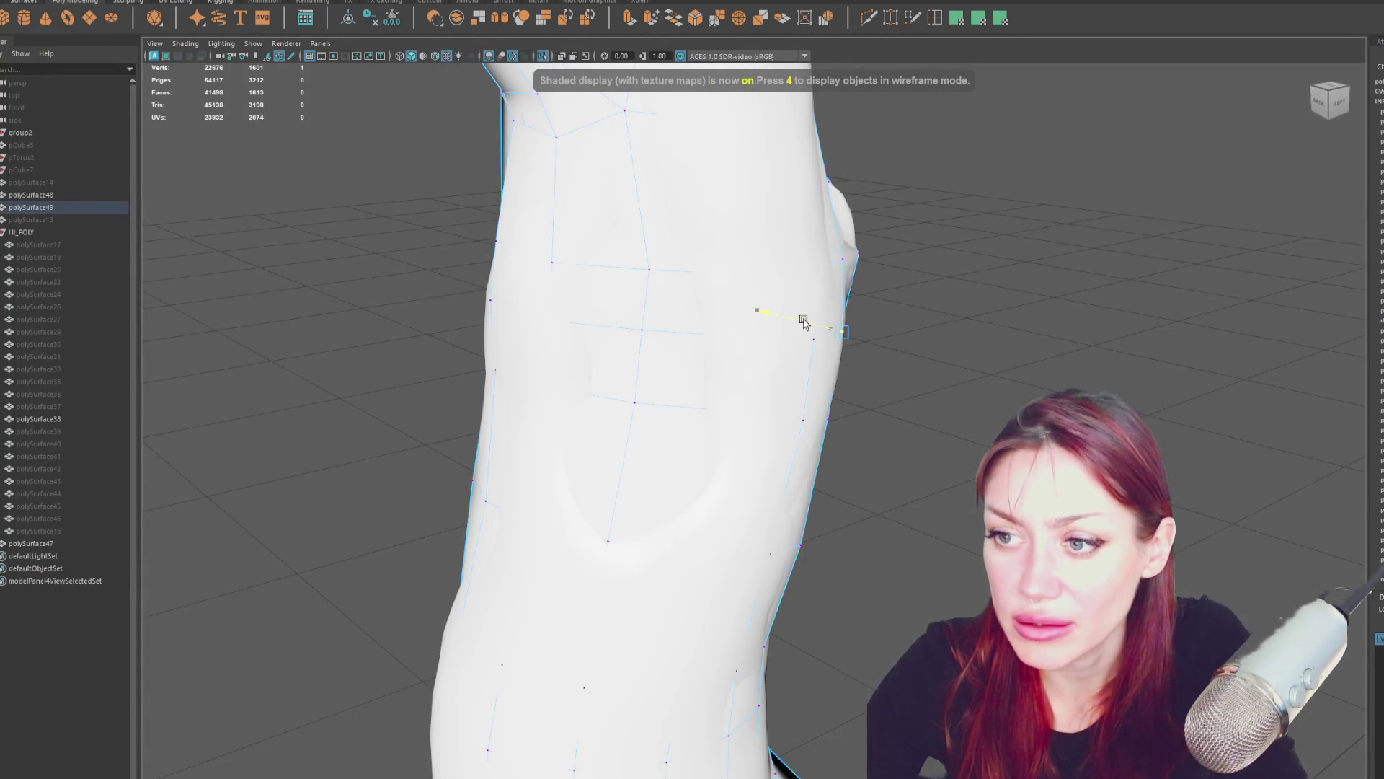
key("4")
Fit vertices around the knot to the sculpt from an angled view.
mouse_move(831, 420)
left_mouse_down("alt")
mouse_move(837, 374)
mouse_move(857, 370)
mouse_move(627, 360)
mouse_move(620, 346)
left_mouse_up("alt")
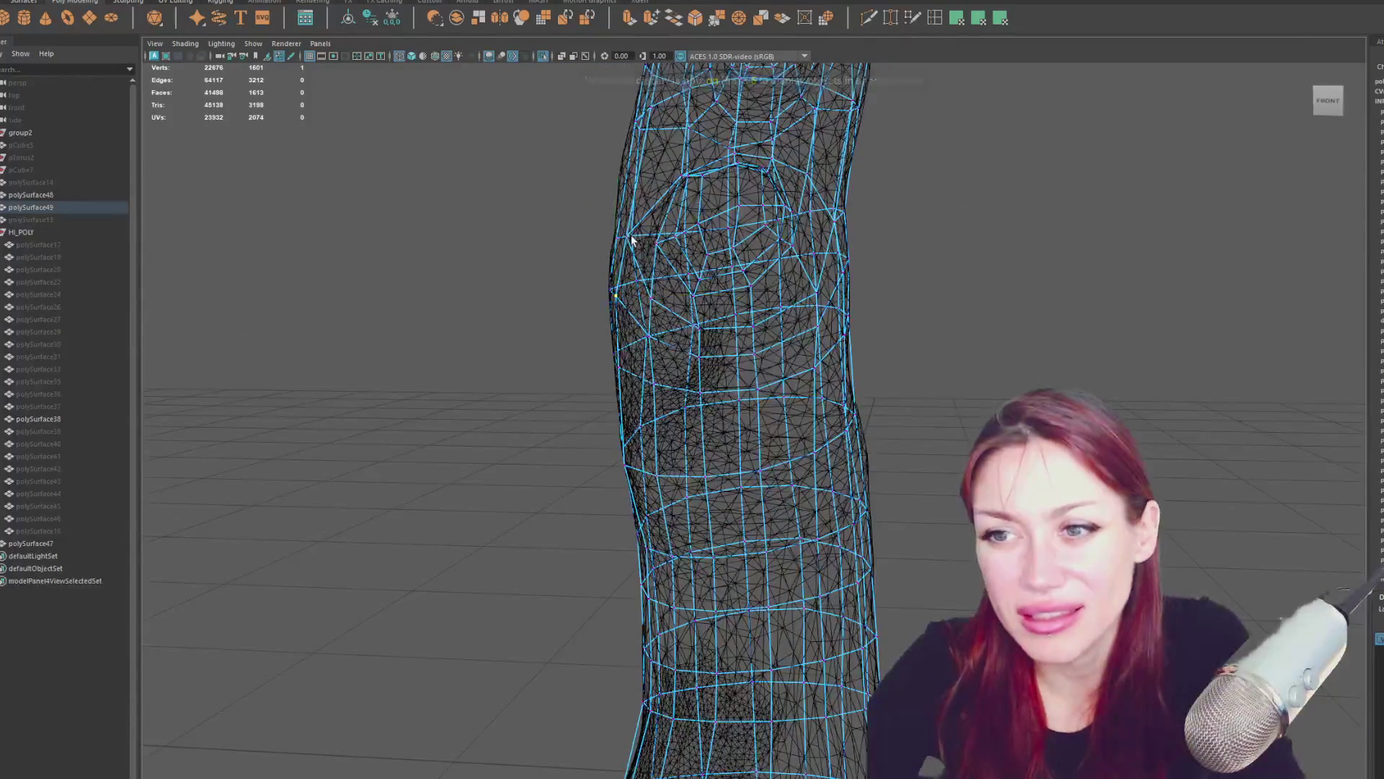
key("5")
left_click_drag(632, 240, 637, 232, "alt")
key("4")
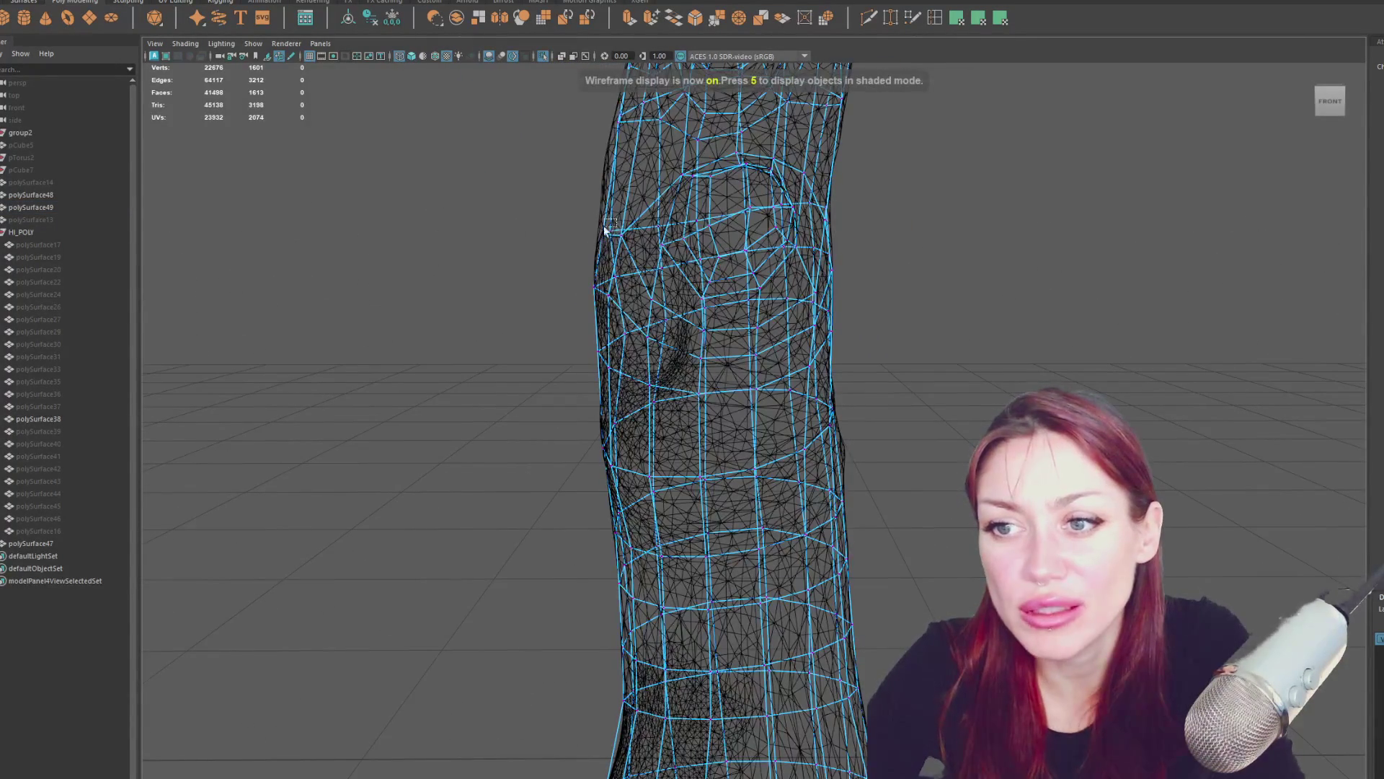
left_click(605, 231)
key("5")
mouse_move(642, 238)
left_mouse_down("alt")
mouse_move(720, 247)
mouse_move(708, 262)
left_mouse_up("alt")
left_click(649, 324)
left_click(616, 306)
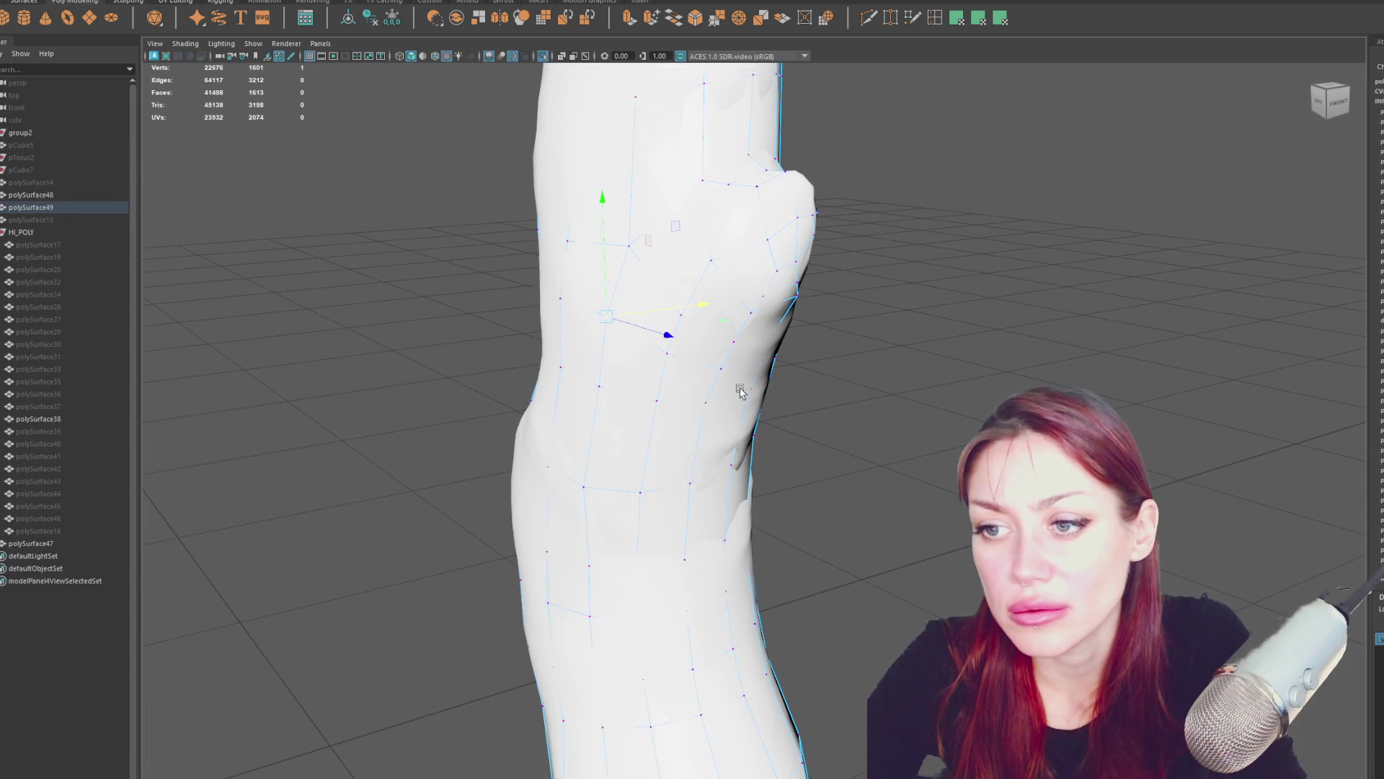
Fit vertices on the right silhouette and below the branch stub to the sculpt.
left_click(761, 354)
left_click(764, 357)
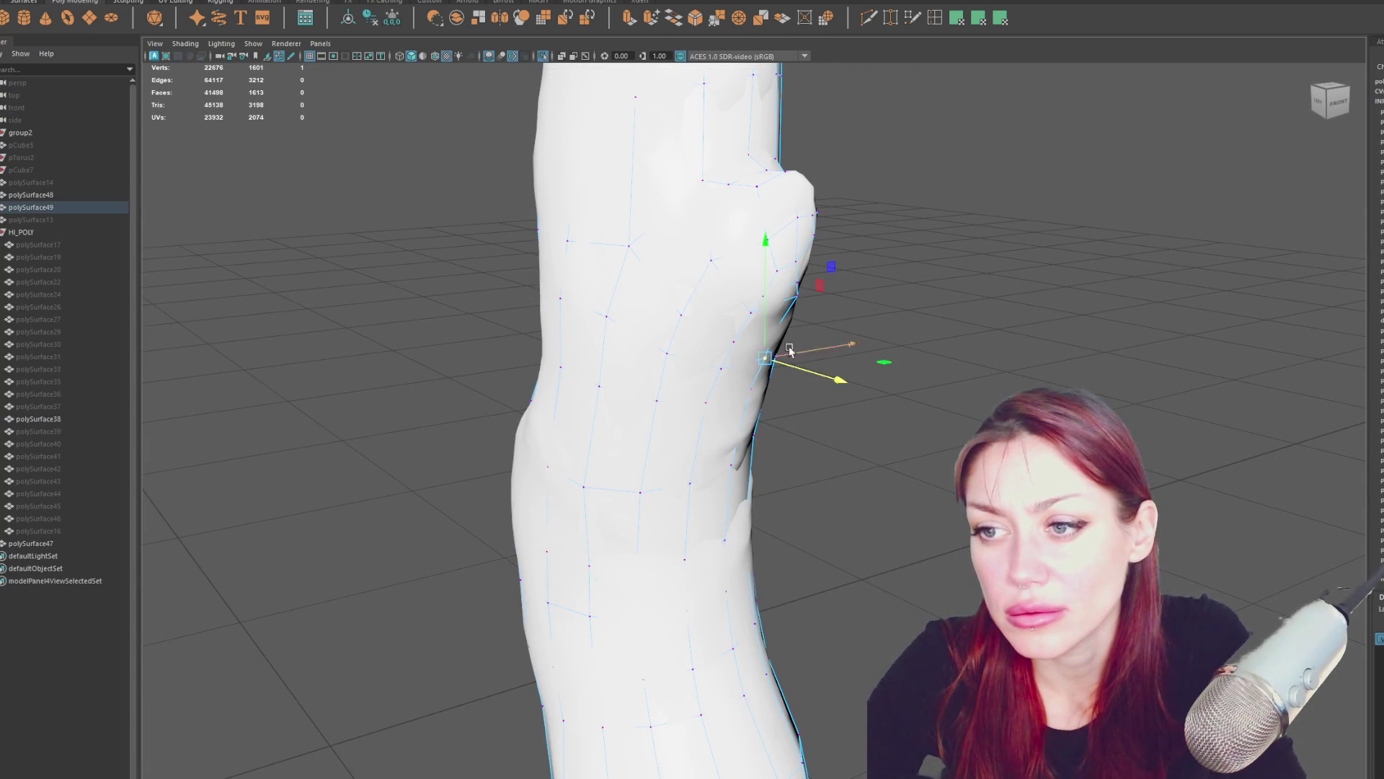
key("4")
left_click(806, 344)
key("5")
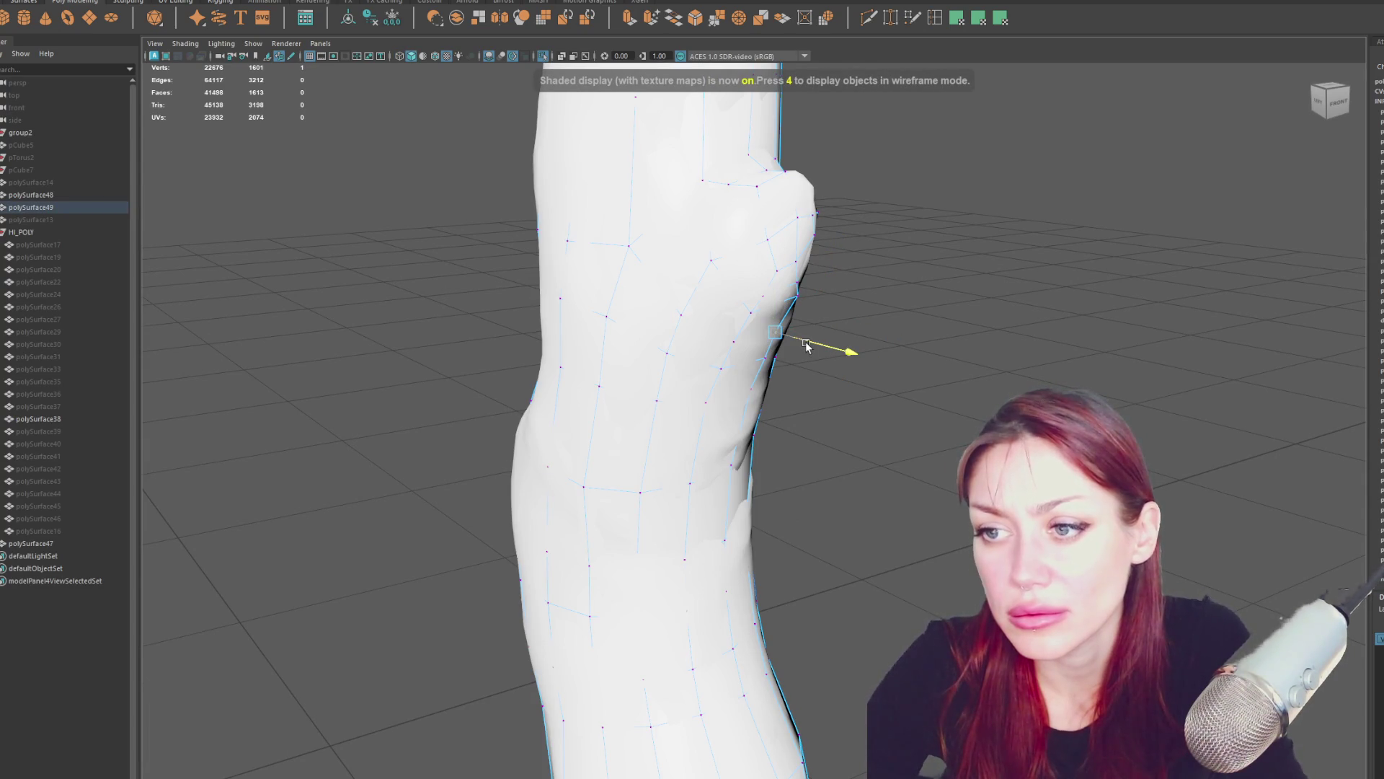
mouse_move(806, 339)
left_mouse_down("alt")
mouse_move(890, 349)
mouse_move(822, 368)
mouse_move(781, 355)
mouse_move(766, 393)
left_mouse_up("alt")
left_click(764, 392)
left_click(734, 366)
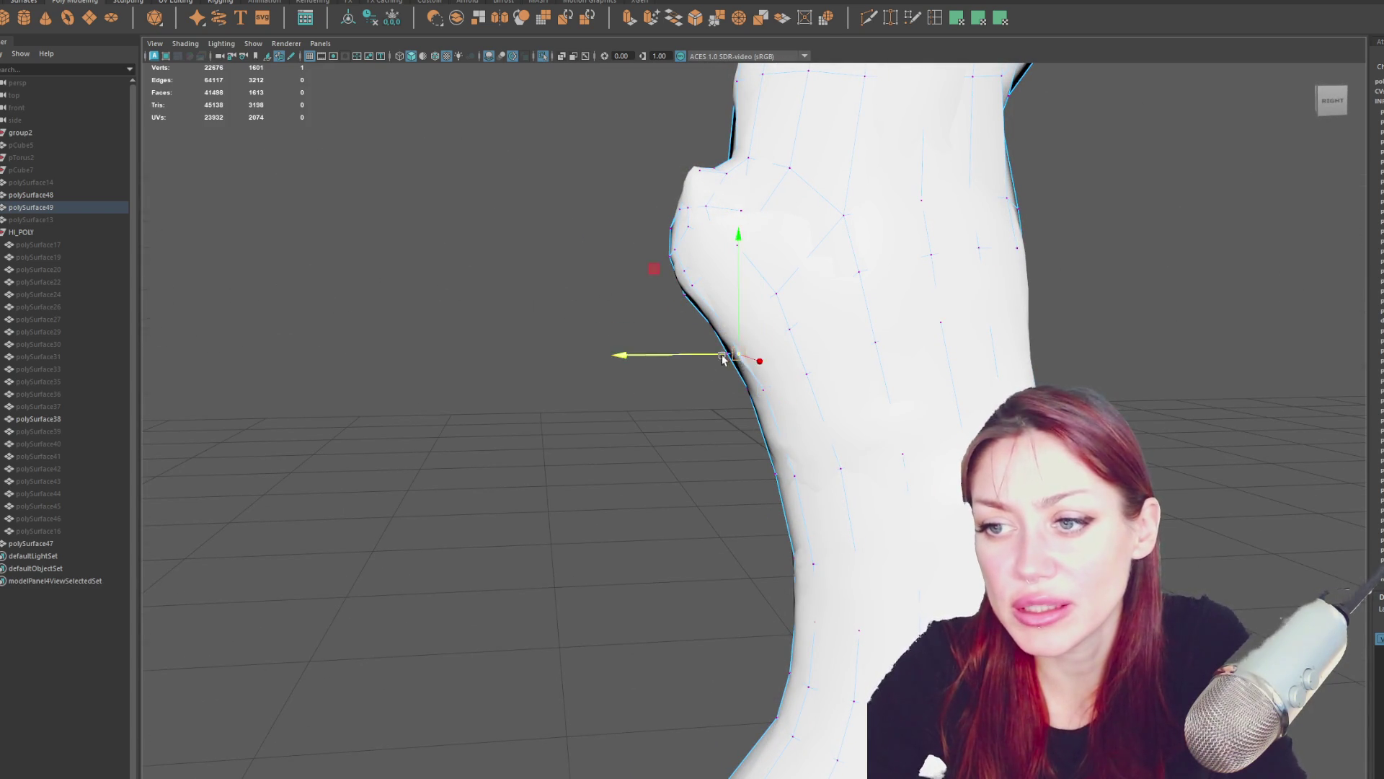
key("4")
key("6")
Recheck a vertex above the knee bump, then select the whole low-poly trunk mesh.
mouse_move(809, 305)
left_mouse_down("alt")
mouse_move(881, 337)
mouse_move(961, 331)
mouse_move(973, 309)
mouse_move(992, 309)
mouse_move(946, 318)
left_mouse_up("alt")
scroll(761, 331, "up", 3)
key("4")
left_click(744, 333)
key("6")
left_click(742, 328)
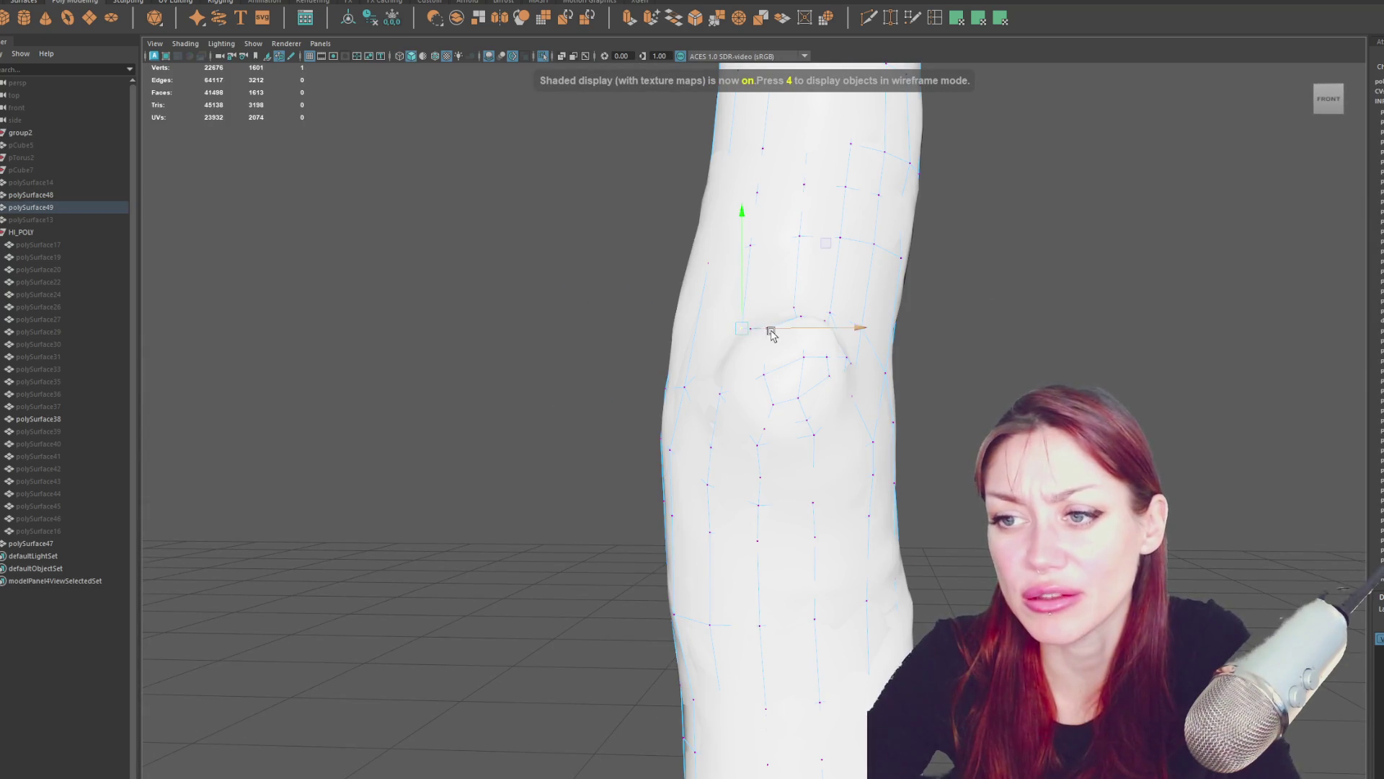
key("4")
left_click_drag(770, 334, 917, 342, "alt")
key("6")
left_click(927, 262)
mouse_move(927, 262)
left_mouse_down("alt")
mouse_move(958, 343)
mouse_move(942, 66)
left_mouse_up("alt")
left_click(818, 349)
mouse_move(819, 349)
left_mouse_down("alt")
mouse_move(861, 331)
mouse_move(1063, 343)
mouse_move(944, 406)
mouse_move(955, 159)
mouse_move(1187, 283)
left_mouse_up("alt")
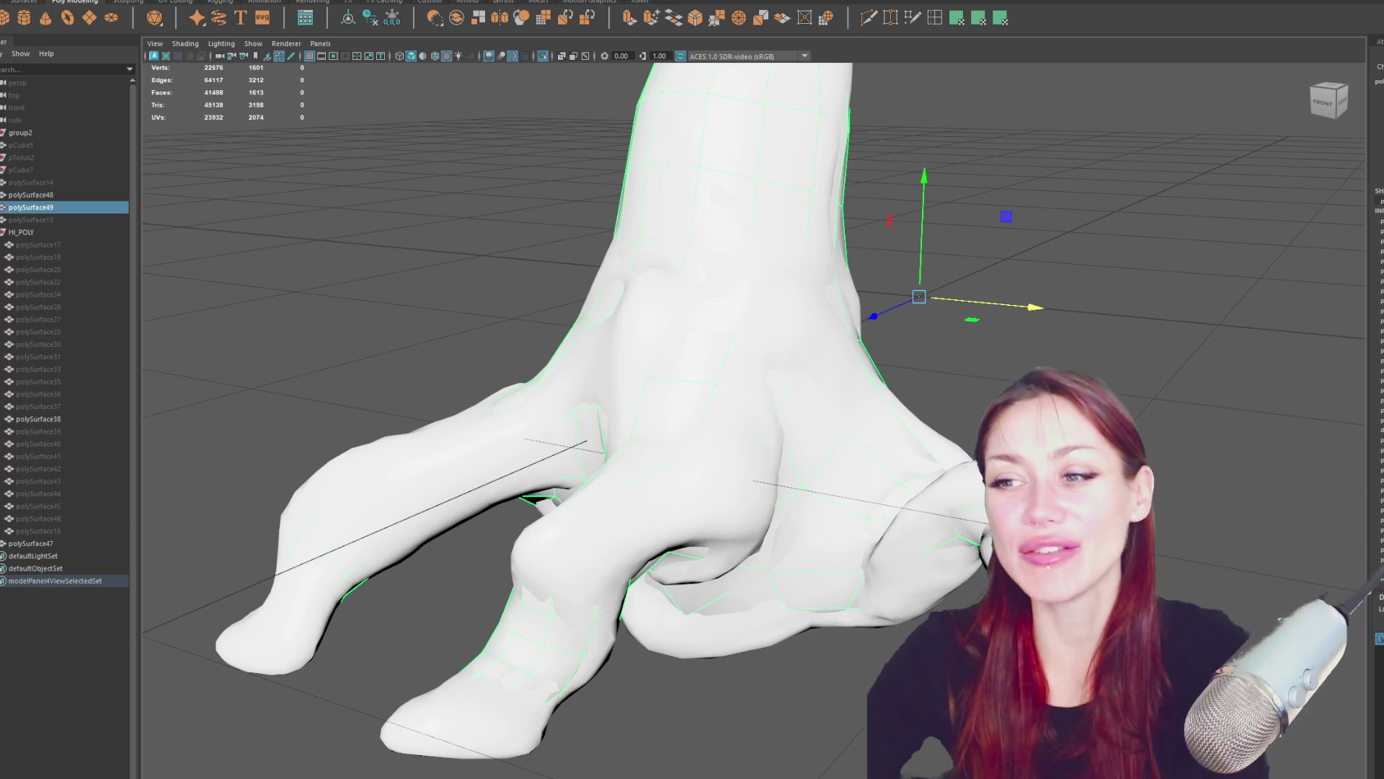
mouse_move(800, 277)
left_mouse_down("alt")
mouse_move(550, 259)
mouse_move(817, 265)
mouse_move(773, 272)
left_mouse_up("alt")
key("4")
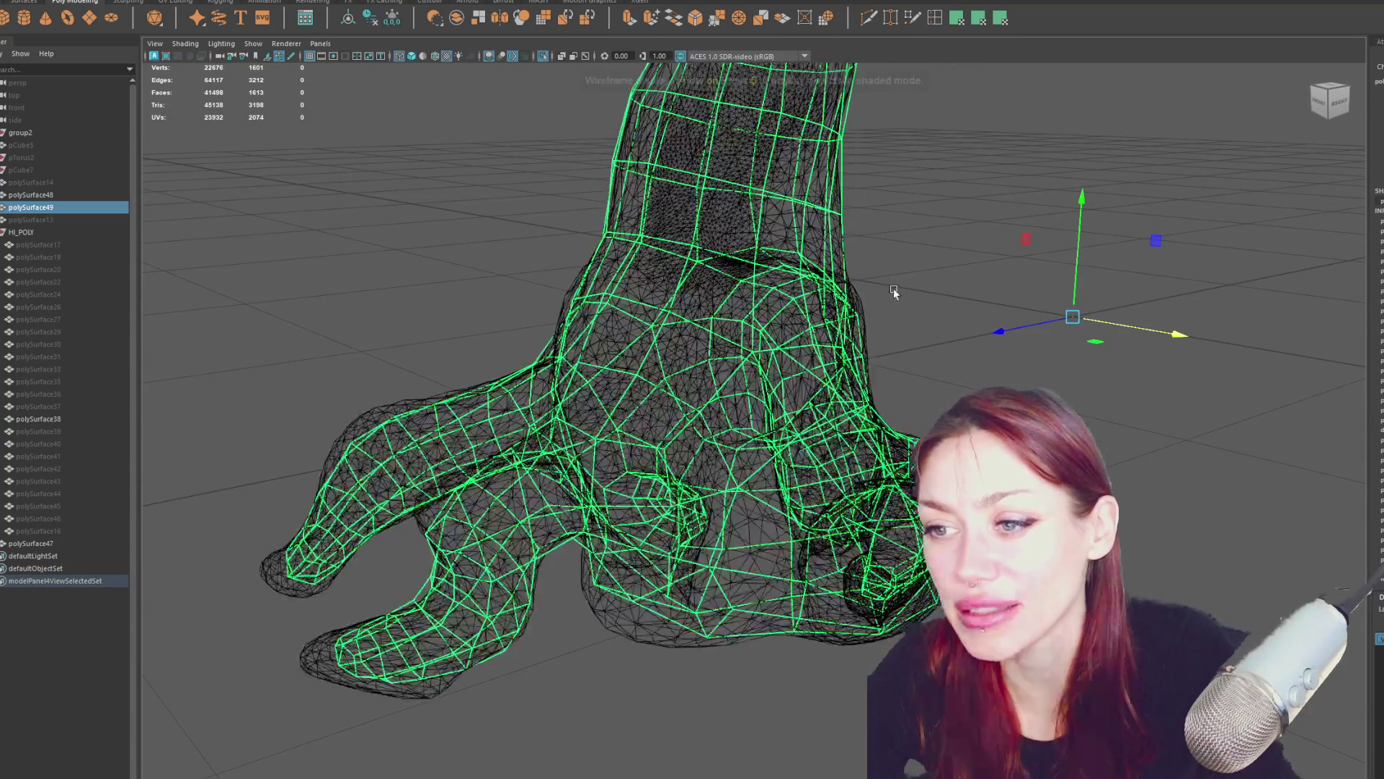
left_click(893, 288)
left_click(902, 305)
mouse_move(902, 305)
left_mouse_down("alt")
mouse_move(902, 287)
mouse_move(786, 284)
mouse_move(402, 201)
left_mouse_up("alt")
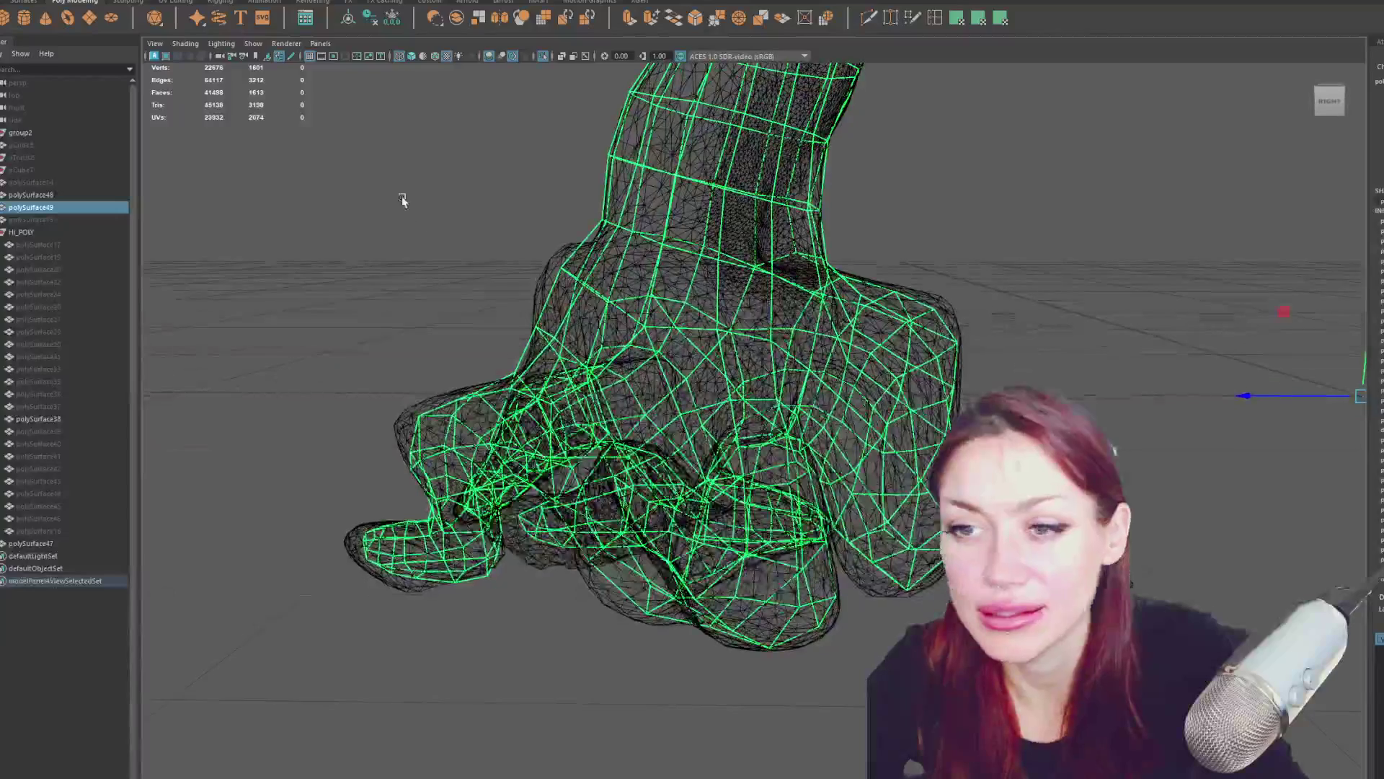
left_click_drag(490, 209, 739, 256, "alt")
right_click_drag(527, 291, 467, 480)
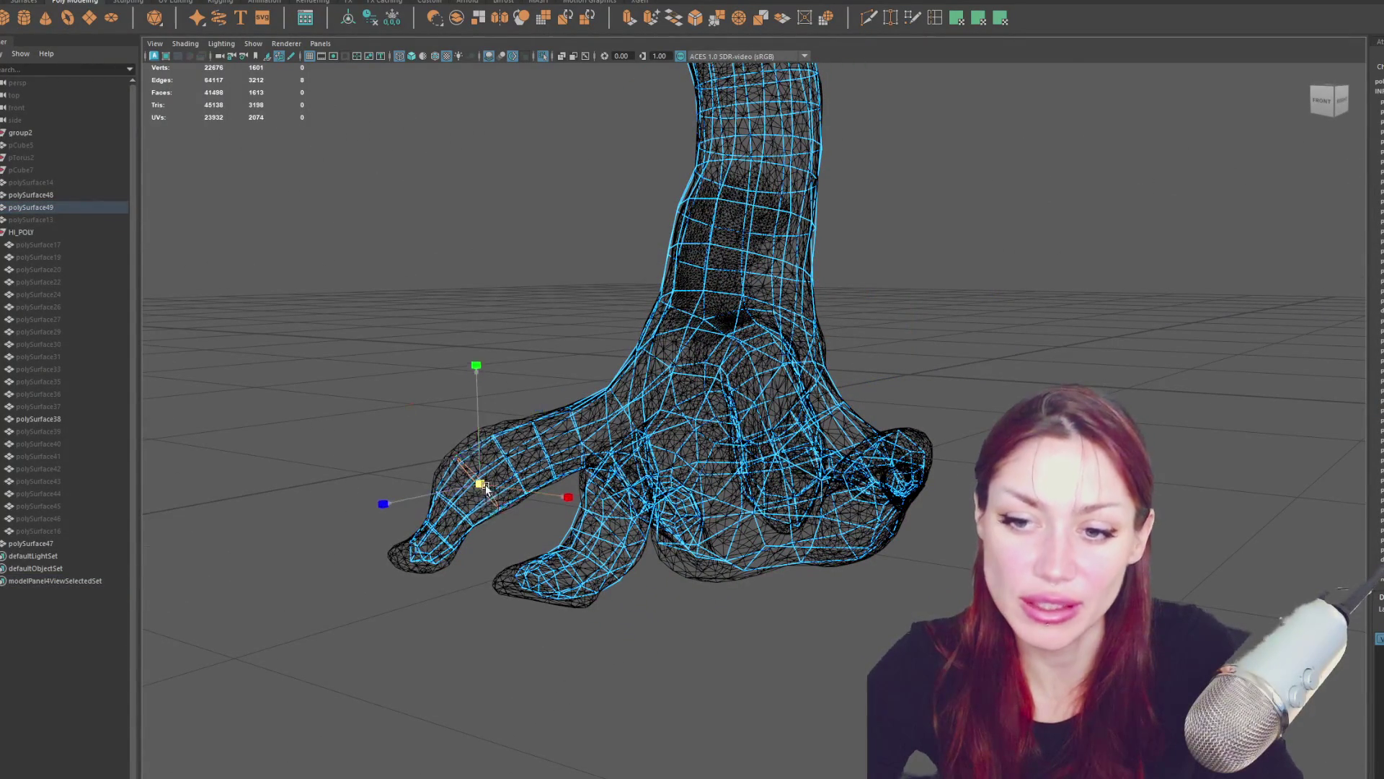
left_click_drag(481, 465, 483, 459)
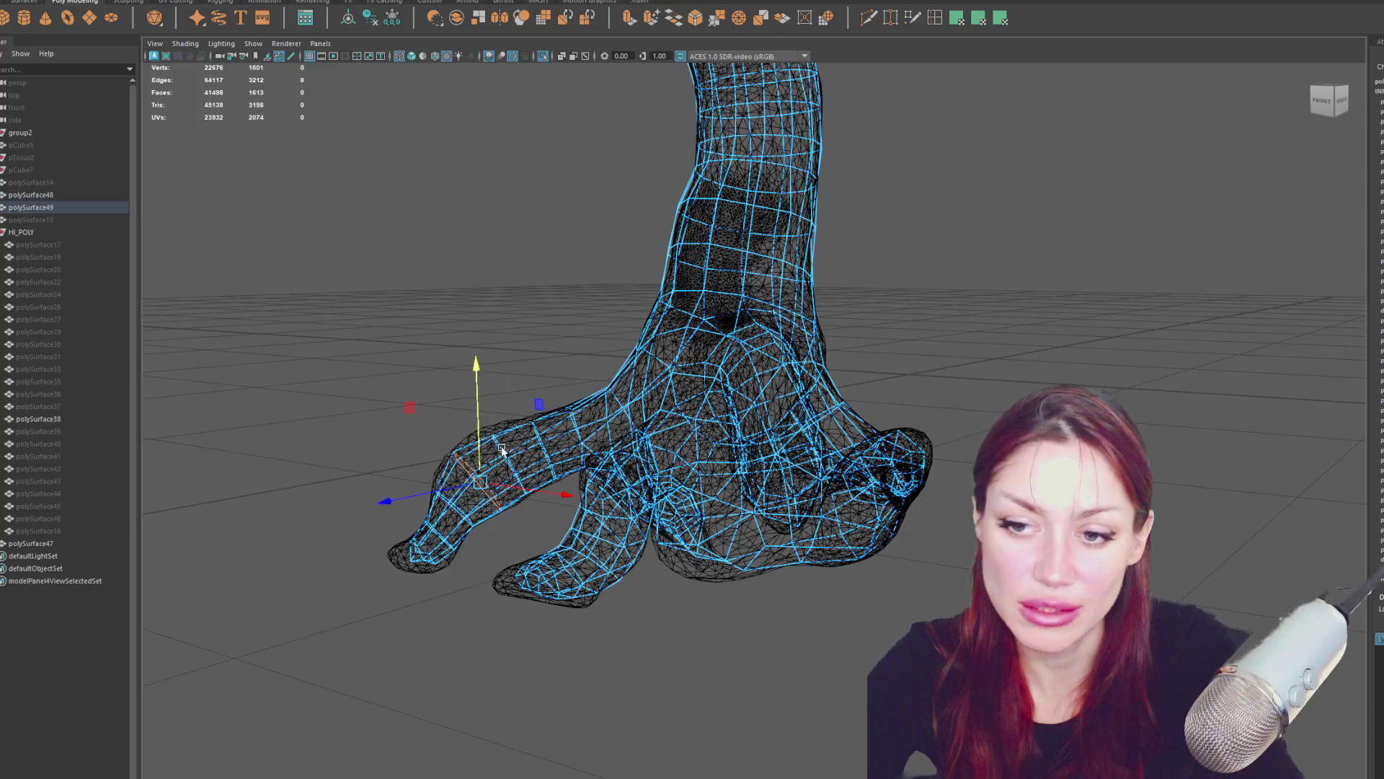
mouse_move(503, 449)
left_mouse_down("alt")
mouse_move(524, 421)
mouse_move(480, 470)
left_mouse_up("alt")
key("r")
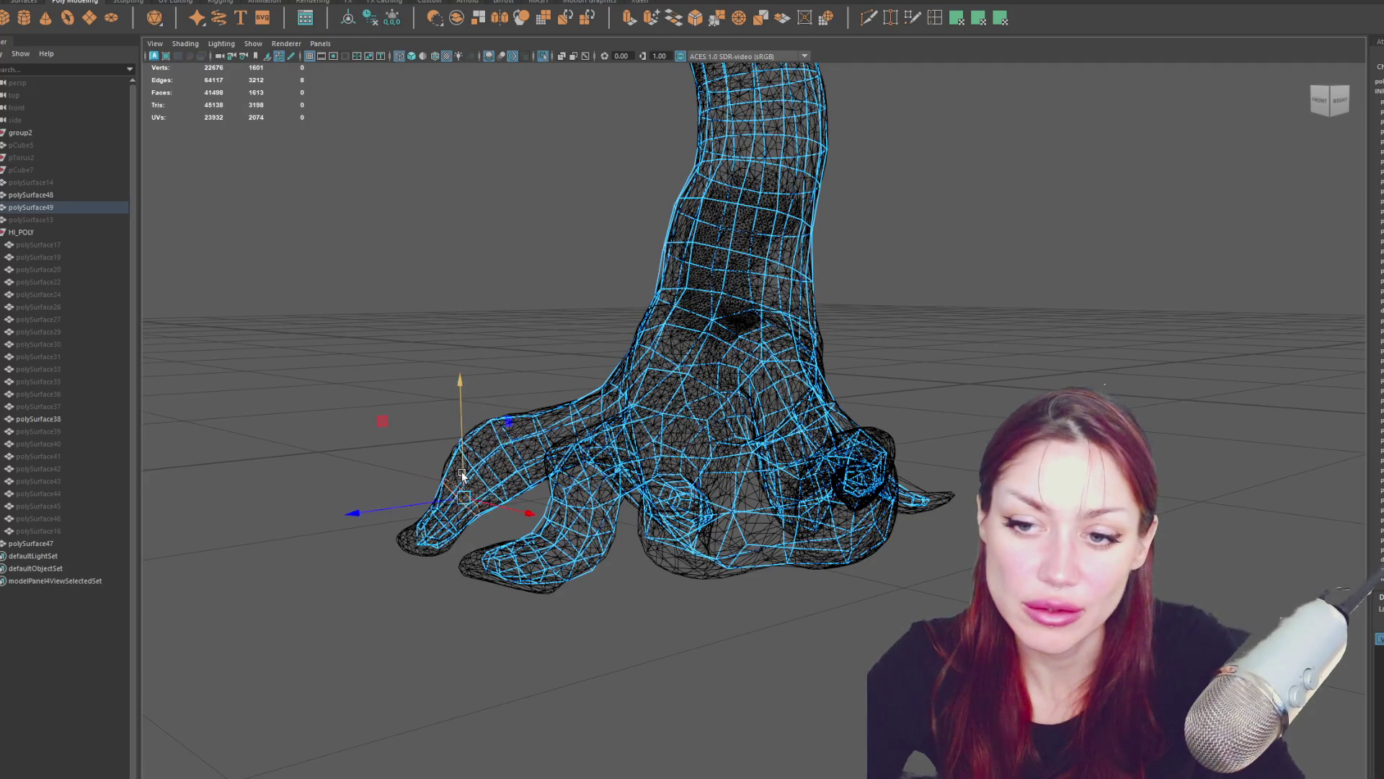
mouse_move(462, 477)
left_mouse_down("alt")
mouse_move(459, 532)
mouse_move(389, 529)
left_mouse_up("alt")
left_click(364, 423)
left_click_drag(363, 423, 410, 570, "alt")
left_click_drag(518, 441, 521, 445, "alt")
key("6")
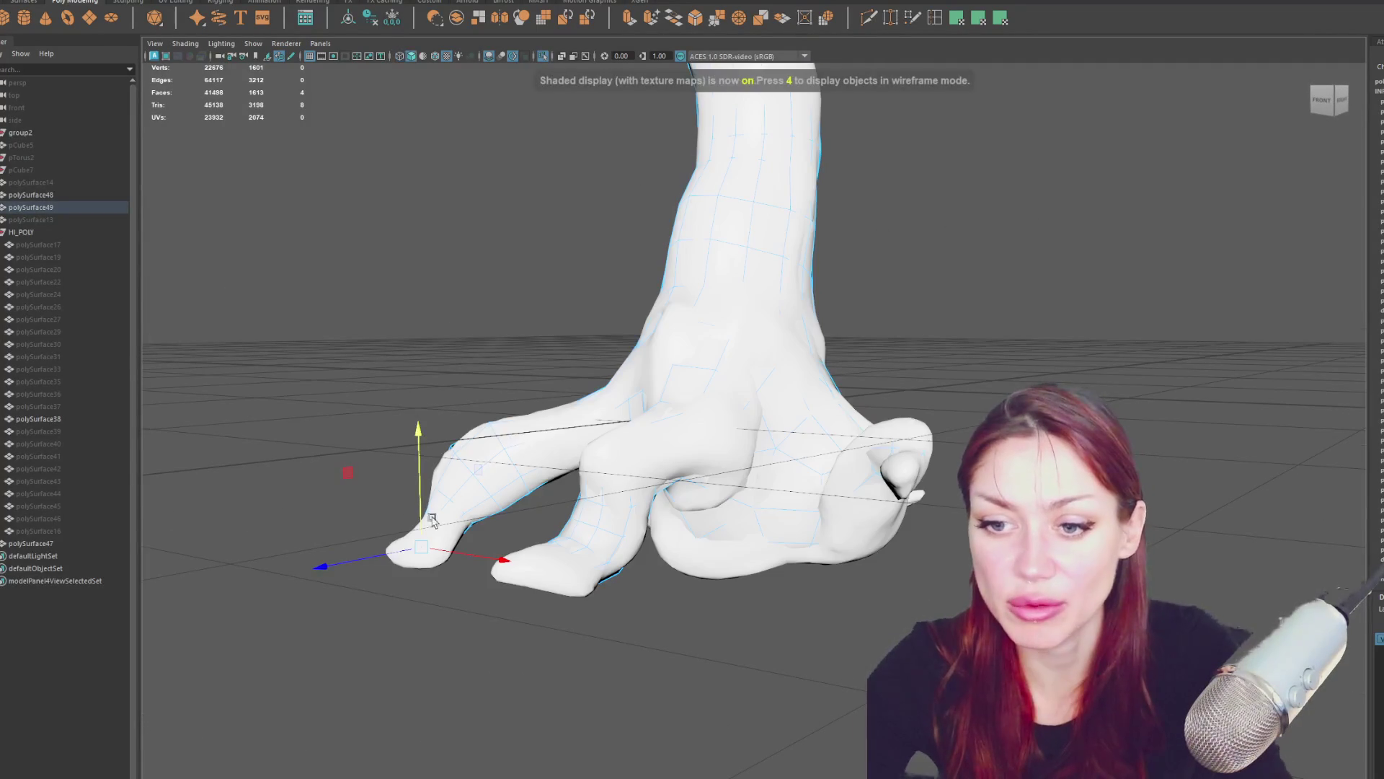
key("4")
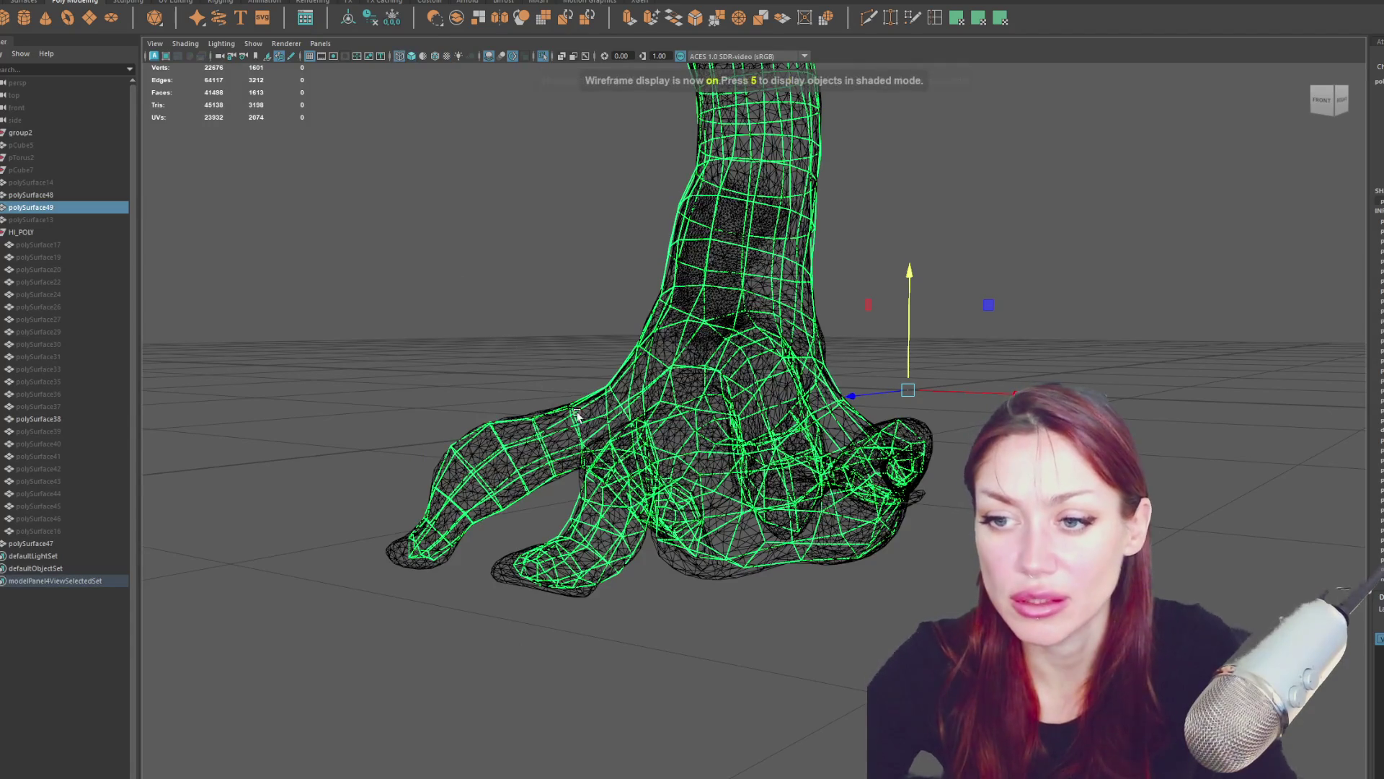
Move five left root tip vertices toward the sculpt with soft select (B) on.
left_click_drag(545, 393, 552, 354, "alt")
left_click(555, 427)
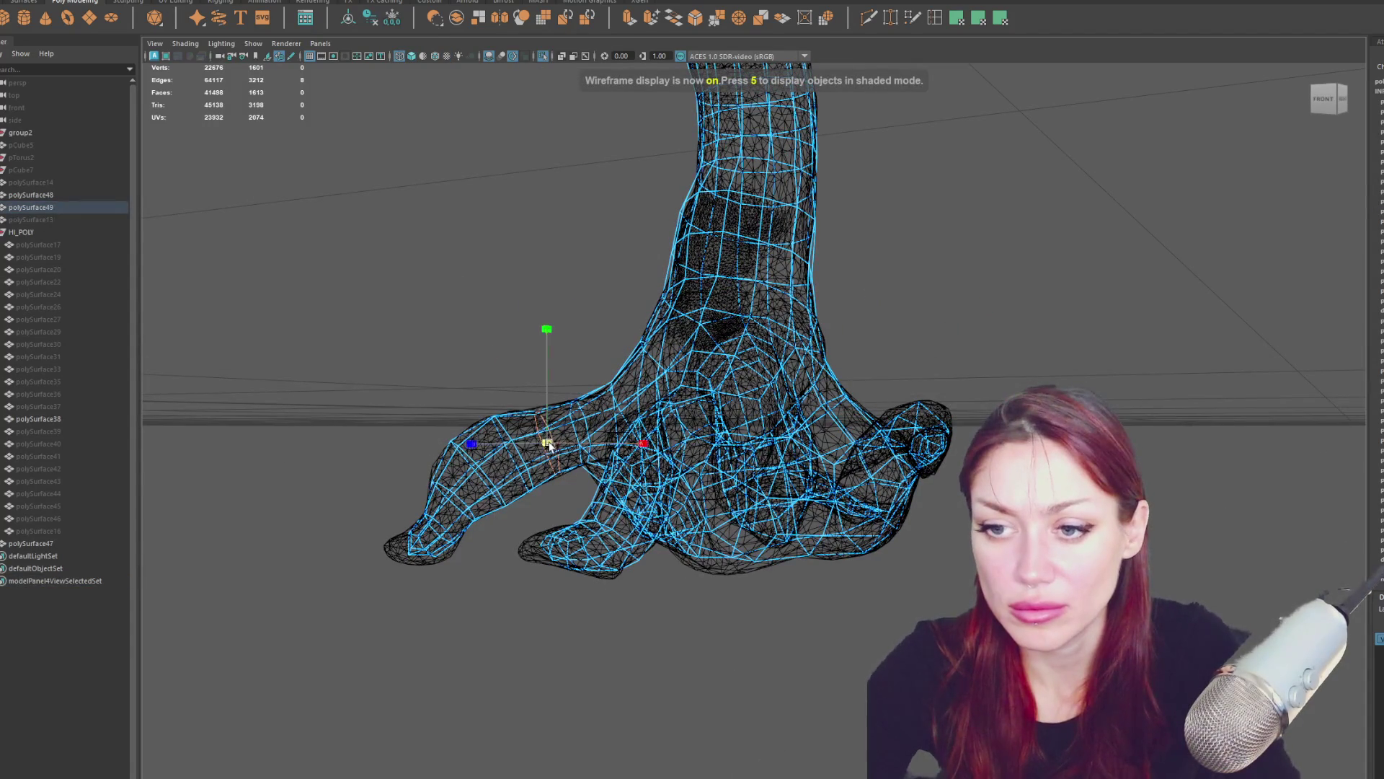
mouse_move(548, 445)
left_mouse_down("alt")
mouse_move(851, 441)
mouse_move(805, 450)
left_mouse_up("alt")
mouse_move(620, 301)
left_mouse_down("alt")
mouse_move(563, 291)
mouse_move(548, 317)
left_mouse_up("alt")
mouse_move(547, 318)
left_mouse_down()
mouse_move(631, 409)
mouse_move(607, 413)
left_mouse_up()
key("b")
mouse_move(597, 380)
left_mouse_down()
mouse_move(757, 357)
mouse_move(911, 357)
mouse_move(924, 372)
left_mouse_up()
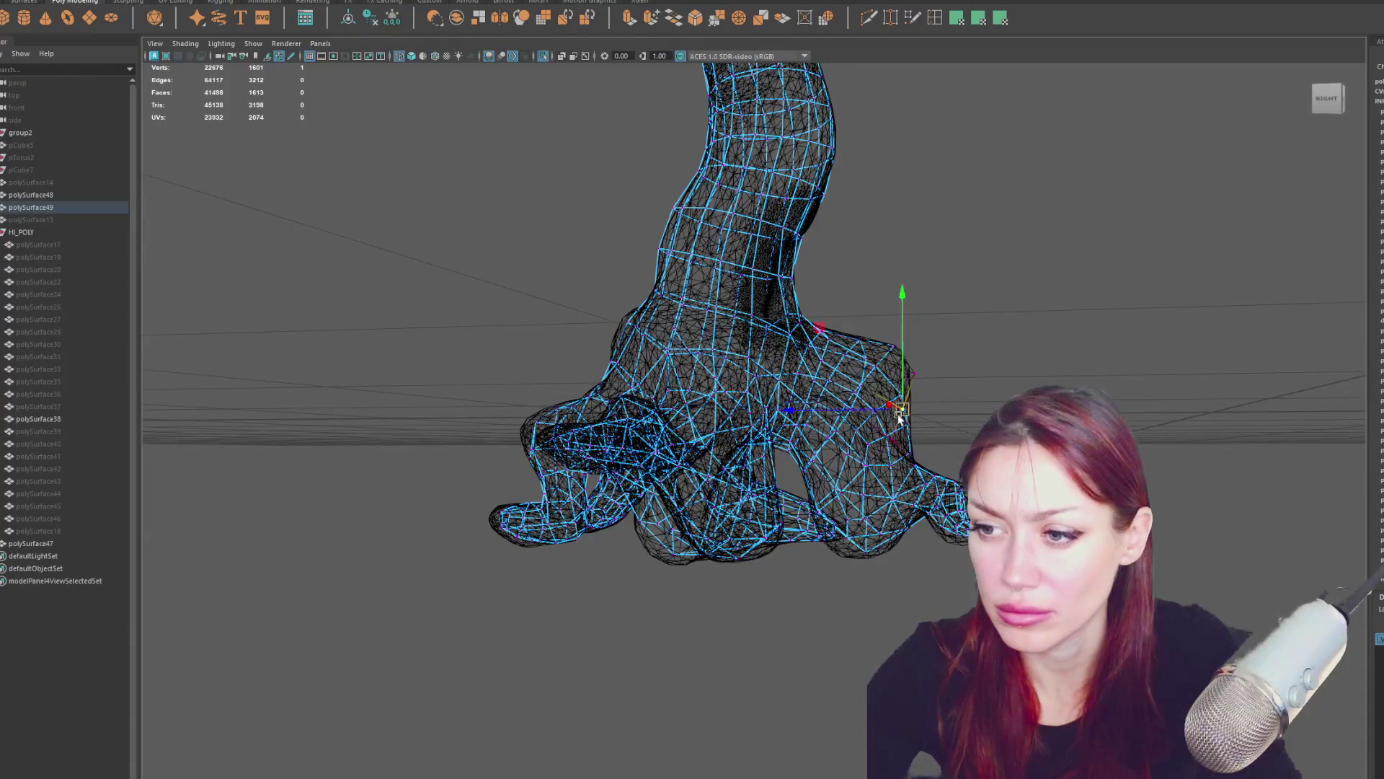
mouse_move(919, 378)
left_mouse_down("alt")
mouse_move(924, 392)
mouse_move(701, 368)
mouse_move(593, 378)
mouse_move(628, 415)
mouse_move(750, 387)
mouse_move(537, 435)
left_mouse_up("alt")
left_click(751, 388)
left_click(751, 387)
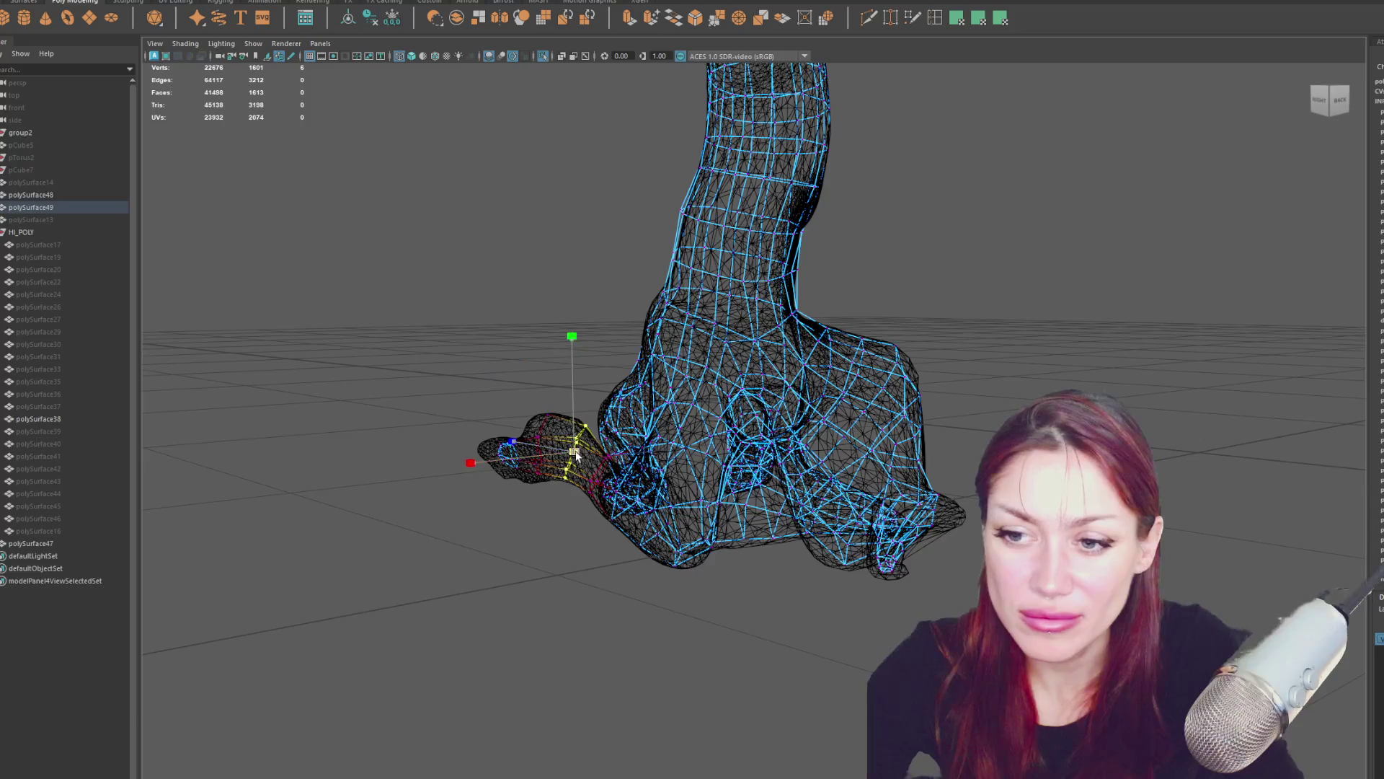
Reselect the five root tip vertices from a lower angle to refine the fit.
mouse_move(619, 438)
left_mouse_down("alt")
mouse_move(577, 433)
mouse_move(588, 456)
mouse_move(552, 383)
left_mouse_up("alt")
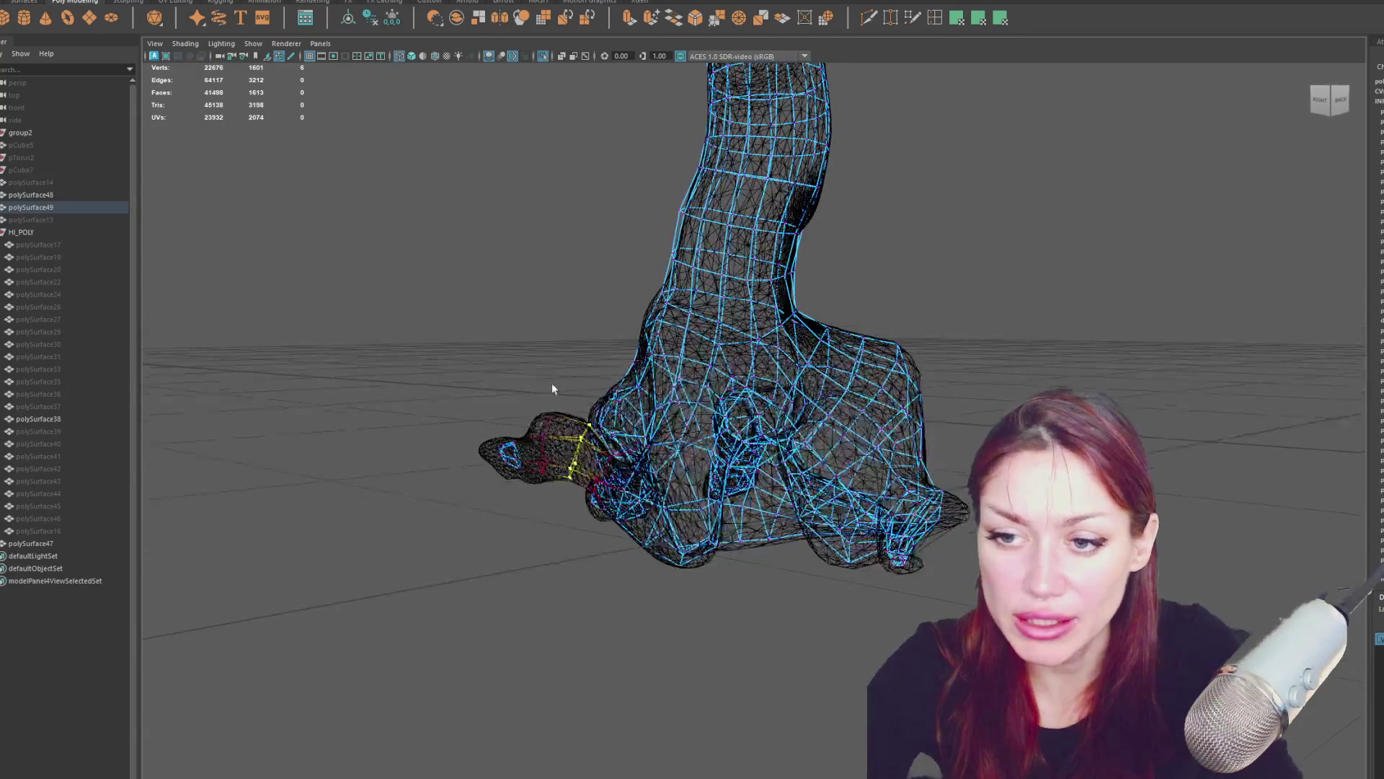
mouse_move(524, 486)
left_mouse_down("alt")
mouse_move(575, 456)
mouse_move(534, 432)
mouse_move(508, 460)
left_mouse_up("alt")
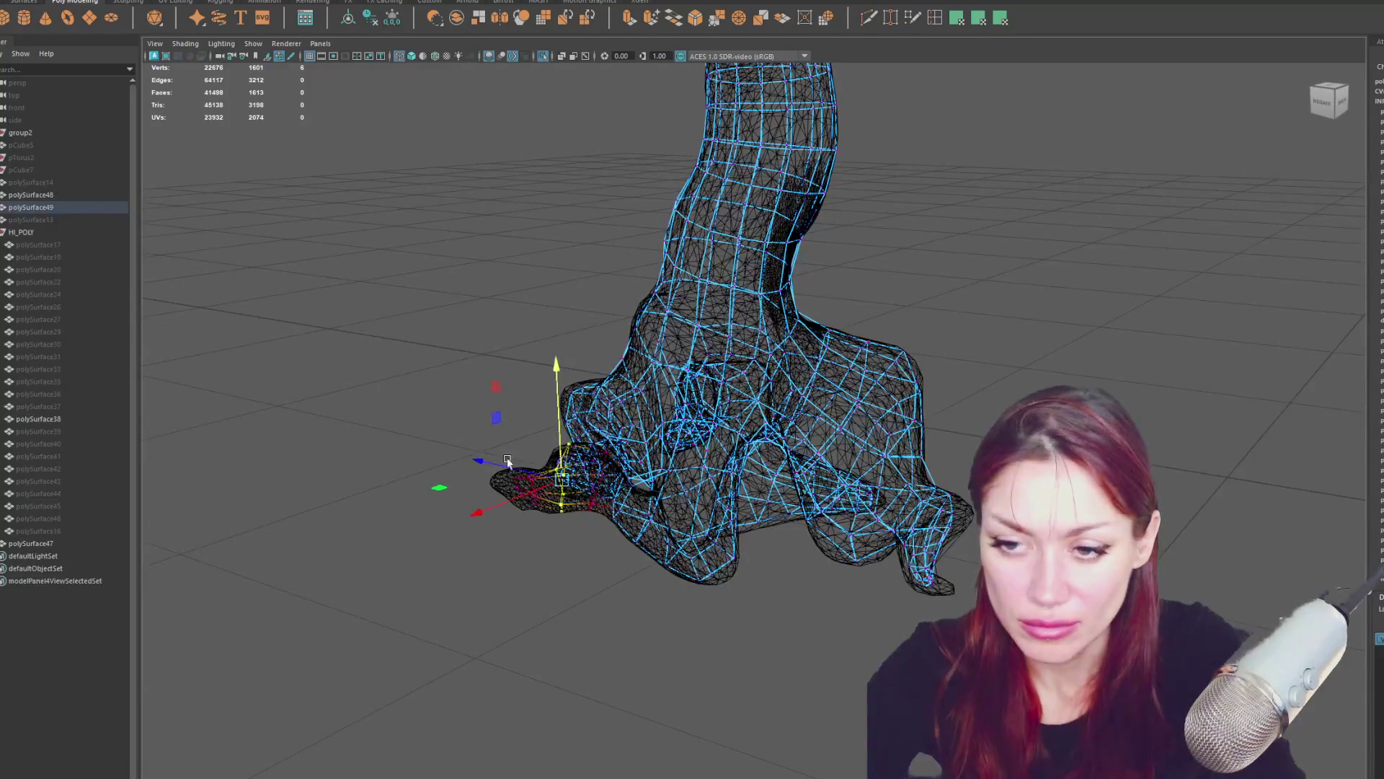
mouse_move(540, 527)
left_mouse_down()
mouse_move(527, 491)
mouse_move(541, 489)
mouse_move(513, 495)
left_mouse_up()
mouse_move(496, 444)
left_mouse_down()
mouse_move(513, 495)
mouse_move(492, 477)
mouse_move(967, 411)
left_mouse_up()
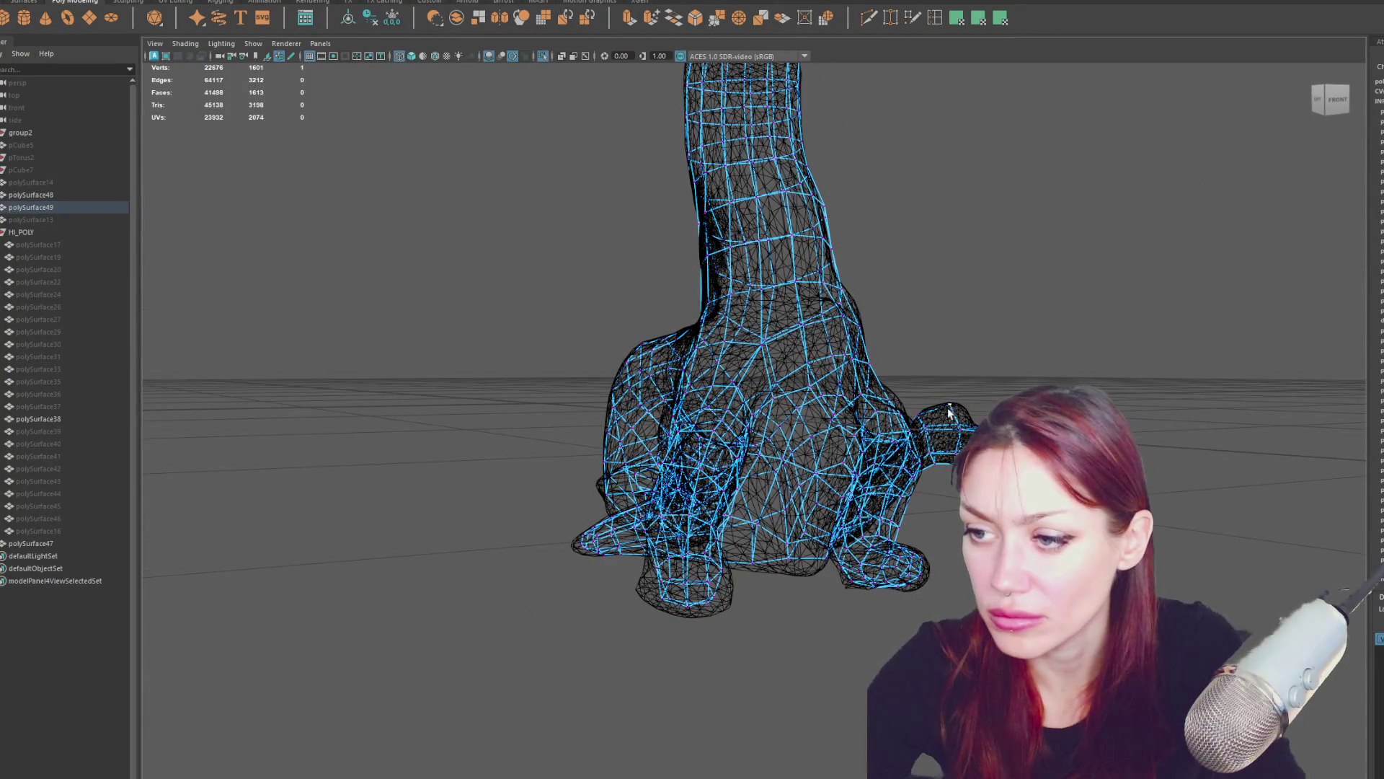
left_click_drag(950, 388, 959, 346, "alt")
Hide and unhide the HI_POLY group, then frame the view on the trunk base.
key("5")
key("4")
left_click(959, 346)
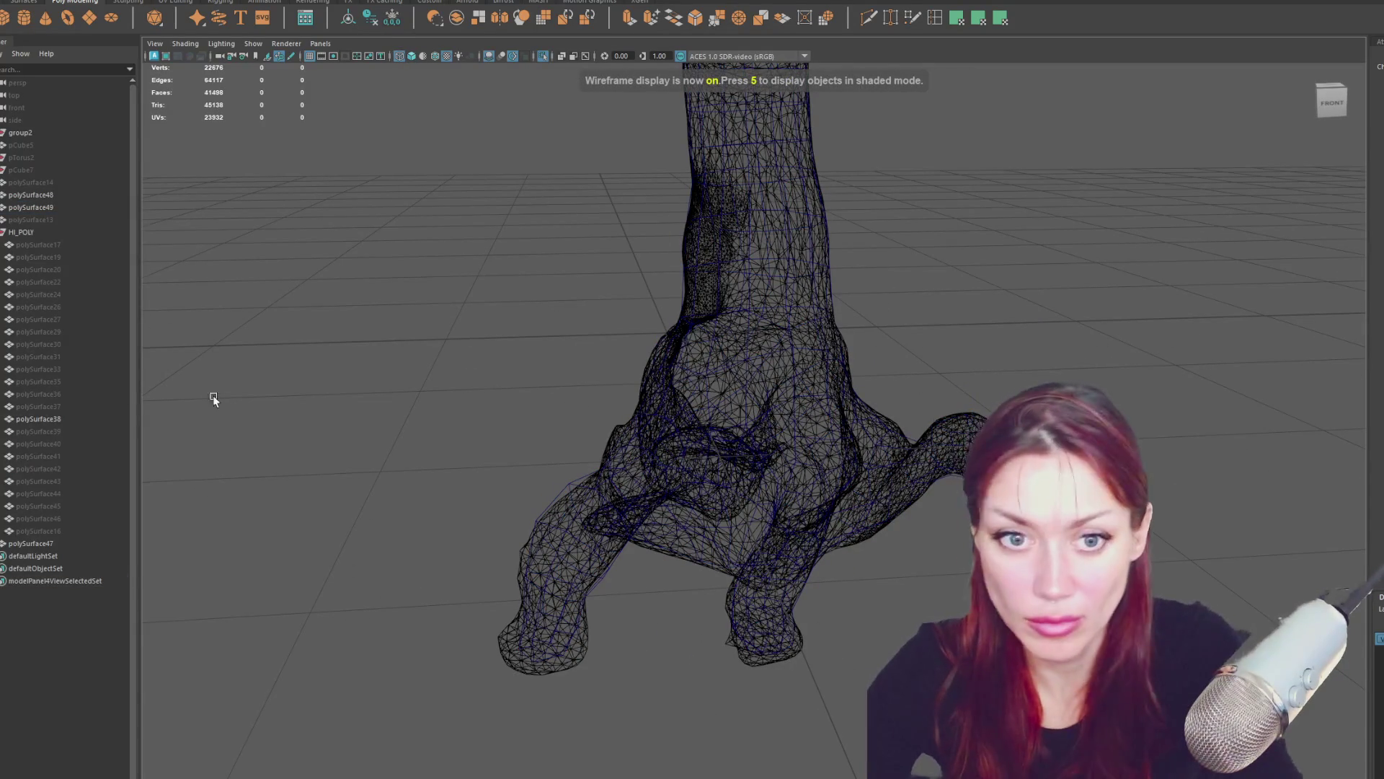
left_click(73, 232)
key("ctrl+h")
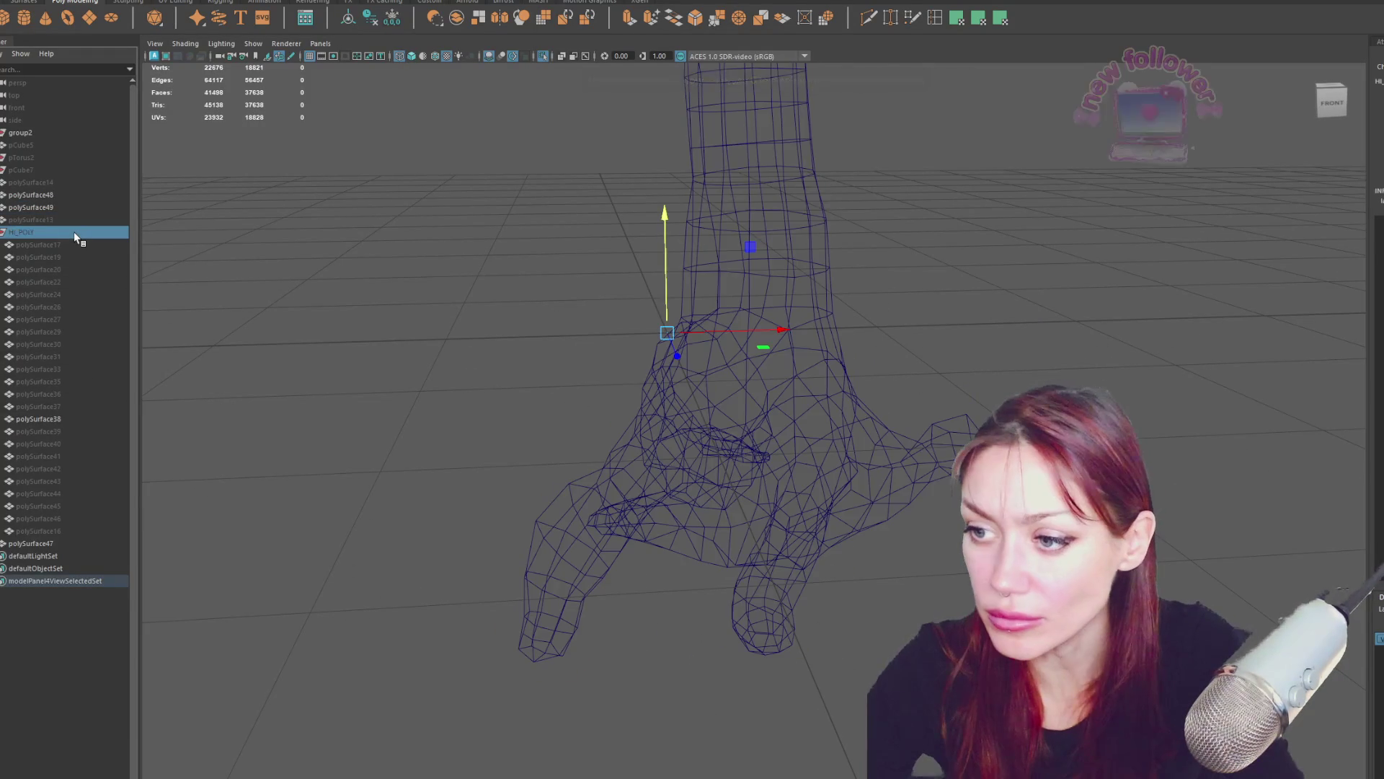
key("shift+h")
key("5")
key("f")
key("4")
left_click_drag(404, 390, 512, 387, "alt")
key("5")
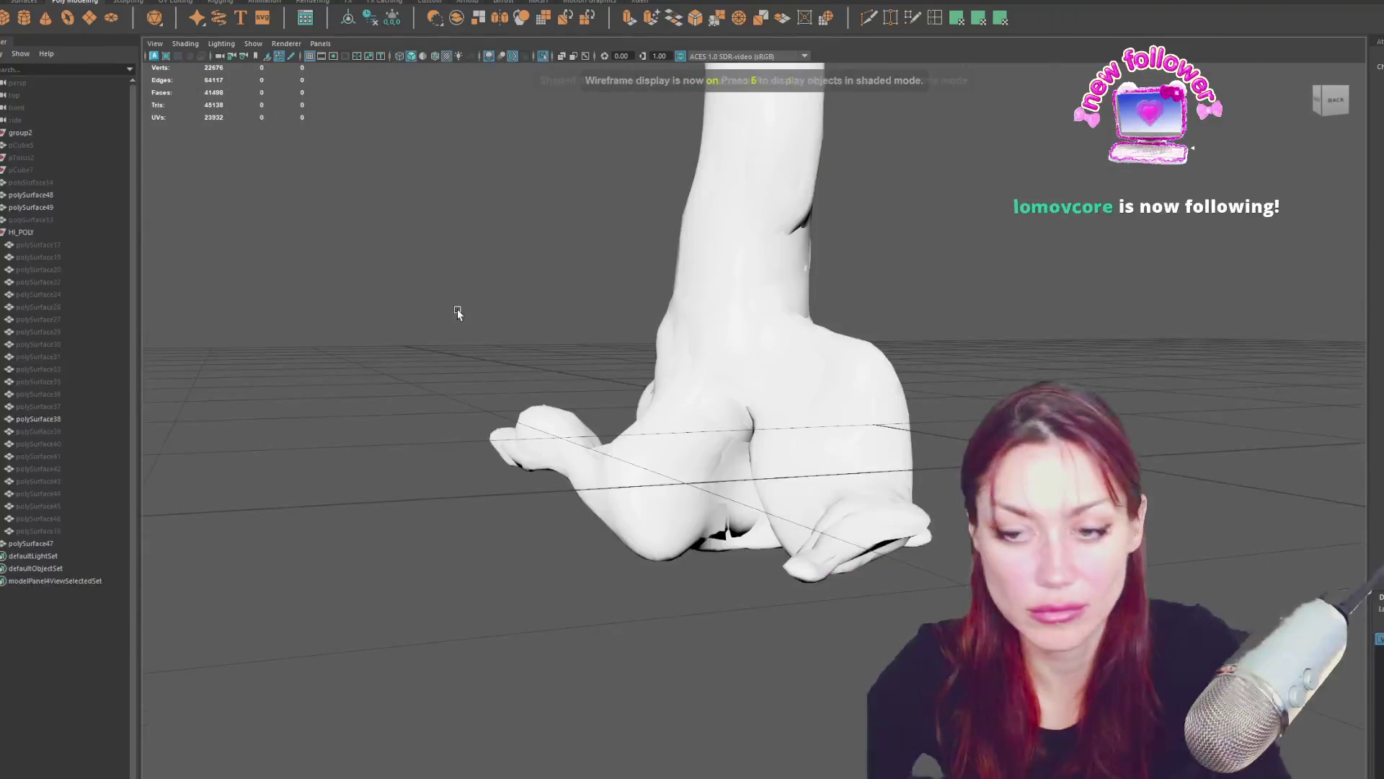
Delete the faces at the tip of polySurface49's outer left root.
left_click(31, 207)
key("4")
scroll(616, 395, "down", 2)
mouse_move(616, 395)
left_mouse_down("alt")
mouse_move(474, 352)
mouse_move(543, 531)
left_mouse_up("alt")
key("Delete")
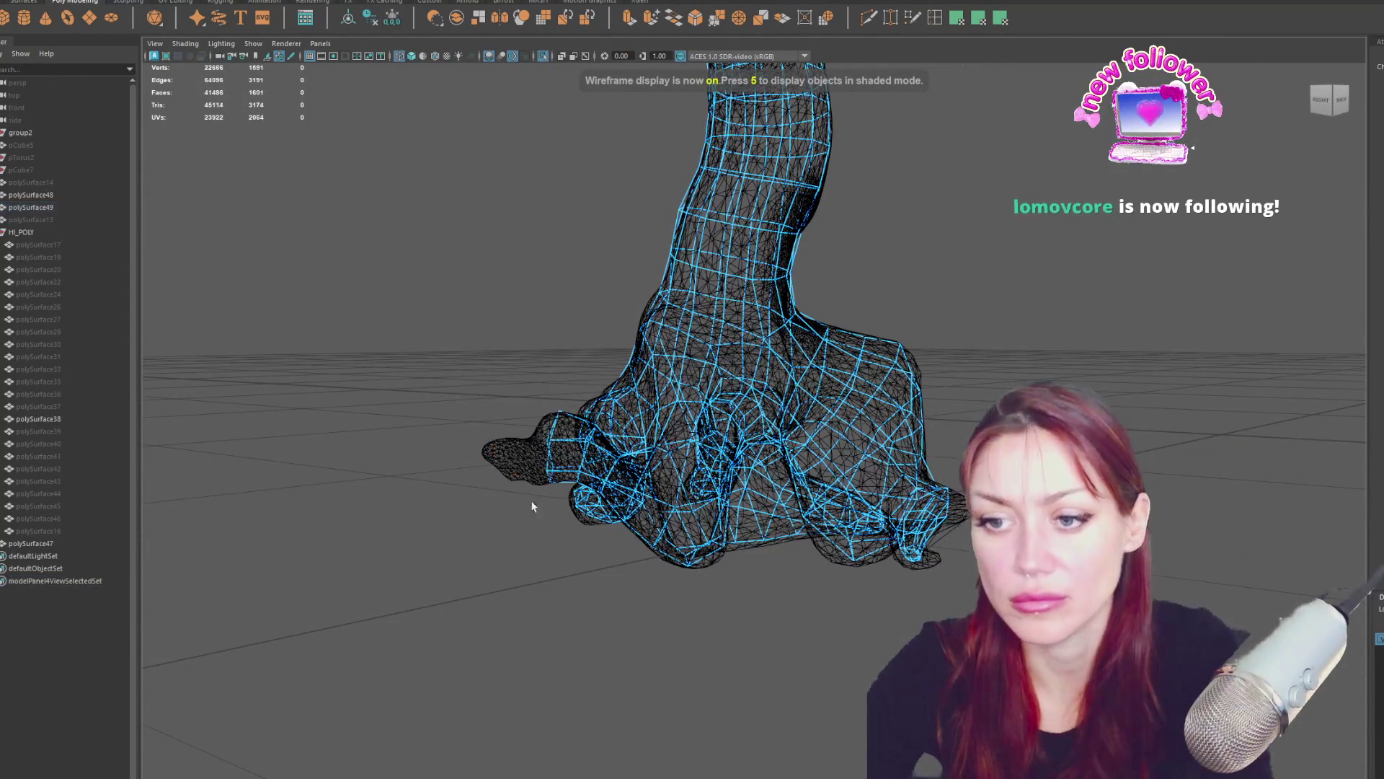
Switch to vertex mode and select a vertex on the thumb tip.
right_click(472, 295)
left_click_drag(548, 460, 573, 495, "alt")
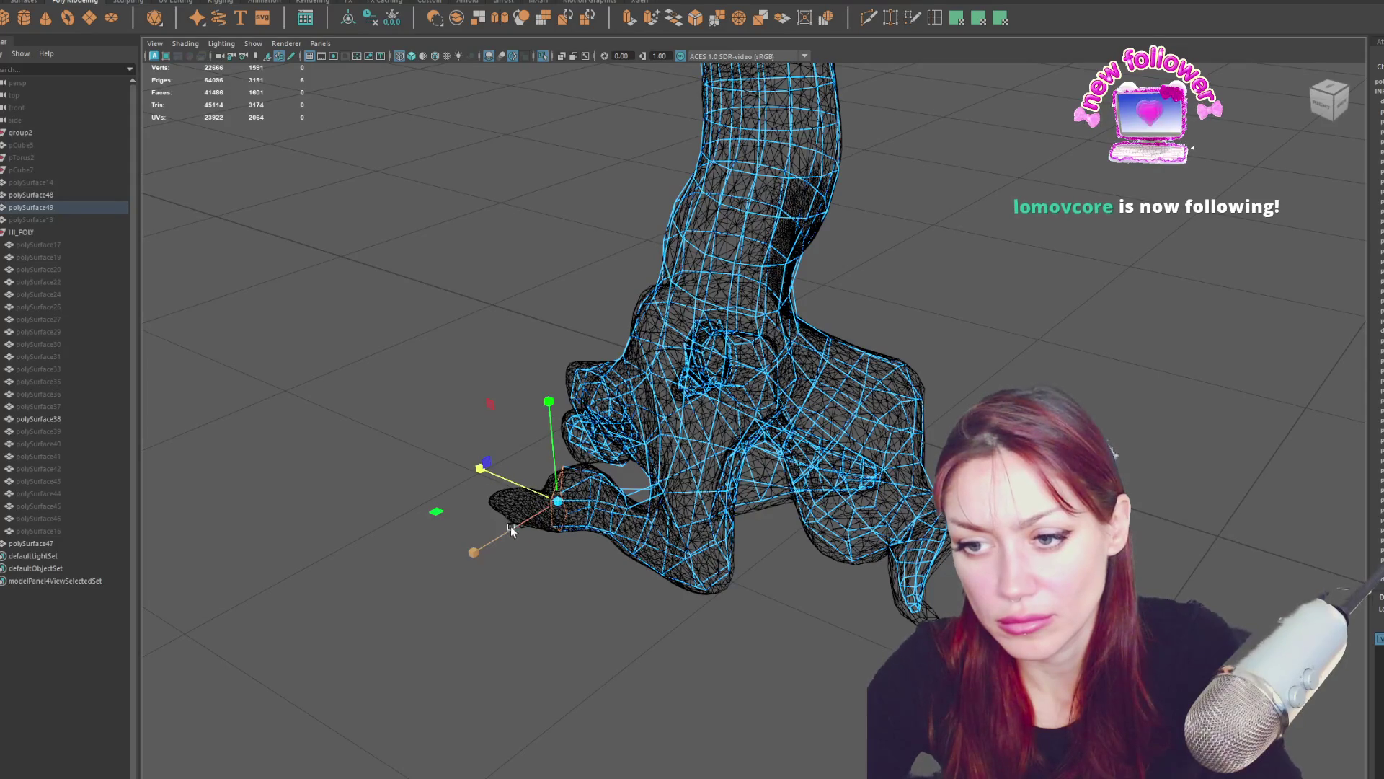
left_click_drag(573, 517, 634, 462, "alt")
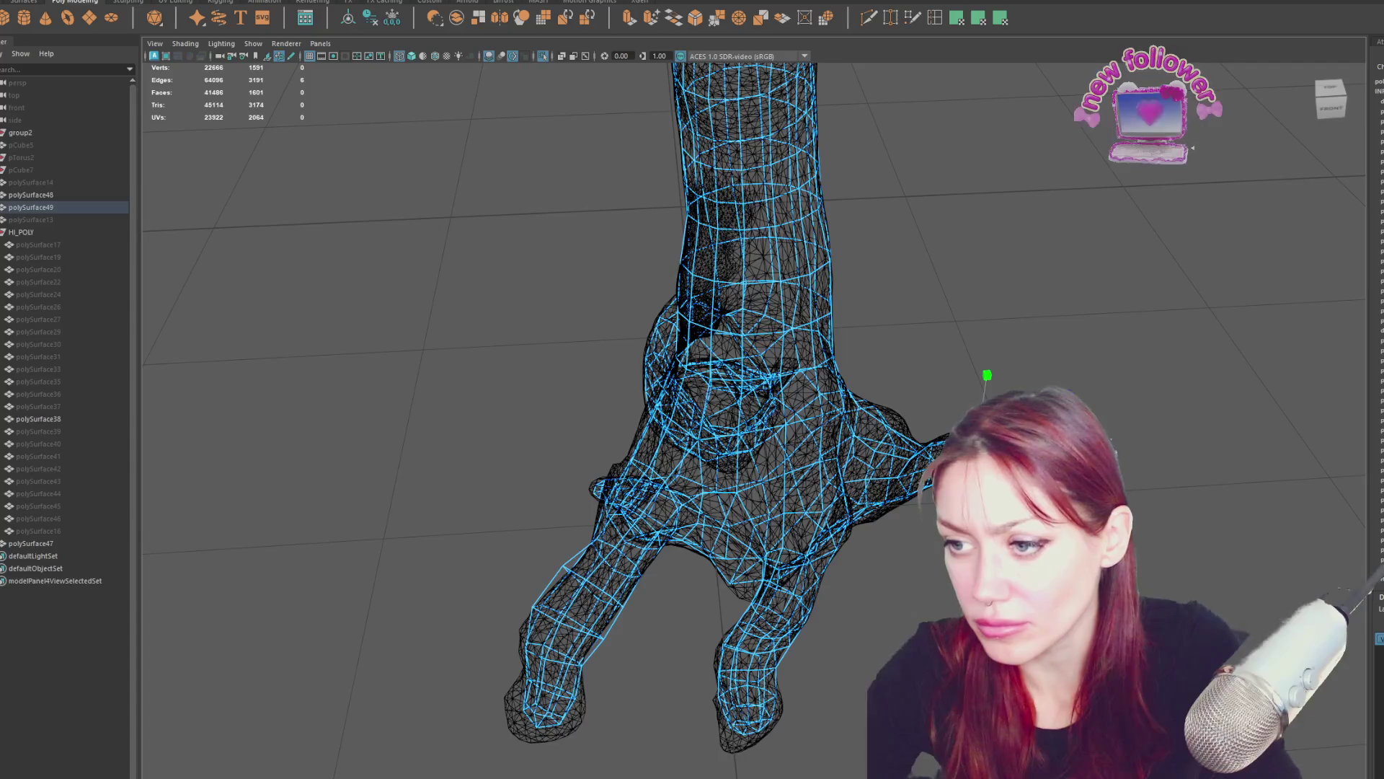
mouse_move(635, 462)
left_mouse_down("alt")
mouse_move(493, 346)
mouse_move(546, 373)
left_mouse_up("alt")
left_click(551, 393)
Select and trim more faces at the left root's open end on the cage.
right_click_drag(531, 409, 547, 364)
left_click_drag(554, 389, 502, 529)
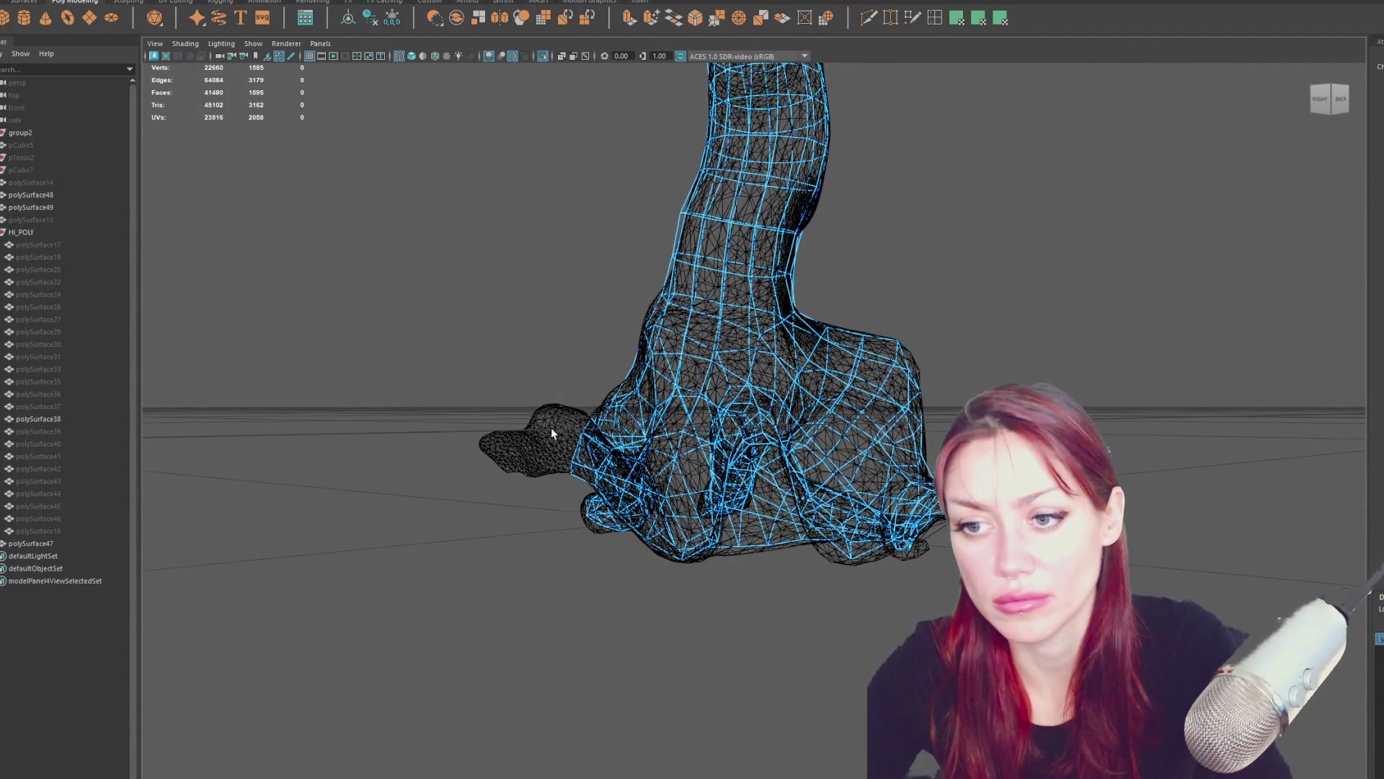
left_click(575, 460)
left_click_drag(575, 460, 573, 514, "alt")
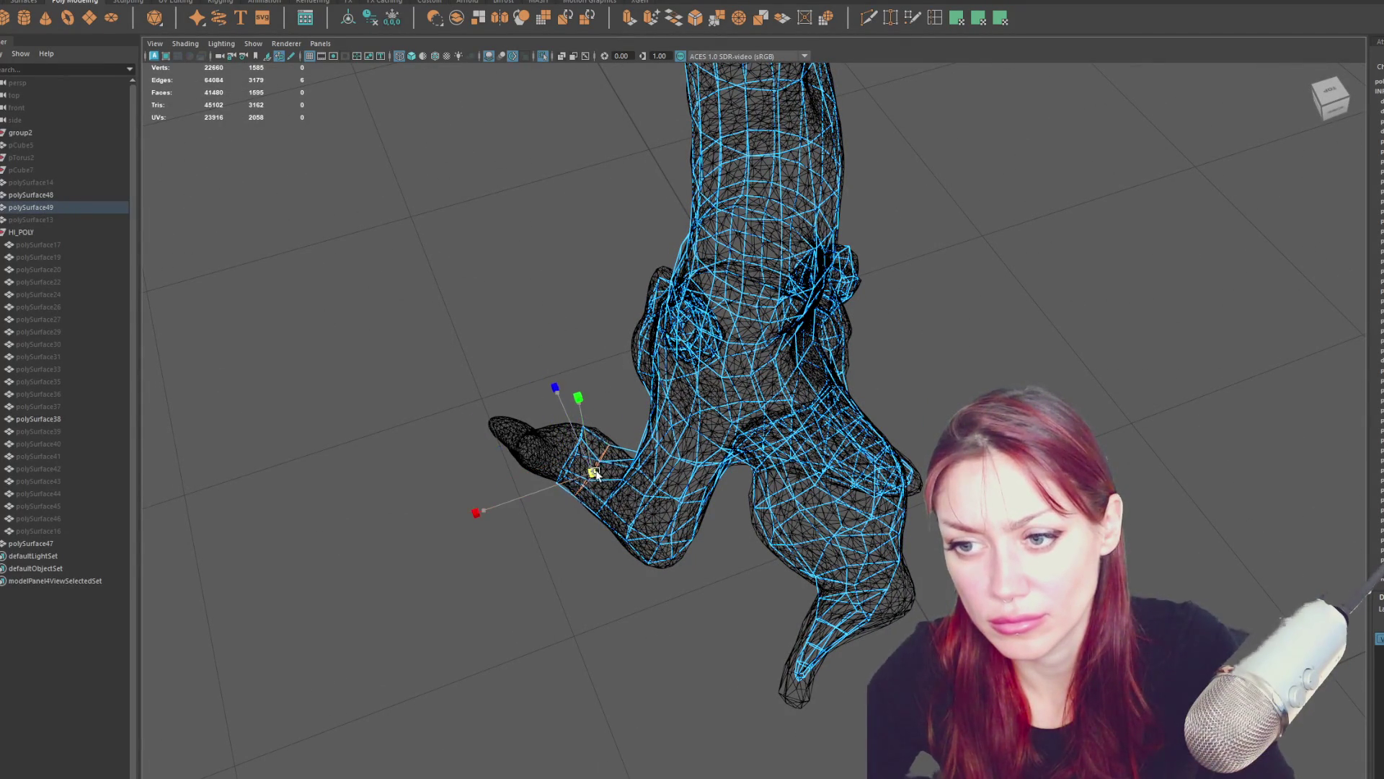
mouse_move(570, 457)
left_mouse_down("alt")
mouse_move(579, 405)
mouse_move(577, 420)
mouse_move(599, 431)
mouse_move(855, 423)
mouse_move(886, 388)
left_mouse_up("alt")
left_click(584, 425)
left_click(584, 424)
Insert a new edge loop along the left root.
mouse_move(907, 507)
left_mouse_down()
mouse_move(875, 556)
mouse_move(926, 542)
mouse_move(892, 521)
mouse_move(964, 308)
left_mouse_up()
left_click(891, 491)
mouse_move(890, 492)
left_mouse_down("alt")
mouse_move(886, 435)
mouse_move(892, 464)
left_mouse_up("alt")
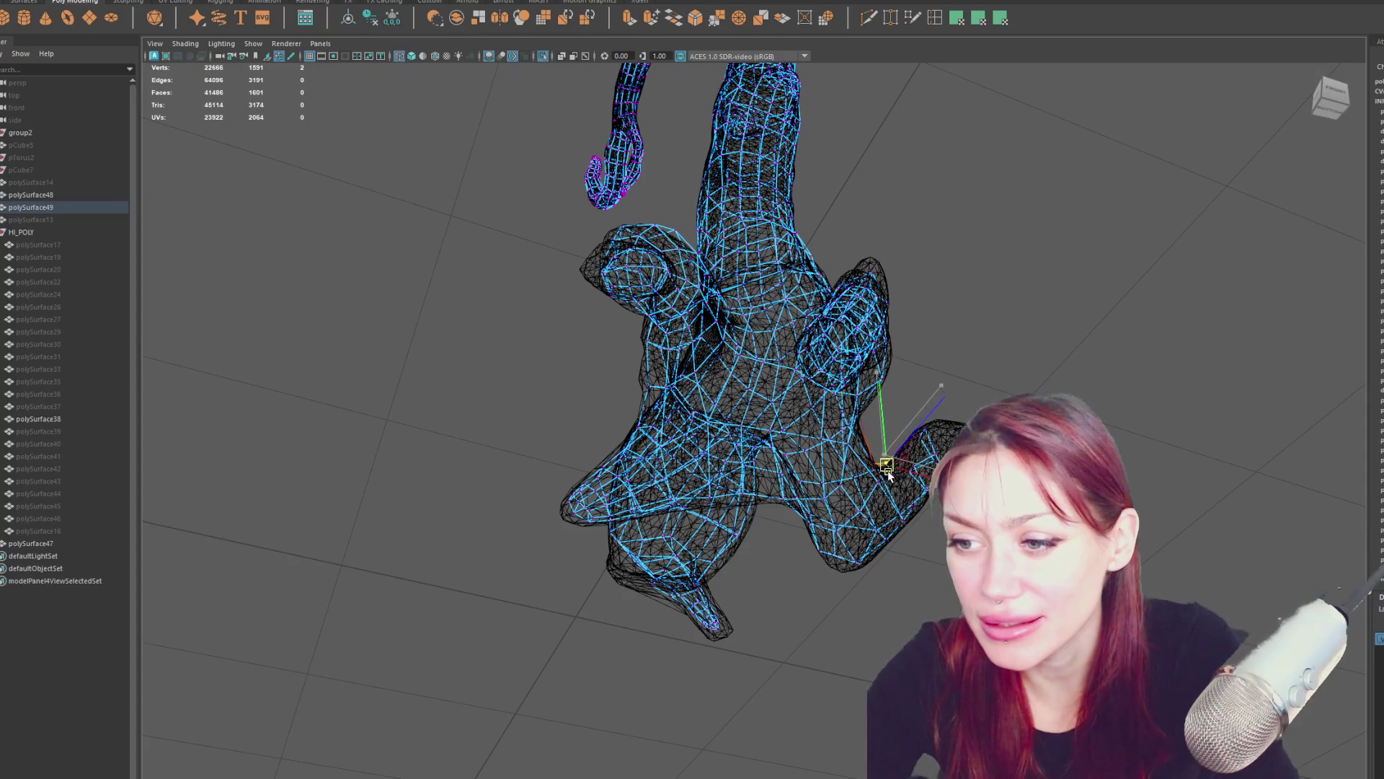
mouse_move(903, 472)
left_mouse_down("alt")
mouse_move(916, 470)
mouse_move(707, 534)
mouse_move(634, 581)
mouse_move(623, 548)
mouse_move(591, 532)
mouse_move(681, 592)
left_mouse_up("alt")
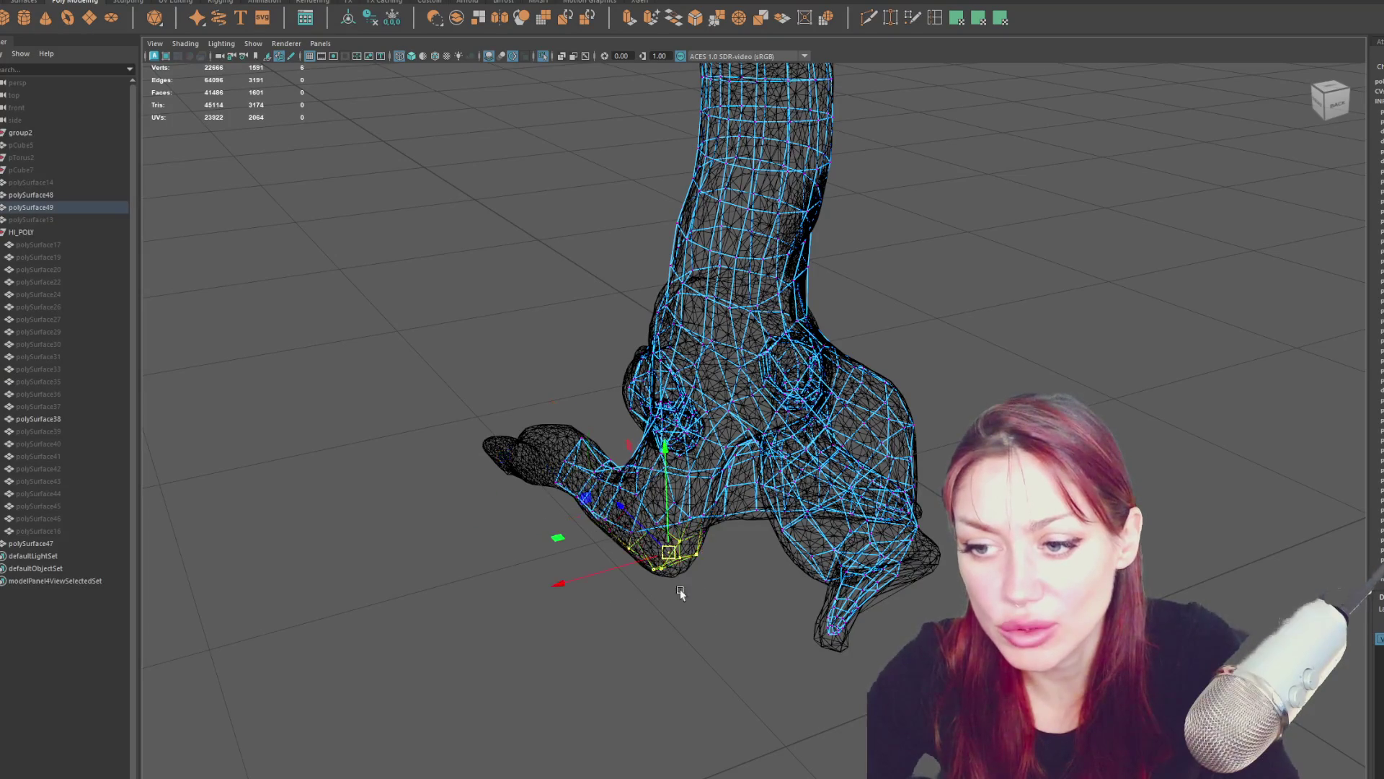
left_click(757, 566)
Pull vertices between the roots closer to the sculpt.
mouse_move(757, 565)
left_mouse_down()
mouse_move(810, 519)
mouse_move(819, 578)
mouse_move(793, 534)
mouse_move(812, 530)
mouse_move(784, 505)
left_mouse_up()
left_click(799, 529)
left_click_drag(784, 504, 810, 476)
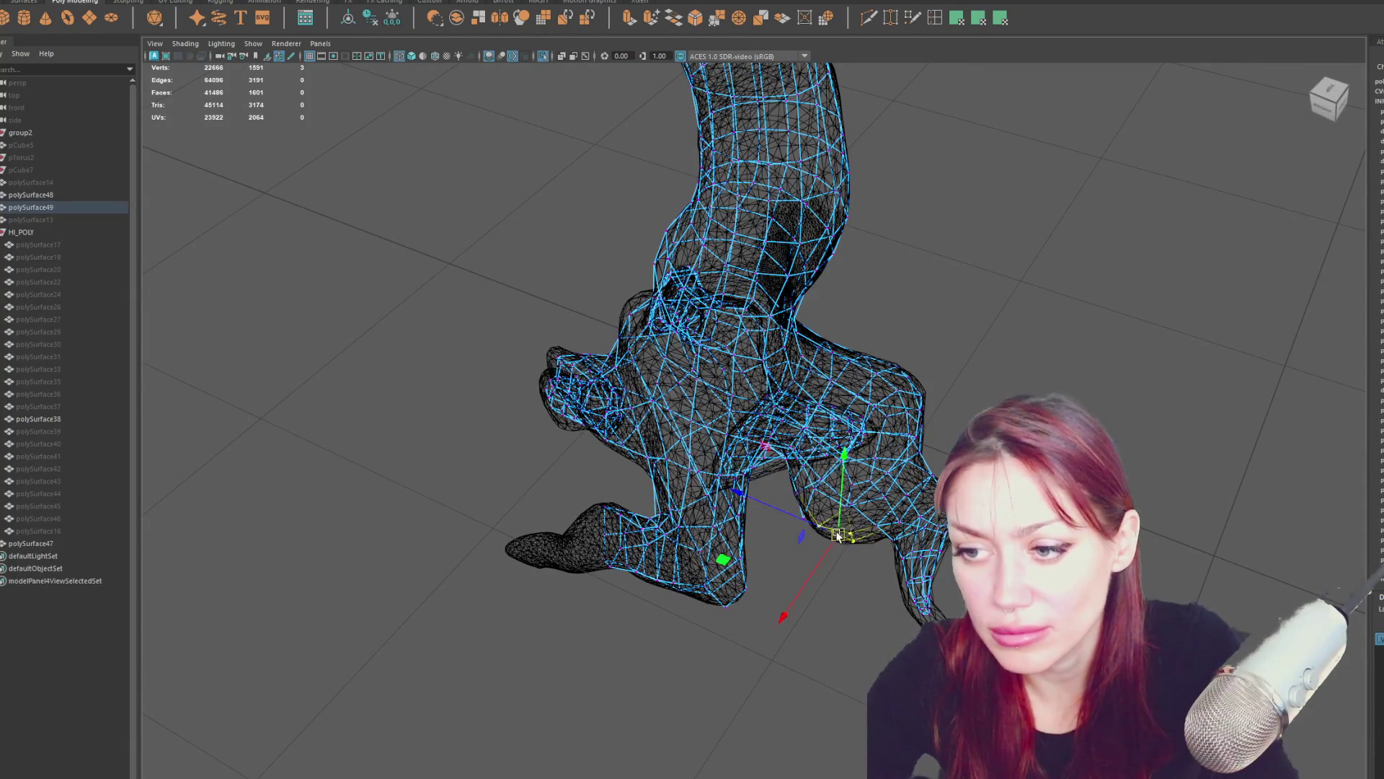
mouse_move(837, 540)
left_mouse_down("alt")
mouse_move(923, 502)
mouse_move(841, 539)
left_mouse_up("alt")
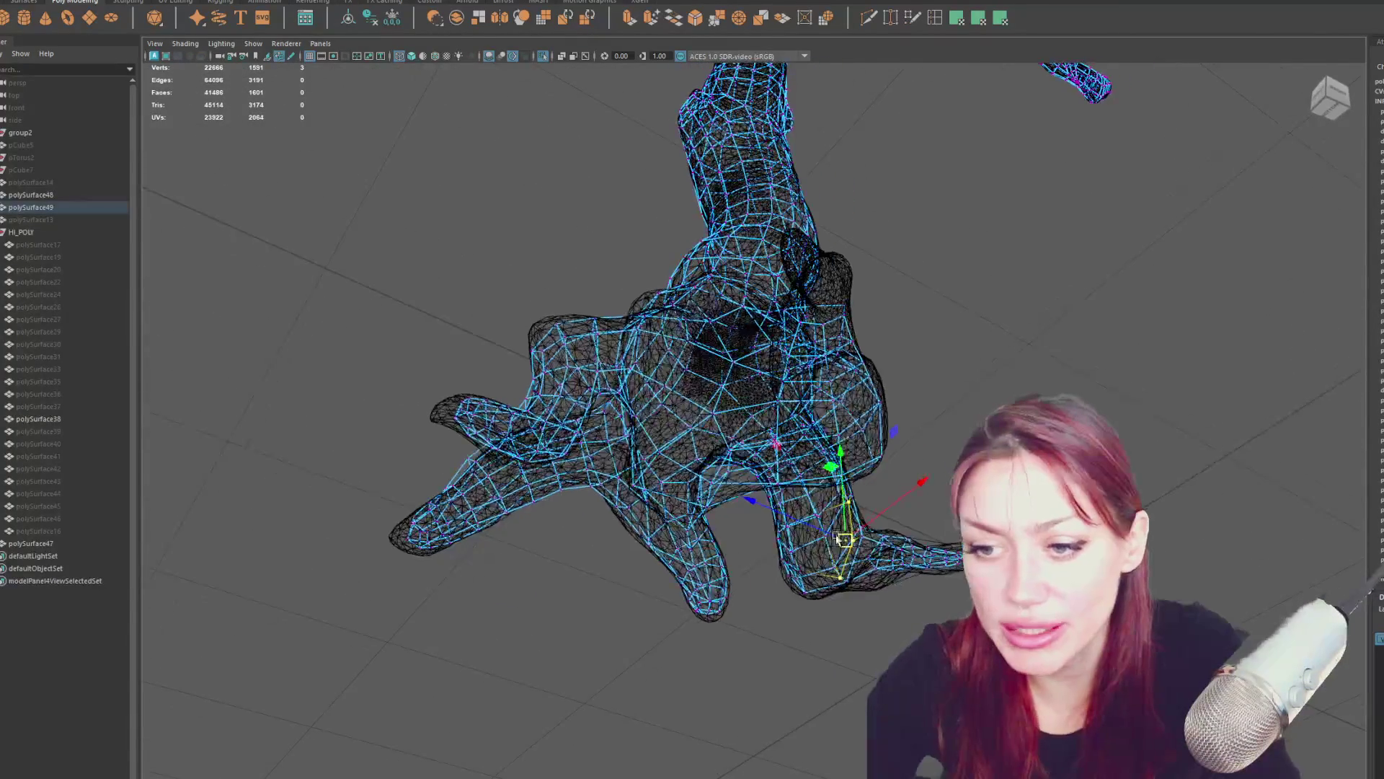
left_click(649, 539, "shift")
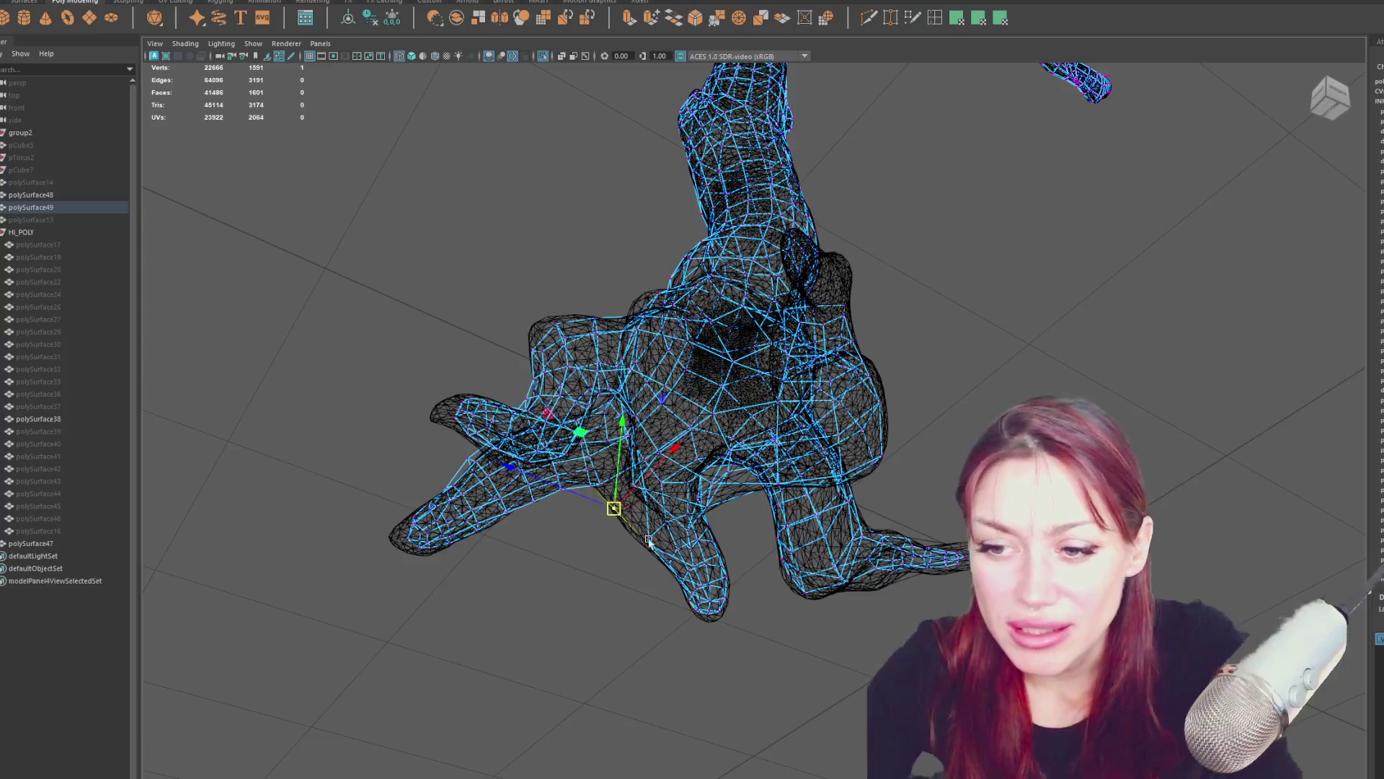
mouse_move(736, 606)
left_mouse_down("alt")
mouse_move(750, 577)
mouse_move(749, 594)
mouse_move(742, 575)
mouse_move(698, 616)
mouse_move(723, 577)
mouse_move(723, 599)
mouse_move(646, 659)
mouse_move(690, 620)
mouse_move(862, 655)
left_mouse_up("alt")
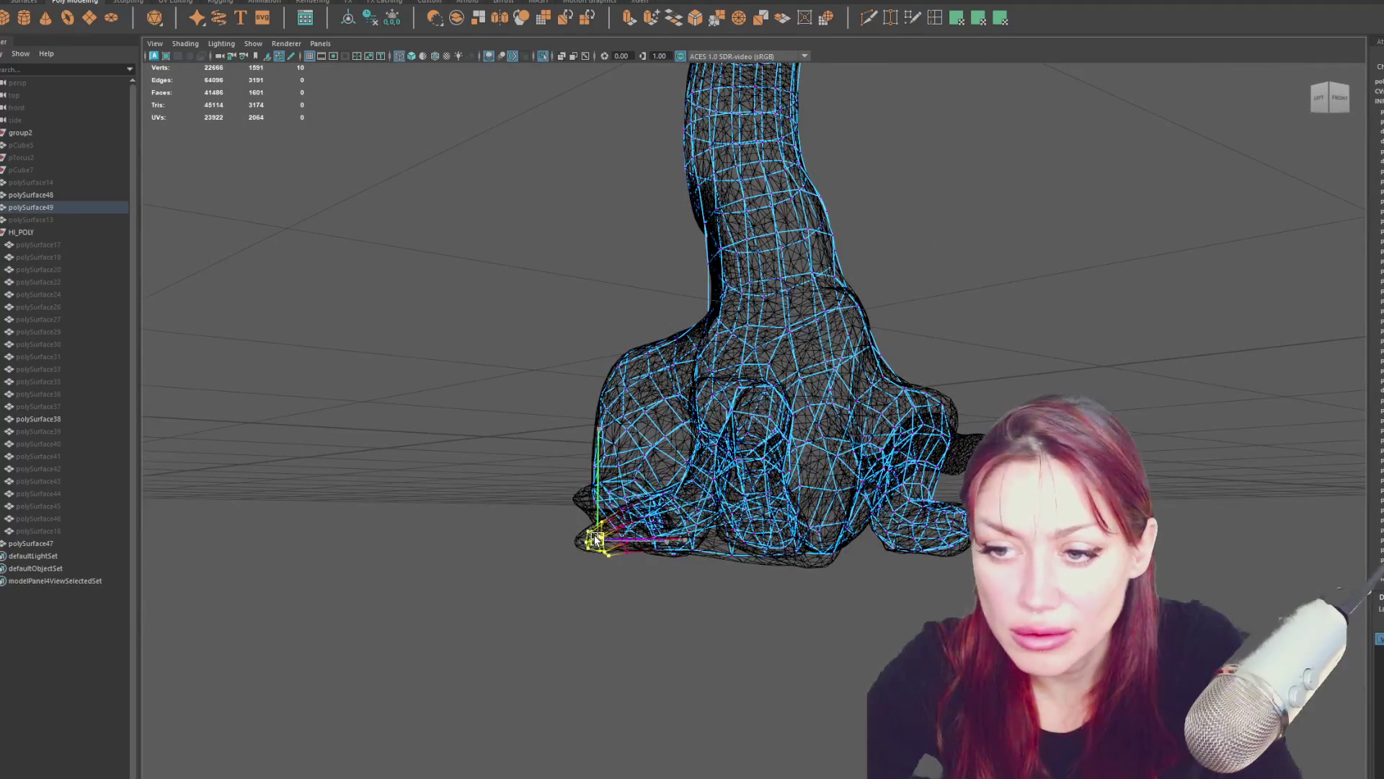
mouse_move(593, 537)
left_mouse_down("alt")
mouse_move(966, 566)
mouse_move(945, 582)
mouse_move(1074, 595)
mouse_move(1013, 540)
mouse_move(1031, 548)
left_mouse_up("alt")
Delete faces on the right toe as a trial, then undo it.
mouse_move(1190, 600)
left_mouse_down("alt")
mouse_move(995, 462)
mouse_move(1024, 552)
mouse_move(963, 541)
mouse_move(979, 401)
mouse_move(1020, 349)
mouse_move(1050, 343)
mouse_move(1020, 343)
mouse_move(1045, 327)
mouse_move(1005, 305)
left_mouse_up("alt")
mouse_move(1047, 377)
left_mouse_down()
mouse_move(891, 574)
mouse_move(782, 602)
mouse_move(615, 569)
mouse_move(743, 537)
left_mouse_up()
key("Delete")
key("Delete")
key("ctrl+z")
key("ctrl+z")
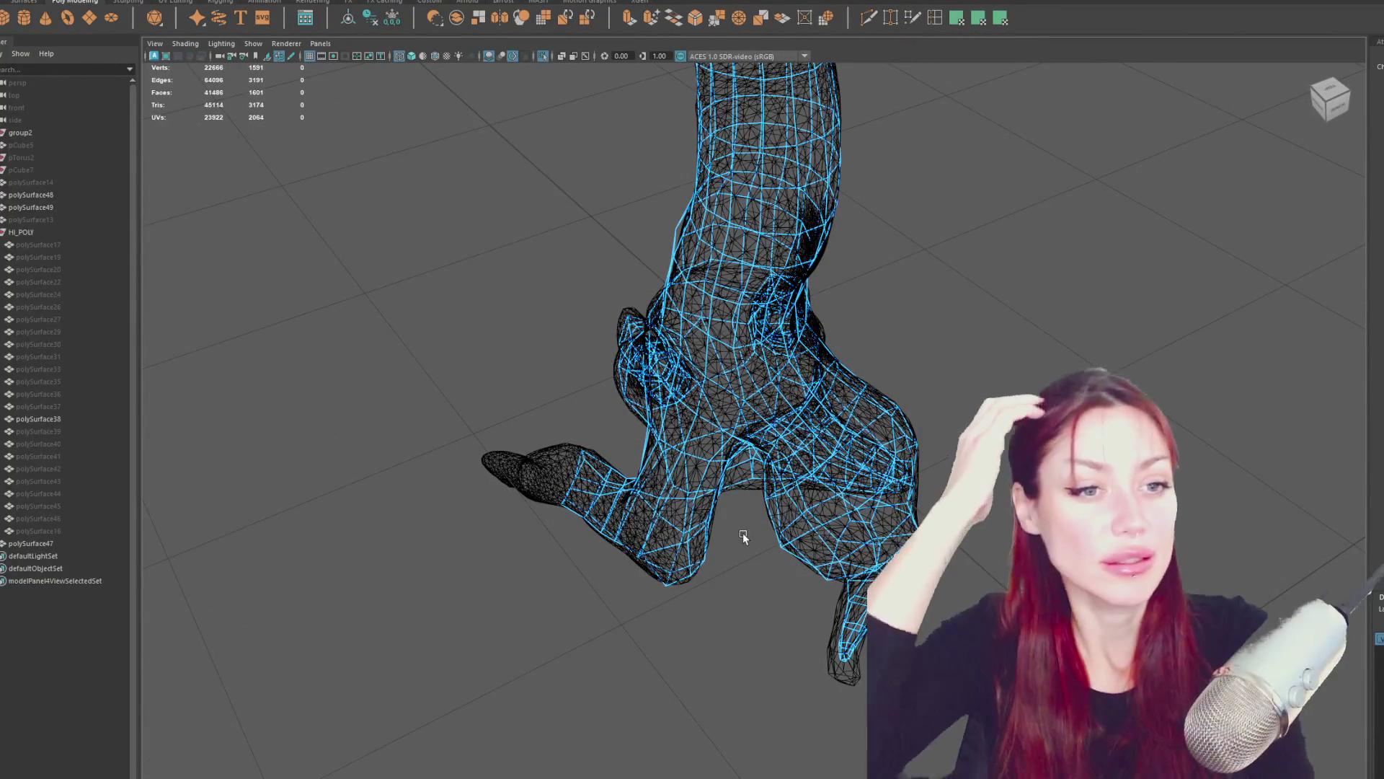
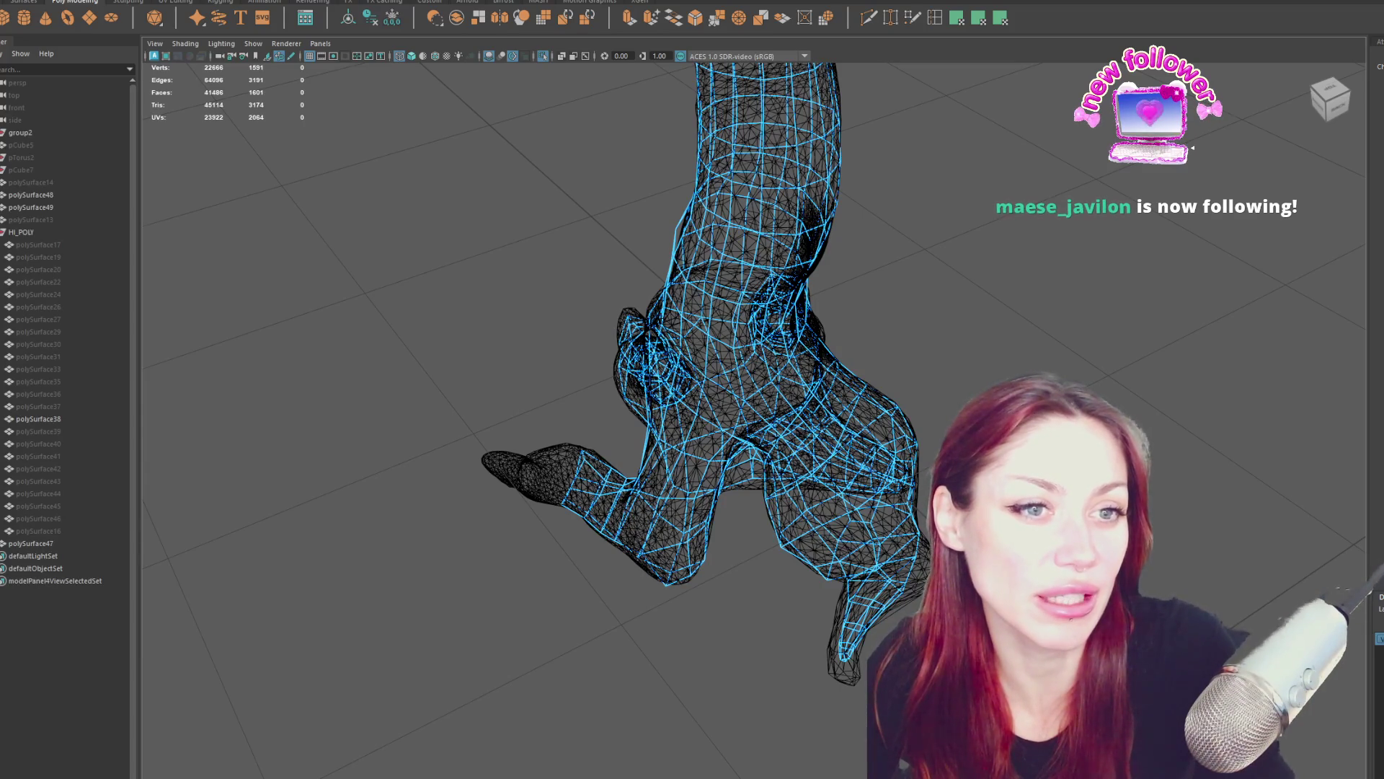
Put the cage in vertex mode and select the thumb-base vertices with the Move tool ready.
mouse_move(505, 447)
left_mouse_down("alt")
mouse_move(576, 411)
mouse_move(562, 519)
left_mouse_up("alt")
right_click_drag(466, 401, 427, 389)
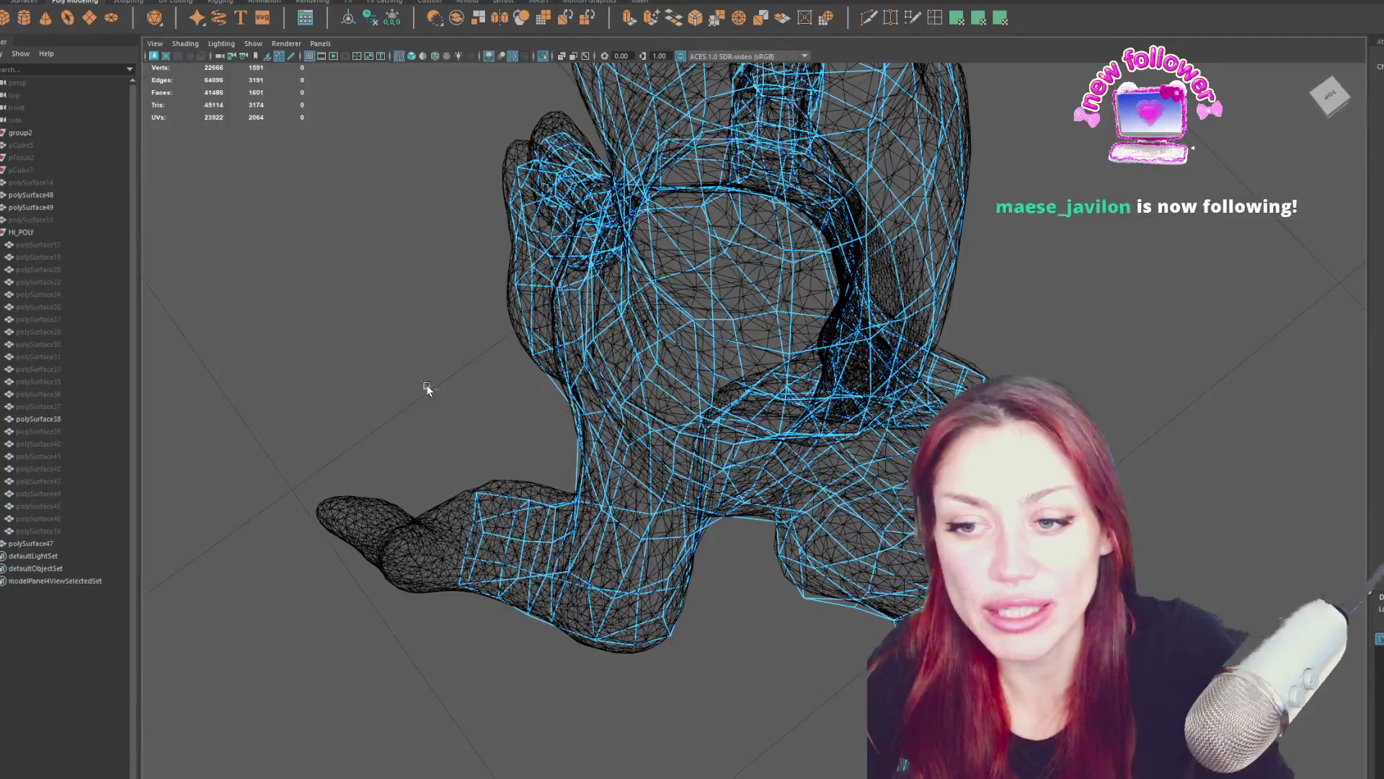
left_click(487, 512)
mouse_move(483, 435)
right_mouse_down()
mouse_move(396, 386)
mouse_move(282, 390)
right_mouse_up()
left_click_drag(534, 525, 520, 489, "alt")
left_click(522, 492)
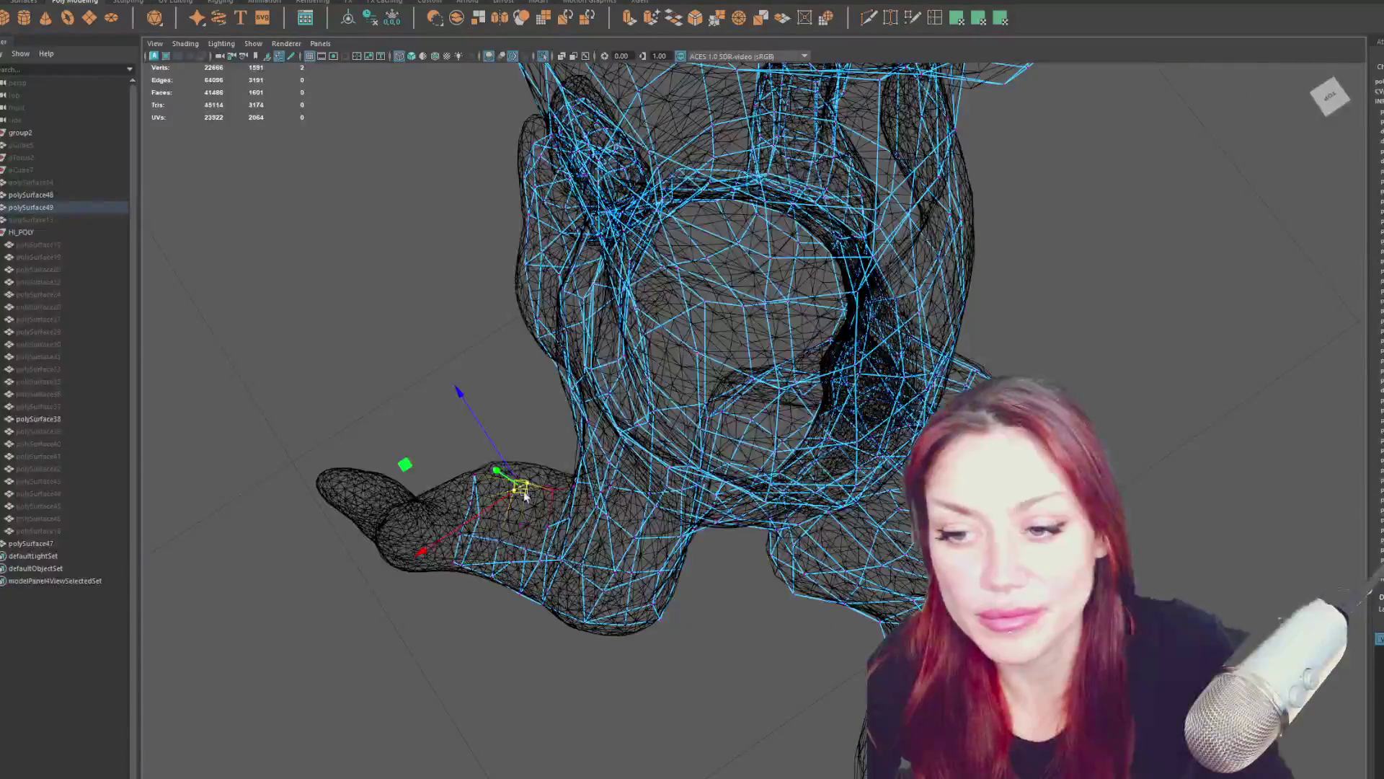
key("w")
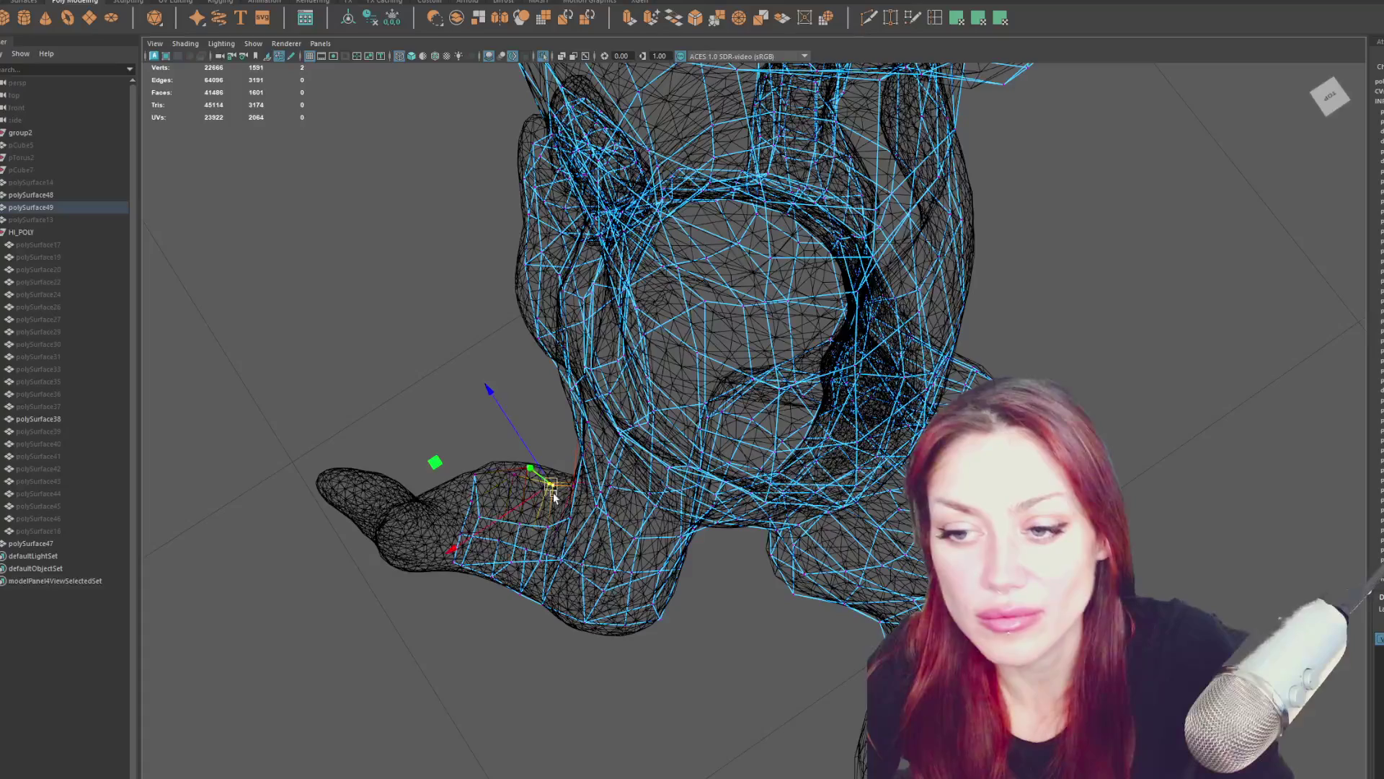
Pull the thumb-base vertex and a vertex on top of the thumb onto the sculpt surface.
mouse_move(560, 482)
left_mouse_down("alt")
mouse_move(750, 367)
mouse_move(921, 305)
mouse_move(1038, 287)
mouse_move(990, 327)
left_mouse_up("alt")
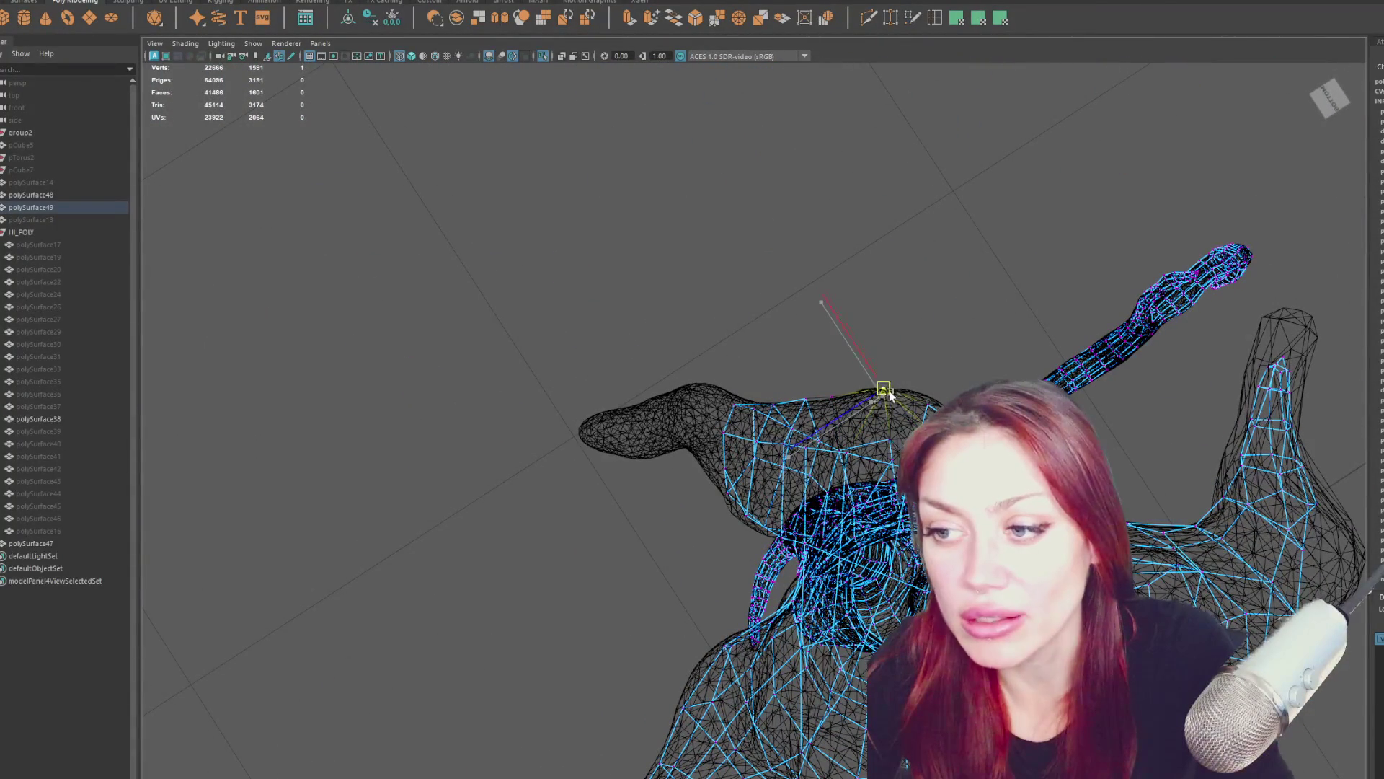
mouse_move(925, 409)
left_mouse_down()
mouse_move(944, 370)
mouse_move(930, 365)
mouse_move(945, 360)
left_mouse_up()
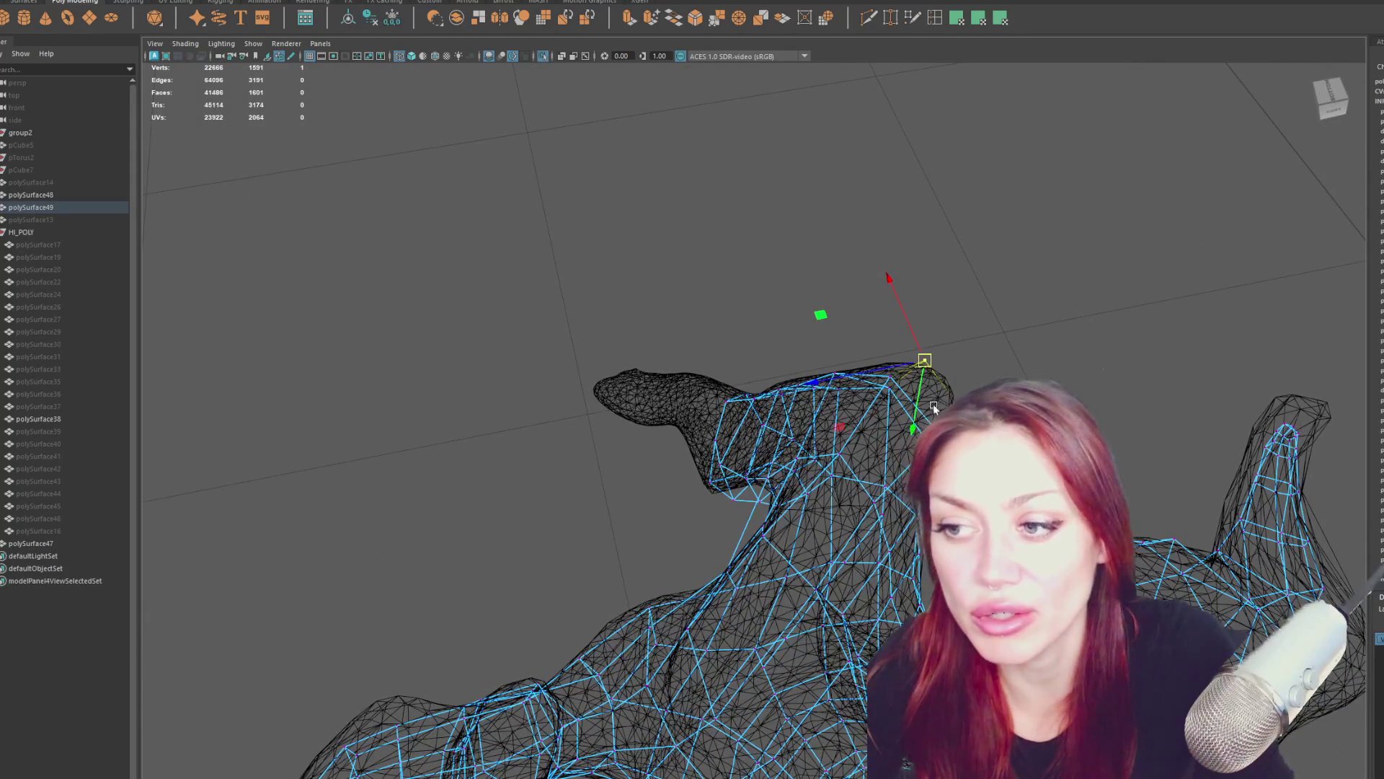
left_click_drag(924, 361, 924, 370)
left_click(956, 386)
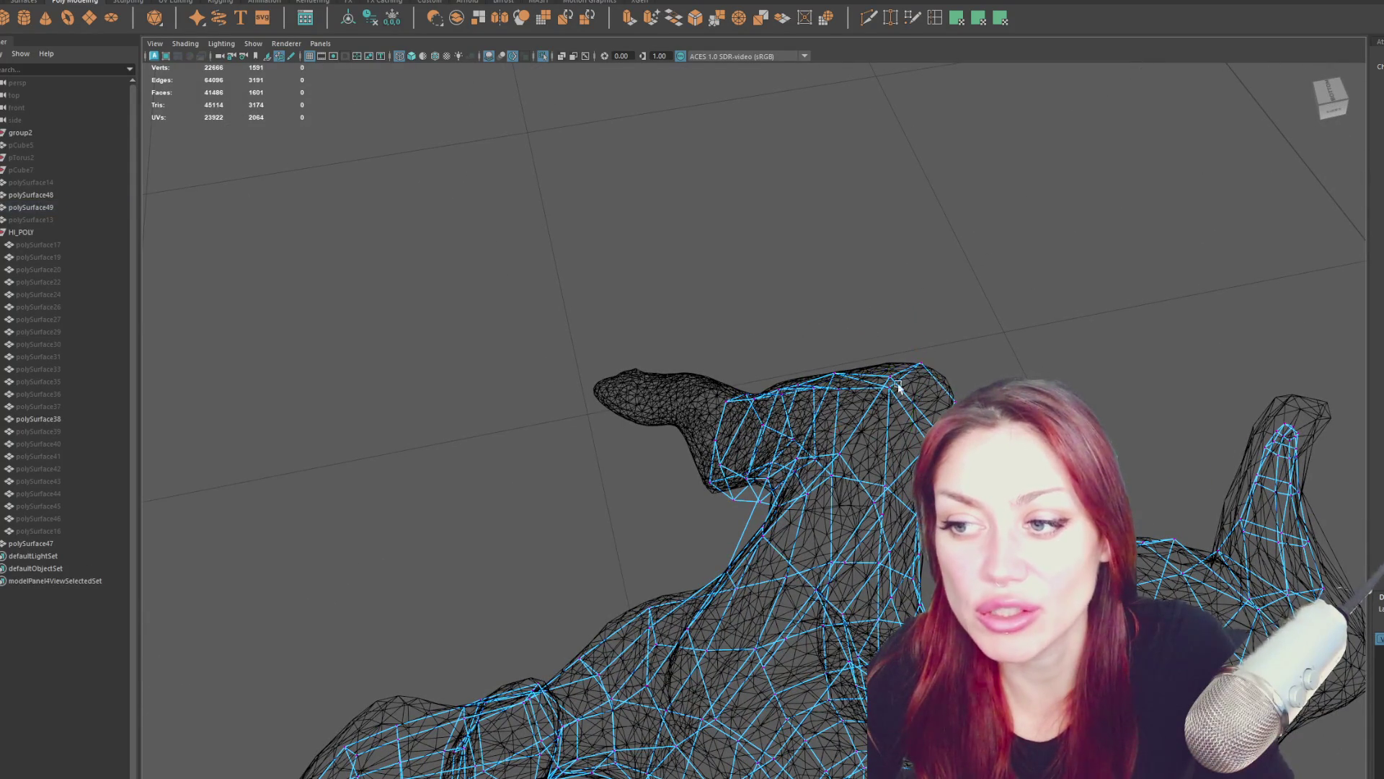
left_click(894, 381)
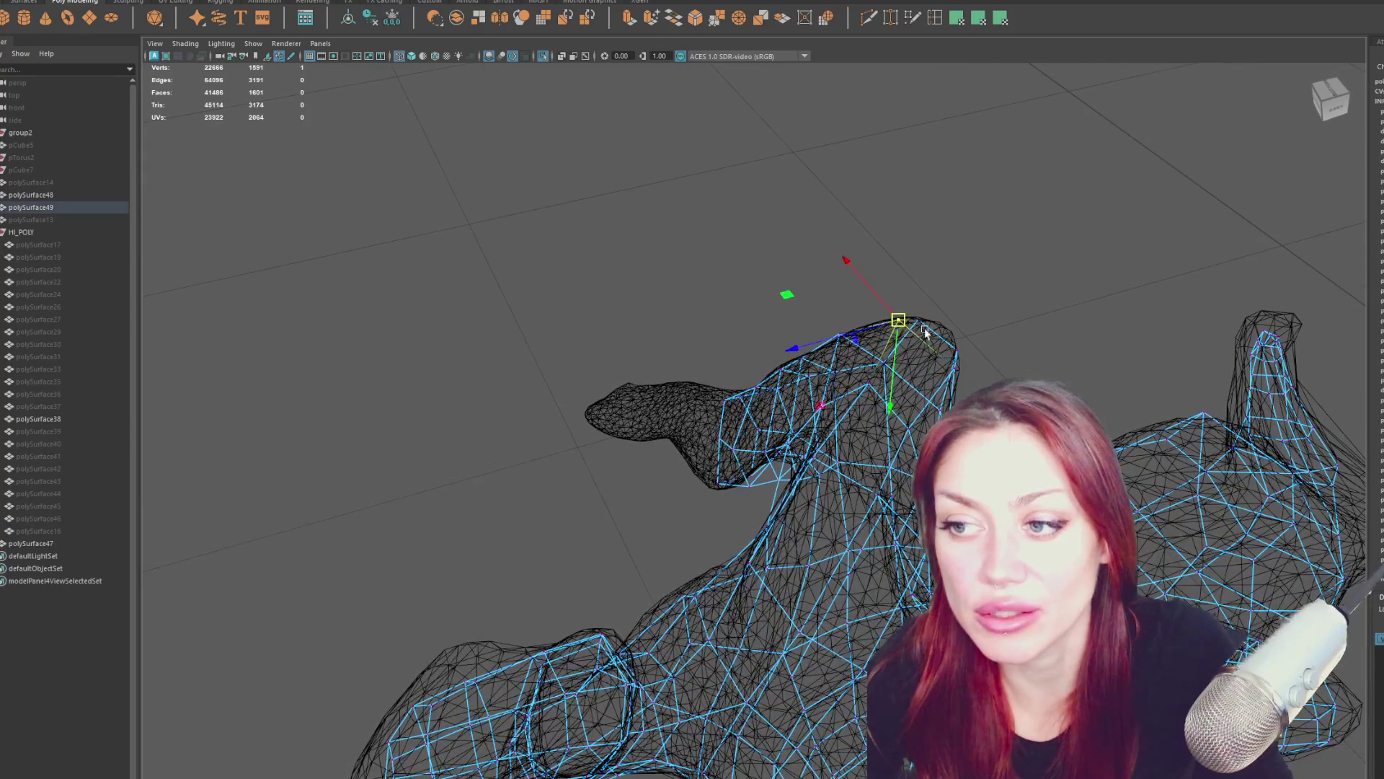
mouse_move(892, 381)
left_mouse_down()
mouse_move(829, 346)
mouse_move(769, 356)
mouse_move(772, 382)
mouse_move(1094, 331)
mouse_move(1122, 312)
mouse_move(879, 375)
mouse_move(725, 436)
mouse_move(753, 429)
mouse_move(701, 440)
mouse_move(691, 425)
mouse_move(850, 479)
mouse_move(797, 387)
mouse_move(833, 416)
mouse_move(790, 452)
mouse_move(836, 442)
mouse_move(855, 450)
mouse_move(814, 458)
mouse_move(904, 470)
mouse_move(837, 424)
mouse_move(829, 443)
mouse_move(841, 425)
mouse_move(719, 396)
mouse_move(715, 344)
mouse_move(689, 380)
mouse_move(683, 278)
mouse_move(732, 292)
mouse_move(872, 265)
mouse_move(812, 292)
mouse_move(887, 348)
mouse_move(907, 415)
mouse_move(930, 414)
mouse_move(952, 454)
mouse_move(786, 380)
mouse_move(844, 331)
mouse_move(848, 351)
mouse_move(723, 513)
mouse_move(752, 525)
mouse_move(725, 529)
mouse_move(892, 462)
mouse_move(878, 401)
mouse_move(810, 495)
mouse_move(837, 495)
mouse_move(834, 465)
mouse_move(942, 377)
mouse_move(840, 476)
mouse_move(872, 472)
left_mouse_up()
Select several nearby thumb vertices in turn, then clear the selection.
left_click(770, 355, "shift")
left_click(700, 435)
left_click(697, 433, "shift")
left_click(690, 431, "shift")
left_click(691, 424)
left_click(827, 425)
scroll(793, 404, "up", 5)
left_click(821, 487)
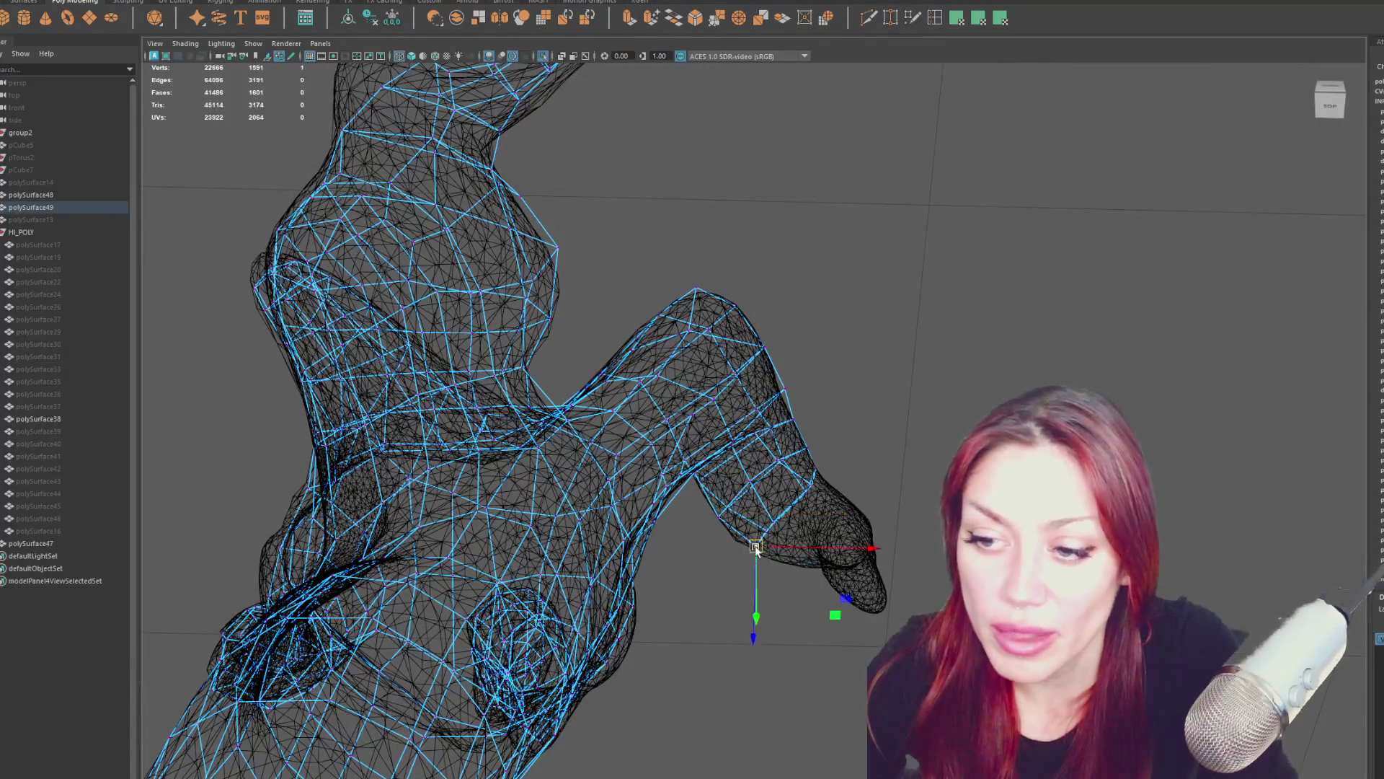
Shift a thumb vertex slightly left and pull the top peak vertex down onto the sculpt.
mouse_move(784, 526)
left_mouse_down("alt")
mouse_move(868, 500)
mouse_move(690, 462)
left_mouse_up("alt")
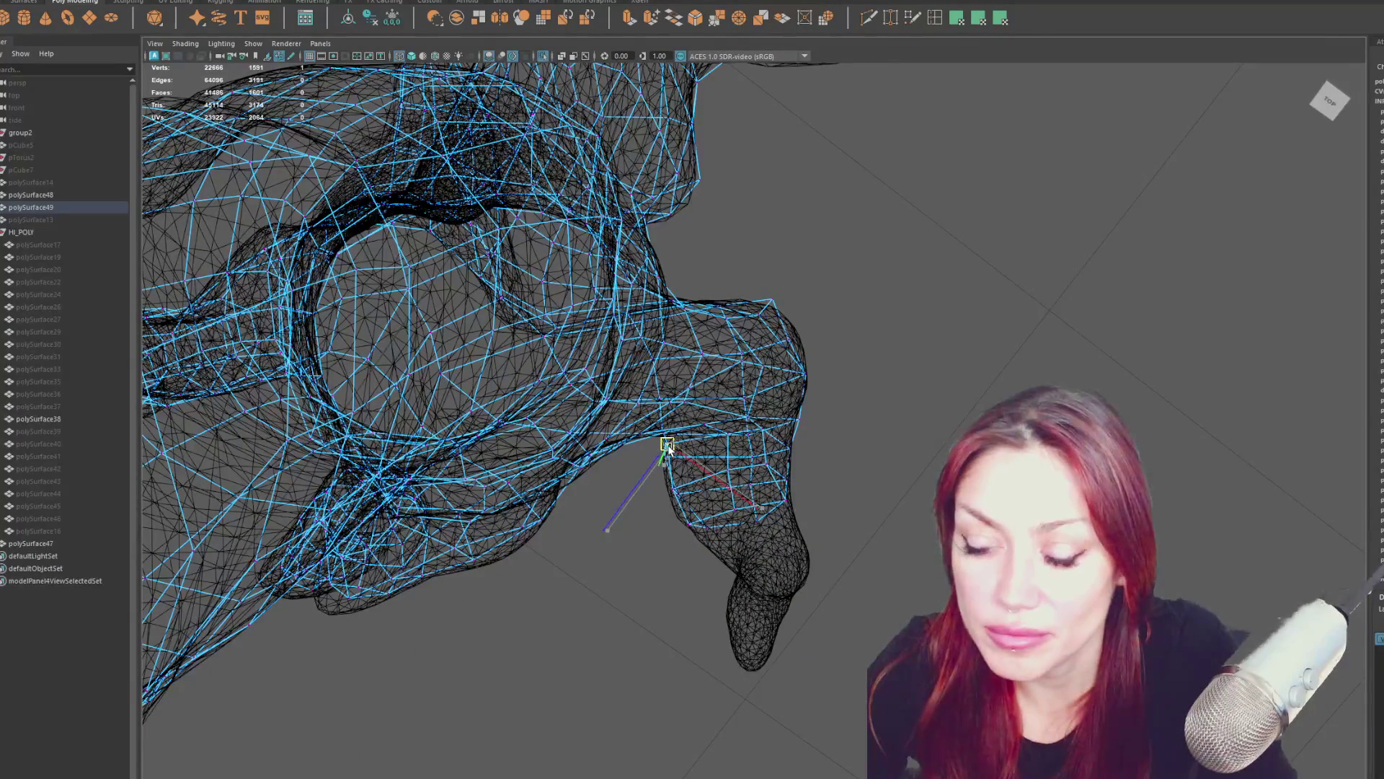
left_click(797, 504)
left_click_drag(797, 504, 1298, 498, "alt")
mouse_move(937, 468)
left_mouse_down("alt")
mouse_move(830, 433)
mouse_move(704, 365)
mouse_move(808, 346)
mouse_move(880, 365)
mouse_move(929, 467)
mouse_move(1013, 392)
mouse_move(1060, 411)
mouse_move(1122, 386)
mouse_move(1150, 393)
left_mouse_up("alt")
left_click(685, 358)
mouse_move(829, 461)
left_mouse_down("alt")
mouse_move(793, 494)
mouse_move(730, 482)
mouse_move(850, 426)
mouse_move(826, 431)
mouse_move(865, 447)
mouse_move(853, 454)
left_mouse_up("alt")
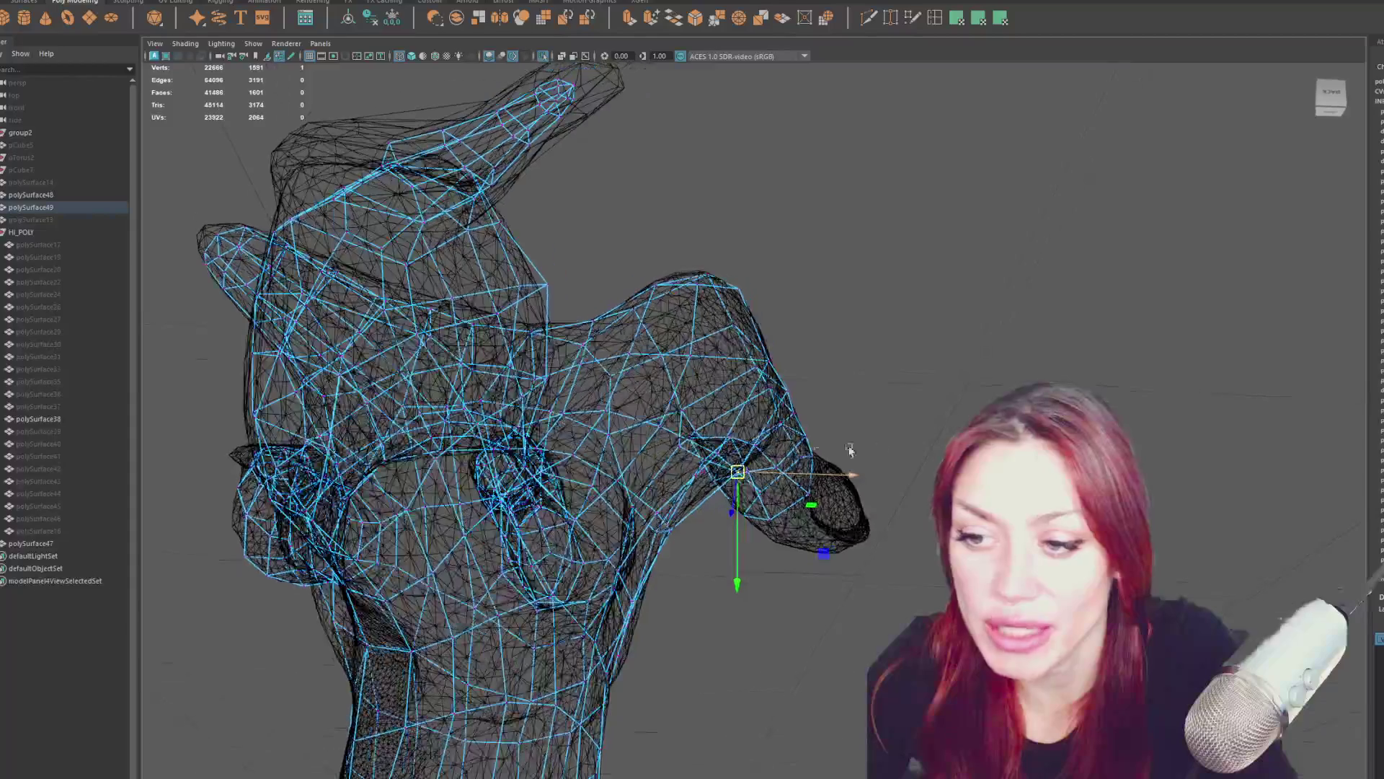
left_click_drag(753, 473, 912, 515, "alt")
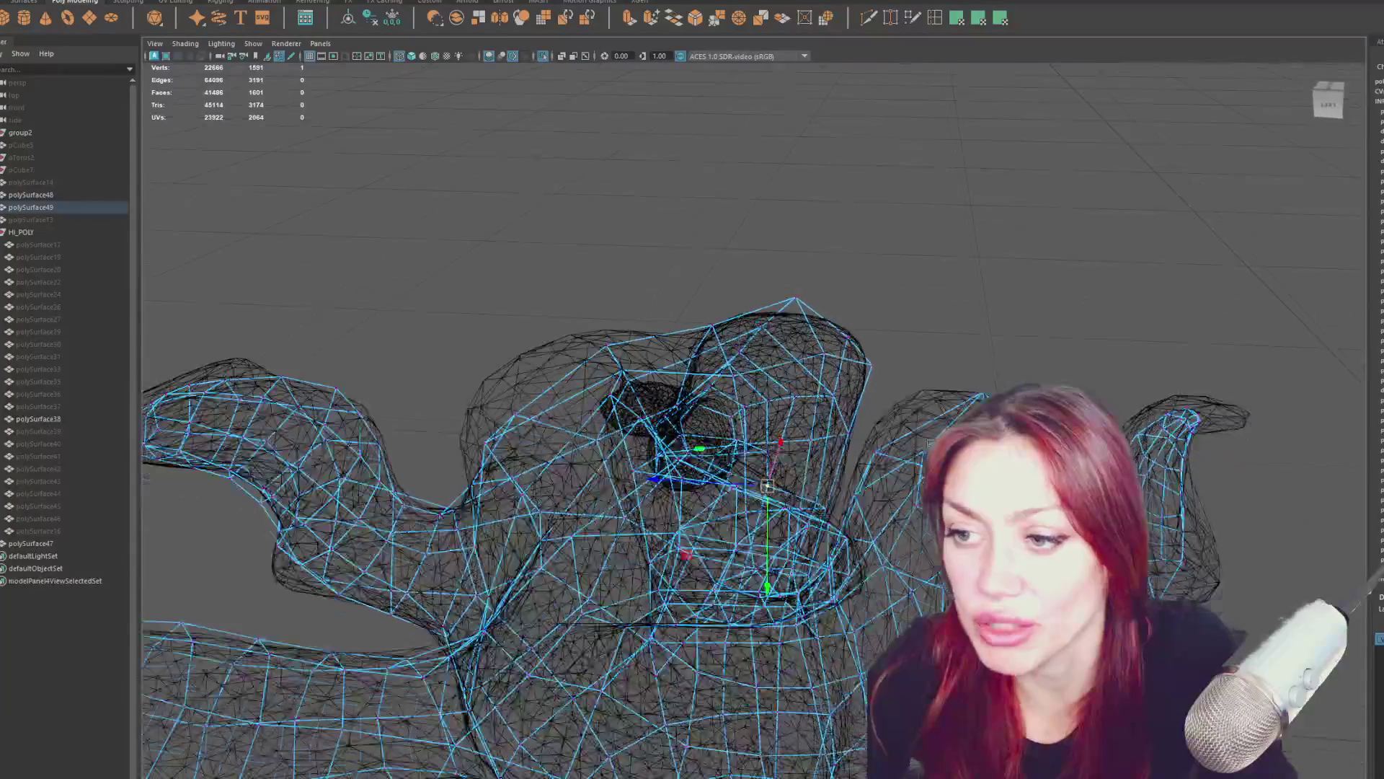
left_click_drag(874, 367, 865, 363)
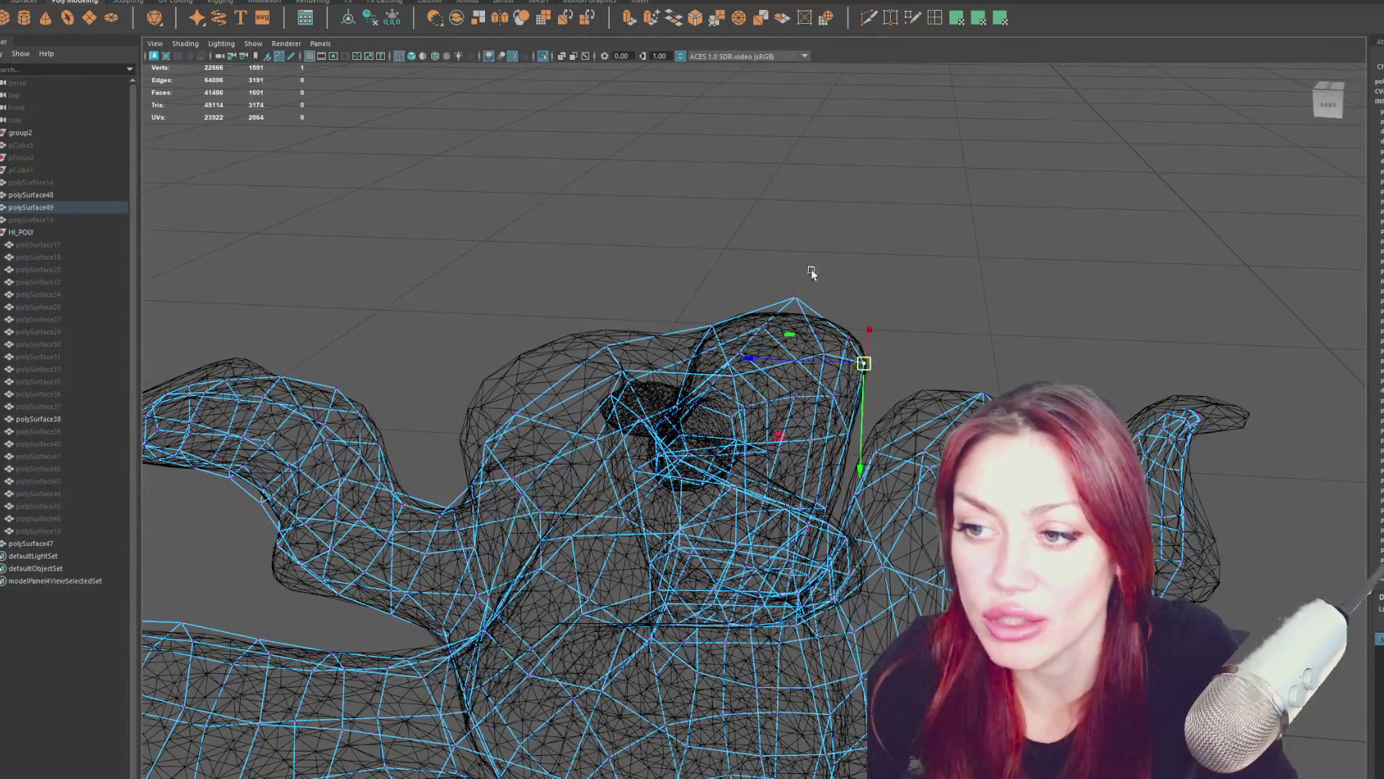
left_click_drag(791, 299, 791, 310)
Fit vertices on the shoulder and left side, check the legs, then switch to shaded display.
left_click(845, 341)
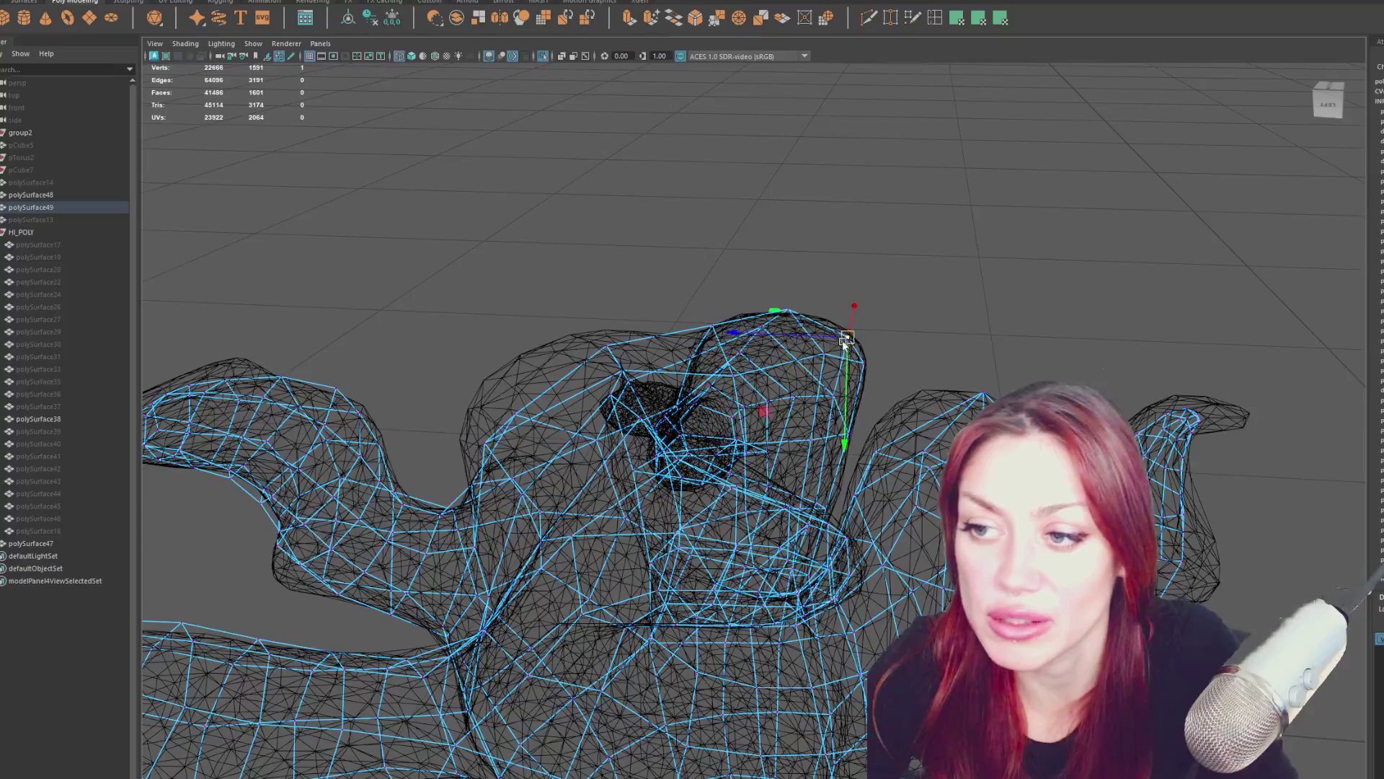
left_click(703, 332)
mouse_move(705, 328)
left_mouse_down("alt")
mouse_move(800, 303)
mouse_move(763, 293)
mouse_move(820, 307)
mouse_move(818, 231)
mouse_move(859, 204)
mouse_move(809, 154)
mouse_move(804, 192)
mouse_move(812, 201)
mouse_move(829, 186)
mouse_move(782, 114)
mouse_move(664, 77)
left_mouse_up("alt")
left_click(793, 328)
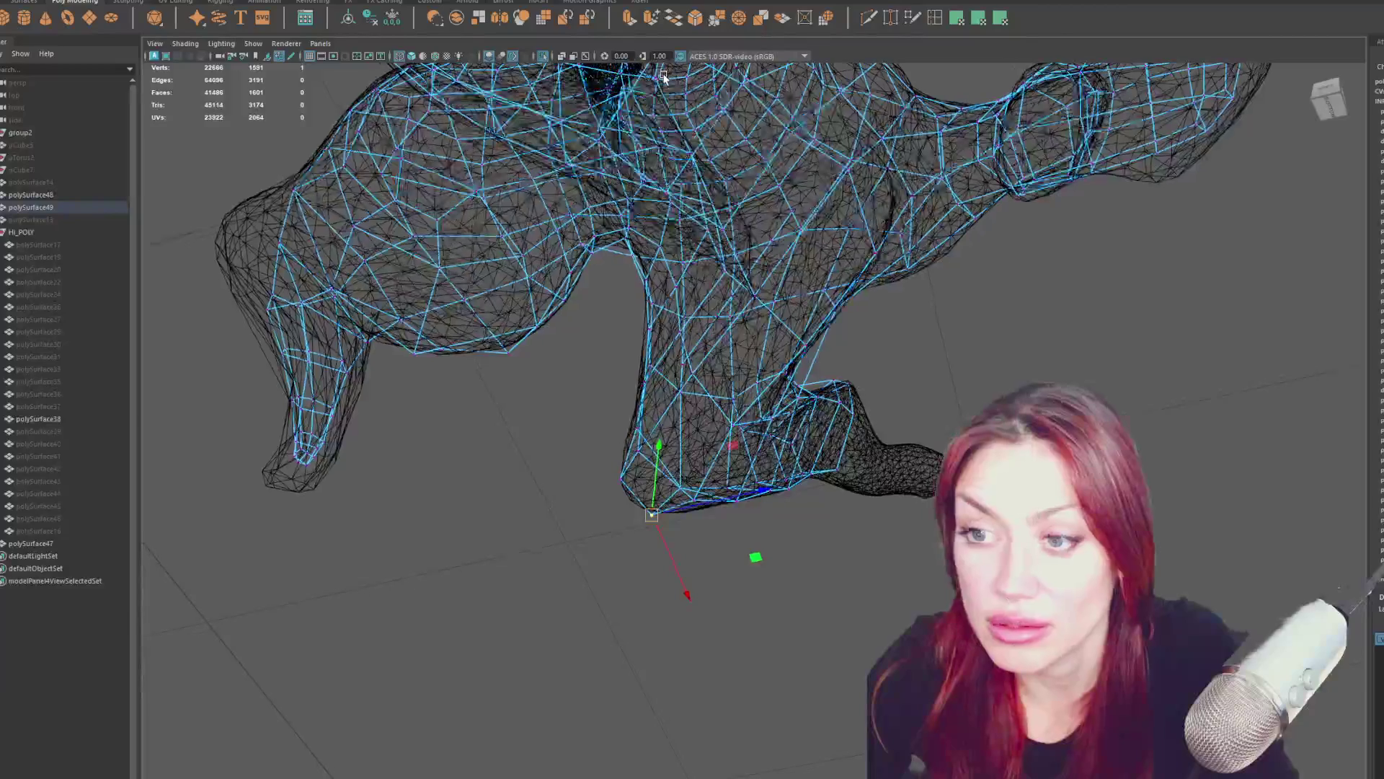
left_click_drag(918, 72, 909, 94, "alt")
left_click_drag(1236, 362, 1111, 281, "alt")
mouse_move(627, 440)
left_mouse_down("alt")
mouse_move(652, 456)
mouse_move(638, 480)
mouse_move(703, 467)
left_mouse_up("alt")
left_click_drag(610, 525, 885, 358, "alt")
mouse_move(836, 289)
left_mouse_down("alt")
mouse_move(863, 339)
mouse_move(841, 409)
mouse_move(858, 574)
left_mouse_up("alt")
key("5")
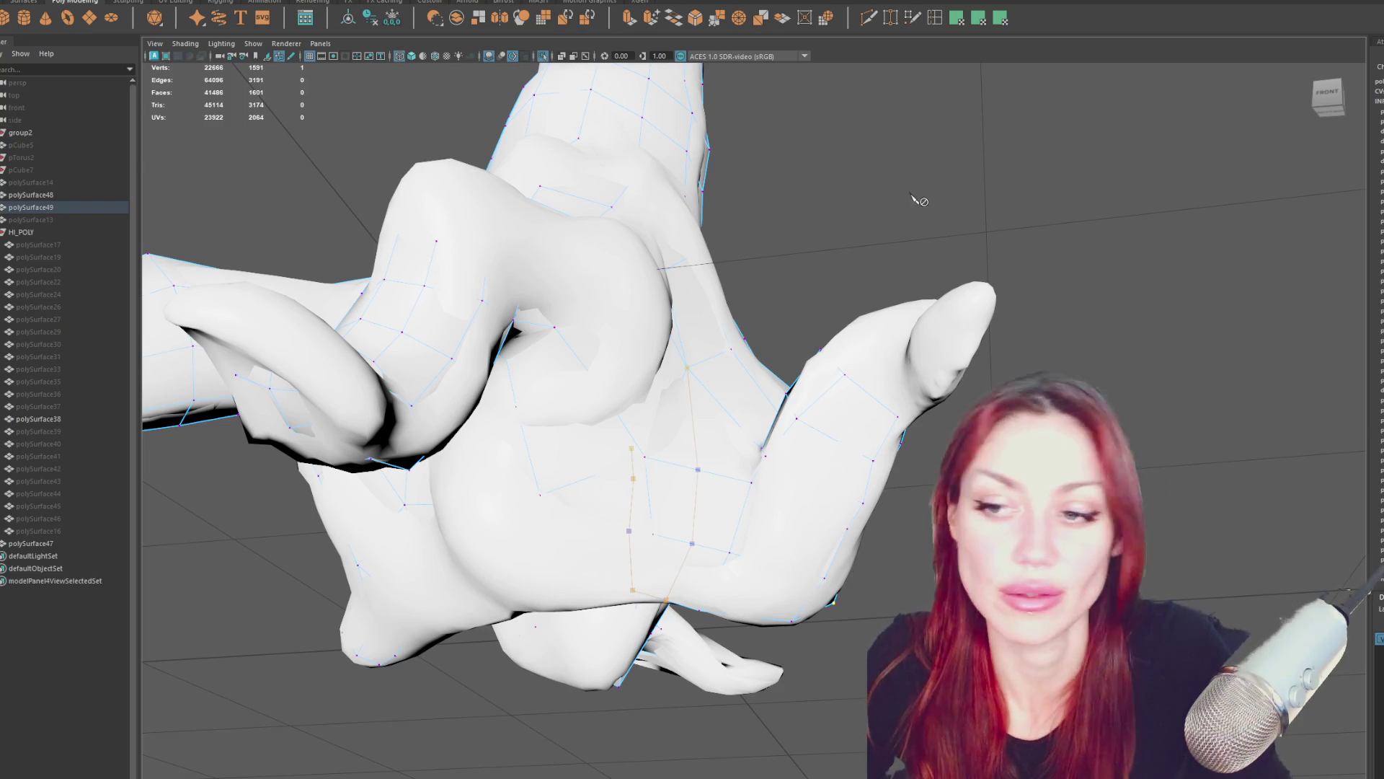
Add an edge loop with Multi-Cut (22672 vertices), select a vertex under the thumb, return to wireframe.
right_click(868, 231)
mouse_move(844, 215)
left_mouse_down("alt")
mouse_move(889, 201)
mouse_move(891, 167)
left_mouse_up("alt")
mouse_move(804, 304)
left_mouse_down("alt")
mouse_move(914, 318)
mouse_move(889, 329)
left_mouse_up("alt")
left_click(861, 326)
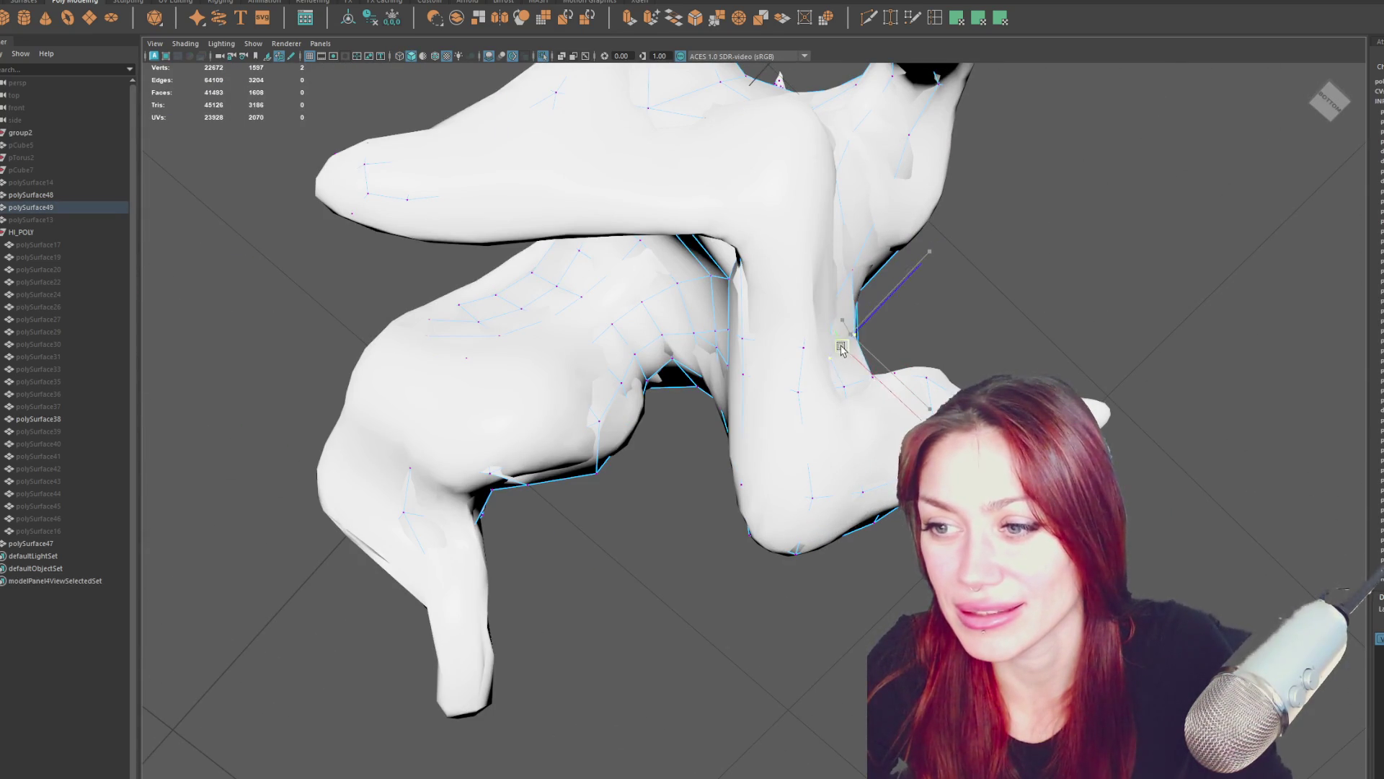
left_click(855, 337)
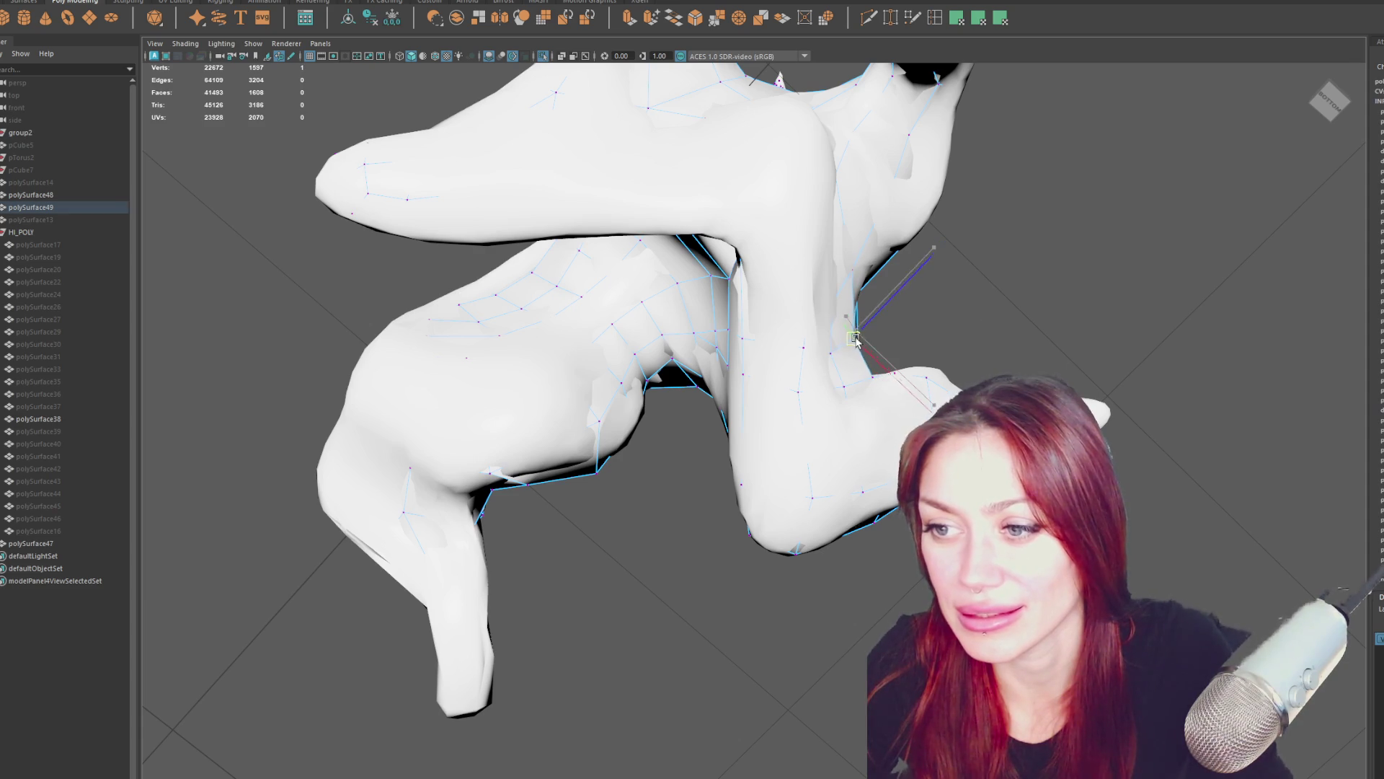
mouse_move(850, 339)
left_mouse_down("alt")
mouse_move(884, 312)
mouse_move(894, 326)
left_mouse_up("alt")
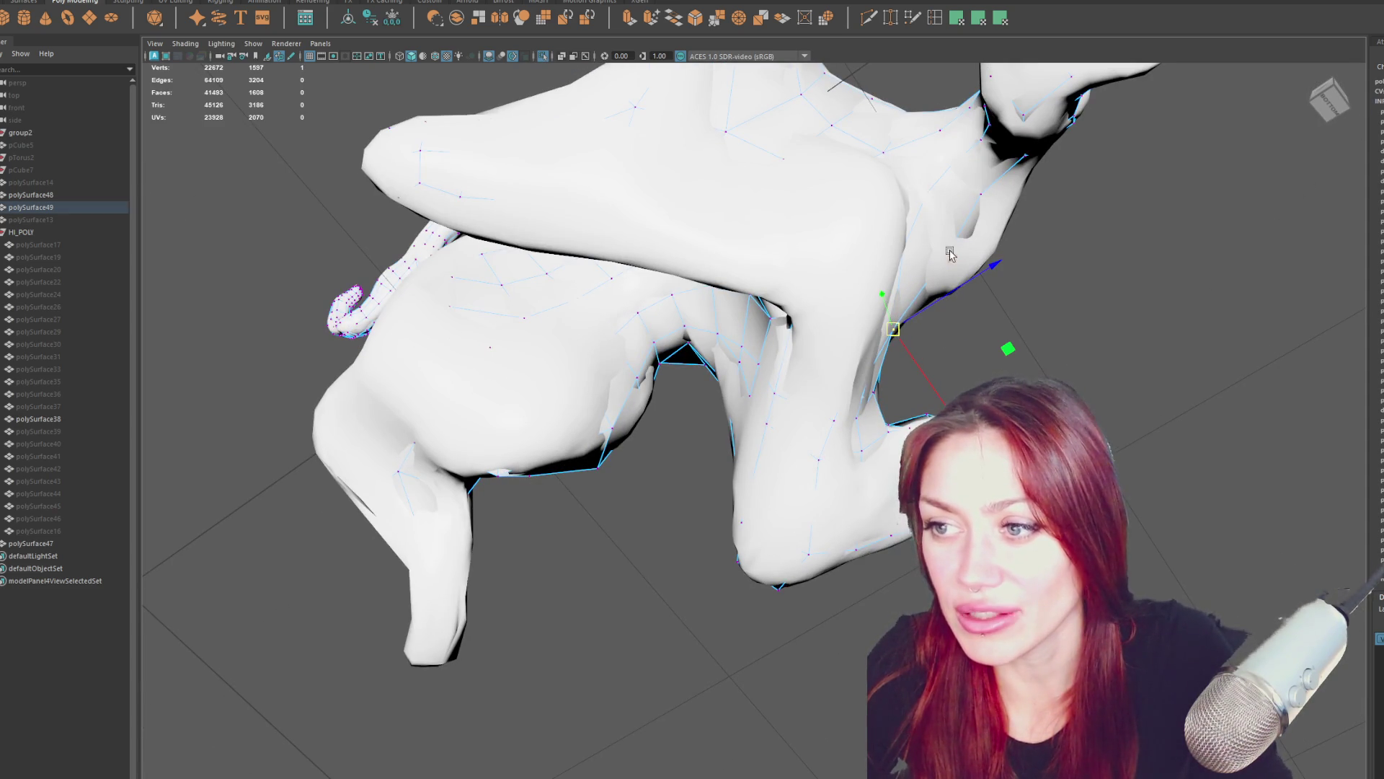
key("4")
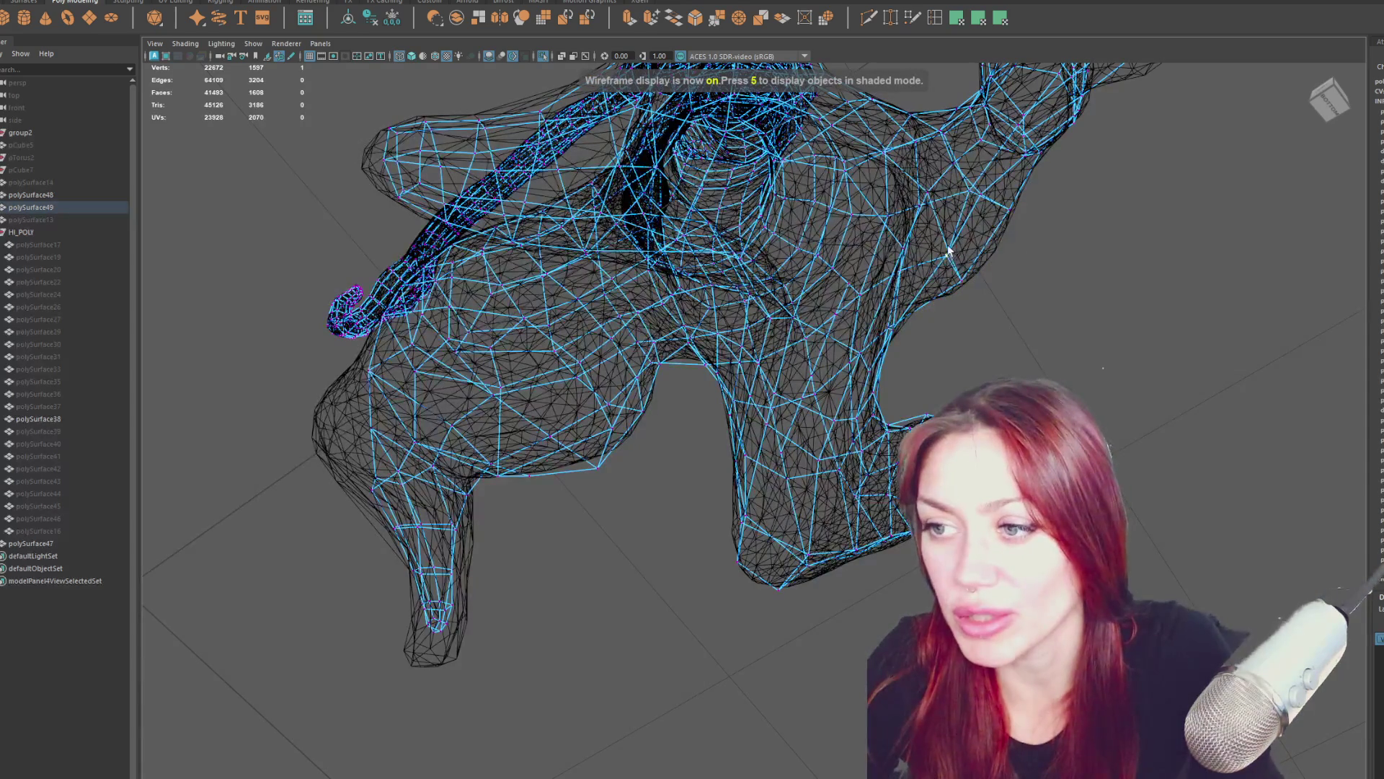
Toggle between shaded and wireframe display while selecting thumb and toe vertices.
key("5")
left_click(961, 256)
mouse_move(961, 256)
left_mouse_down("alt")
mouse_move(902, 313)
mouse_move(714, 369)
mouse_move(520, 519)
mouse_move(425, 465)
mouse_move(299, 432)
left_mouse_up("alt")
key("4")
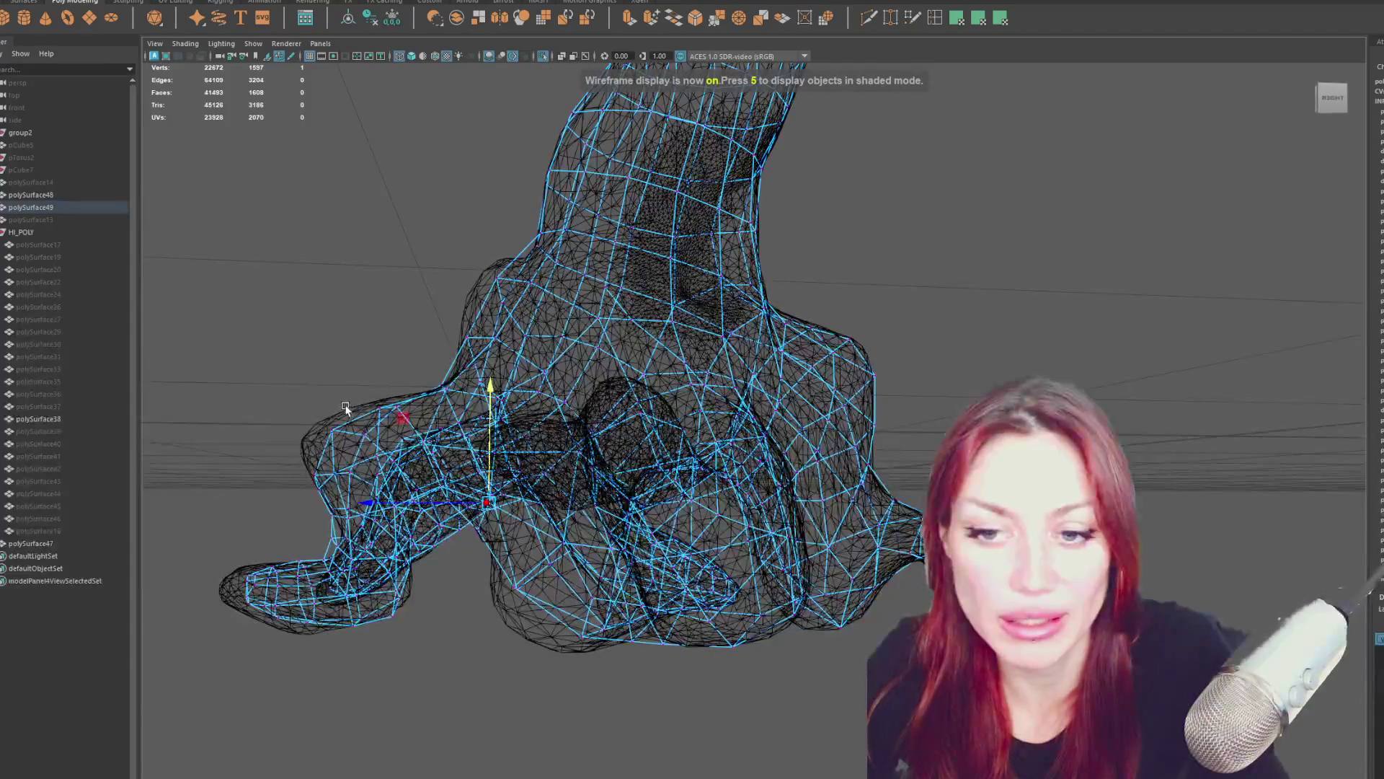
left_click_drag(396, 422, 396, 420)
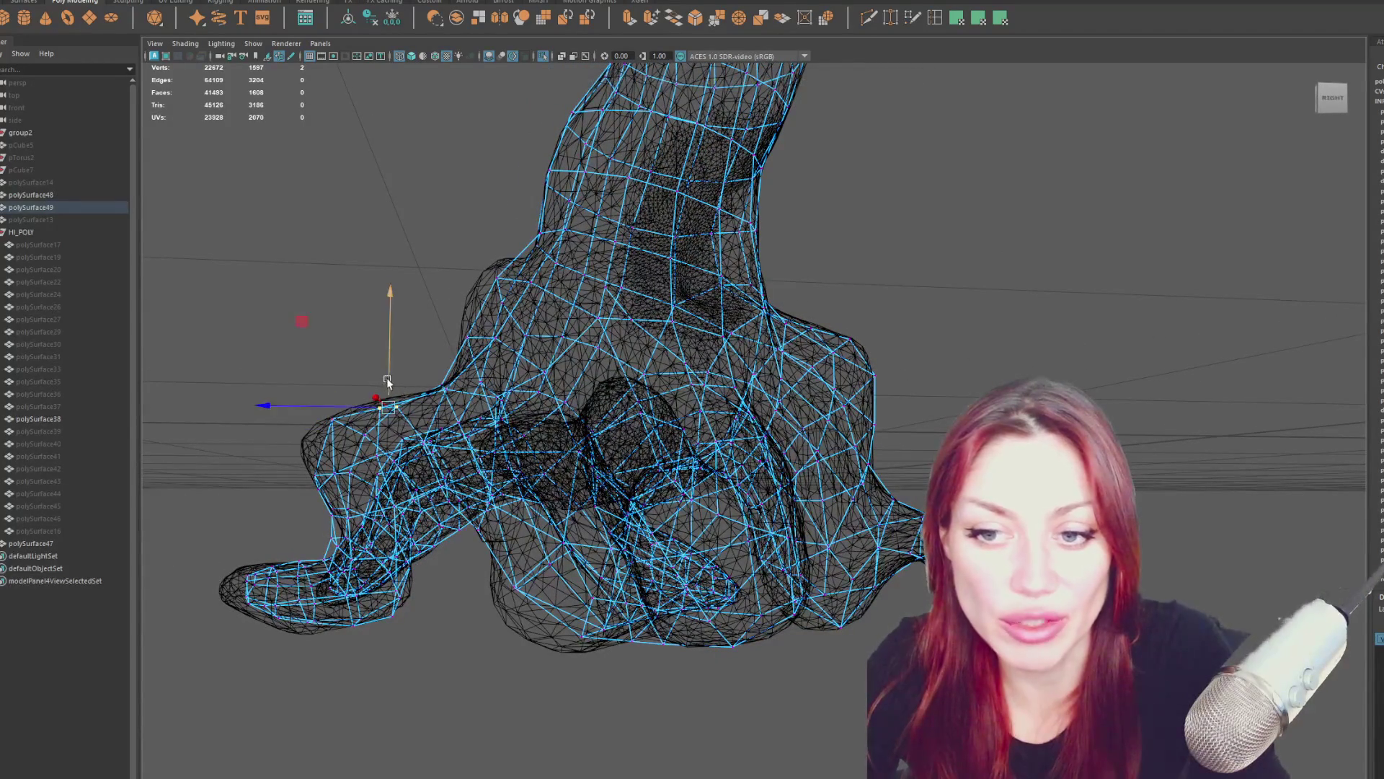
key("5")
mouse_move(468, 317)
left_mouse_down("alt")
mouse_move(488, 312)
mouse_move(439, 242)
mouse_move(491, 285)
mouse_move(468, 265)
left_mouse_up("alt")
key("4")
left_click(447, 326)
mouse_move(427, 367)
left_mouse_down("alt")
mouse_move(509, 353)
mouse_move(541, 413)
mouse_move(462, 433)
mouse_move(470, 539)
left_mouse_up("alt")
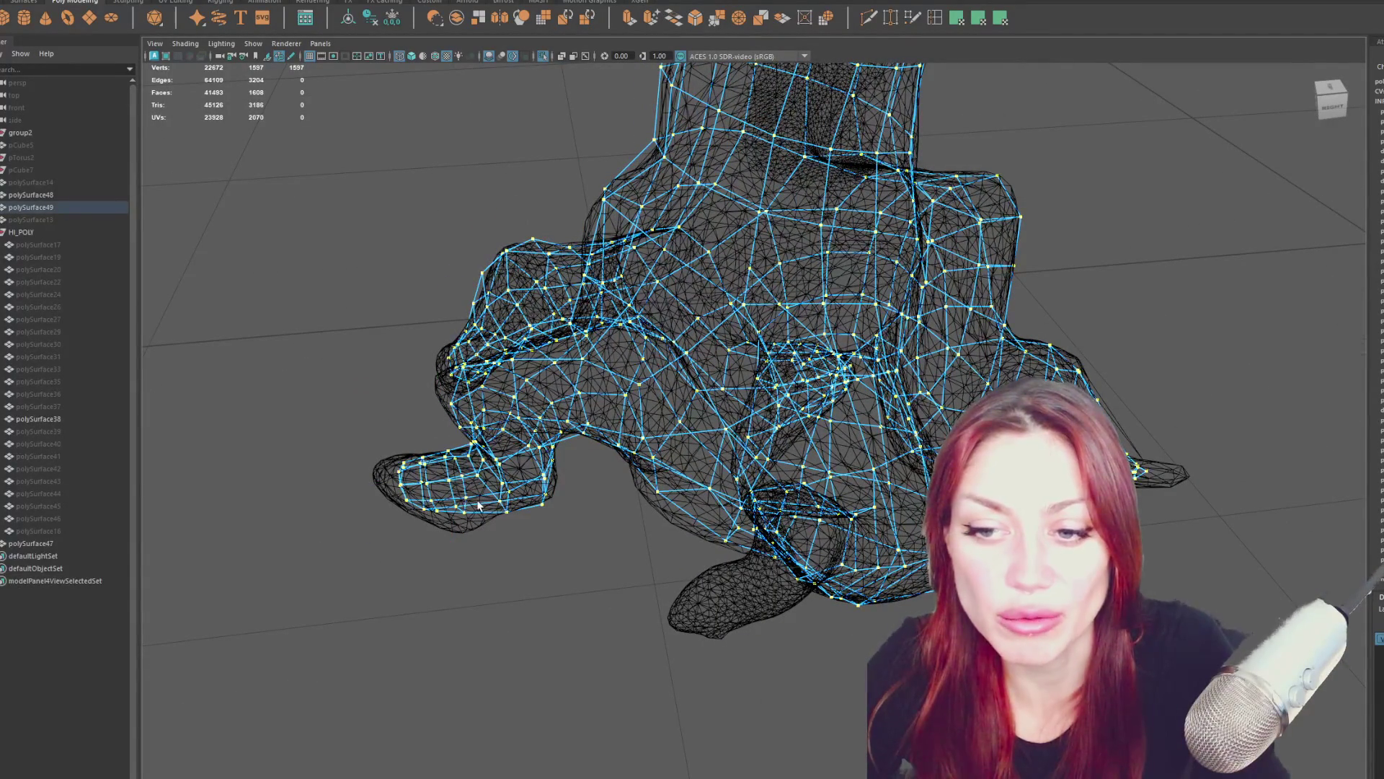
left_click_drag(467, 515, 492, 460, "alt")
Select the 14 toe-tip vertices and shift them left onto the sculpt.
key("e")
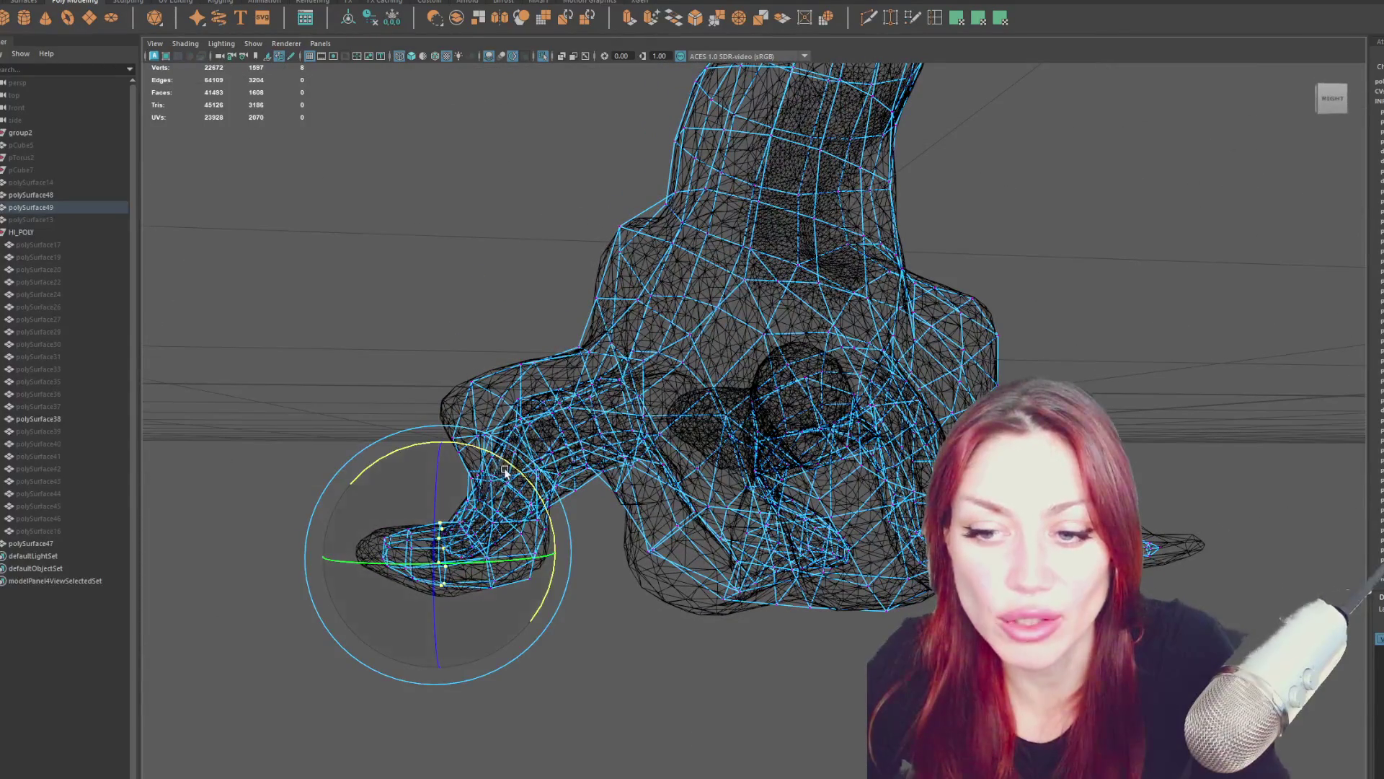
key("w")
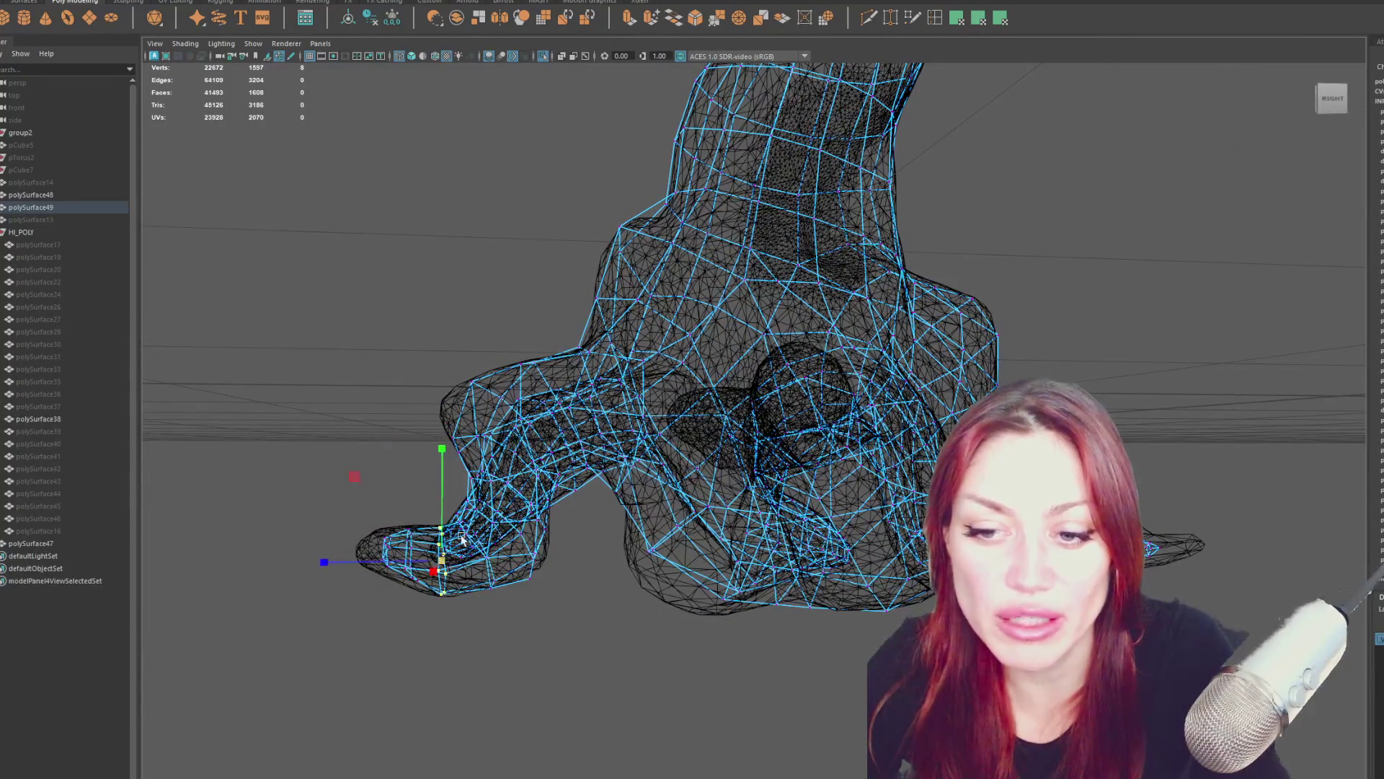
left_click_drag(463, 538, 457, 500, "alt")
left_click_drag(387, 600, 387, 597)
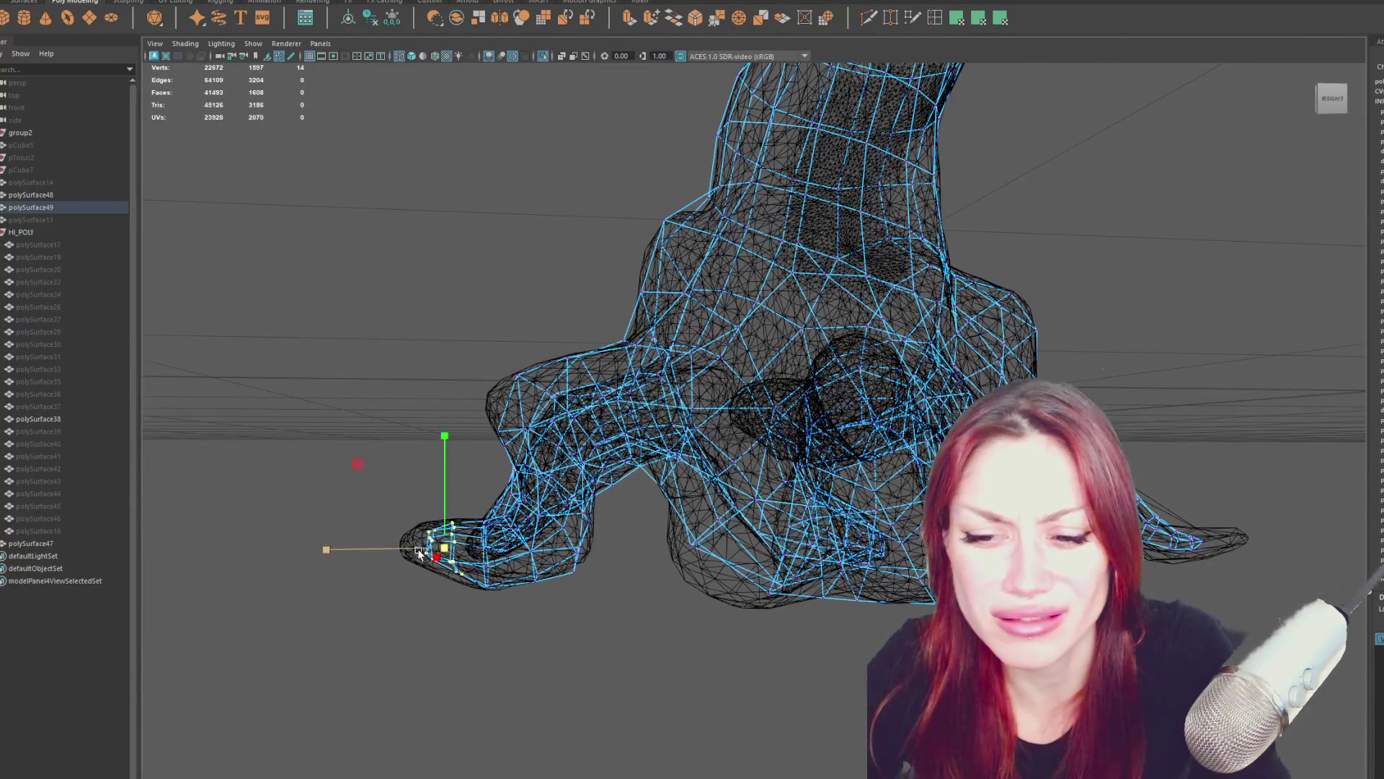
mouse_move(389, 548)
left_mouse_down()
mouse_move(374, 551)
mouse_move(442, 600)
mouse_move(572, 593)
mouse_move(710, 613)
mouse_move(670, 635)
mouse_move(649, 483)
left_mouse_up()
key("e")
key("w")
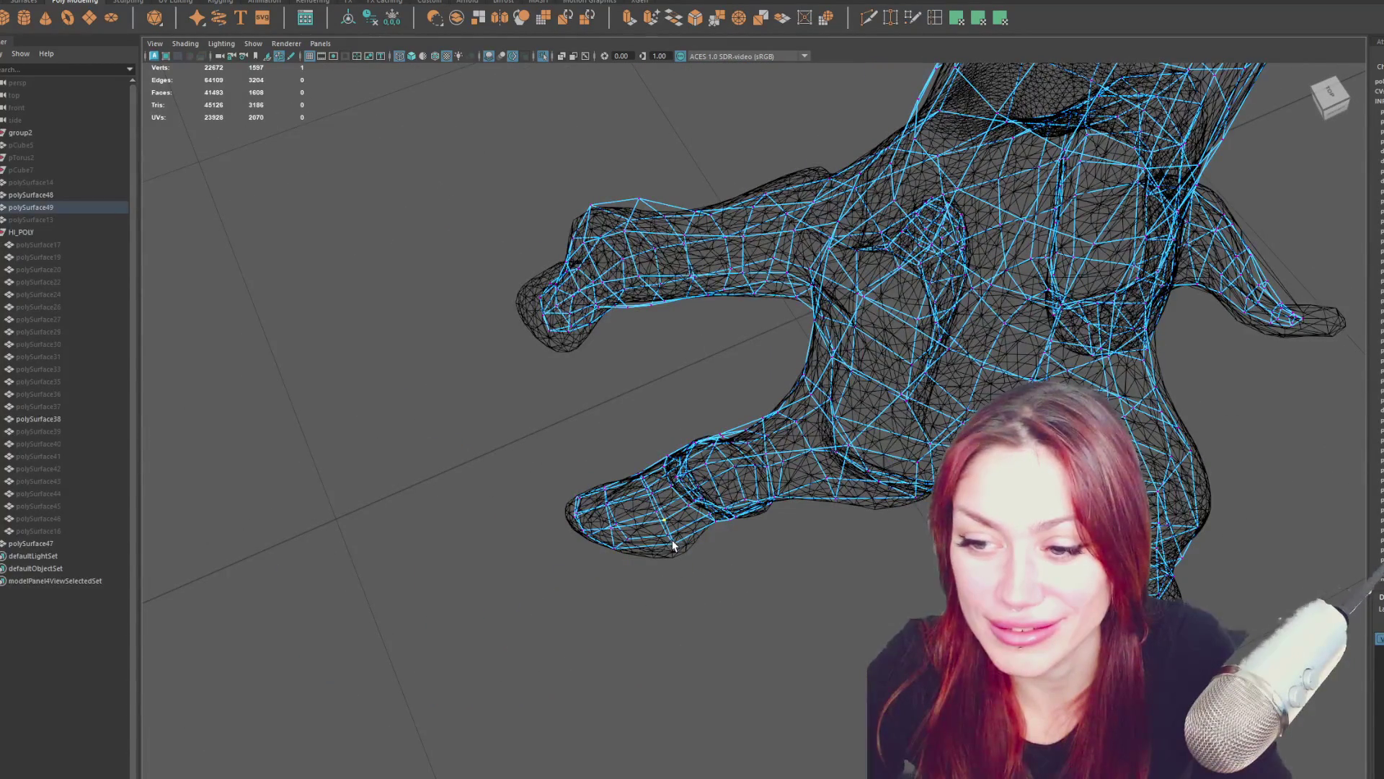
Marquee-select the ring of vertices around the fingertip with the Move tool active.
left_click_drag(687, 564, 635, 469, "alt")
mouse_move(793, 505)
left_mouse_down("alt")
mouse_move(719, 603)
mouse_move(606, 692)
left_mouse_up("alt")
left_click_drag(634, 602, 719, 656, "alt")
left_click_drag(720, 655, 606, 602)
left_click_drag(606, 602, 625, 610, "alt")
key("w")
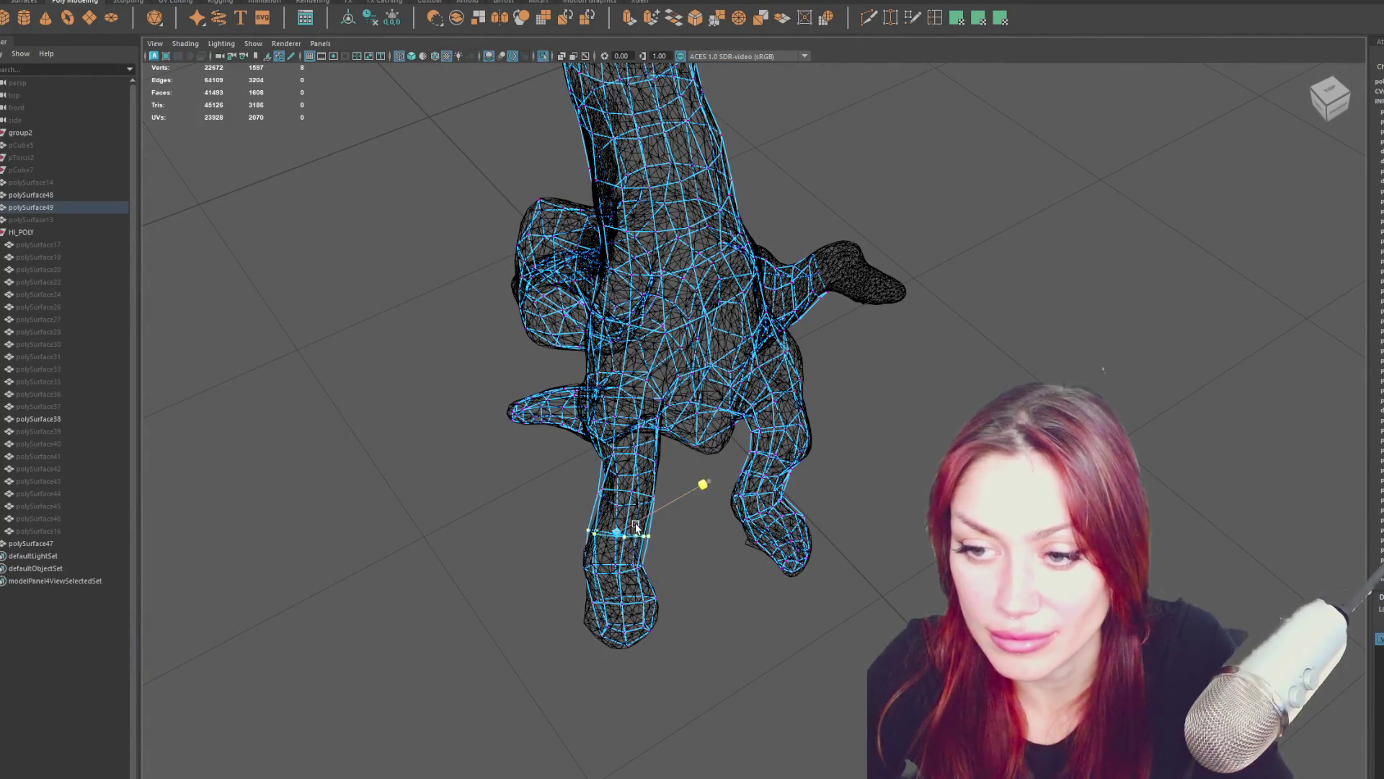
Select and adjust cage vertices along the fingers so they sit closer to the sculpt.
left_click_drag(639, 573, 798, 517, "alt")
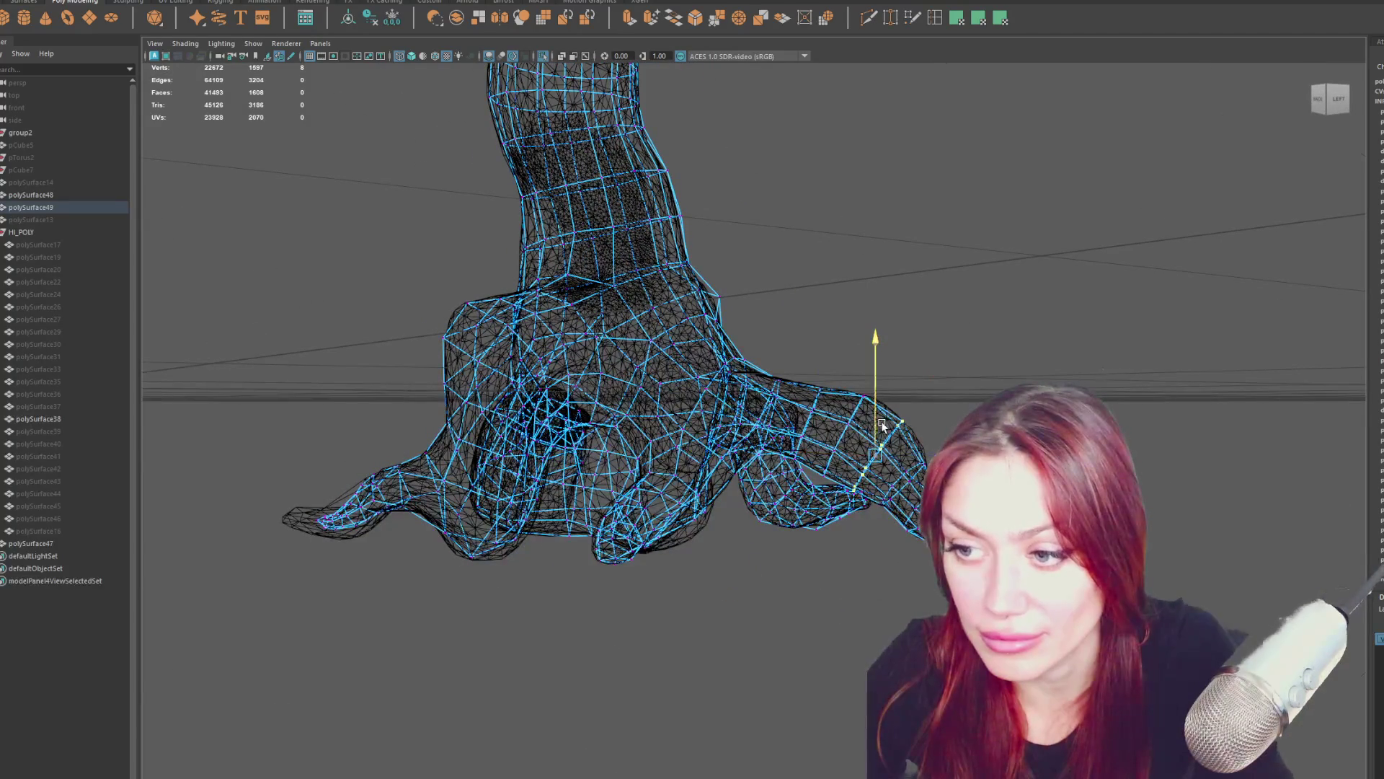
left_click_drag(924, 452, 880, 606, "alt")
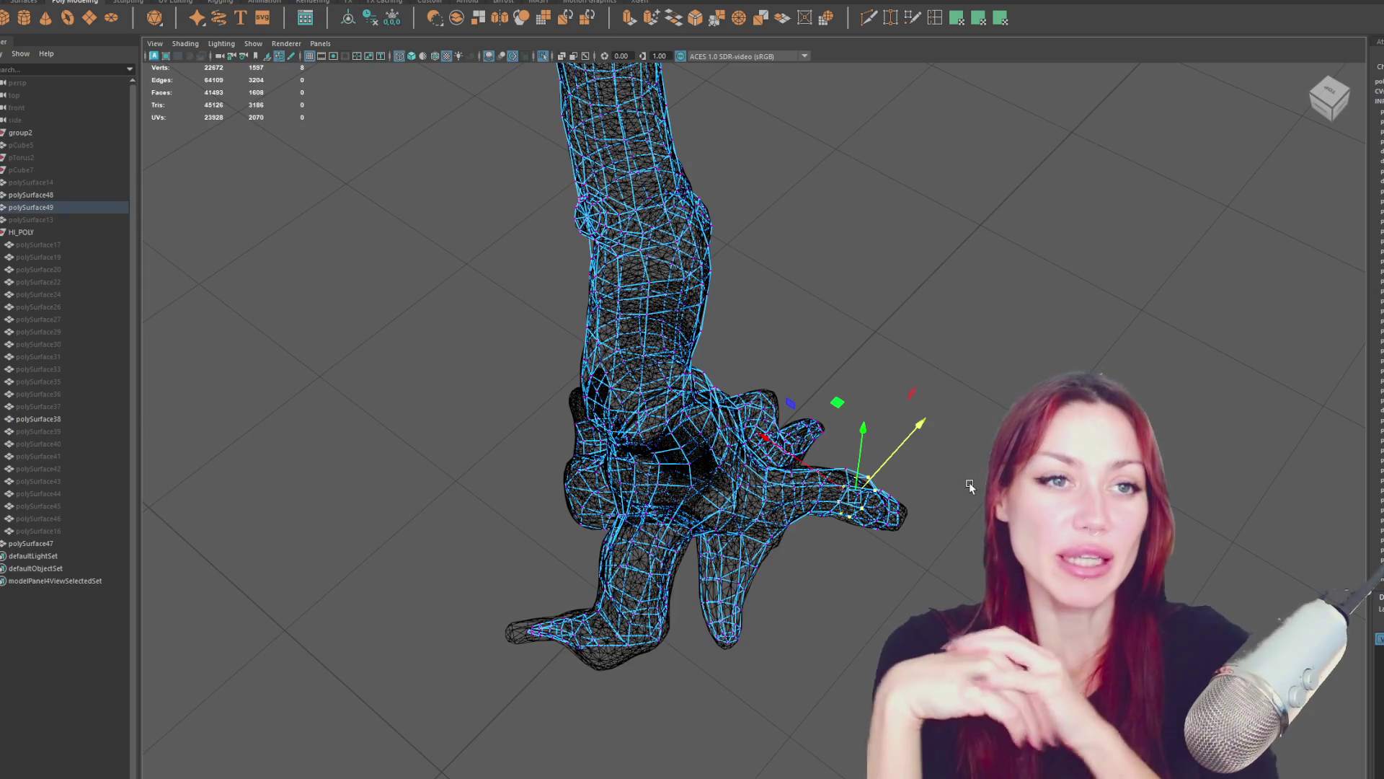
mouse_move(969, 481)
left_mouse_down("alt")
mouse_move(826, 602)
mouse_move(841, 441)
mouse_move(822, 462)
mouse_move(743, 469)
mouse_move(436, 461)
mouse_move(725, 463)
mouse_move(812, 339)
left_mouse_up("alt")
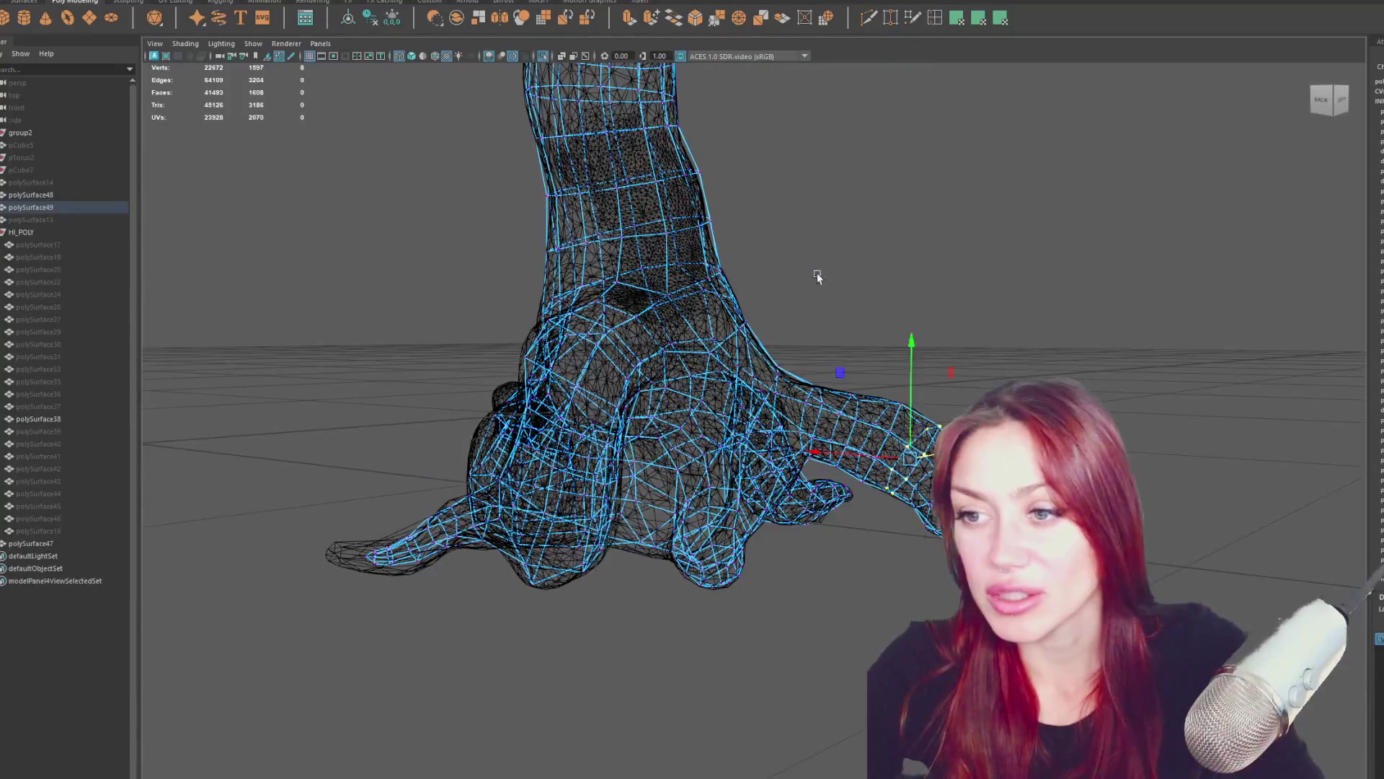
left_click(862, 392)
mouse_move(862, 393)
left_mouse_down("alt")
mouse_move(898, 350)
mouse_move(837, 351)
mouse_move(667, 404)
left_mouse_up("alt")
left_click(674, 350, "shift")
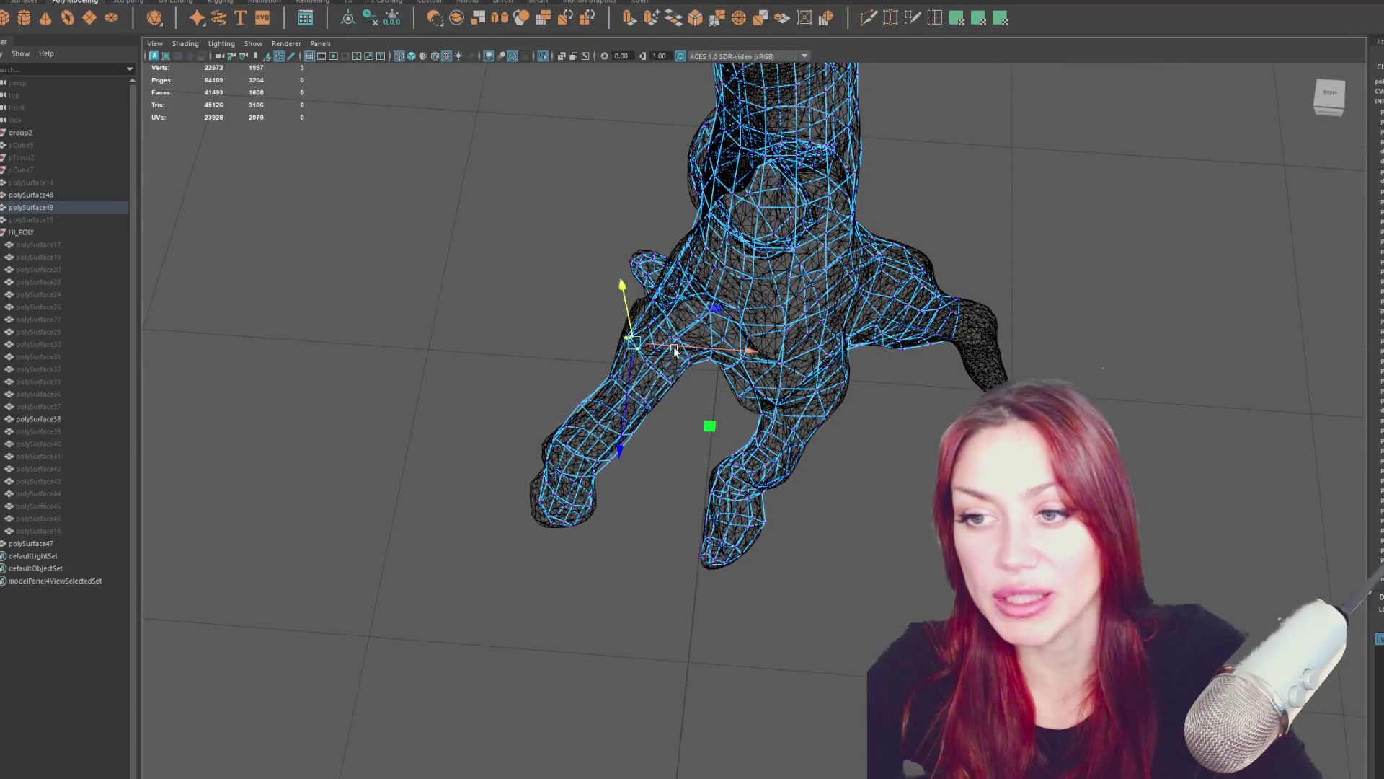
mouse_move(670, 350)
left_mouse_down("alt")
mouse_move(661, 430)
mouse_move(676, 417)
mouse_move(760, 483)
left_mouse_up("alt")
left_click(757, 462)
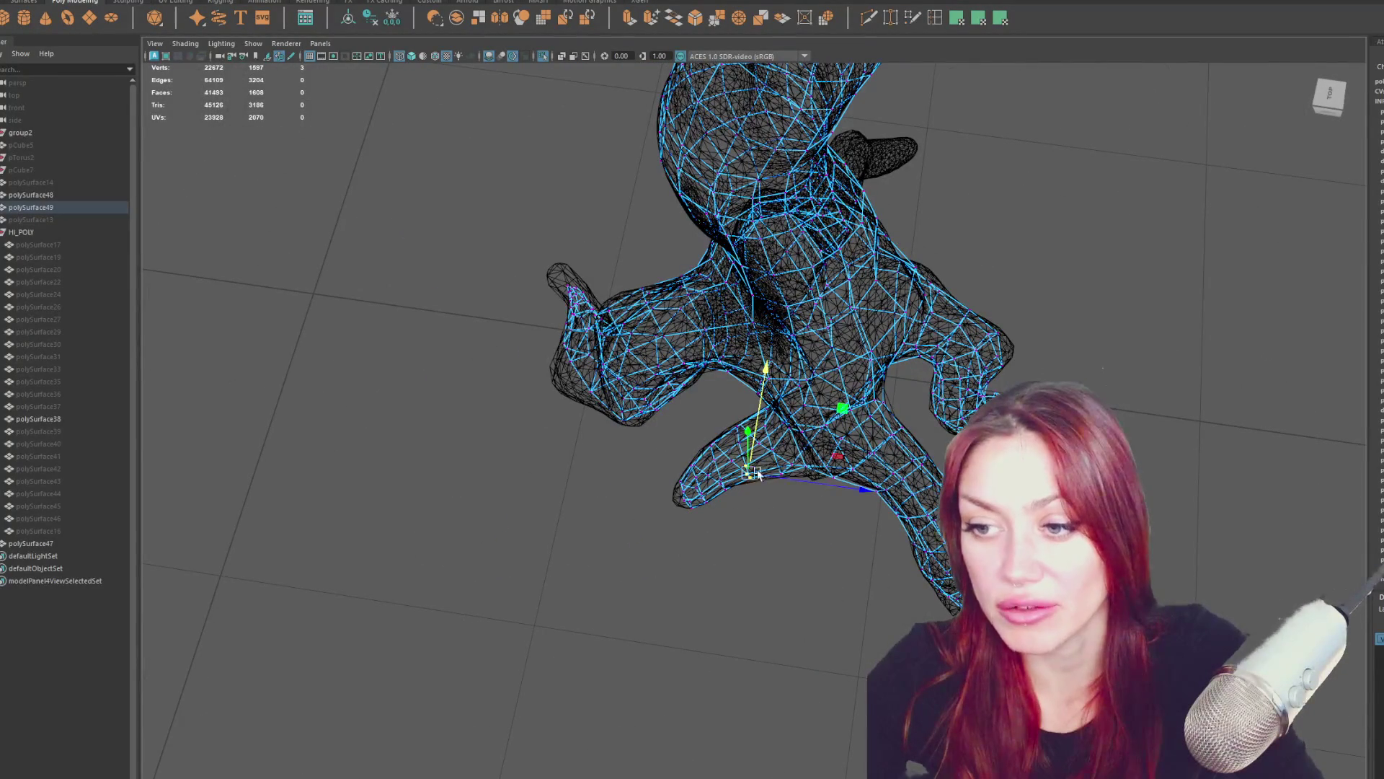
left_click(816, 489)
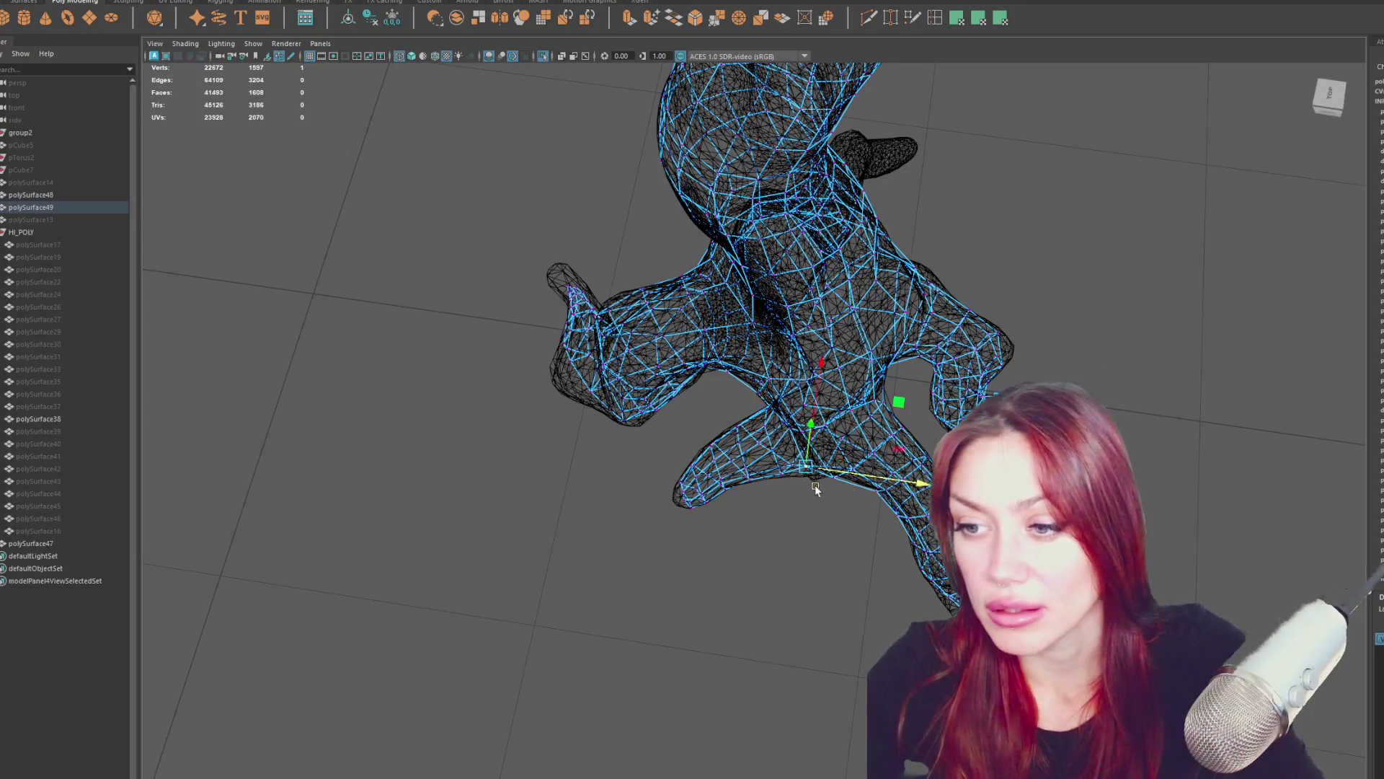
mouse_move(826, 447)
left_mouse_down("alt")
mouse_move(779, 395)
mouse_move(831, 358)
mouse_move(1039, 364)
mouse_move(988, 393)
mouse_move(1028, 379)
left_mouse_up("alt")
Reposition the thumb-tip vertex and another cage vertex, then clear the selection.
left_click(550, 519)
mouse_move(589, 517)
left_mouse_down("alt")
mouse_move(633, 569)
mouse_move(768, 507)
left_mouse_up("alt")
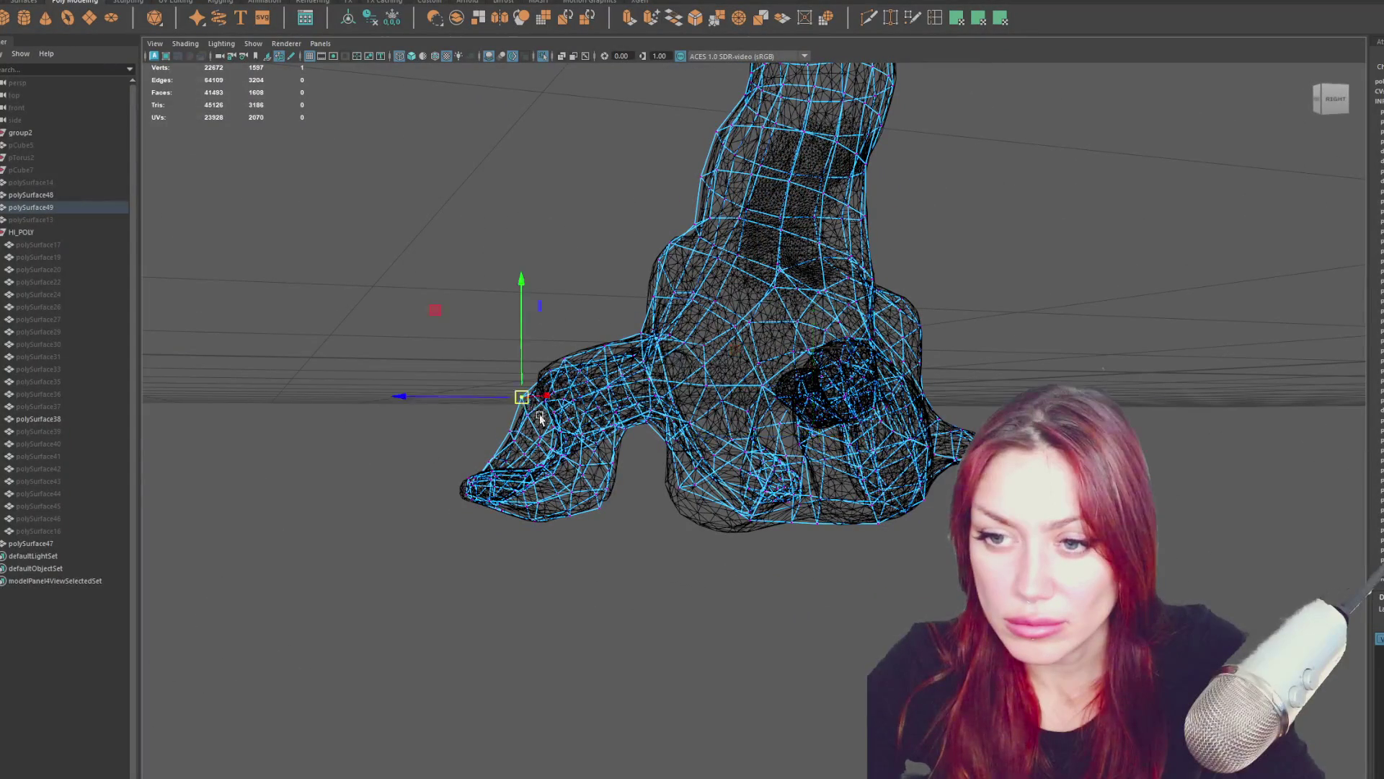
left_click_drag(529, 402, 557, 396, "alt")
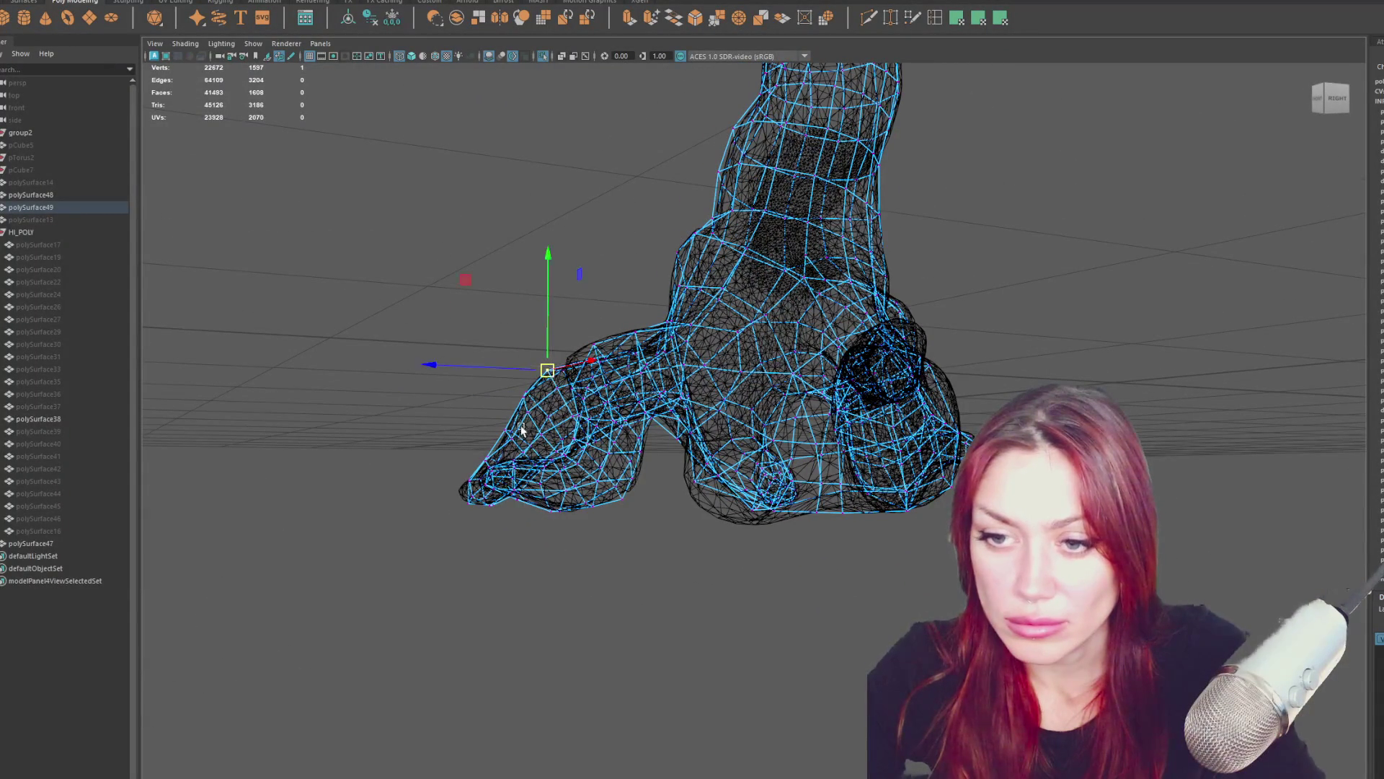
left_click(484, 455)
mouse_move(484, 455)
left_mouse_down("alt")
mouse_move(508, 458)
mouse_move(530, 420)
mouse_move(534, 440)
left_mouse_up("alt")
left_click(512, 431)
left_click(525, 441)
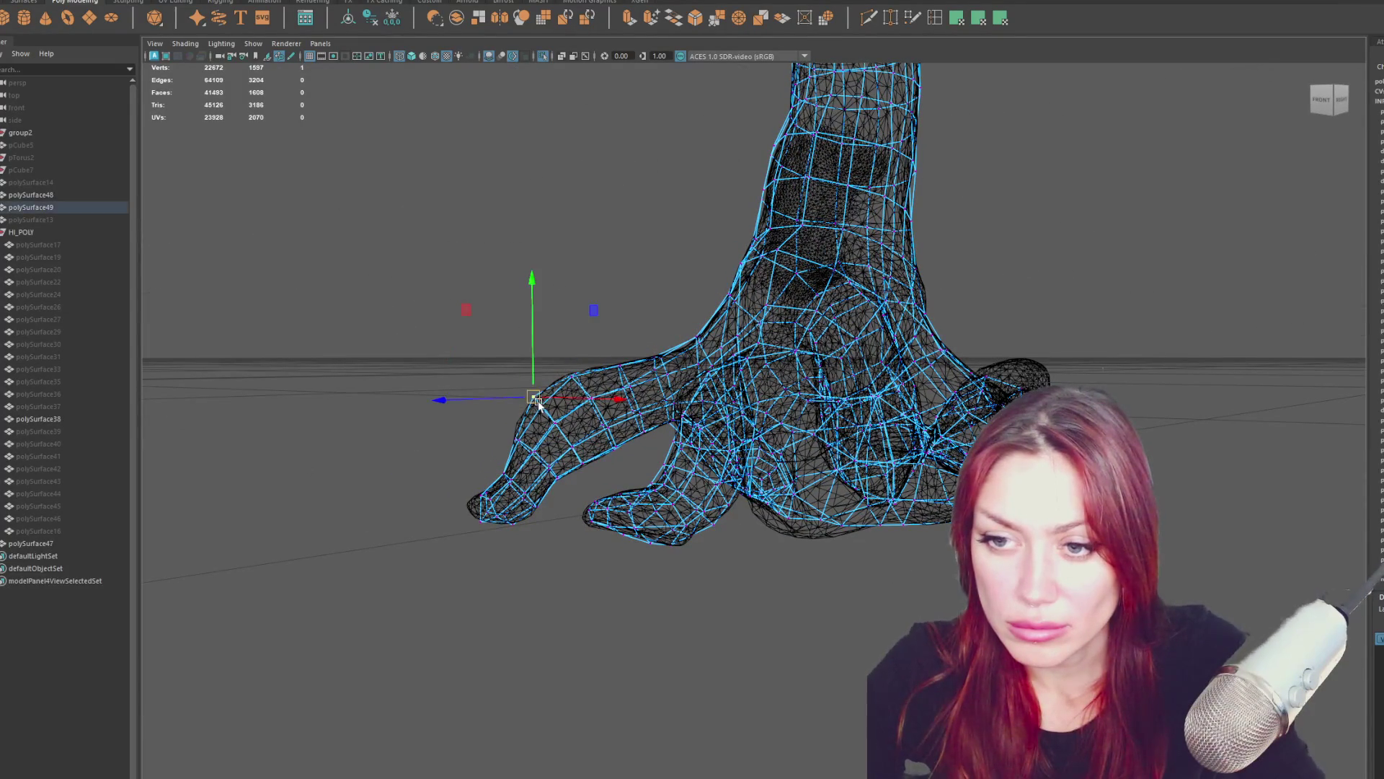
mouse_move(535, 408)
left_mouse_down("alt")
mouse_move(818, 441)
mouse_move(884, 436)
mouse_move(839, 479)
mouse_move(814, 407)
mouse_move(801, 421)
mouse_move(725, 420)
mouse_move(744, 411)
mouse_move(749, 428)
mouse_move(705, 473)
mouse_move(884, 553)
mouse_move(934, 546)
mouse_move(928, 574)
mouse_move(941, 552)
mouse_move(912, 562)
mouse_move(651, 468)
left_mouse_up("alt")
left_click(814, 410)
left_click(511, 477)
mouse_move(511, 477)
left_mouse_down("alt")
mouse_move(757, 461)
mouse_move(1067, 382)
mouse_move(842, 440)
mouse_move(546, 430)
mouse_move(588, 430)
left_mouse_up("alt")
key("q")
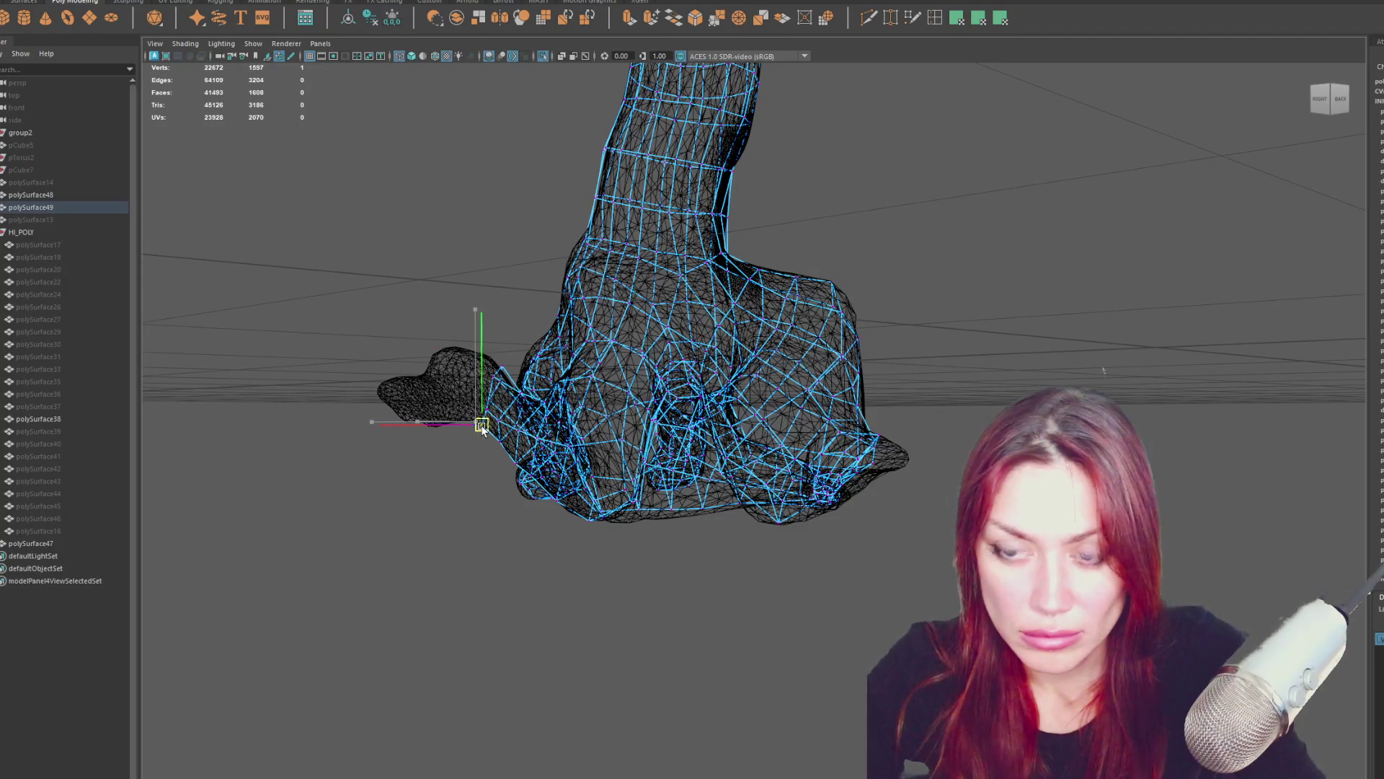
left_click_drag(667, 392, 512, 386, "alt")
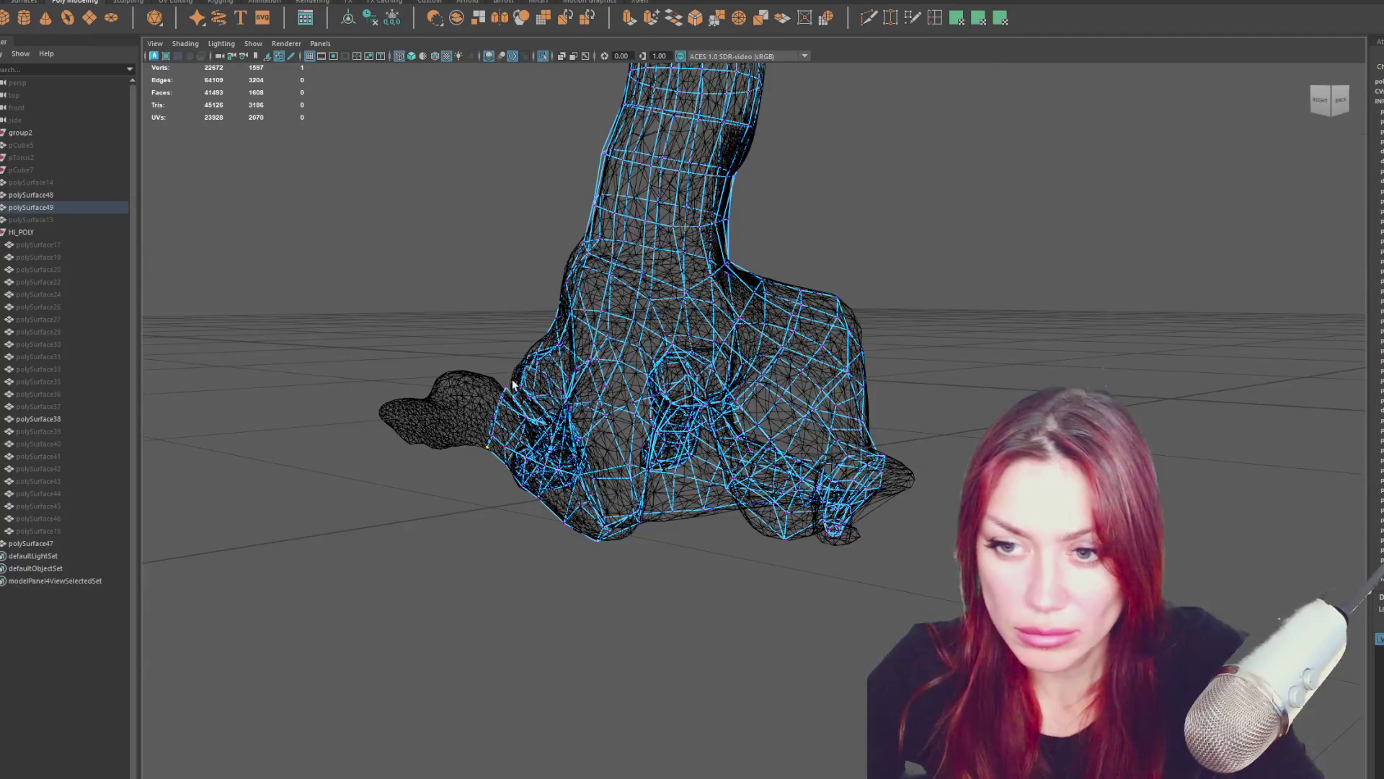
Inspect and tweak the heel and side of the foot from several angles, then clear the selection.
mouse_move(503, 322)
left_mouse_down("alt")
mouse_move(618, 353)
mouse_move(1209, 361)
mouse_move(1110, 355)
left_mouse_up("alt")
mouse_move(489, 389)
left_mouse_down("alt")
mouse_move(882, 386)
mouse_move(655, 431)
left_mouse_up("alt")
right_click_drag(655, 431, 749, 389, "alt")
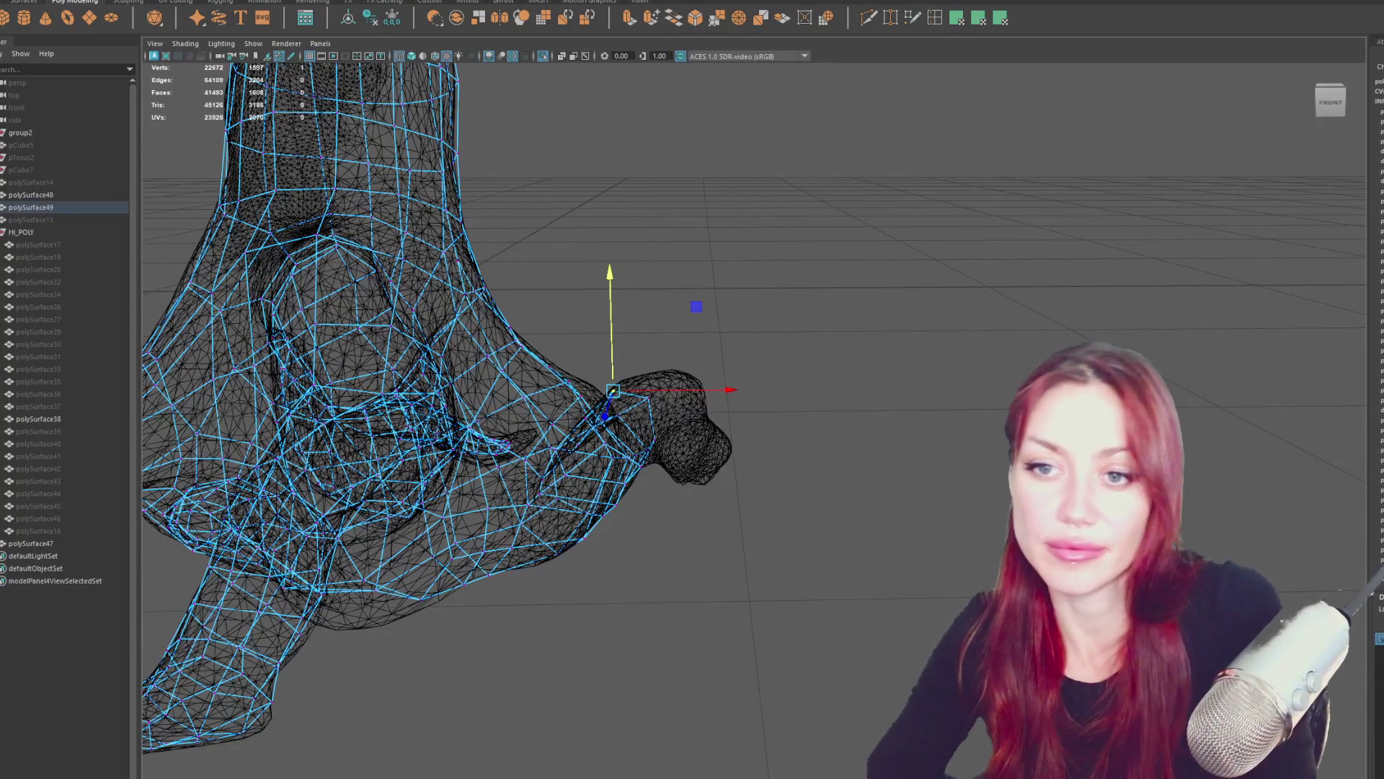
left_click_drag(396, 161, 281, 263, "alt")
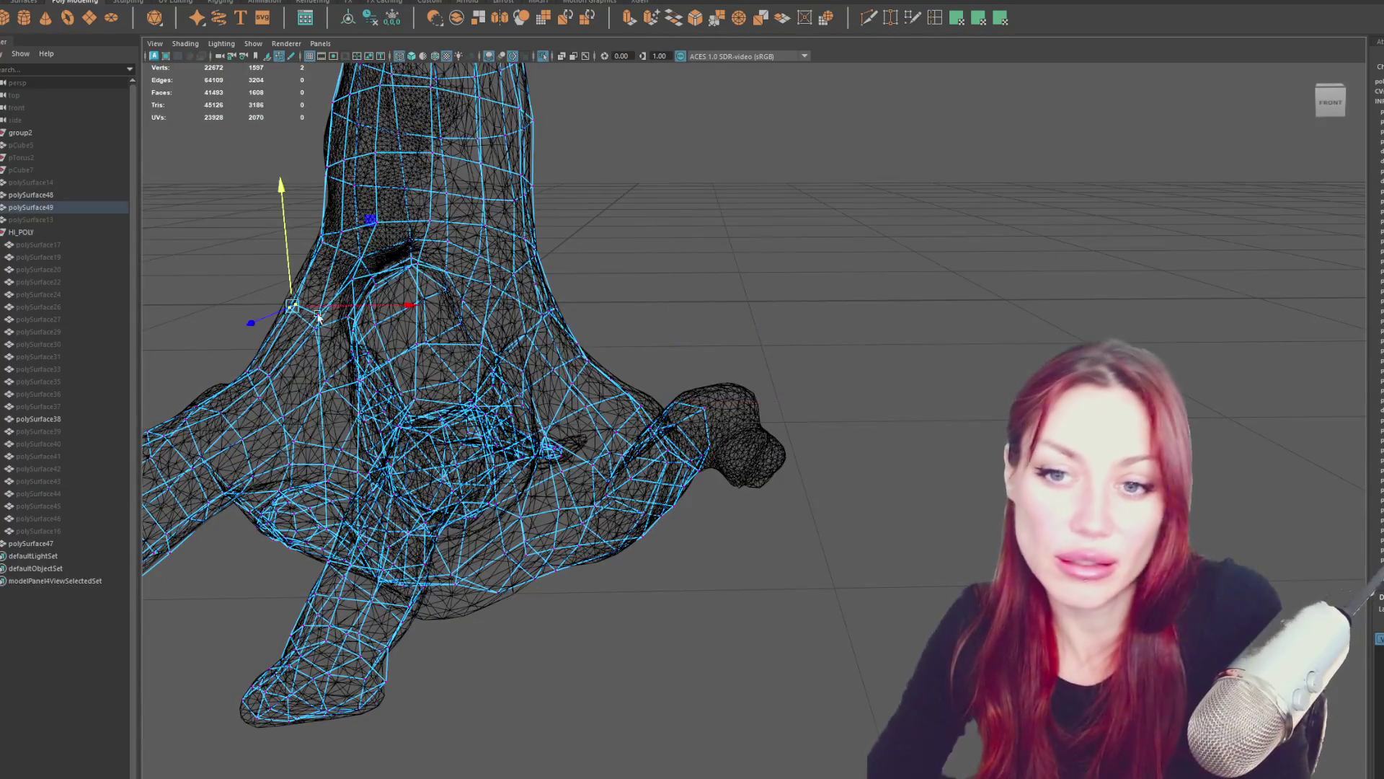
mouse_move(323, 311)
left_mouse_down("alt")
mouse_move(436, 320)
mouse_move(411, 322)
mouse_move(426, 343)
mouse_move(516, 315)
left_mouse_up("alt")
mouse_move(498, 269)
left_mouse_down("alt")
mouse_move(304, 401)
mouse_move(343, 429)
left_mouse_up("alt")
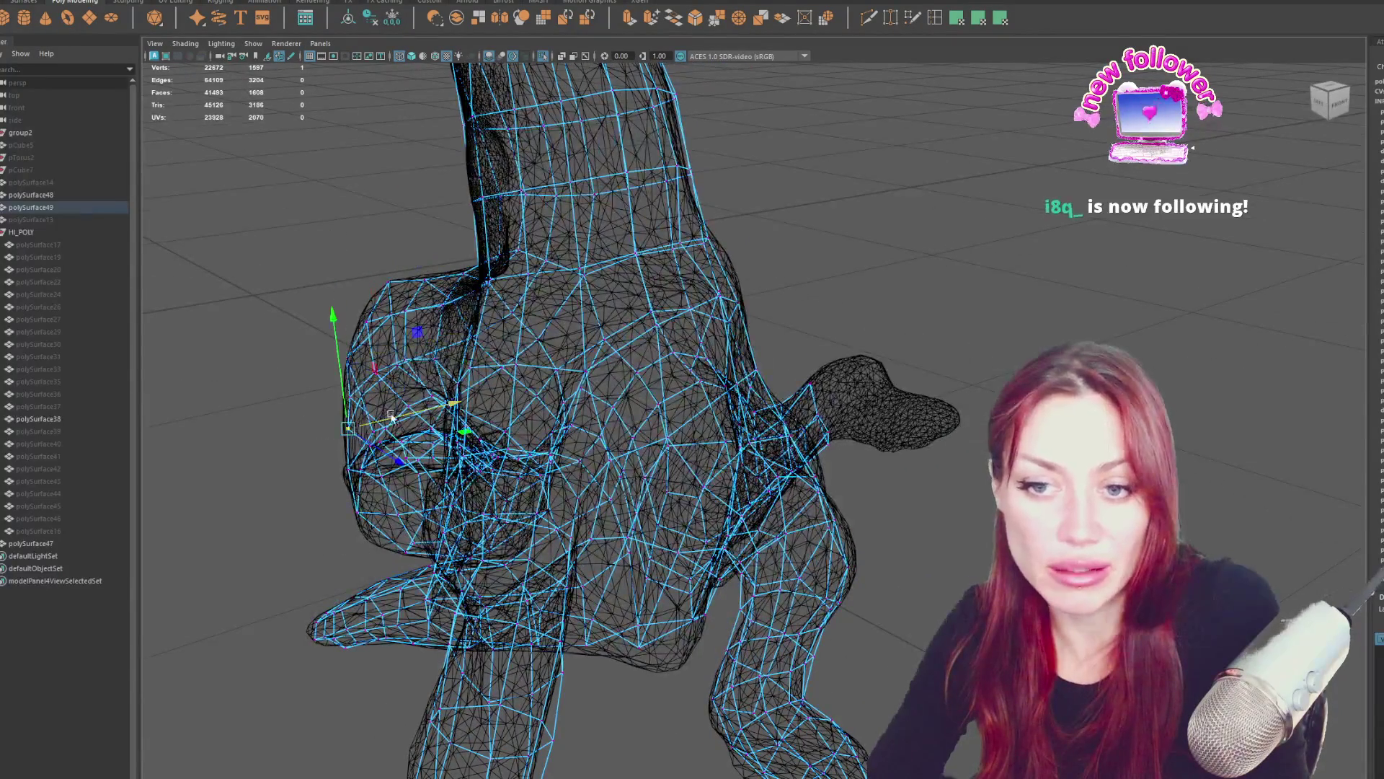
left_click_drag(393, 408, 469, 388, "alt")
mouse_move(330, 364)
left_mouse_down("alt")
mouse_move(325, 402)
mouse_move(463, 395)
mouse_move(388, 328)
mouse_move(457, 317)
mouse_move(262, 278)
left_mouse_up("alt")
left_click(324, 401)
In face mode, select a side face of the cage and extrude it.
right_click_drag(263, 279, 247, 224)
left_click(301, 356)
mouse_move(374, 353)
left_mouse_down("alt")
mouse_move(306, 340)
mouse_move(412, 143)
left_mouse_up("alt")
key("ctrl+e")
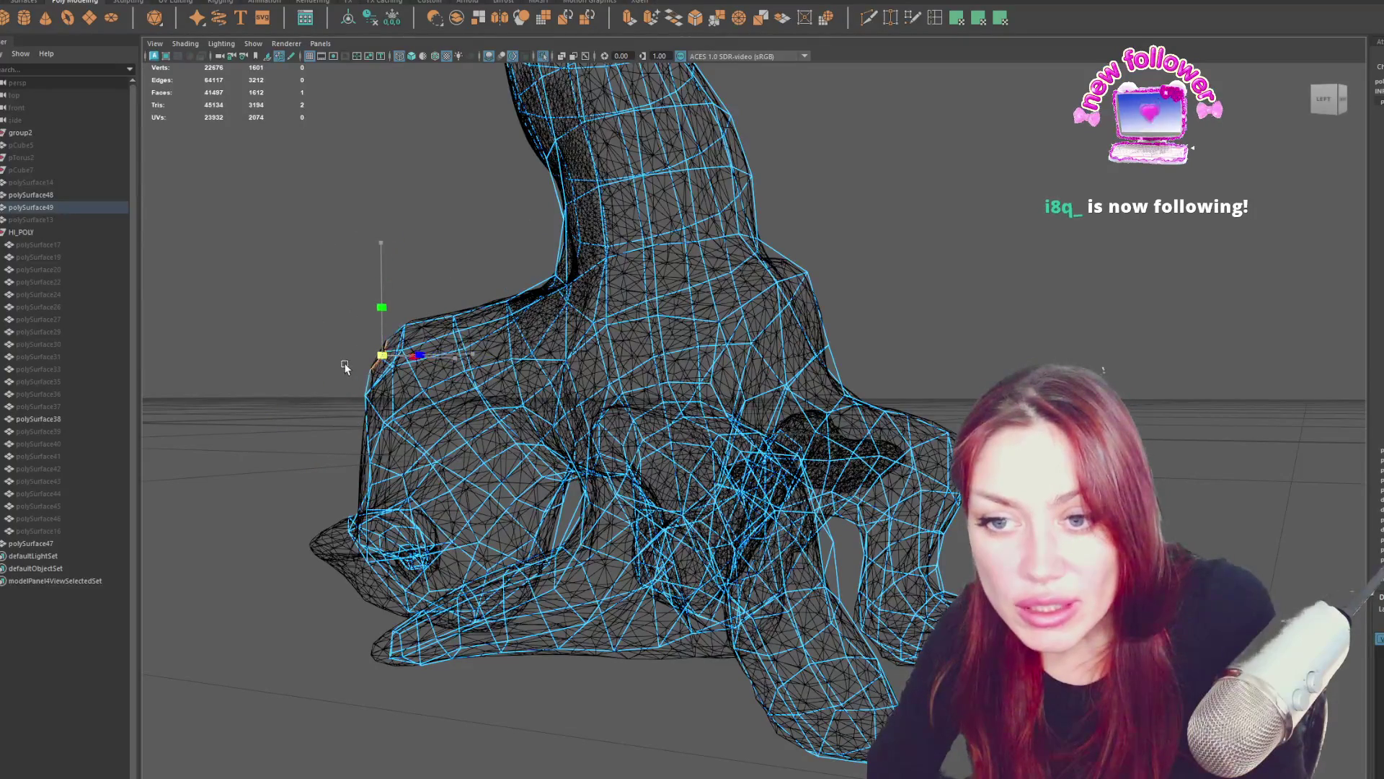
Switch to wireframe and move the extruded face's new vertices onto the sculpt in vertex mode.
left_click_drag(348, 366, 422, 371, "alt")
key("4")
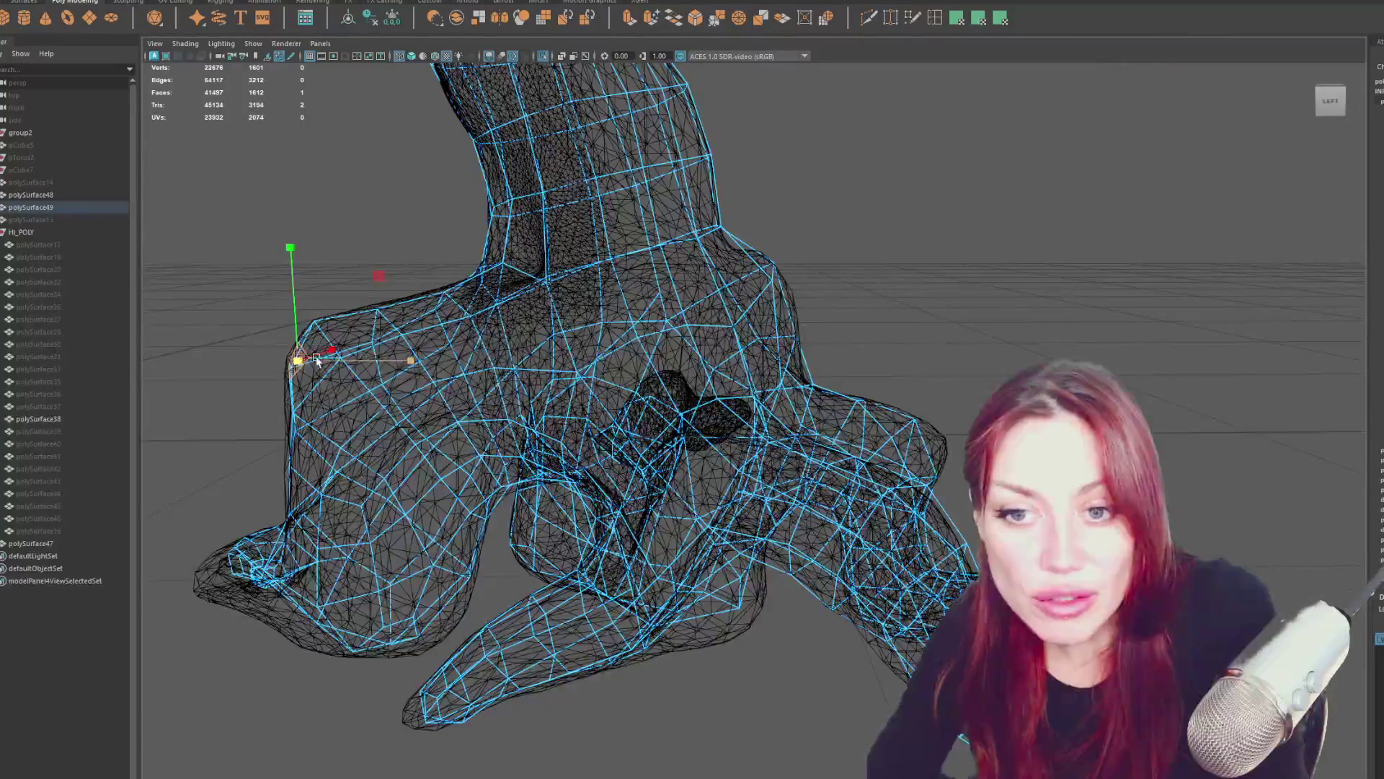
mouse_move(349, 360)
left_mouse_down("alt")
mouse_move(637, 361)
mouse_move(757, 284)
mouse_move(849, 265)
mouse_move(785, 278)
left_mouse_up("alt")
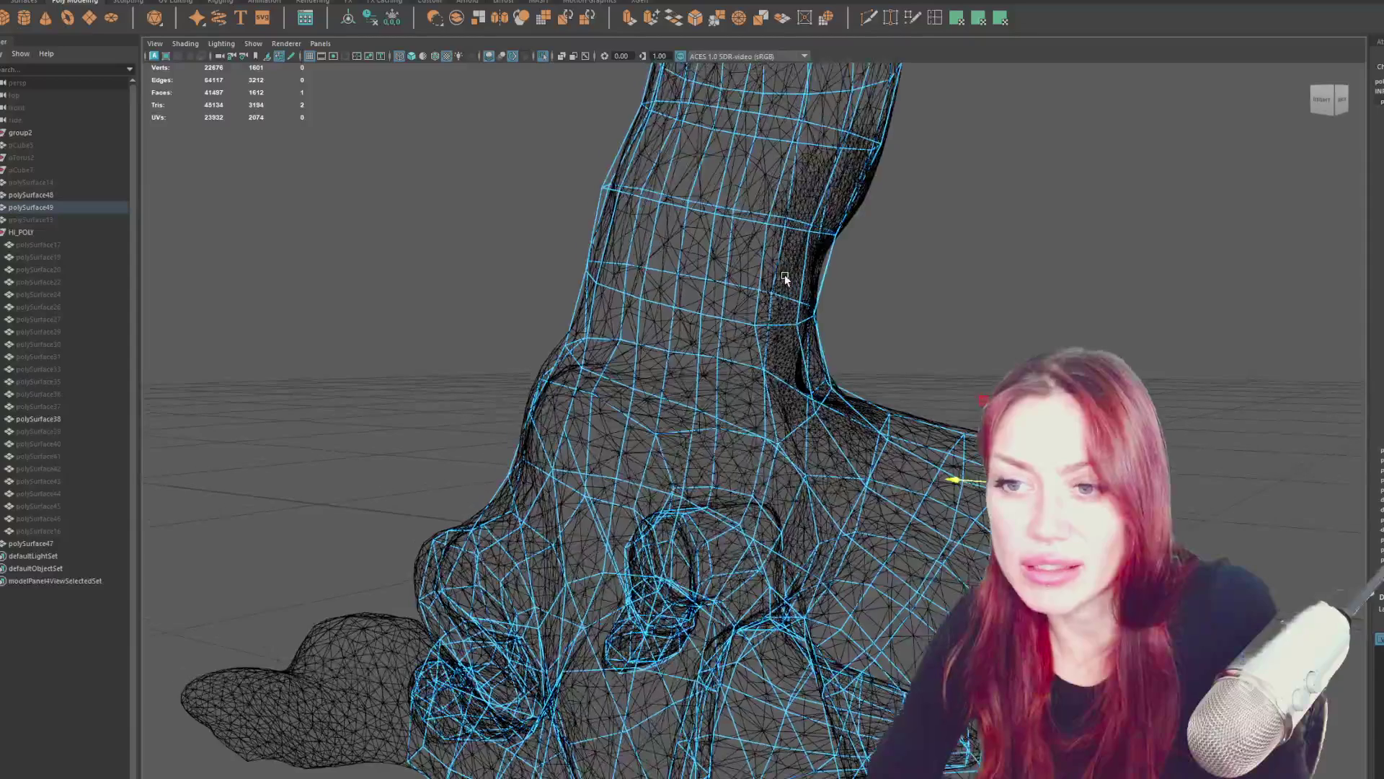
mouse_move(641, 268)
left_mouse_down("alt")
mouse_move(1007, 256)
mouse_move(937, 260)
left_mouse_up("alt")
right_click_drag(490, 231, 492, 339)
mouse_move(492, 342)
left_mouse_down()
mouse_move(511, 418)
mouse_move(552, 381)
mouse_move(589, 373)
mouse_move(614, 299)
left_mouse_up()
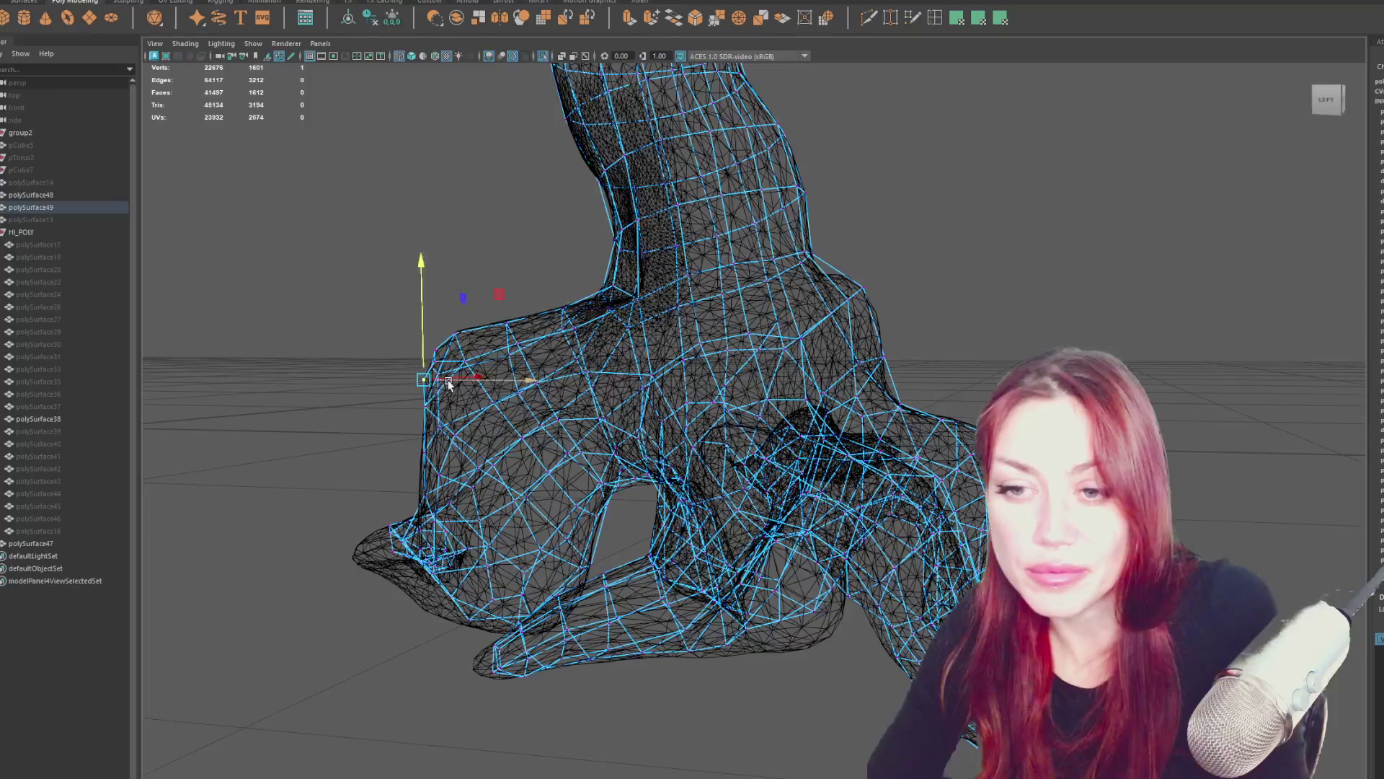
mouse_move(453, 384)
left_mouse_down("alt")
mouse_move(454, 311)
mouse_move(570, 296)
mouse_move(581, 385)
mouse_move(607, 386)
left_mouse_up("alt")
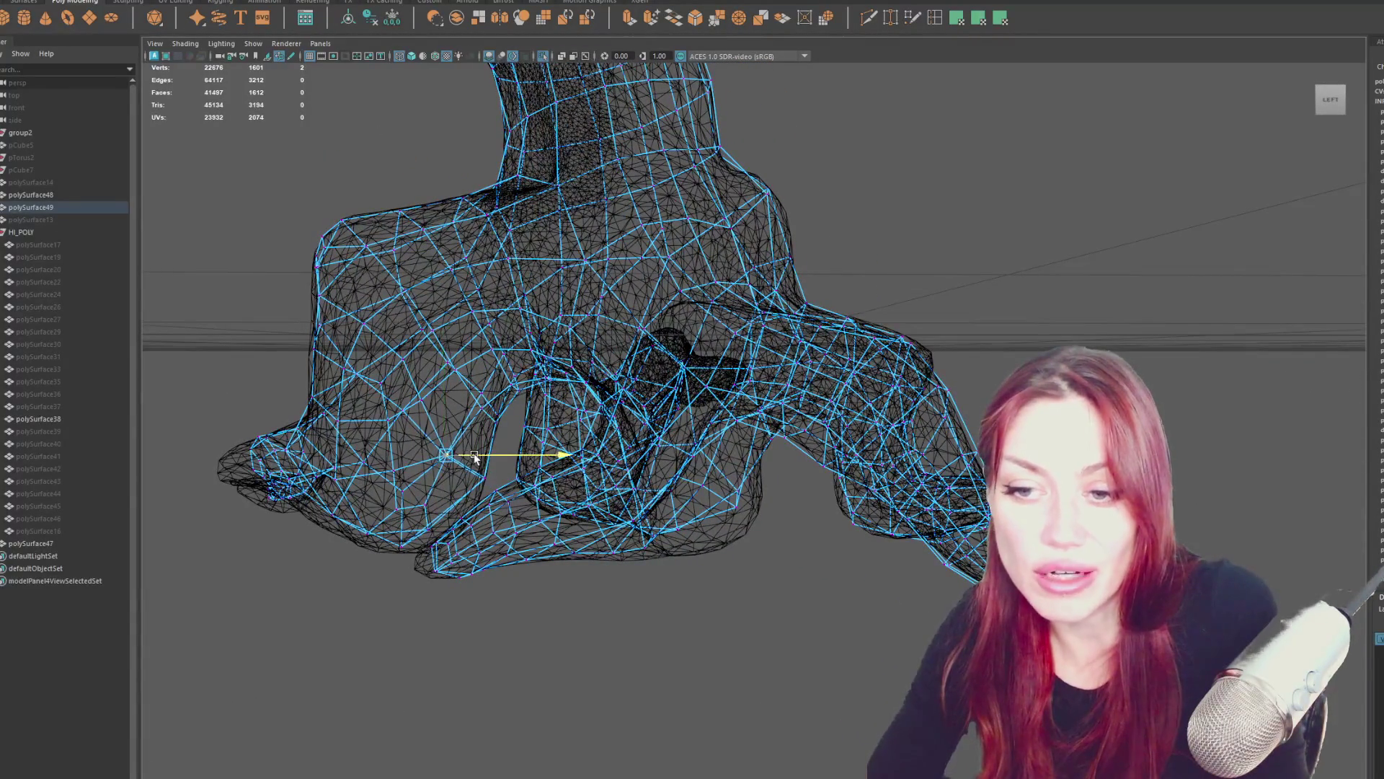
mouse_move(334, 395)
left_mouse_down("alt")
mouse_move(486, 387)
mouse_move(654, 401)
mouse_move(638, 416)
mouse_move(640, 404)
left_mouse_up("alt")
mouse_move(629, 278)
left_mouse_down()
mouse_move(632, 261)
mouse_move(609, 380)
mouse_move(677, 278)
mouse_move(649, 272)
mouse_move(643, 248)
mouse_move(686, 325)
mouse_move(699, 319)
mouse_move(673, 284)
left_mouse_up()
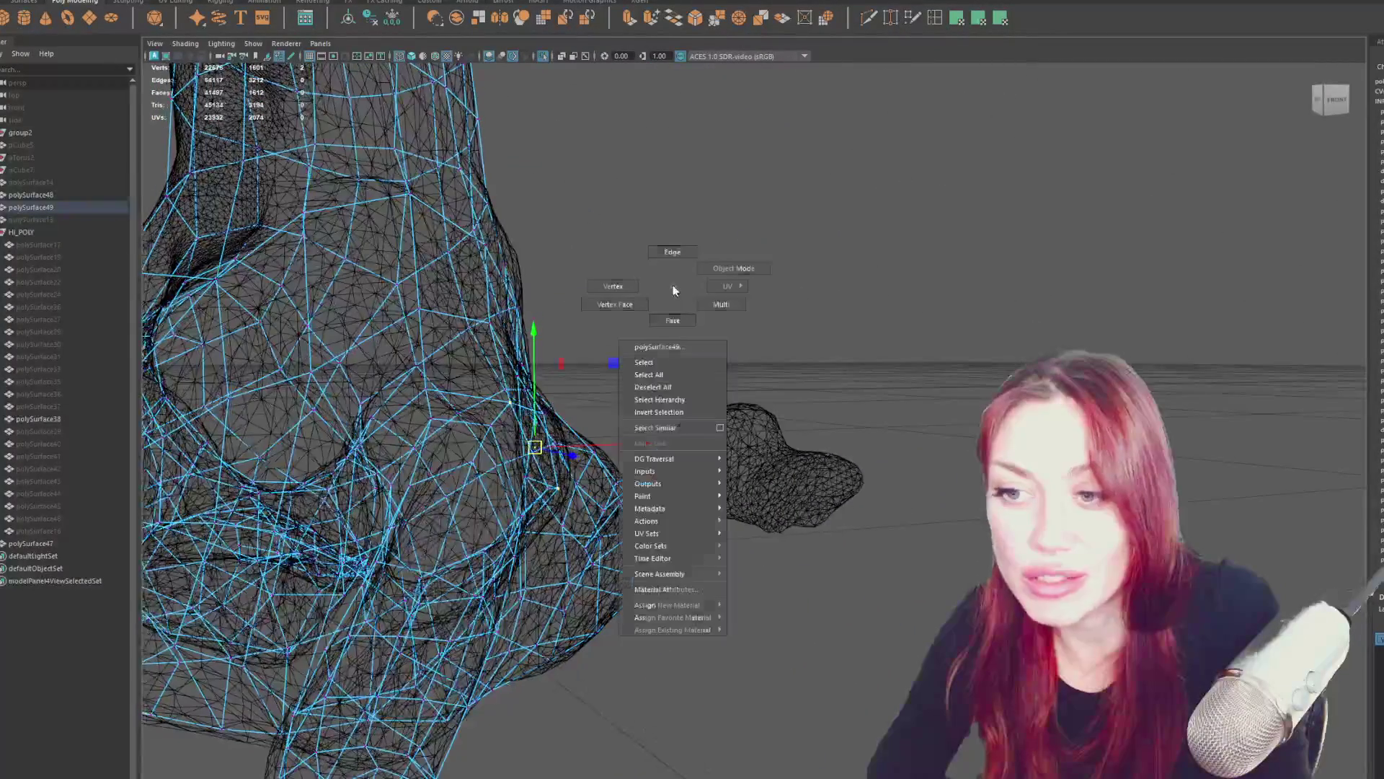
Review the cage fit around the leg and foot from several angles, then clear the selection.
right_click_drag(673, 284, 669, 326, "alt")
right_click_drag(558, 335, 555, 364, "alt")
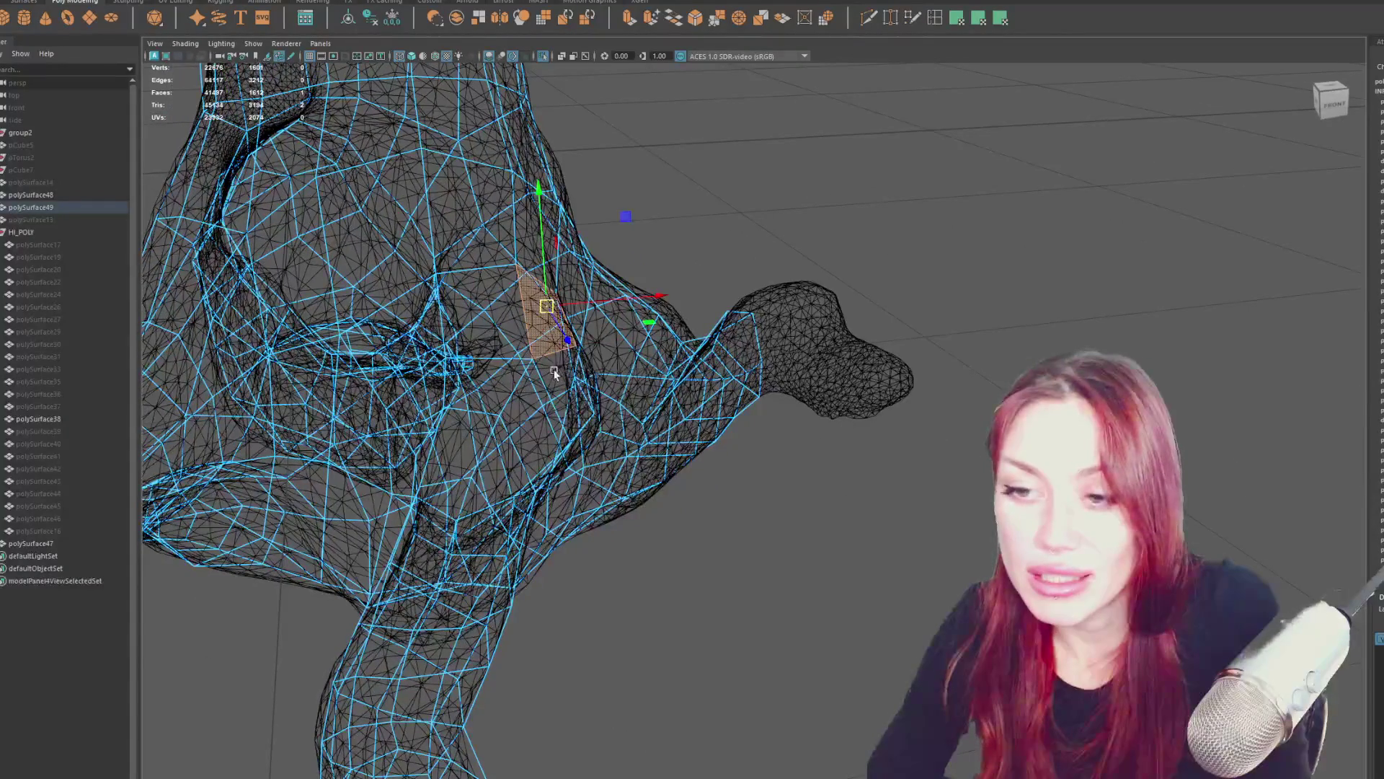
left_click_drag(553, 369, 664, 343, "alt")
right_click_drag(663, 343, 686, 352, "alt")
mouse_move(685, 352)
left_mouse_down("alt")
mouse_move(578, 368)
mouse_move(533, 346)
mouse_move(473, 361)
left_mouse_up("alt")
right_click_drag(473, 361, 574, 356, "alt")
mouse_move(575, 356)
left_mouse_down("alt")
mouse_move(797, 402)
mouse_move(822, 389)
mouse_move(526, 395)
mouse_move(478, 377)
mouse_move(865, 325)
mouse_move(912, 345)
left_mouse_up("alt")
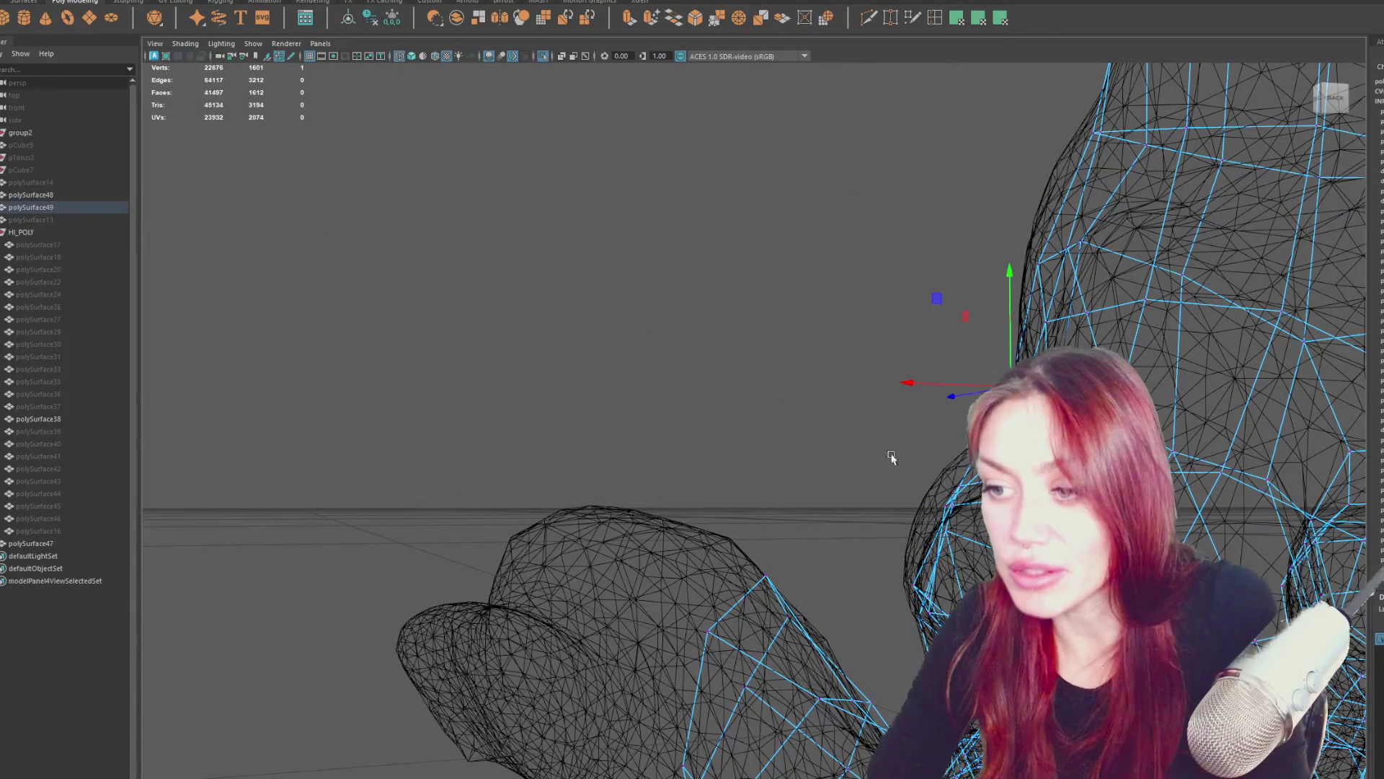
left_click_drag(937, 485, 911, 524, "alt")
mouse_move(919, 637)
left_mouse_down("alt")
mouse_move(912, 537)
mouse_move(811, 294)
mouse_move(810, 360)
mouse_move(825, 361)
mouse_move(764, 301)
mouse_move(770, 334)
mouse_move(814, 339)
mouse_move(794, 335)
left_mouse_up("alt")
left_click(612, 443)
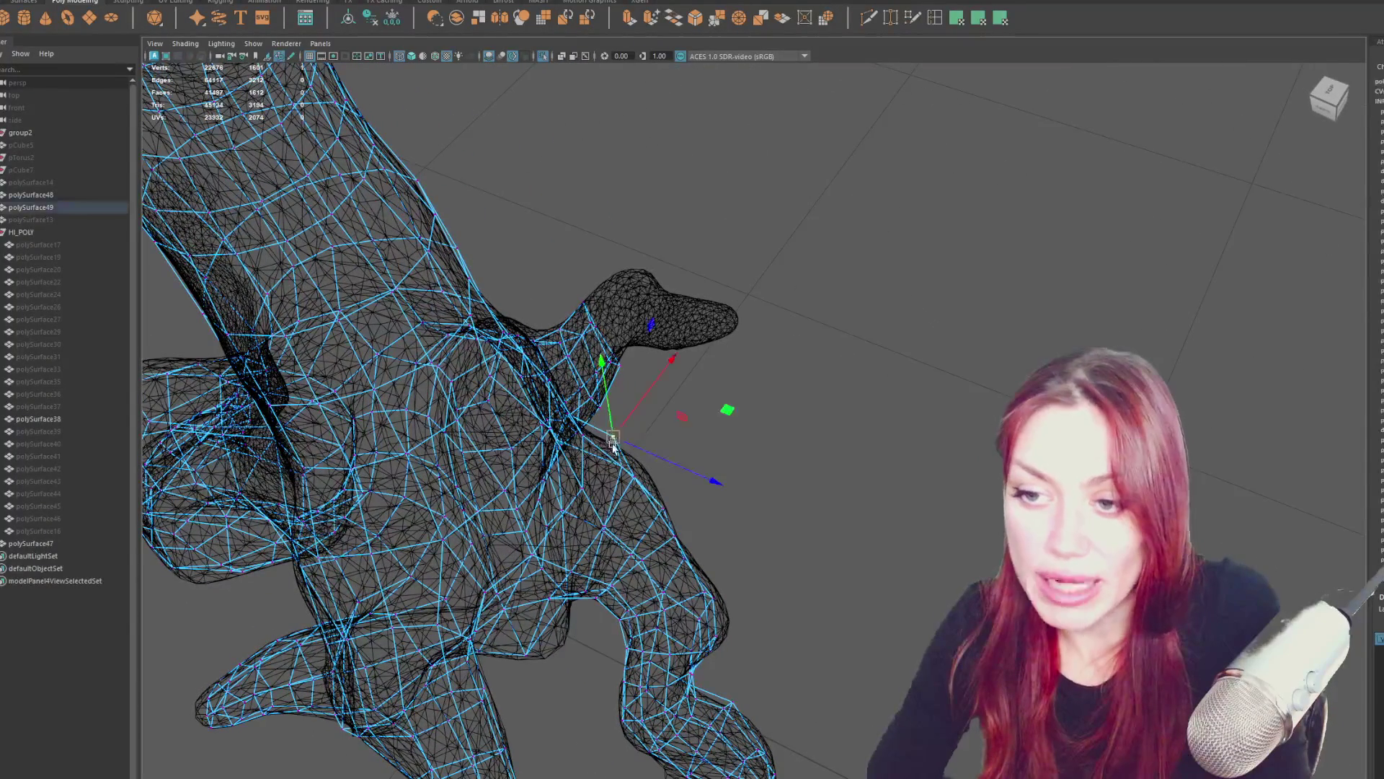
mouse_move(609, 445)
left_mouse_down("alt")
mouse_move(658, 453)
mouse_move(633, 465)
mouse_move(732, 447)
mouse_move(793, 375)
mouse_move(791, 318)
mouse_move(806, 309)
left_mouse_up("alt")
left_click(674, 457)
Select polySurface49, switch it to vertex mode, pick a vertex, and frame the whole foot.
left_click_drag(683, 578, 894, 58, "alt")
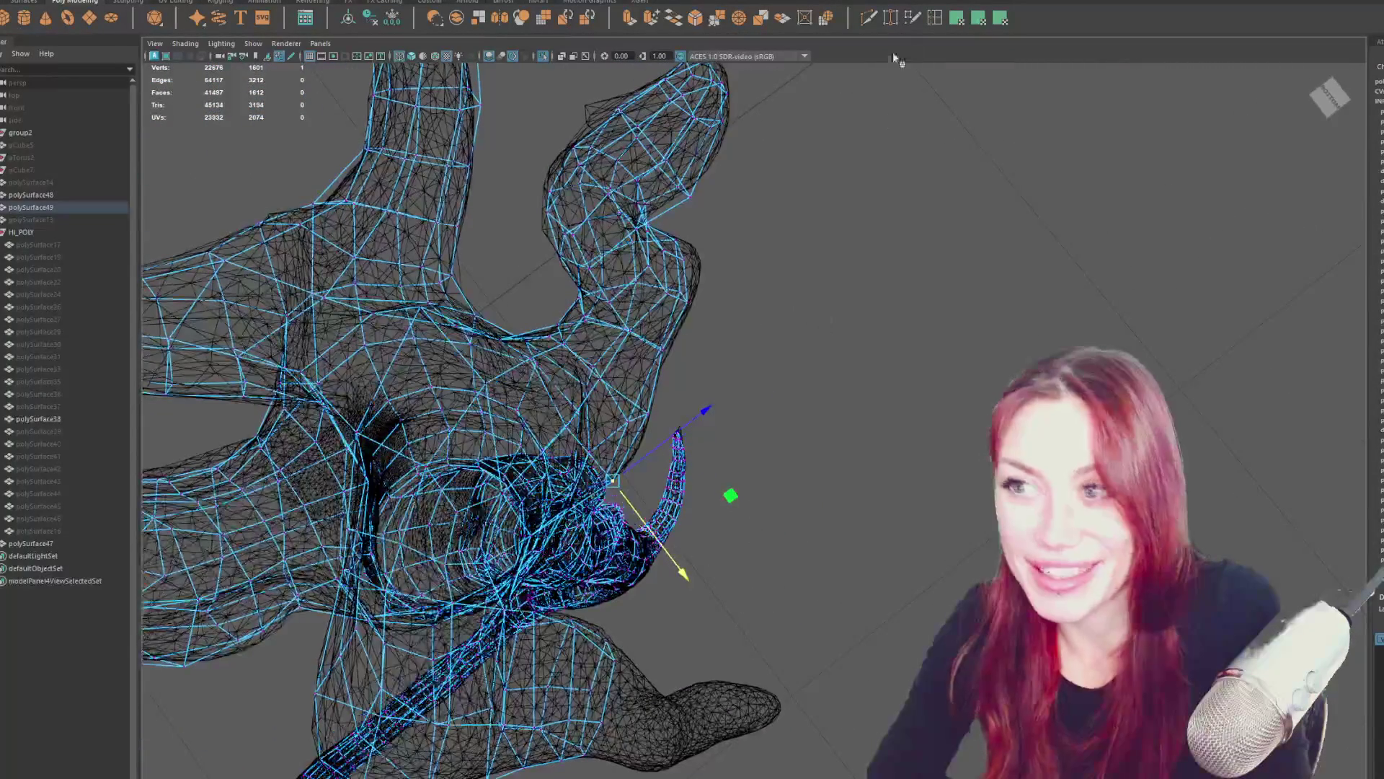
left_click(937, 26)
mouse_move(549, 444)
left_mouse_down("alt")
mouse_move(720, 455)
mouse_move(707, 442)
mouse_move(828, 377)
mouse_move(810, 349)
mouse_move(889, 360)
mouse_move(543, 369)
left_mouse_up("alt")
right_click(828, 377)
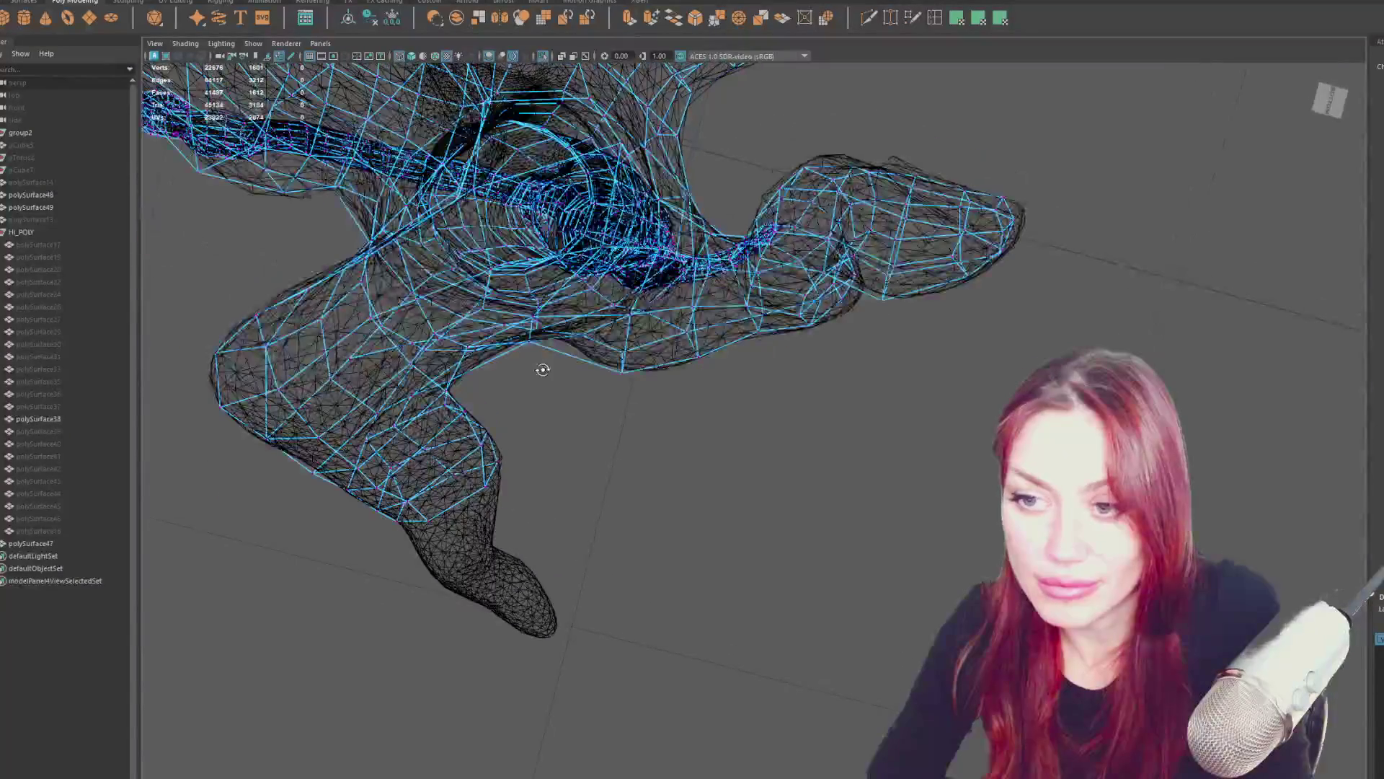
left_click(525, 356)
right_click_drag(471, 329, 530, 341)
left_click(528, 343)
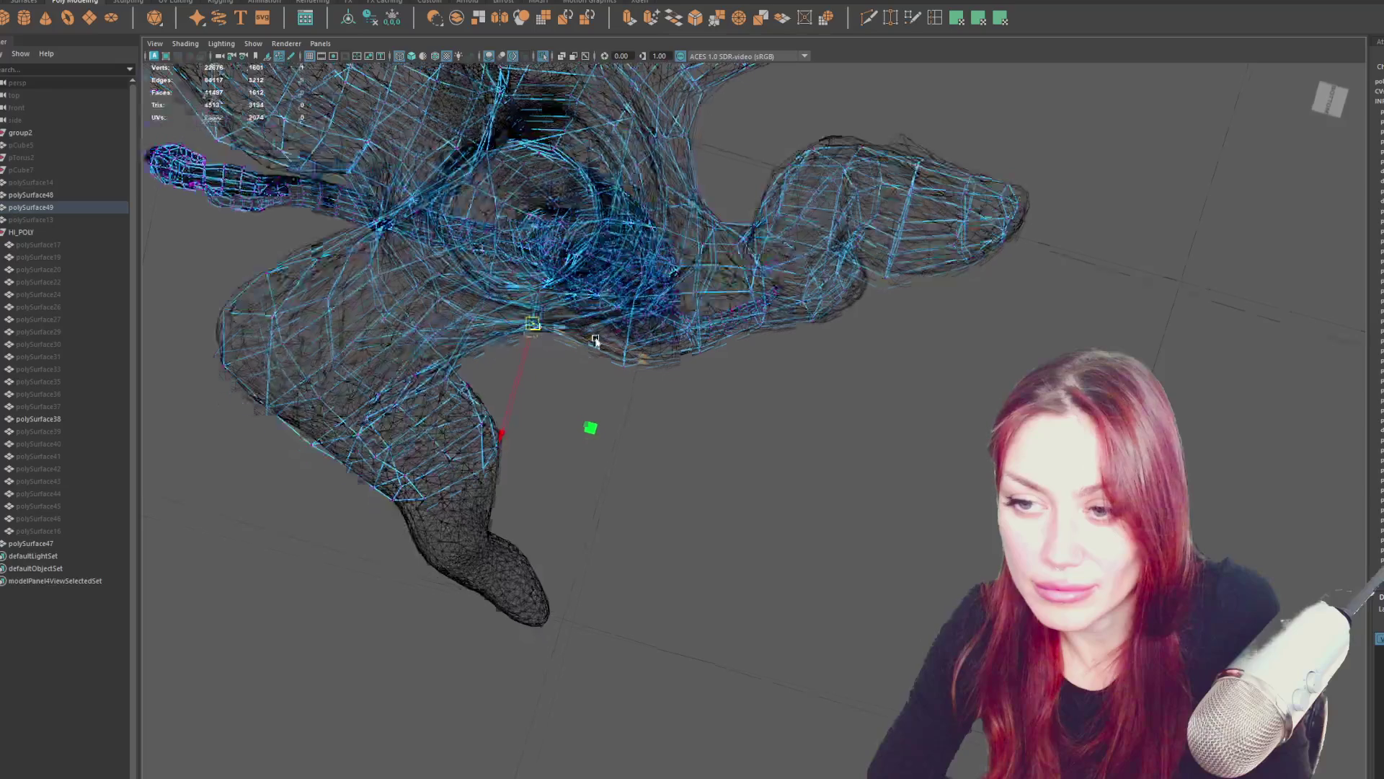
left_click_drag(596, 340, 689, 460, "alt")
scroll(690, 460, "up", 5)
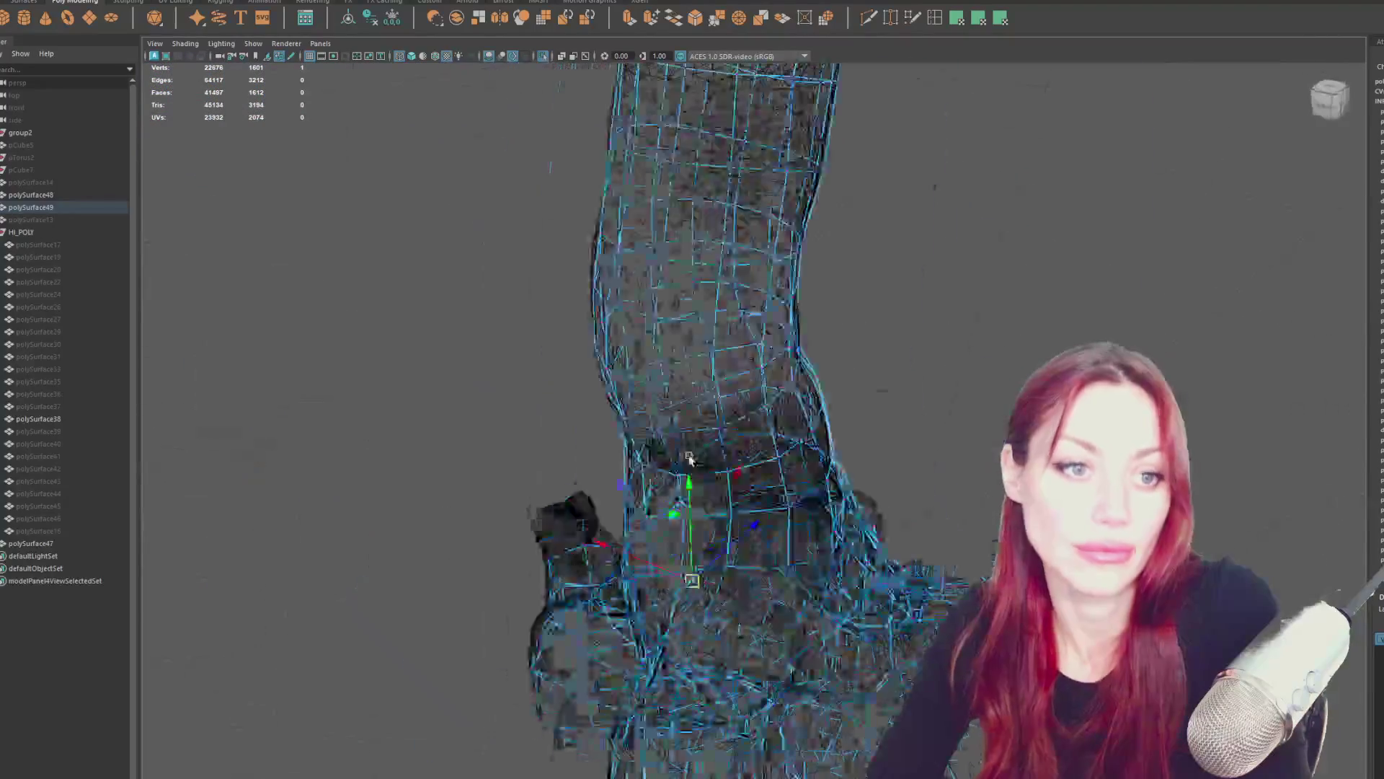
scroll(689, 460, "down", 10)
scroll(510, 338, "up", 3)
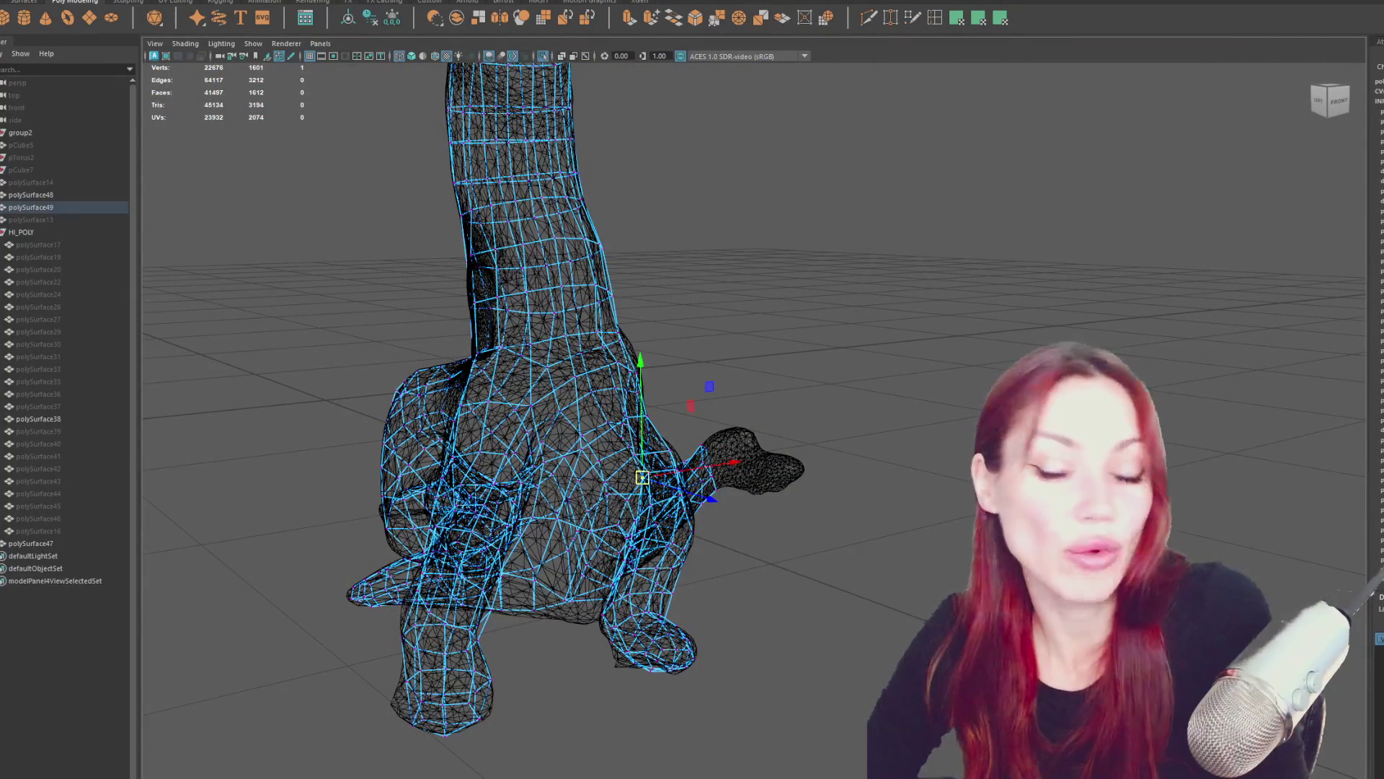
Select a ring of eight ankle vertices on the cage's leg.
left_click_drag(712, 331, 677, 346, "alt")
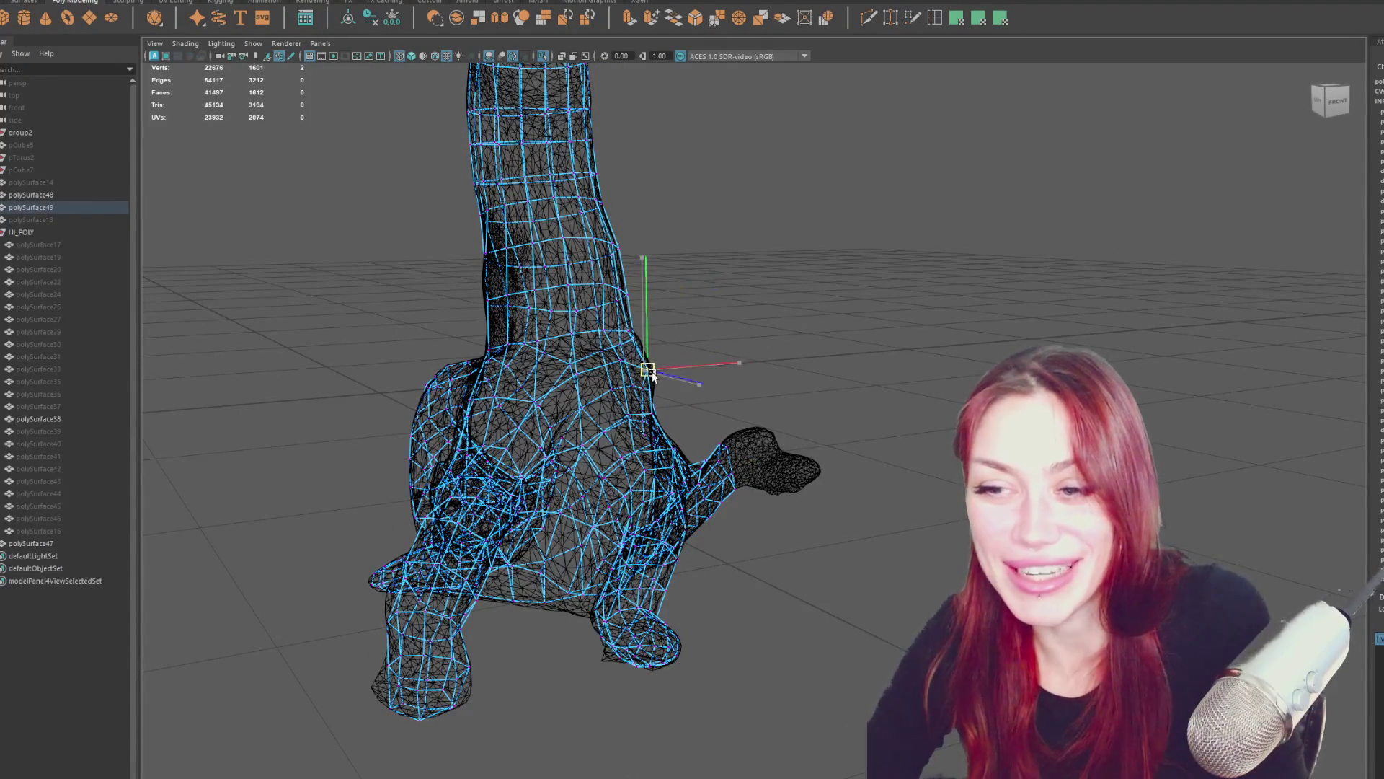
mouse_move(651, 372)
left_mouse_down("alt")
mouse_move(488, 370)
mouse_move(542, 369)
left_mouse_up("alt")
left_click(865, 338)
left_click(899, 335)
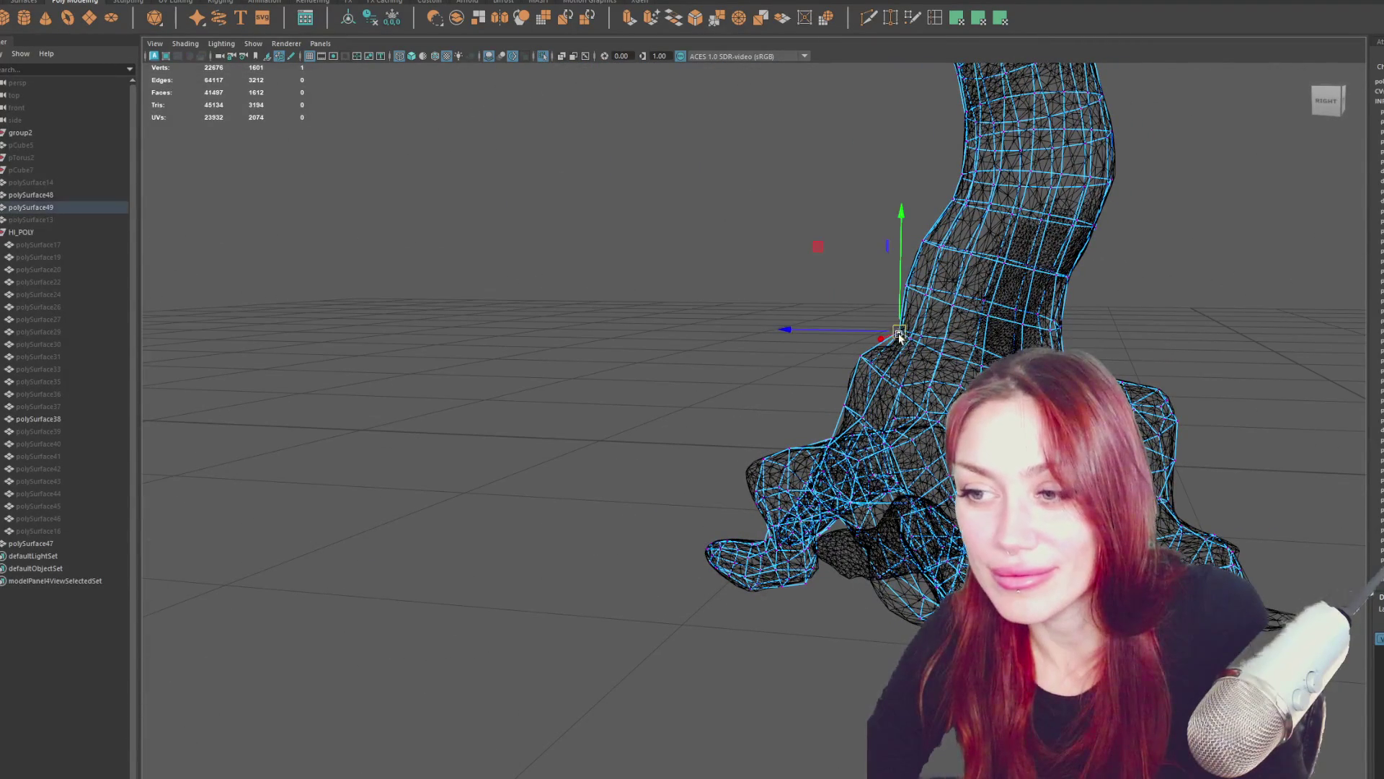
left_click(1205, 361)
left_click_drag(1205, 361, 1081, 371, "alt")
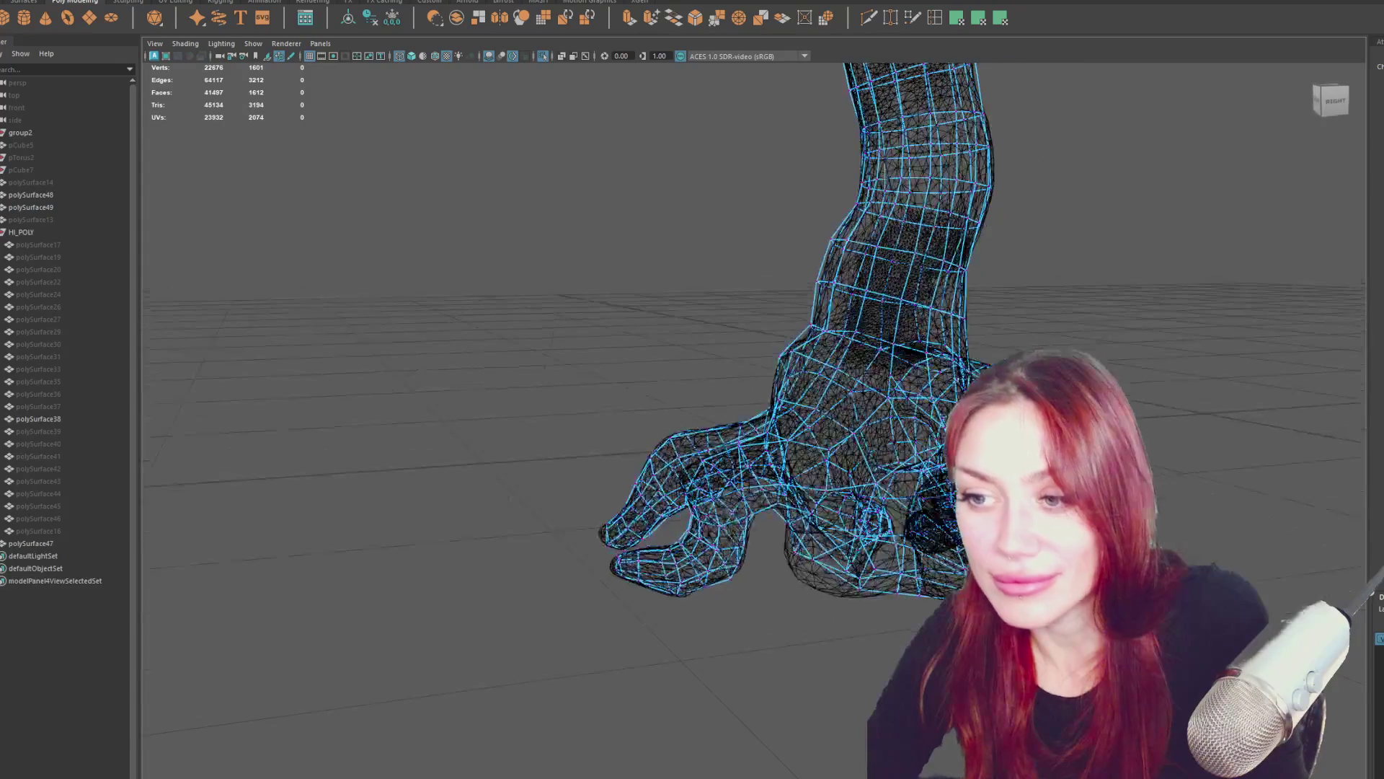
left_click(811, 324)
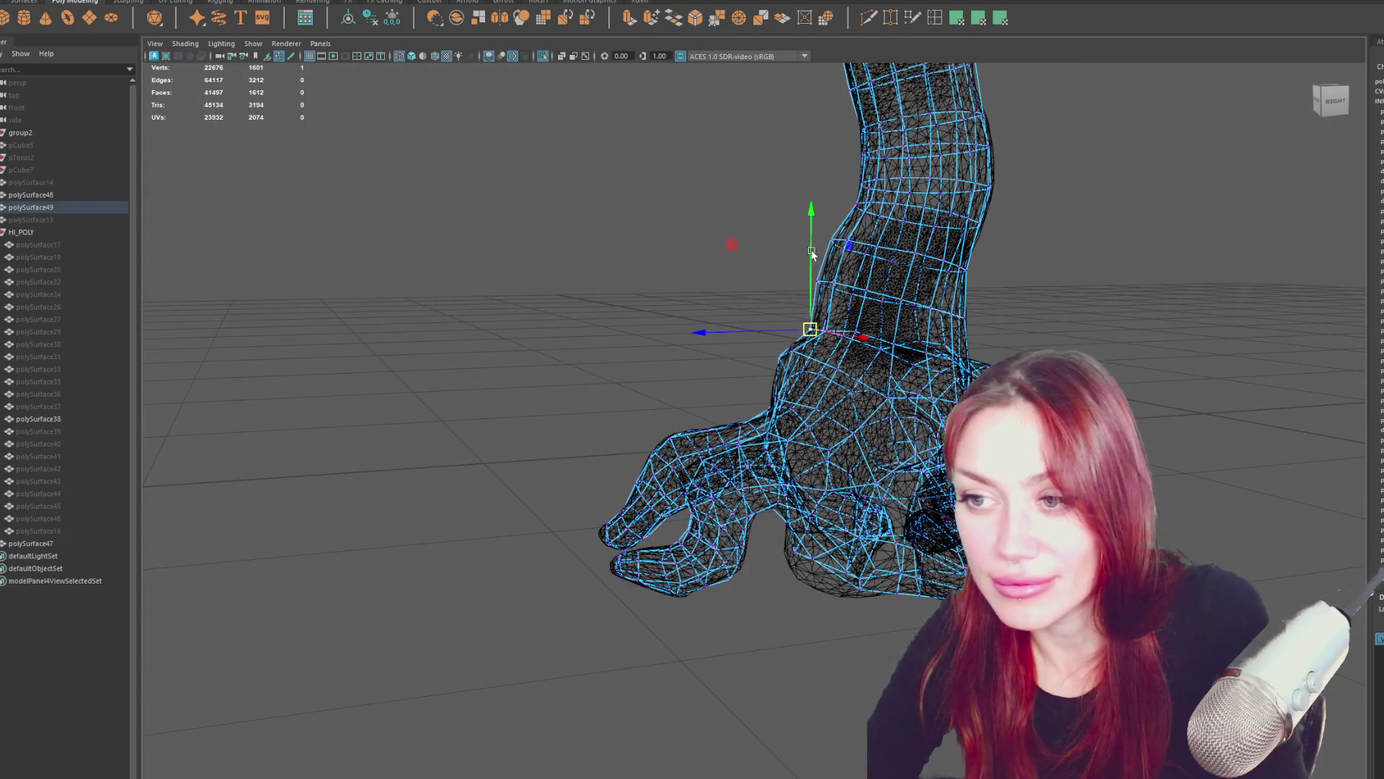
left_click_drag(834, 283, 849, 298)
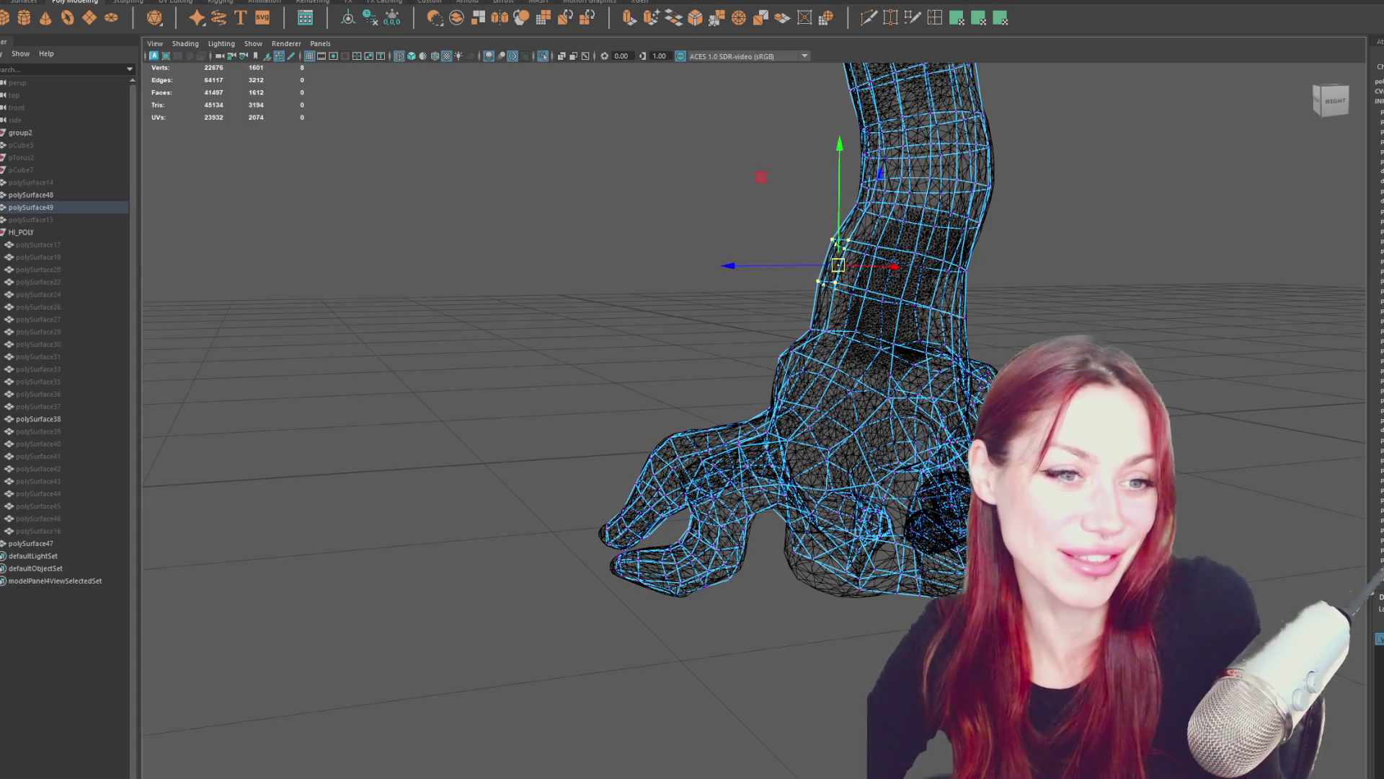
Pull the vertices along the leg's side out onto the sculpt, then activate Insert Edge Loop.
mouse_move(921, 191)
left_mouse_down("alt")
mouse_move(835, 318)
mouse_move(886, 276)
mouse_move(874, 231)
mouse_move(946, 253)
mouse_move(827, 236)
left_mouse_up("alt")
left_click(857, 232)
key("d")
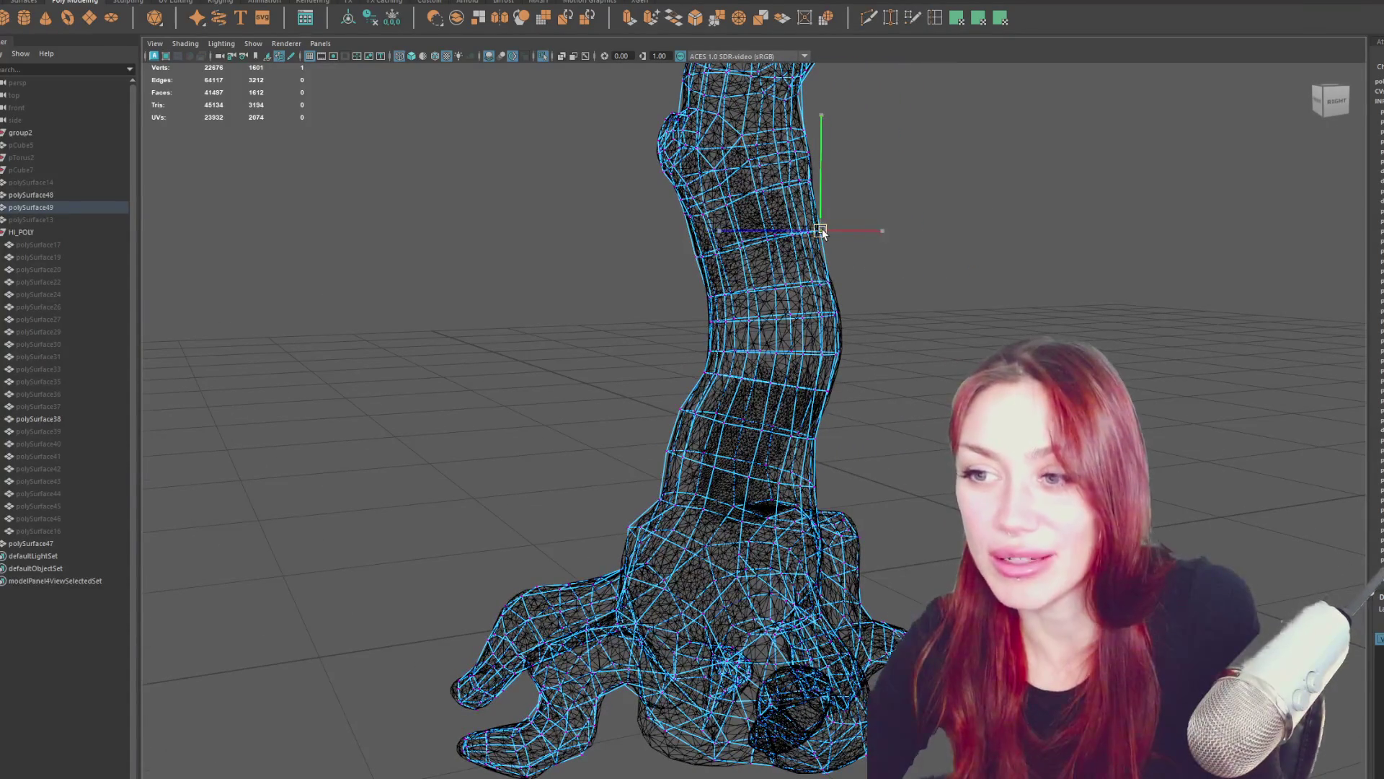
left_click_drag(809, 299, 810, 297)
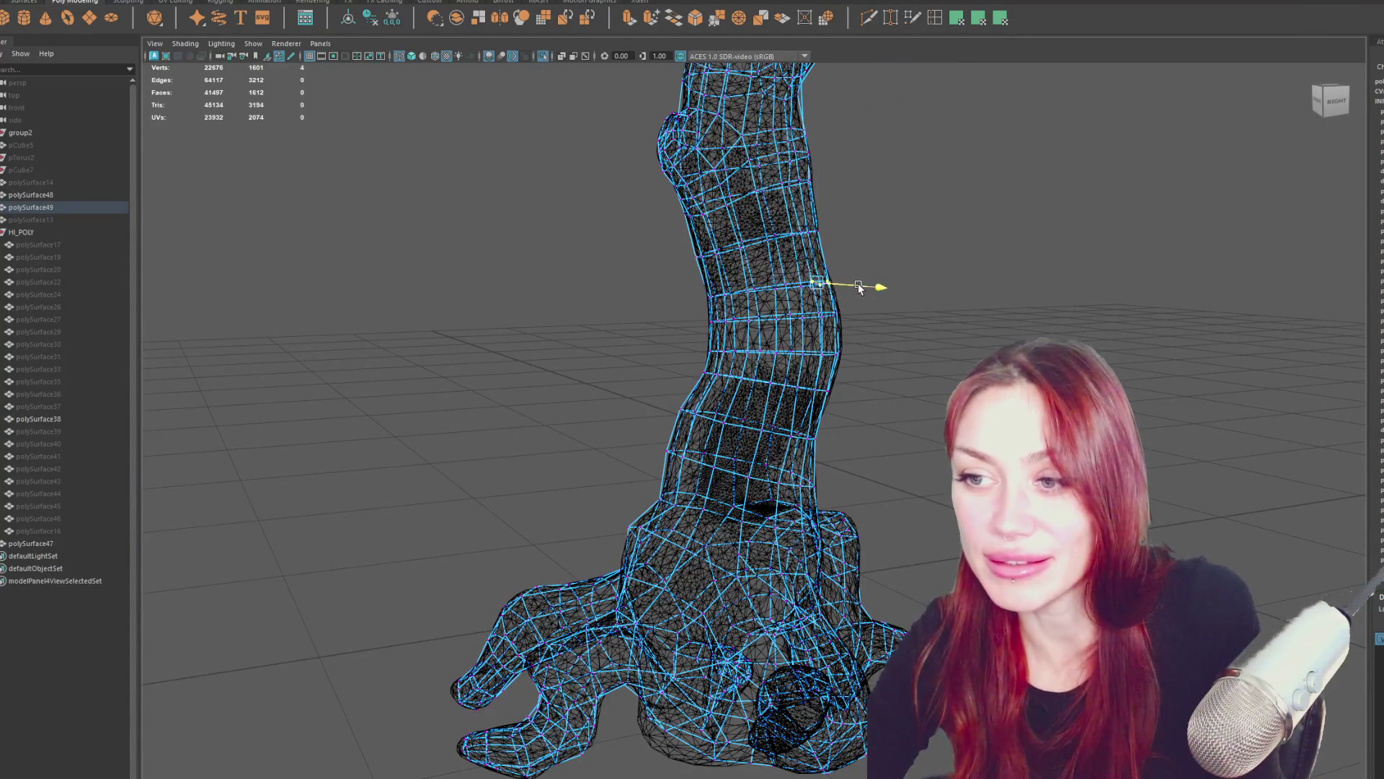
mouse_move(934, 290)
left_mouse_down("alt")
mouse_move(958, 349)
mouse_move(838, 344)
mouse_move(886, 210)
mouse_move(869, 240)
left_mouse_up("alt")
right_click_drag(869, 240, 842, 298, "shift")
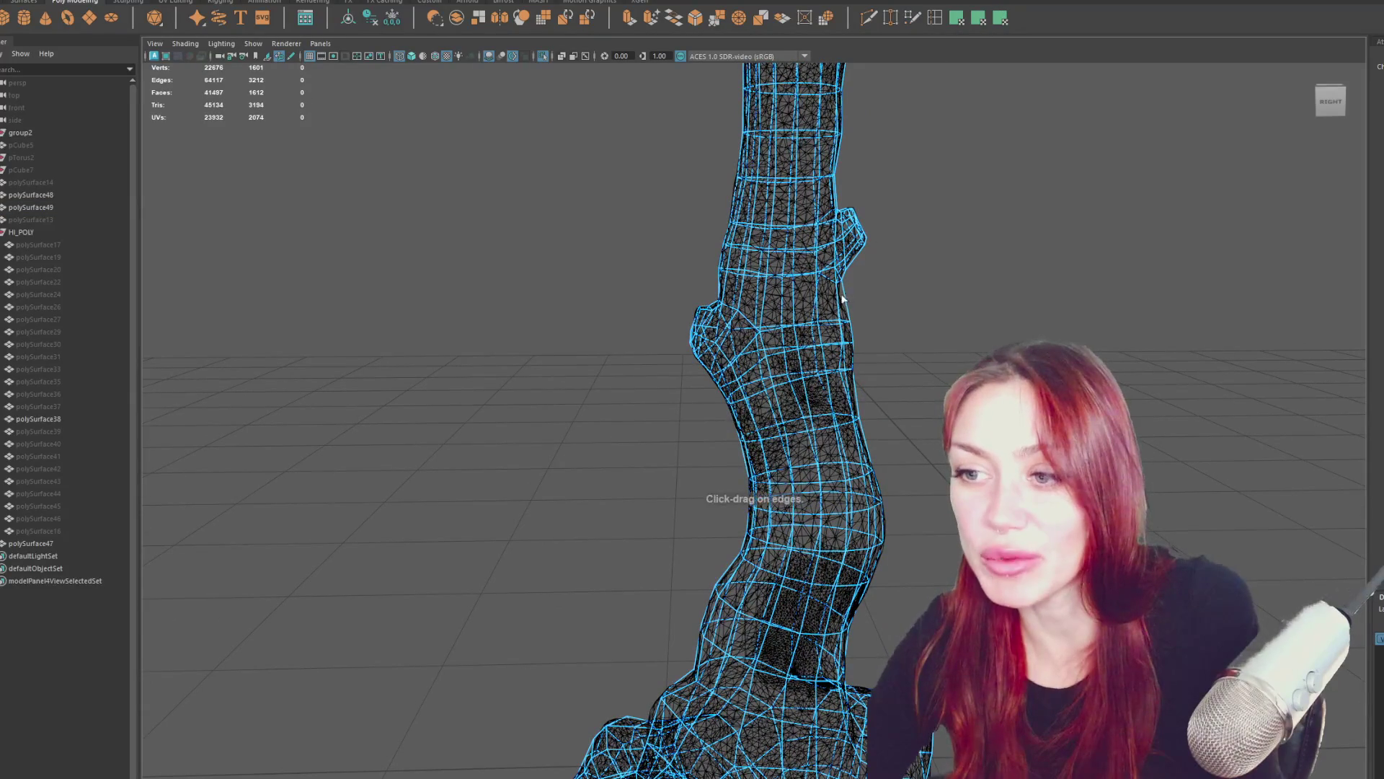
Insert an edge loop around the leg and extrude the thumb's end ring outward.
left_click(841, 295)
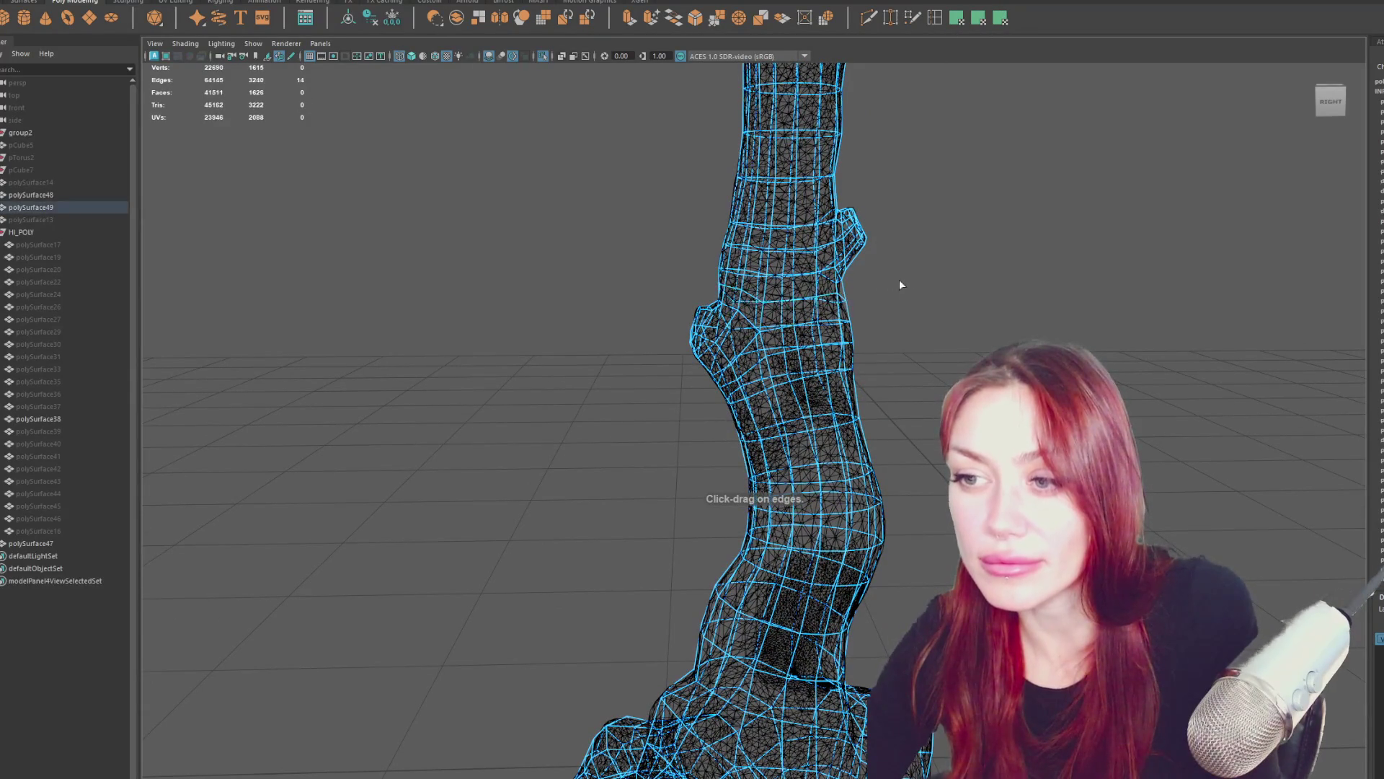
mouse_move(888, 275)
left_mouse_down("alt")
mouse_move(925, 293)
mouse_move(858, 304)
mouse_move(788, 275)
mouse_move(890, 317)
mouse_move(912, 407)
mouse_move(953, 359)
mouse_move(1111, 361)
mouse_move(1087, 350)
mouse_move(1060, 214)
mouse_move(1121, 238)
mouse_move(1211, 235)
mouse_move(620, 295)
mouse_move(766, 300)
mouse_move(643, 349)
mouse_move(663, 566)
mouse_move(789, 491)
mouse_move(757, 468)
mouse_move(725, 491)
mouse_move(741, 477)
left_mouse_up("alt")
left_click(629, 18)
key("e")
mouse_move(825, 412)
left_mouse_down("alt")
mouse_move(828, 705)
mouse_move(793, 667)
mouse_move(737, 424)
left_mouse_up("alt")
key("w")
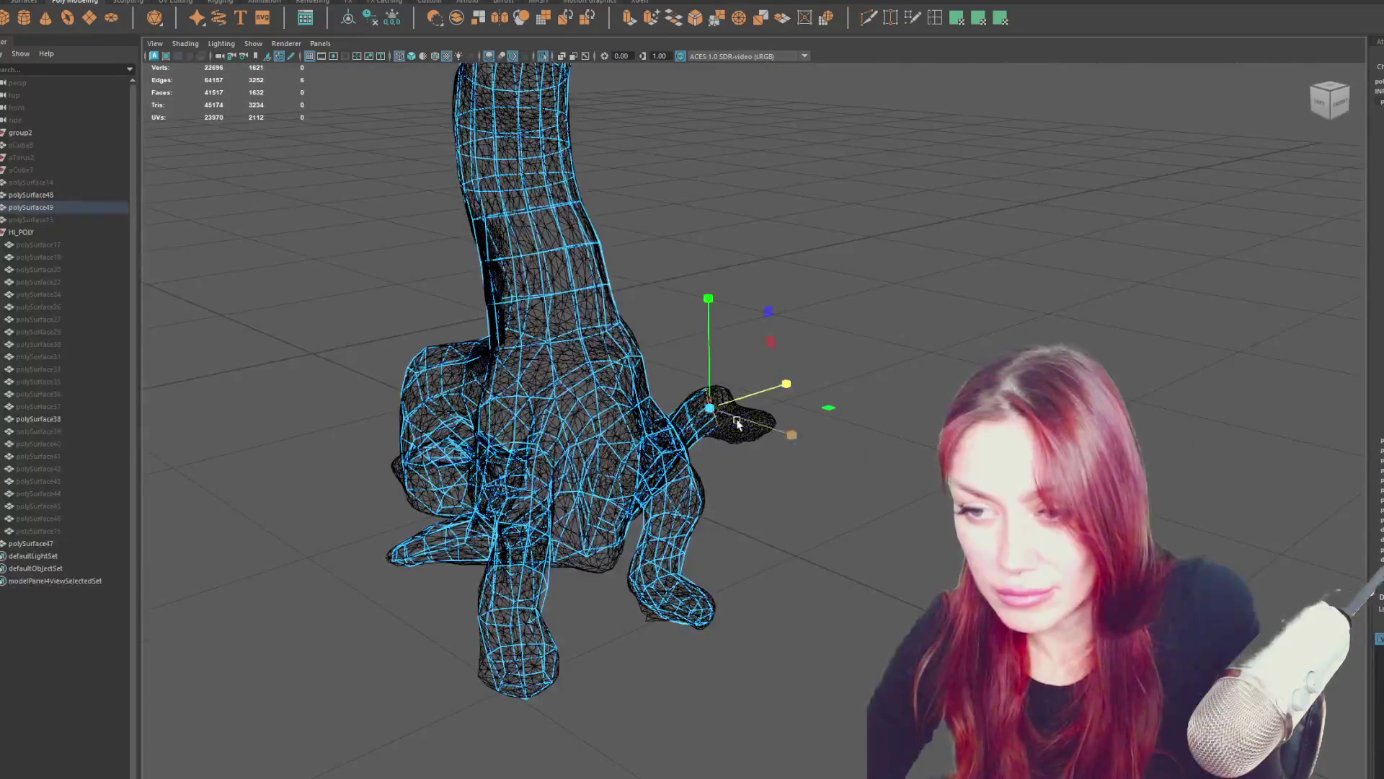
Rotate and scale the extruded thumb ring to follow the sculpt, then extrude it again.
key("e")
left_click_drag(831, 372, 834, 380)
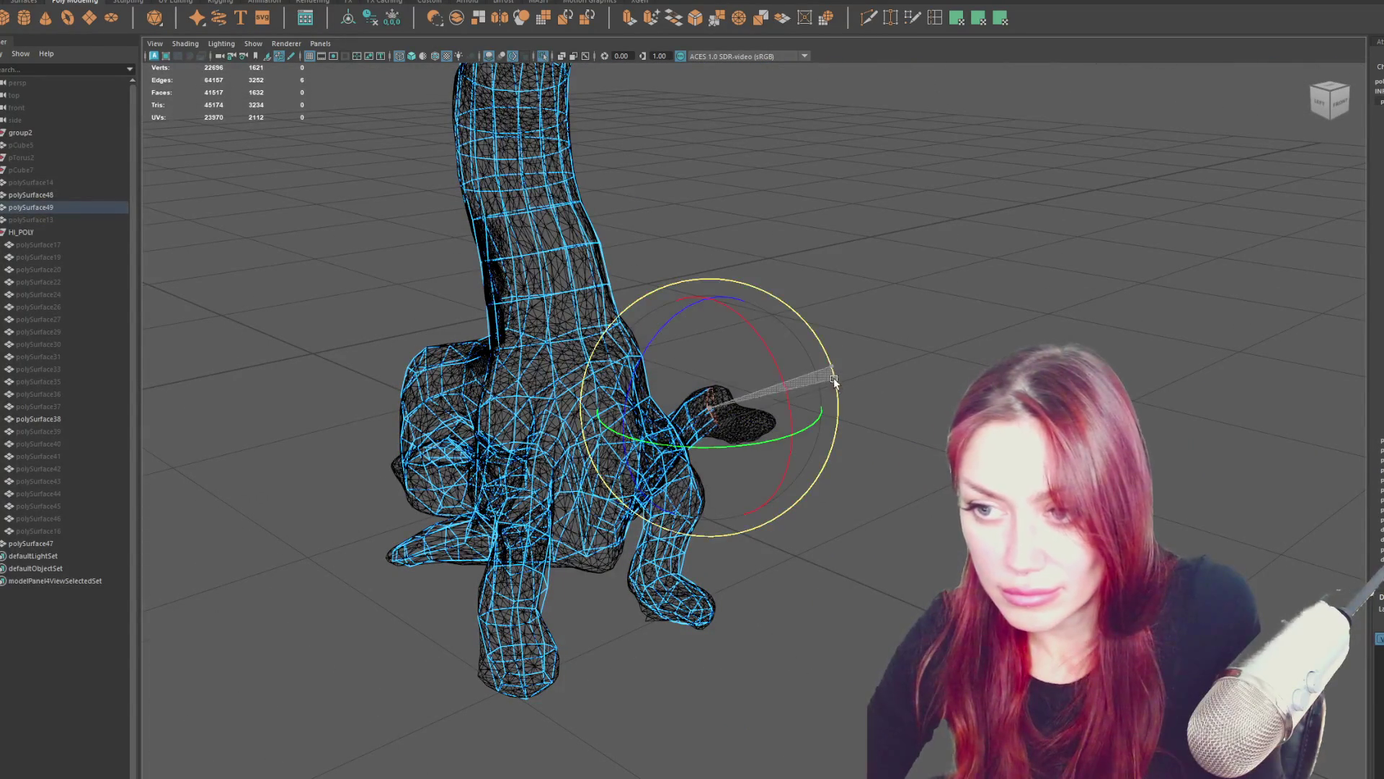
key("r")
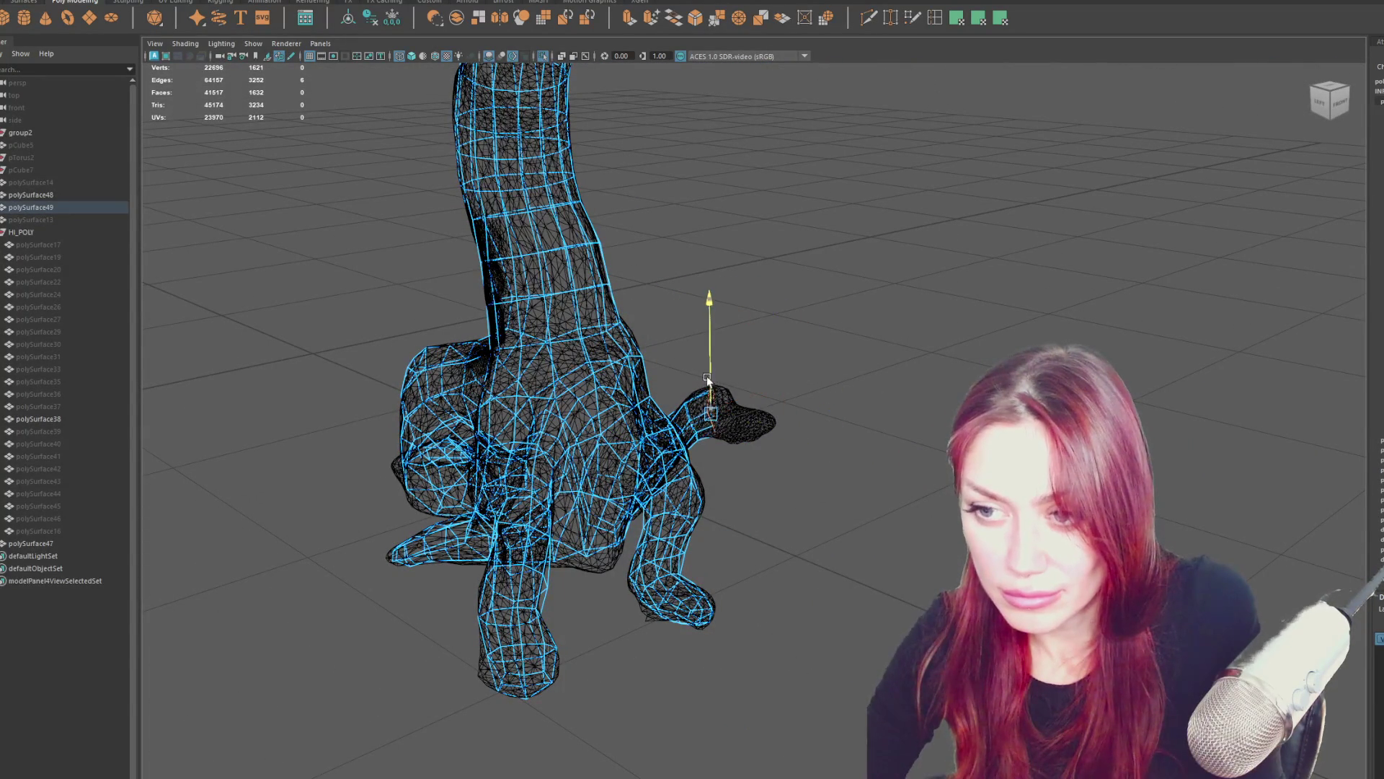
mouse_move(707, 376)
left_mouse_down("alt")
mouse_move(510, 386)
mouse_move(696, 705)
left_mouse_up("alt")
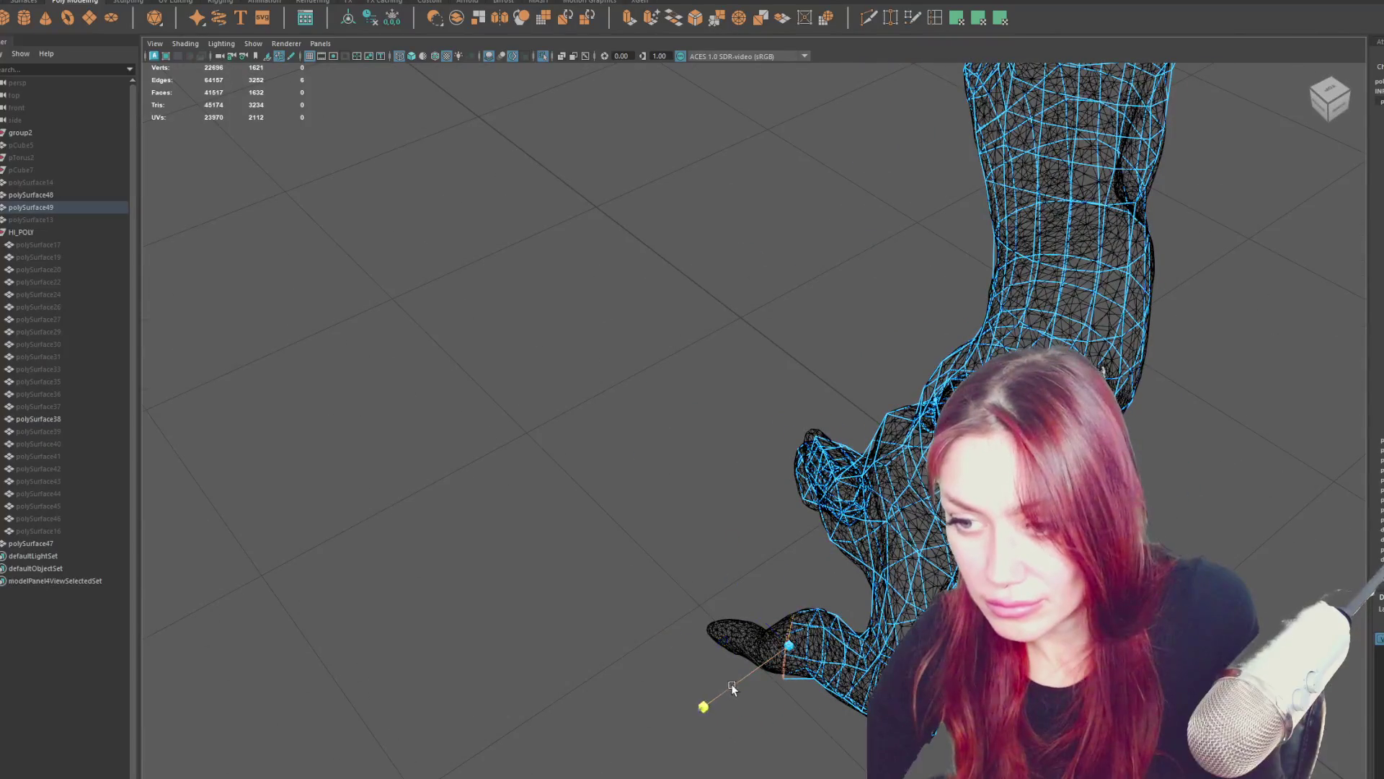
key("ctrl+e")
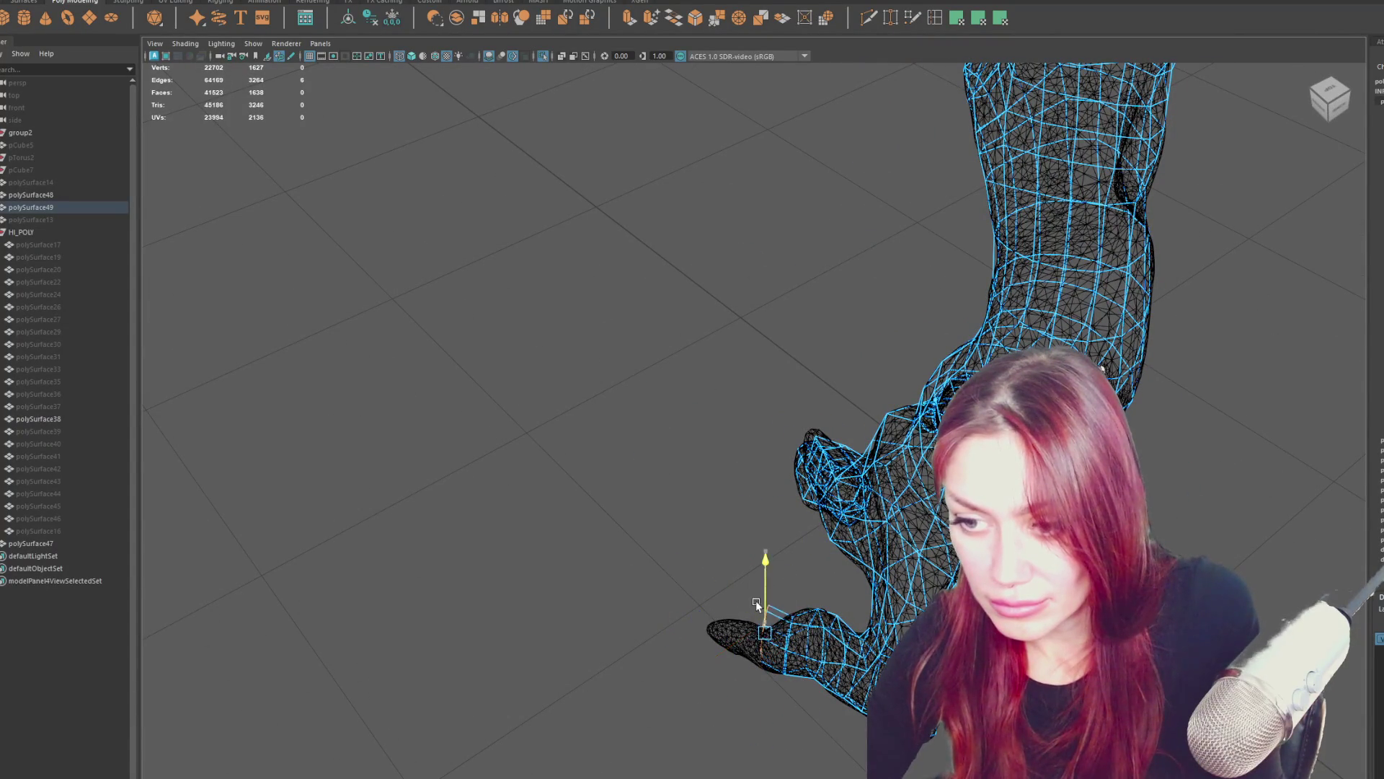
left_click_drag(850, 637, 875, 518, "alt")
Select the thumb tip faces, rotate them and nudge them up and outward.
right_click_drag(875, 456, 814, 477)
left_click(815, 477)
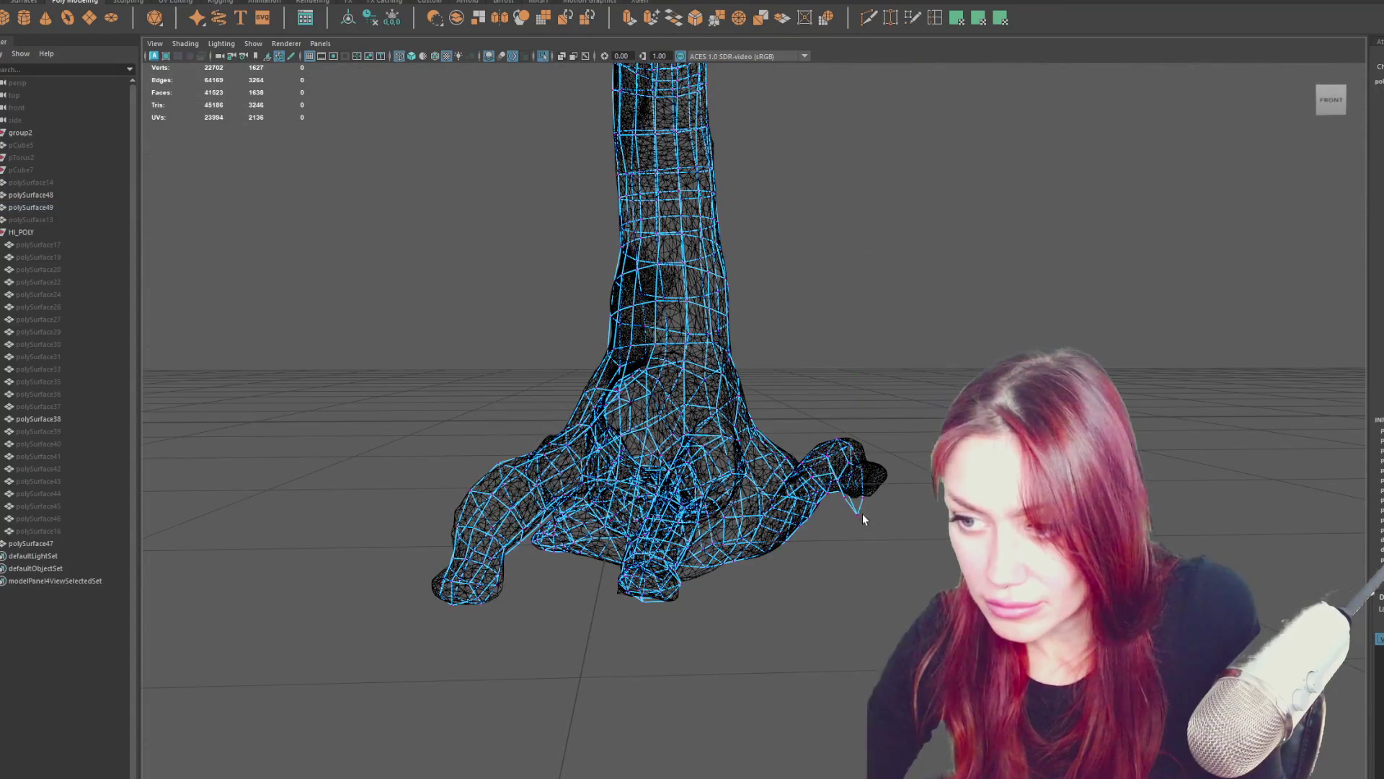
left_click(853, 499)
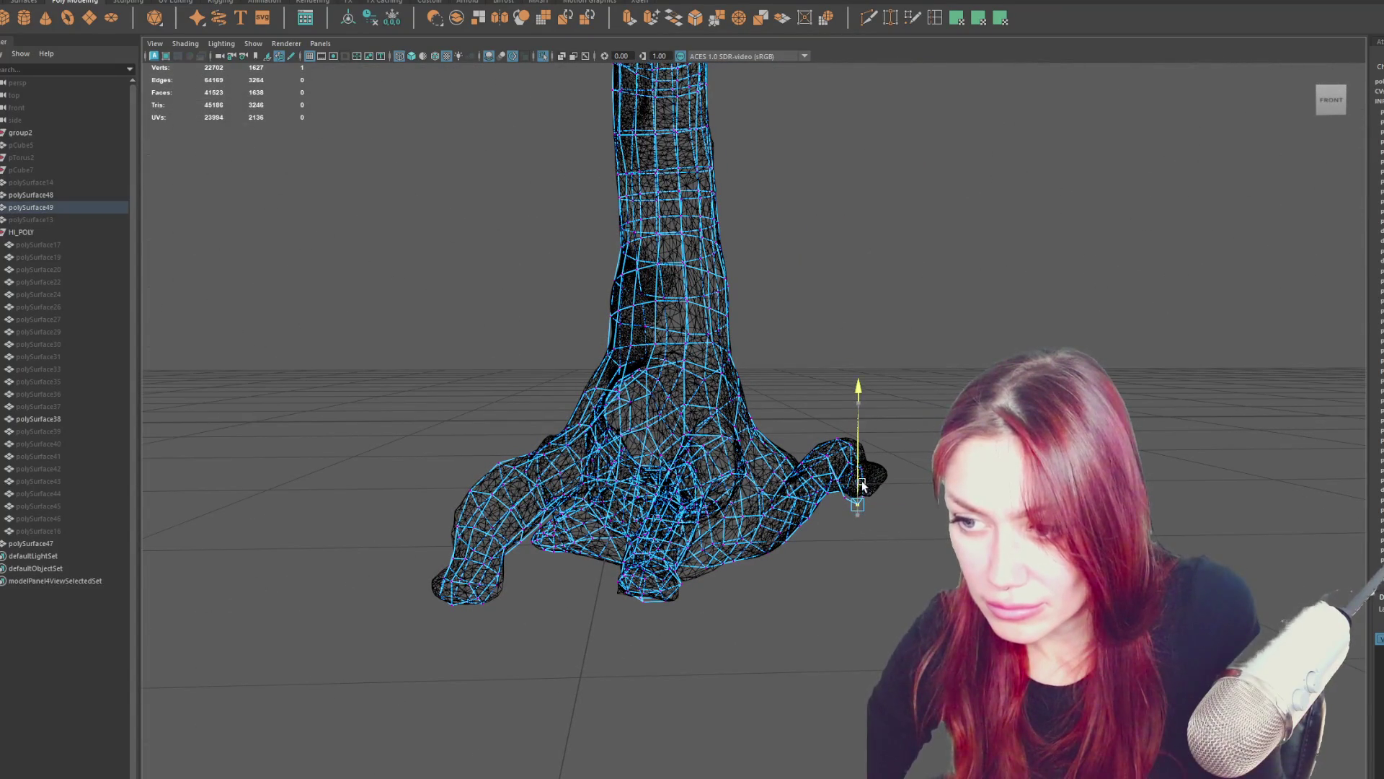
mouse_move(887, 508)
left_mouse_down("alt")
mouse_move(865, 479)
mouse_move(872, 459)
mouse_move(796, 351)
mouse_move(737, 383)
left_mouse_up("alt")
left_click_drag(737, 382, 797, 411, "alt")
key("w")
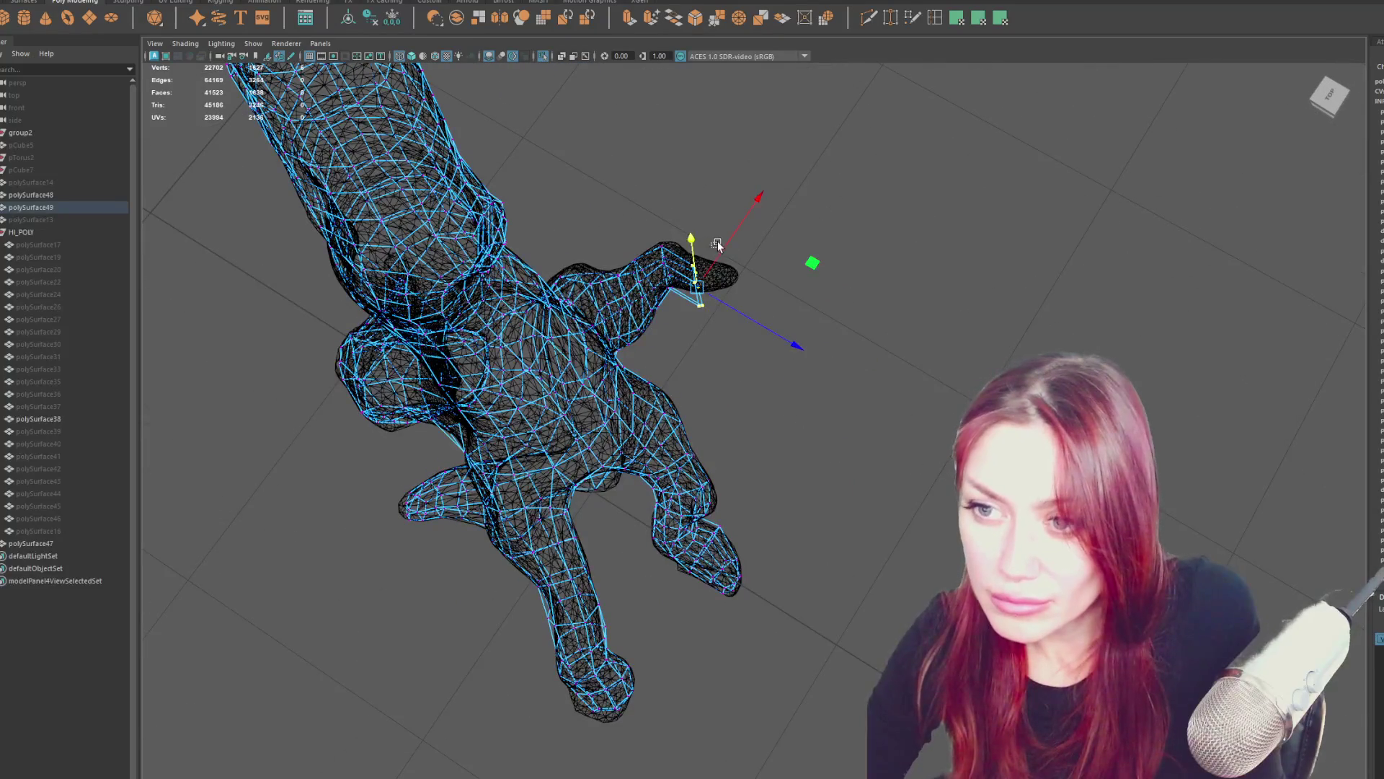
key("r")
key("e")
left_click_drag(747, 322, 768, 303)
key("r")
key("w")
mouse_move(724, 248)
left_mouse_down()
mouse_move(710, 241)
mouse_move(767, 300)
mouse_move(667, 282)
left_mouse_up()
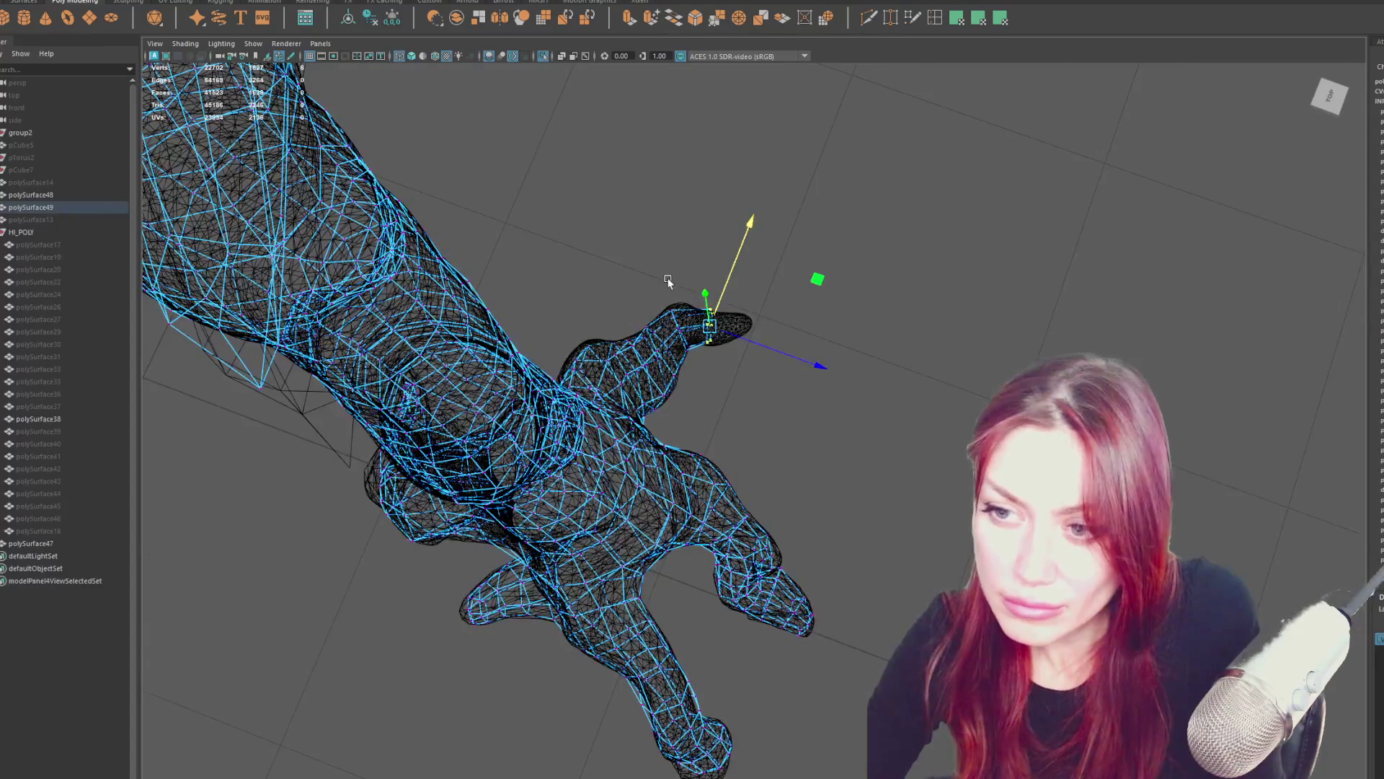
Scale and lift the thumb tip, adding an edge loop near the tip.
left_click_drag(690, 351, 692, 349)
key("w")
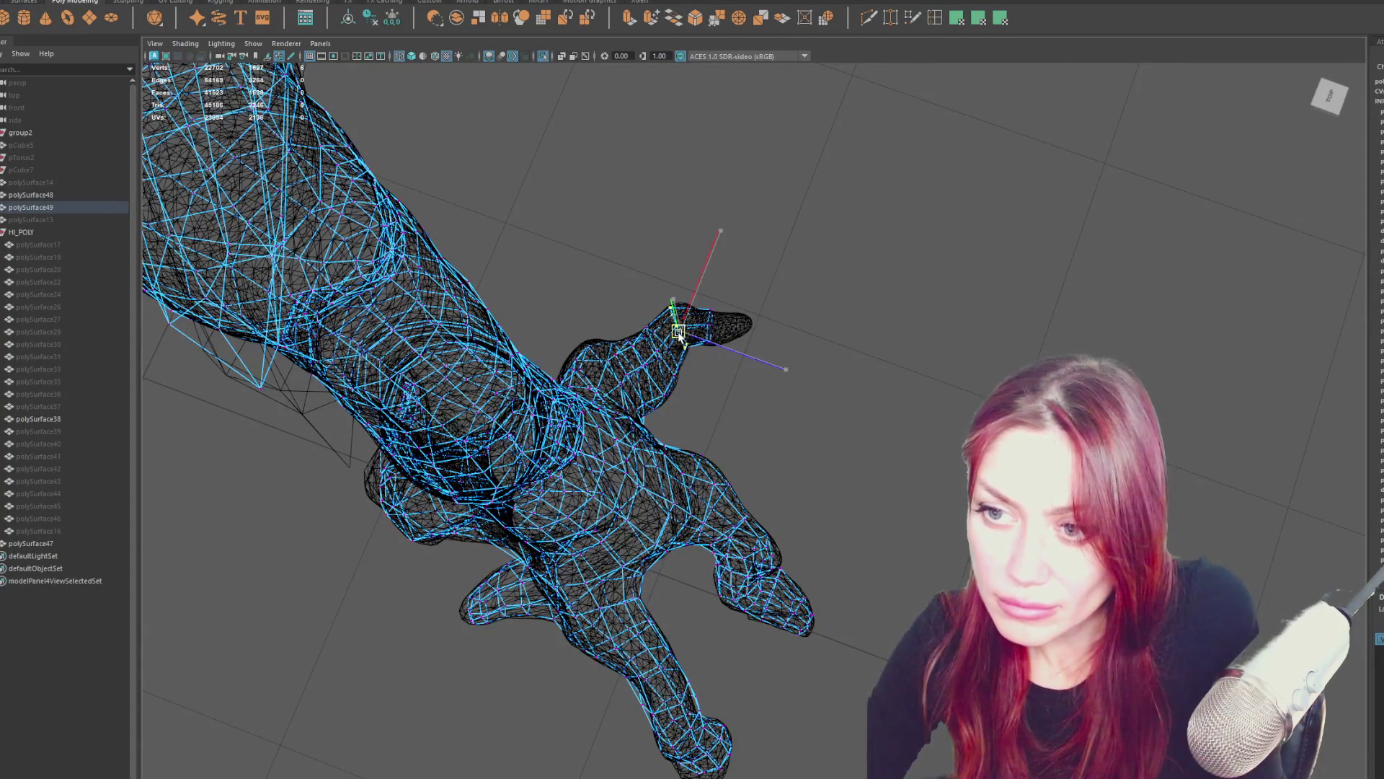
key("r")
left_click_drag(718, 304, 715, 311)
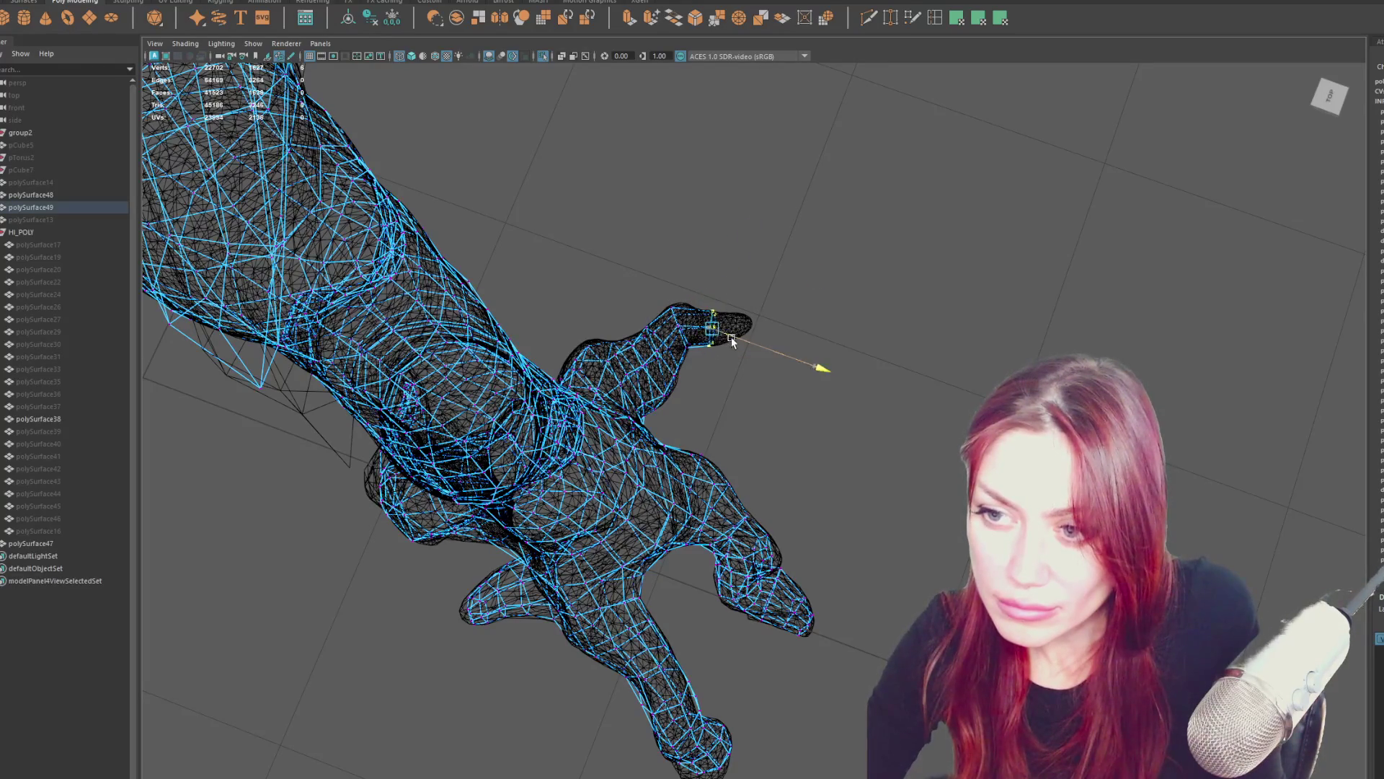
left_click_drag(740, 337, 738, 296)
key("w")
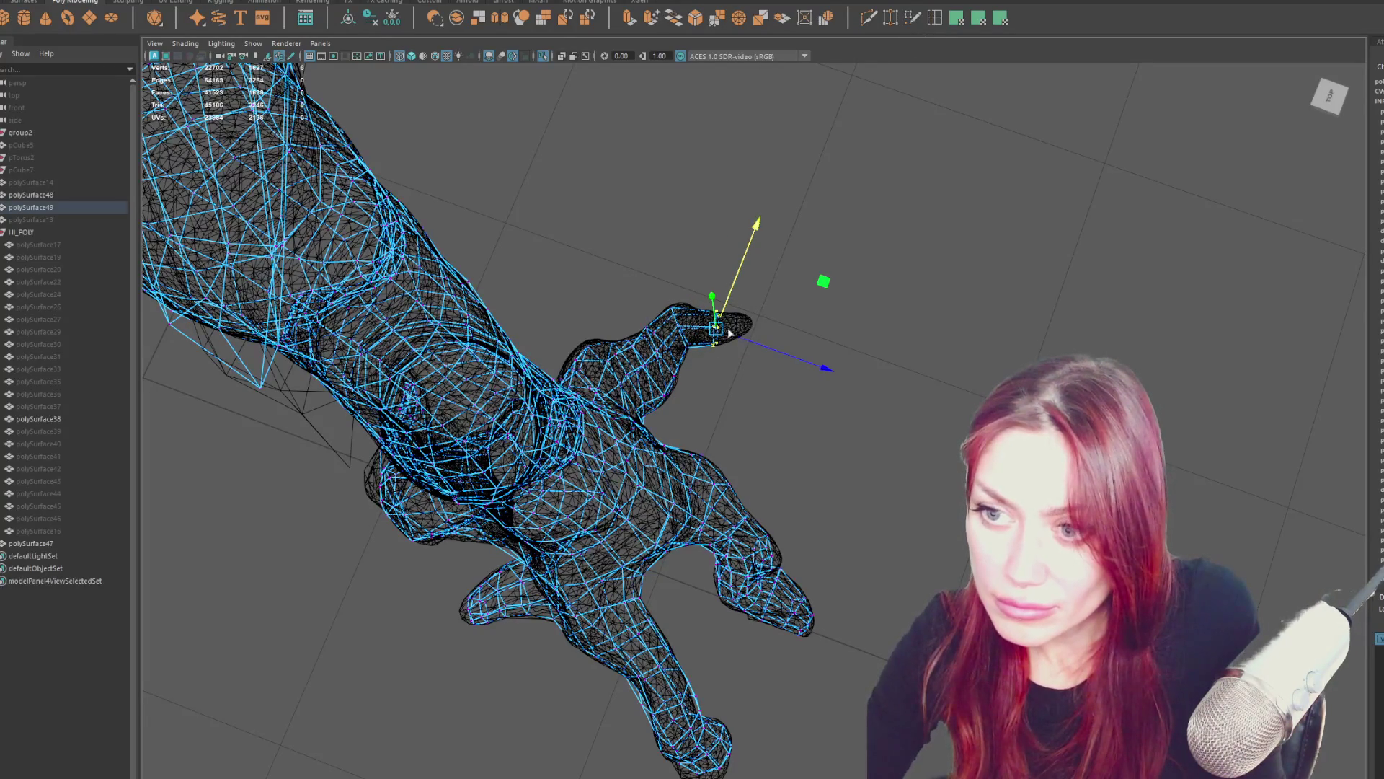
left_click(717, 318)
left_click_drag(699, 308, 713, 297)
key("r")
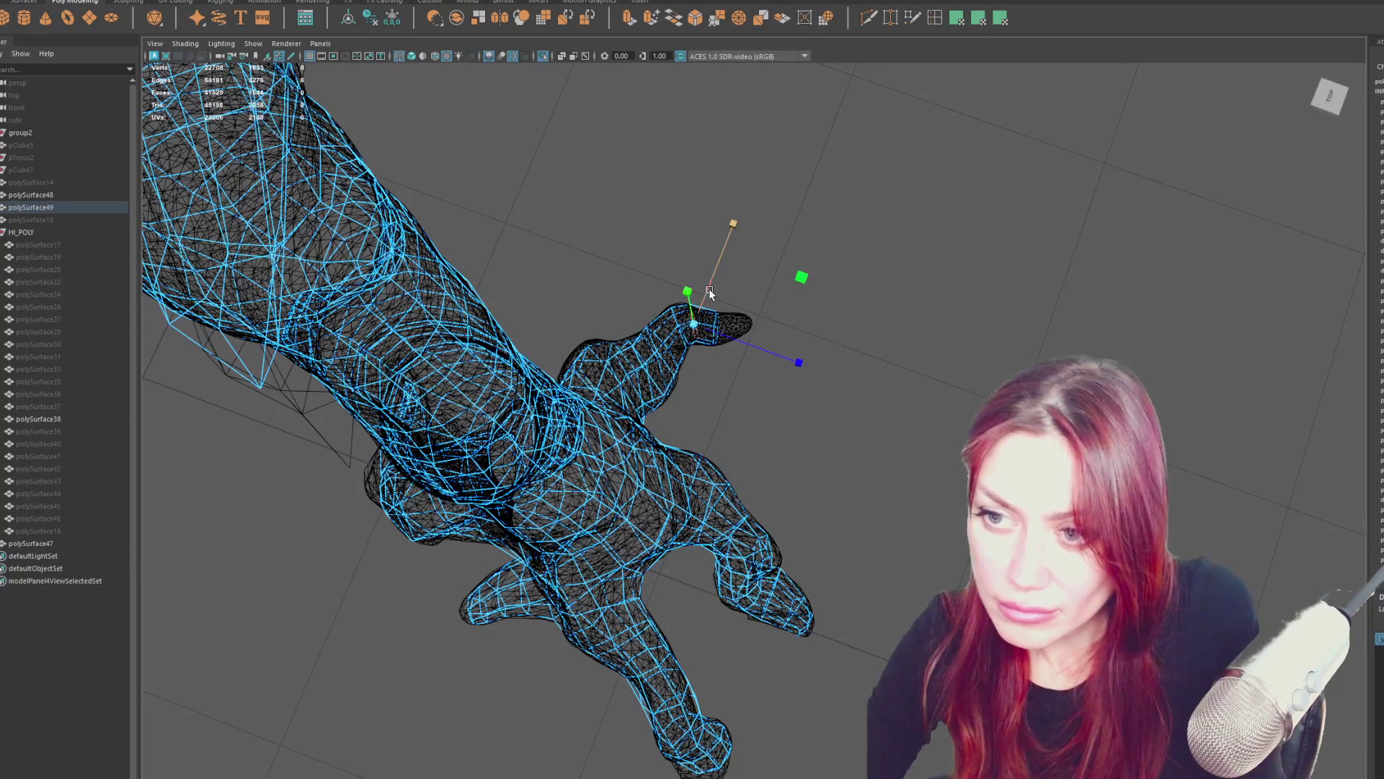
left_click_drag(710, 284, 707, 285)
right_click_drag(717, 293, 762, 245)
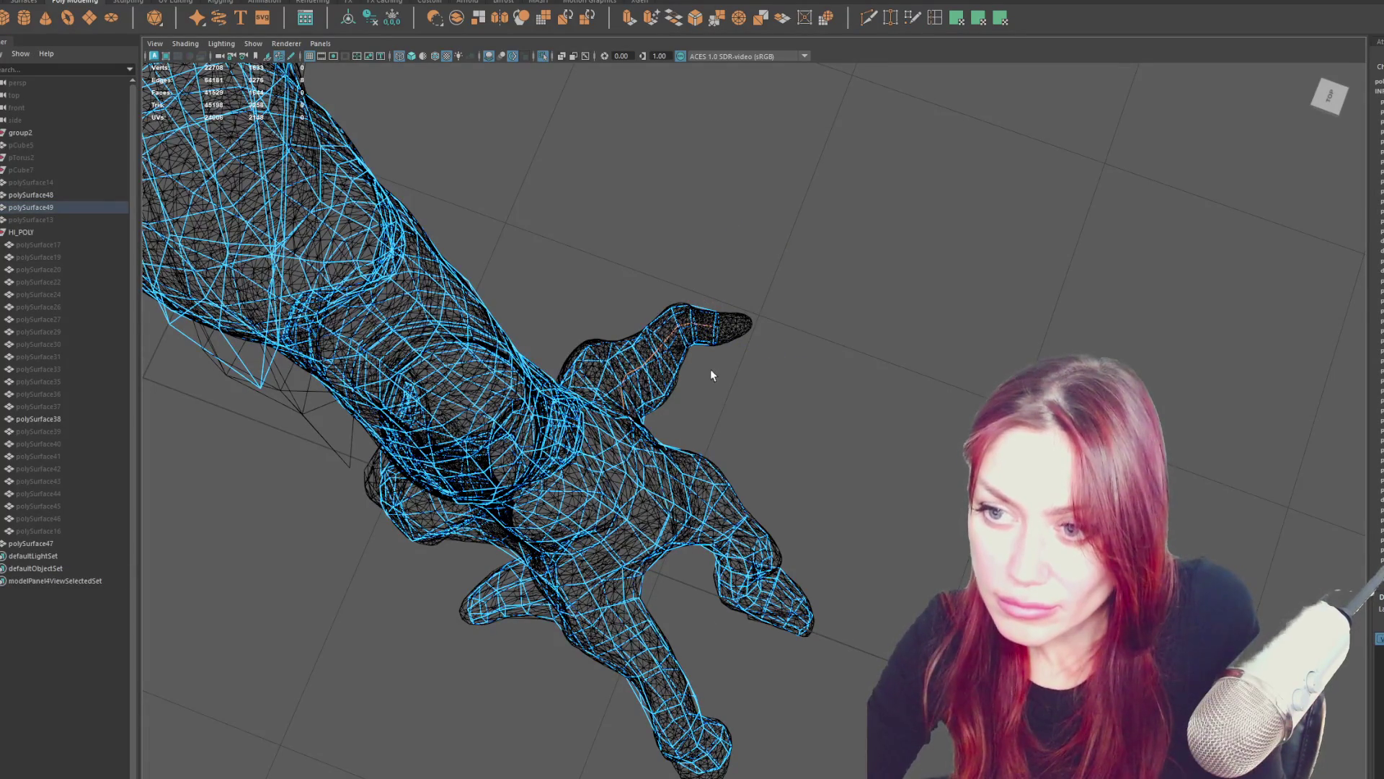
Extrude the fingertip edges twice and pull the extrusion along one axis.
left_click(630, 18)
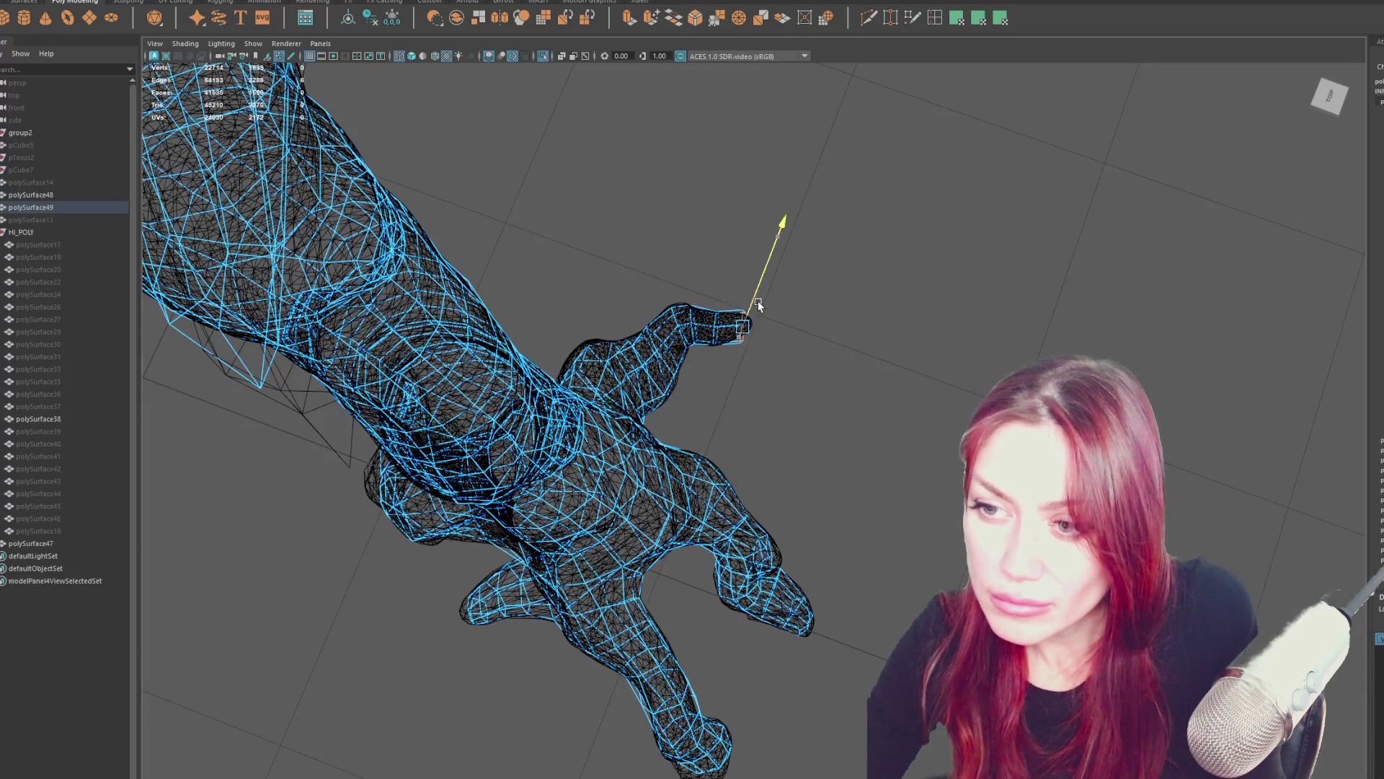
left_click(763, 328)
left_click(744, 328)
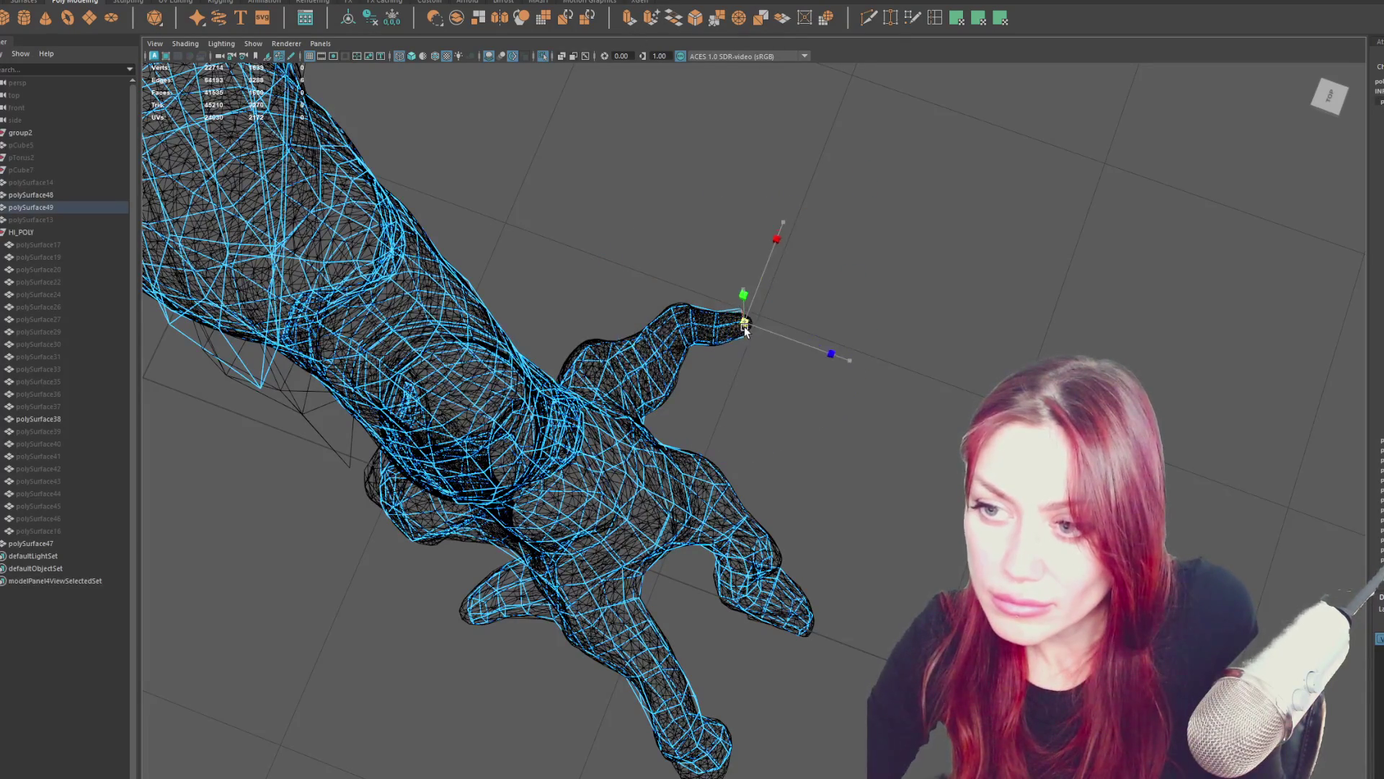
key("ctrl+e")
left_click(752, 329)
left_click(763, 304)
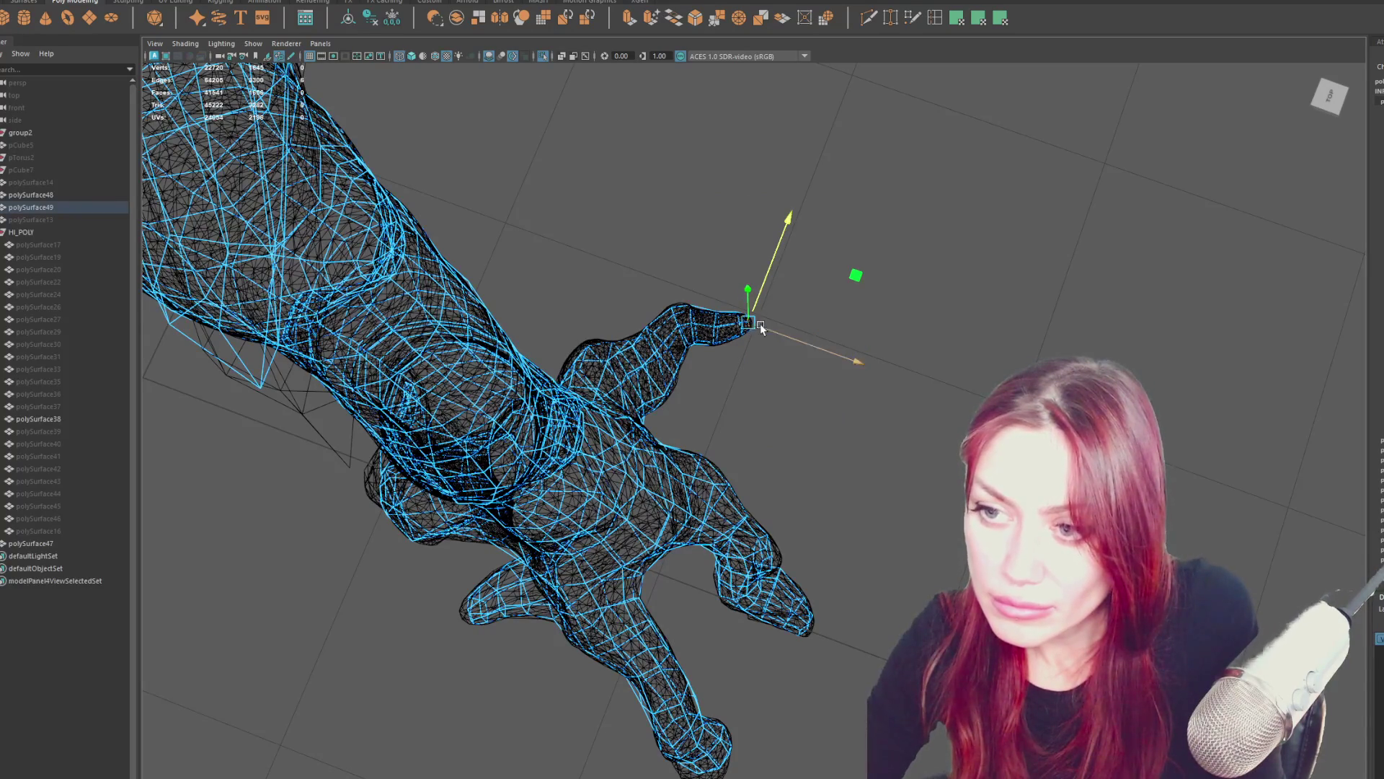
left_click(353, 1)
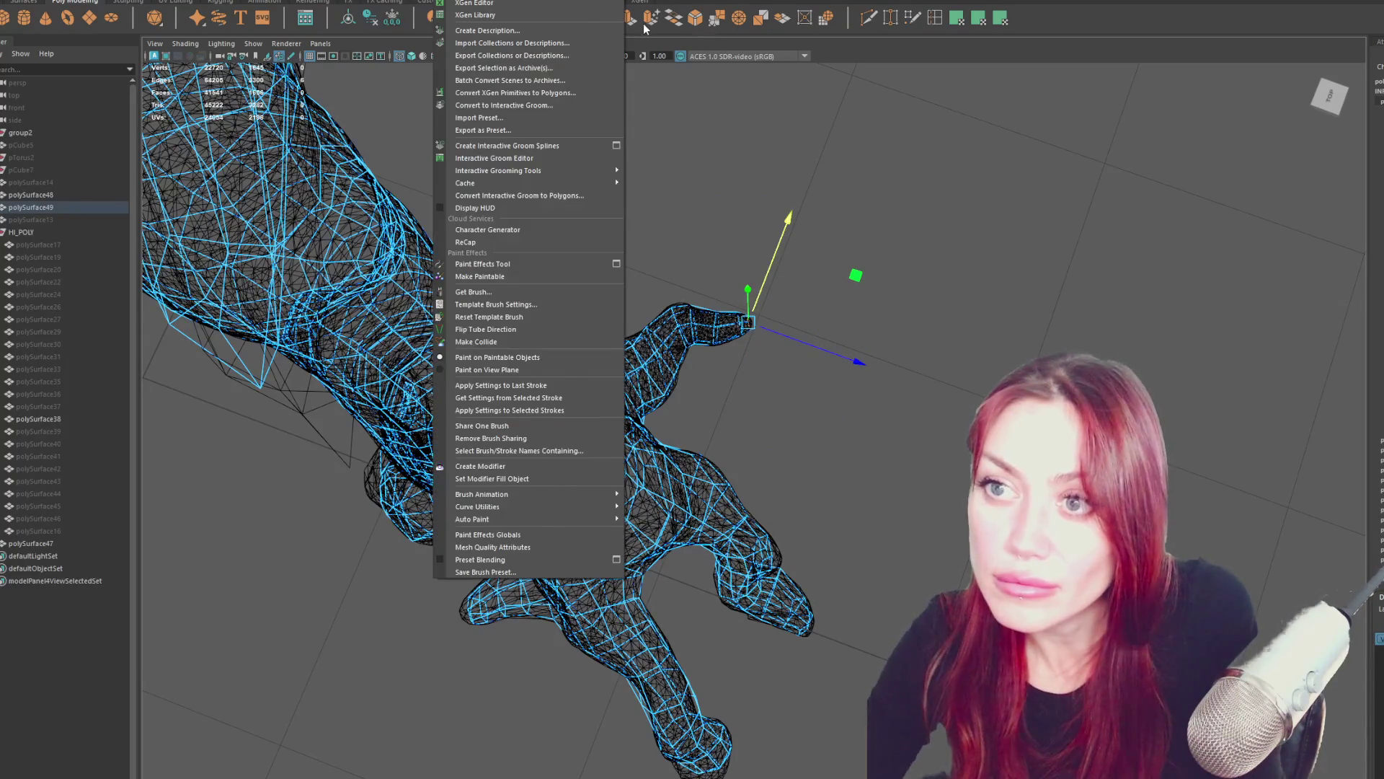
Finish the extrusion, frame the fingertip, and raise its vertices slightly.
left_click(646, 28)
left_click(295, 2)
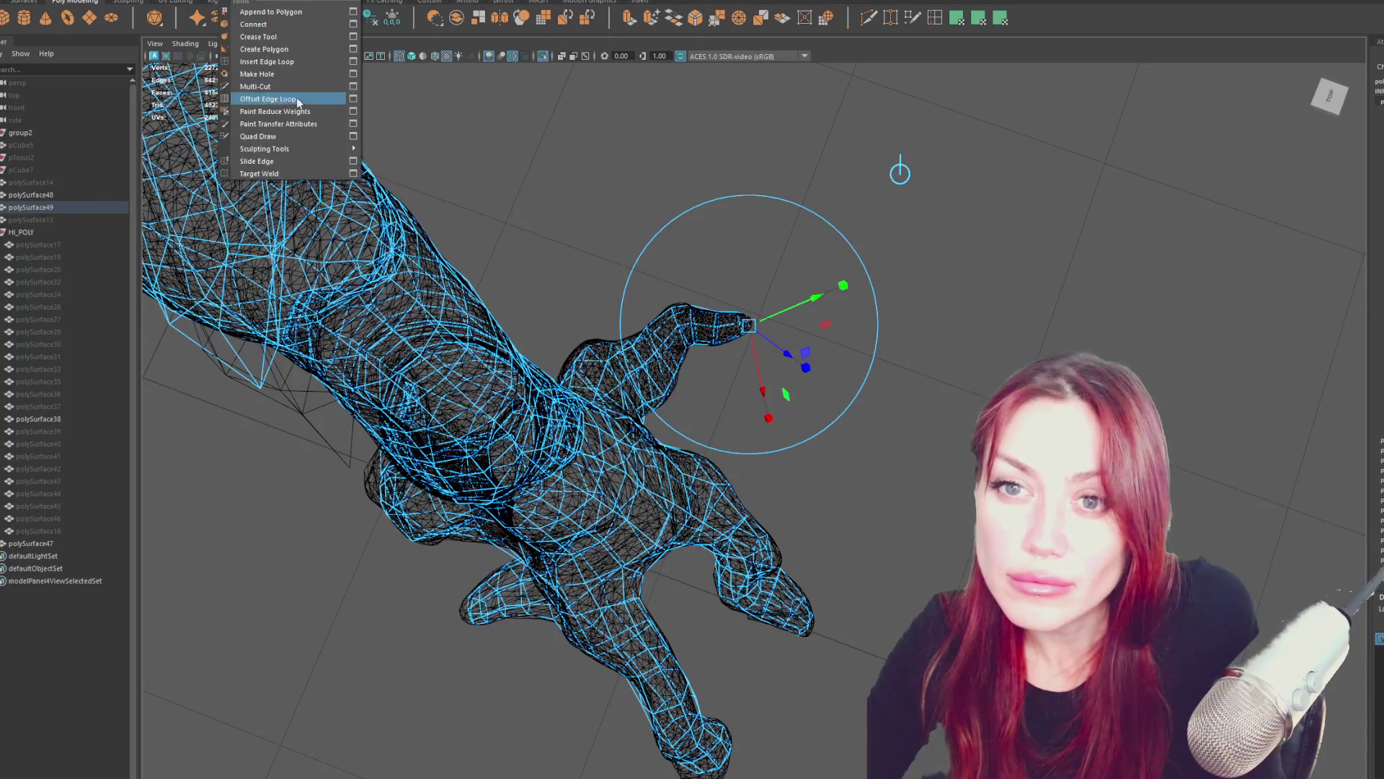
left_click(247, 131)
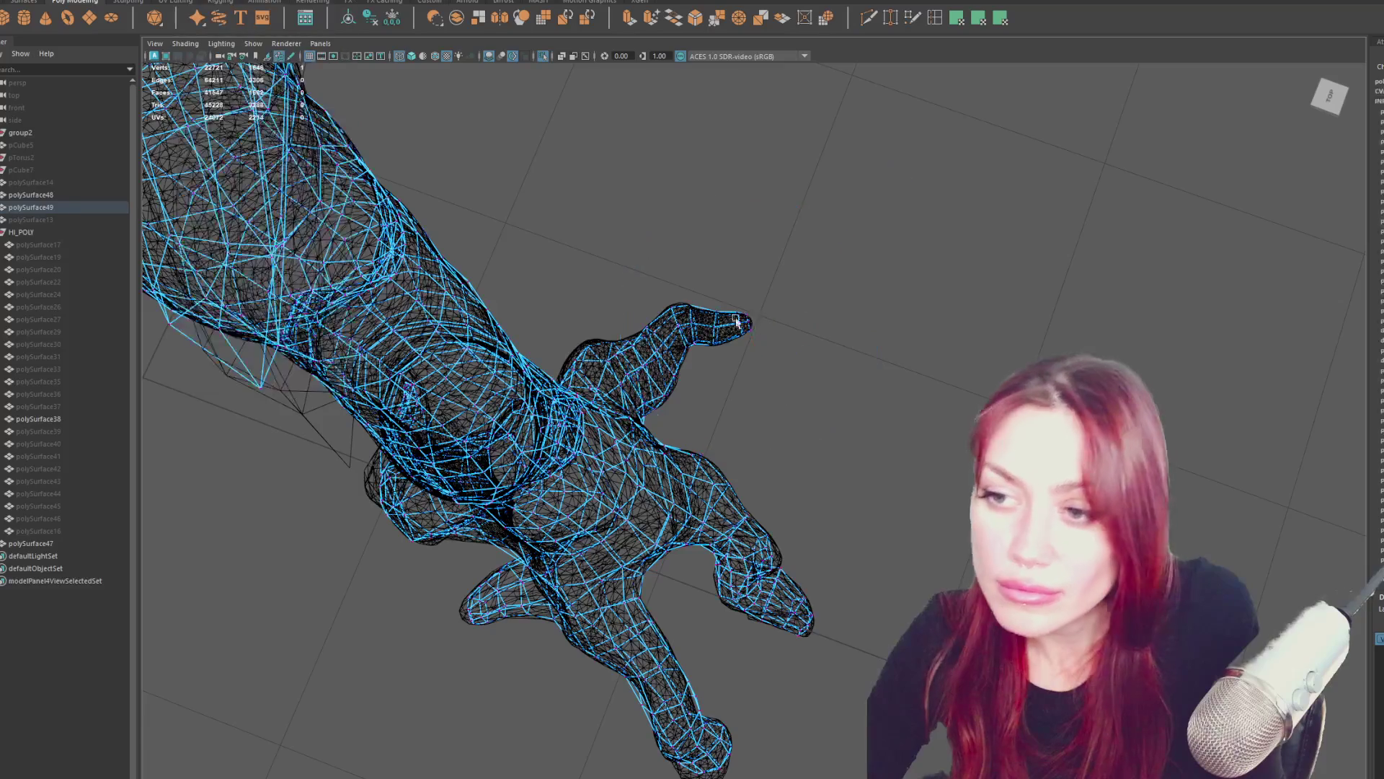
key("f")
mouse_move(859, 331)
left_mouse_down("alt")
mouse_move(791, 318)
mouse_move(829, 411)
mouse_move(895, 380)
left_mouse_up("alt")
left_click_drag(812, 334, 725, 513)
left_click_drag(734, 399, 747, 370)
Select individual vertices along the finger, including the tip's top vertex.
key("e")
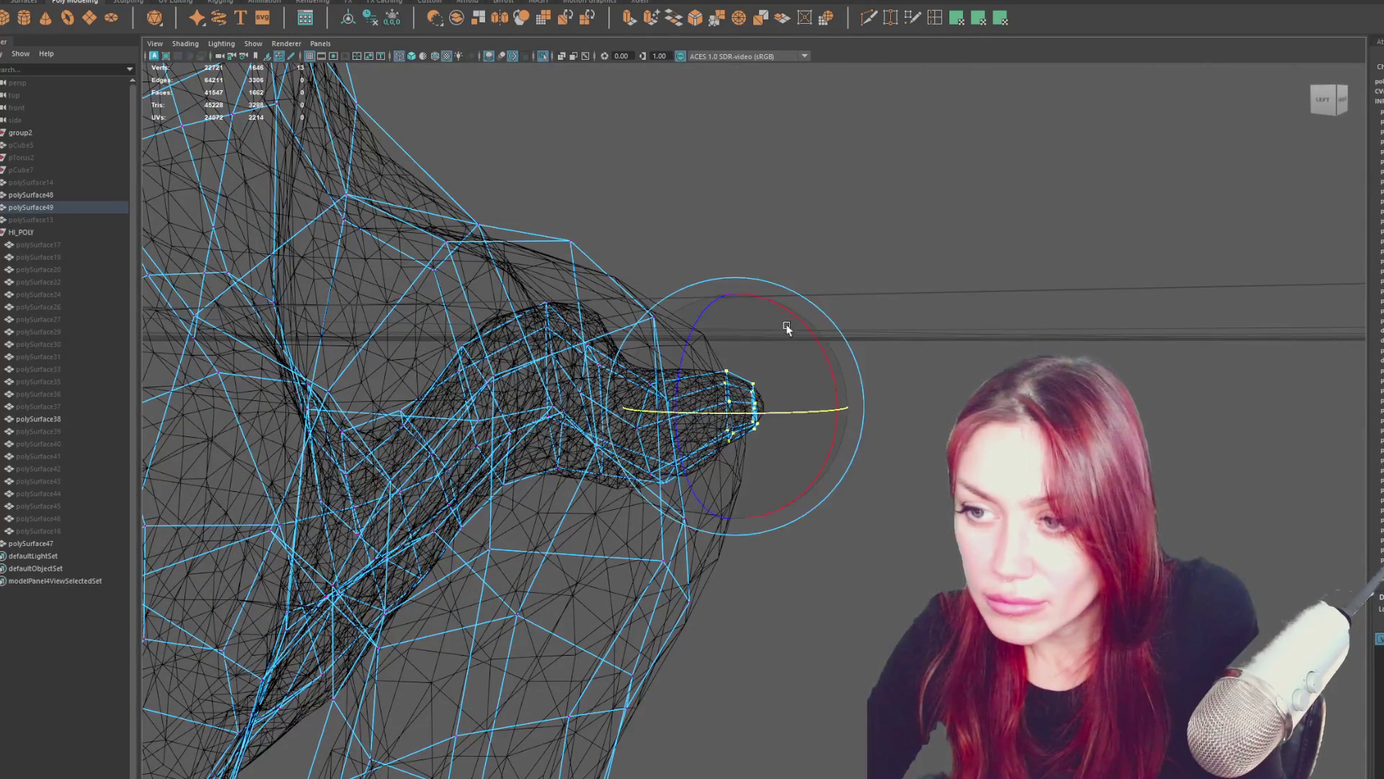
left_click_drag(841, 312, 766, 408, "alt")
key("w")
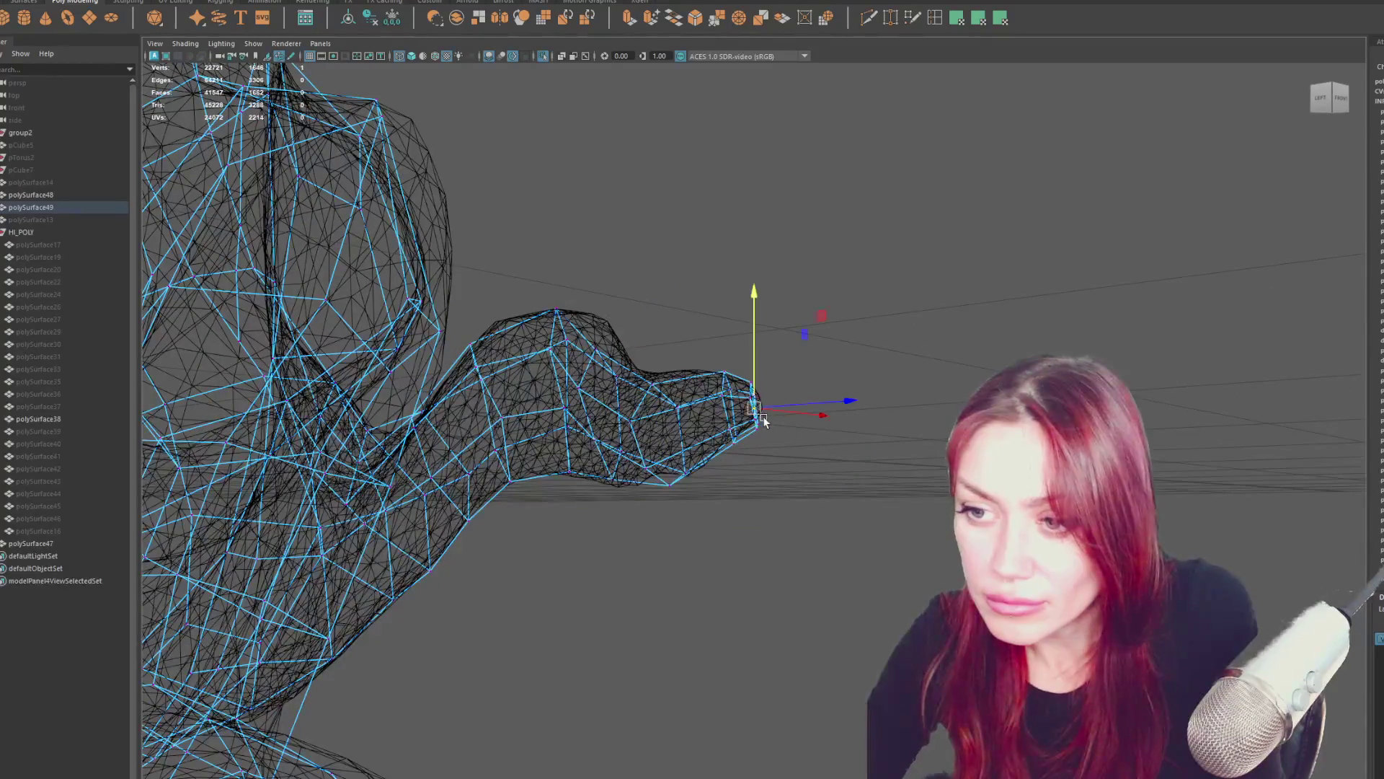
left_click(767, 418)
left_click(752, 428)
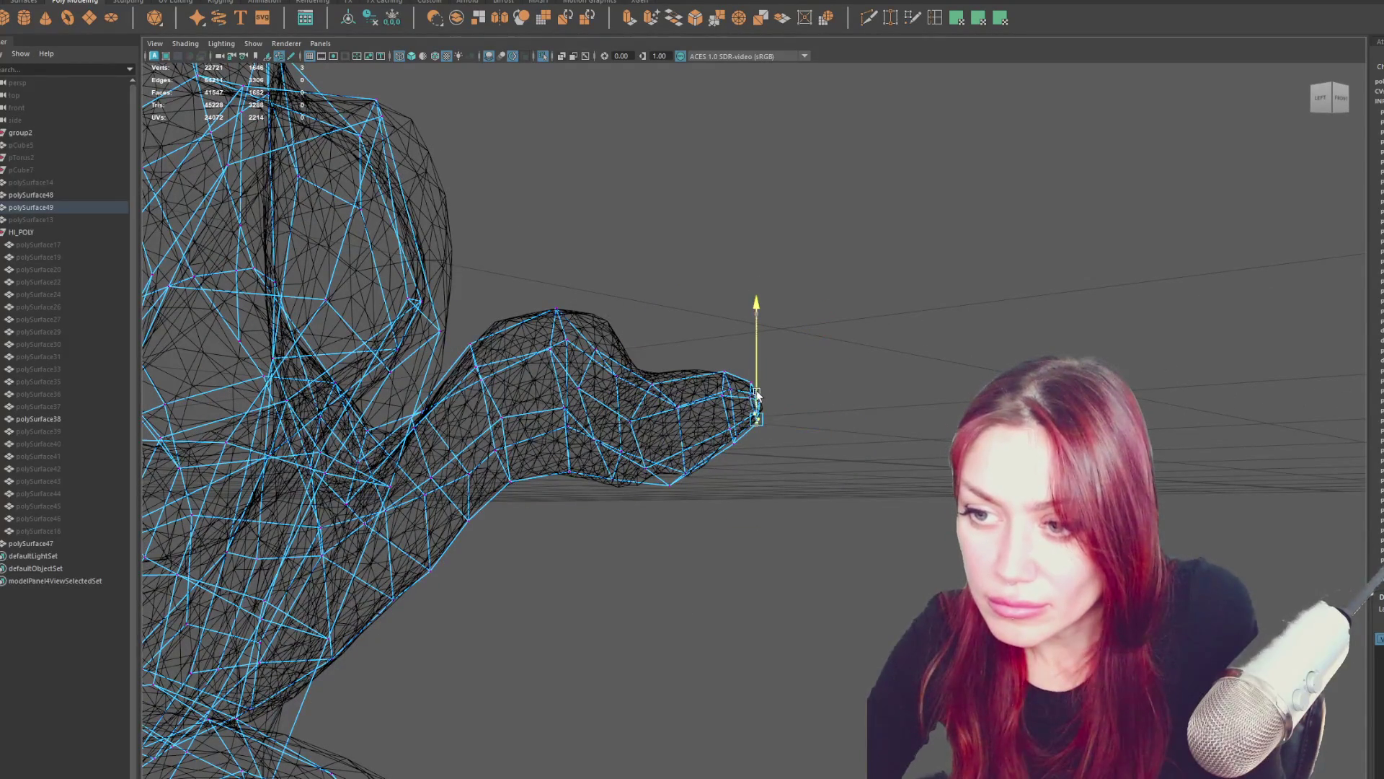
mouse_move(677, 475)
left_mouse_down("alt")
mouse_move(671, 465)
mouse_move(656, 485)
left_mouse_up("alt")
left_click(662, 452)
left_click_drag(666, 434, 635, 389, "alt")
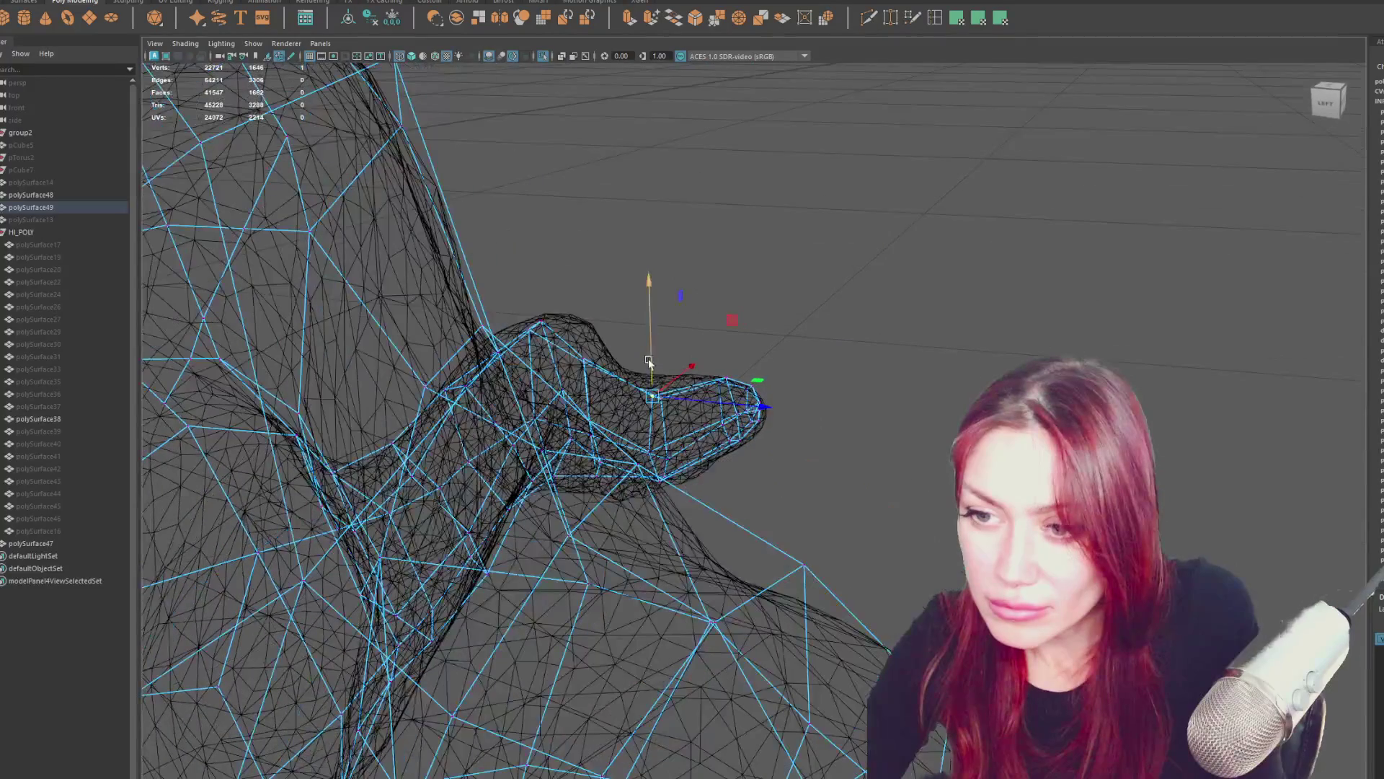
left_click(584, 351)
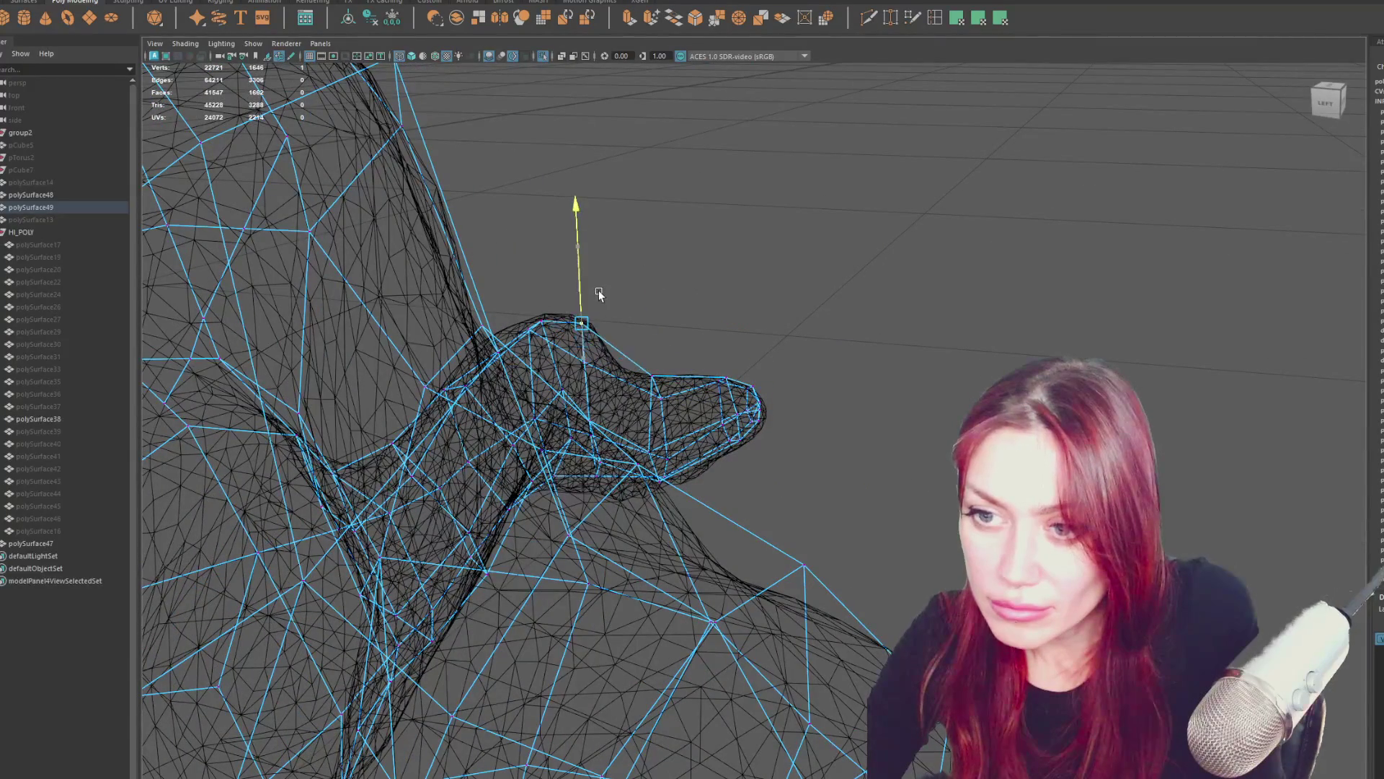
left_click_drag(598, 294, 548, 289, "alt")
left_click(541, 306)
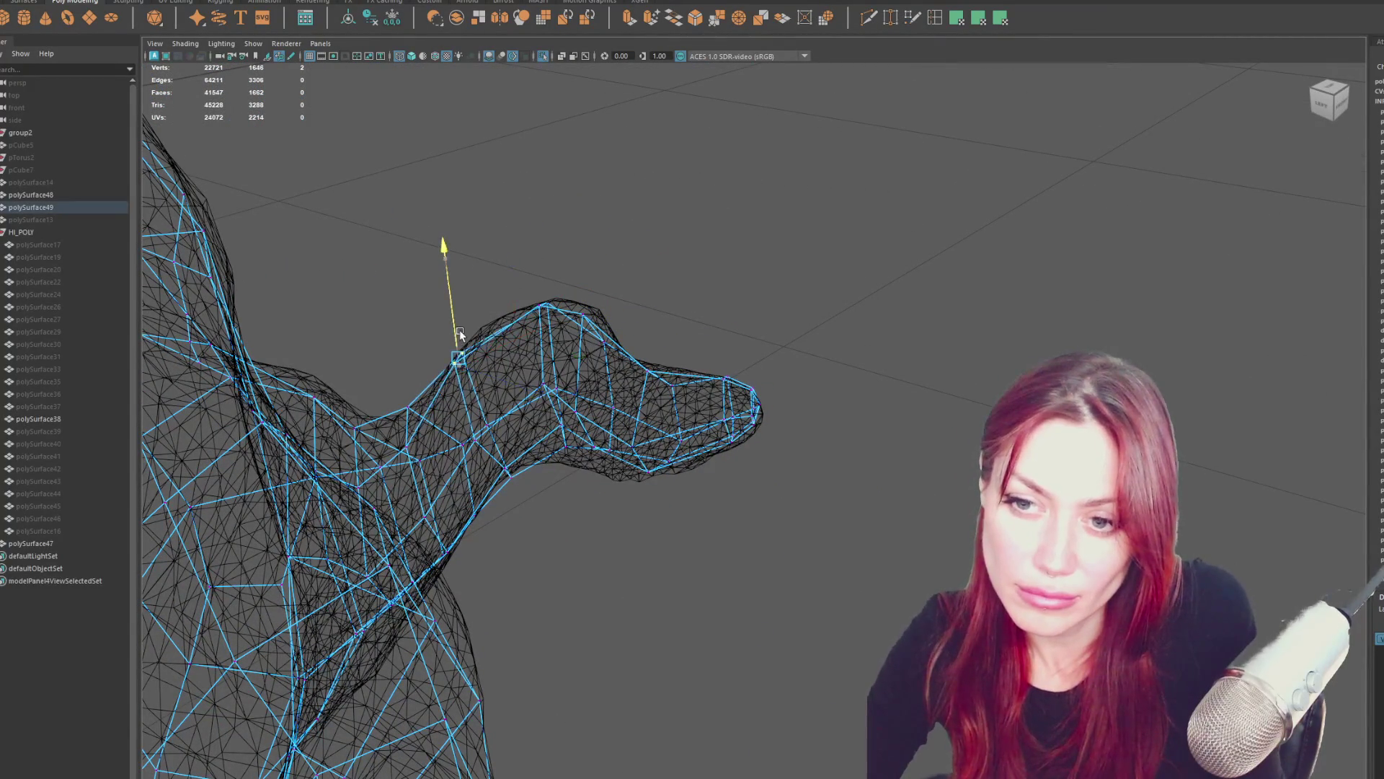
Select the finger's top and underside vertices and shift them up to fit the sculpt.
mouse_move(643, 383)
left_mouse_down()
mouse_move(710, 359)
mouse_move(685, 366)
left_mouse_up()
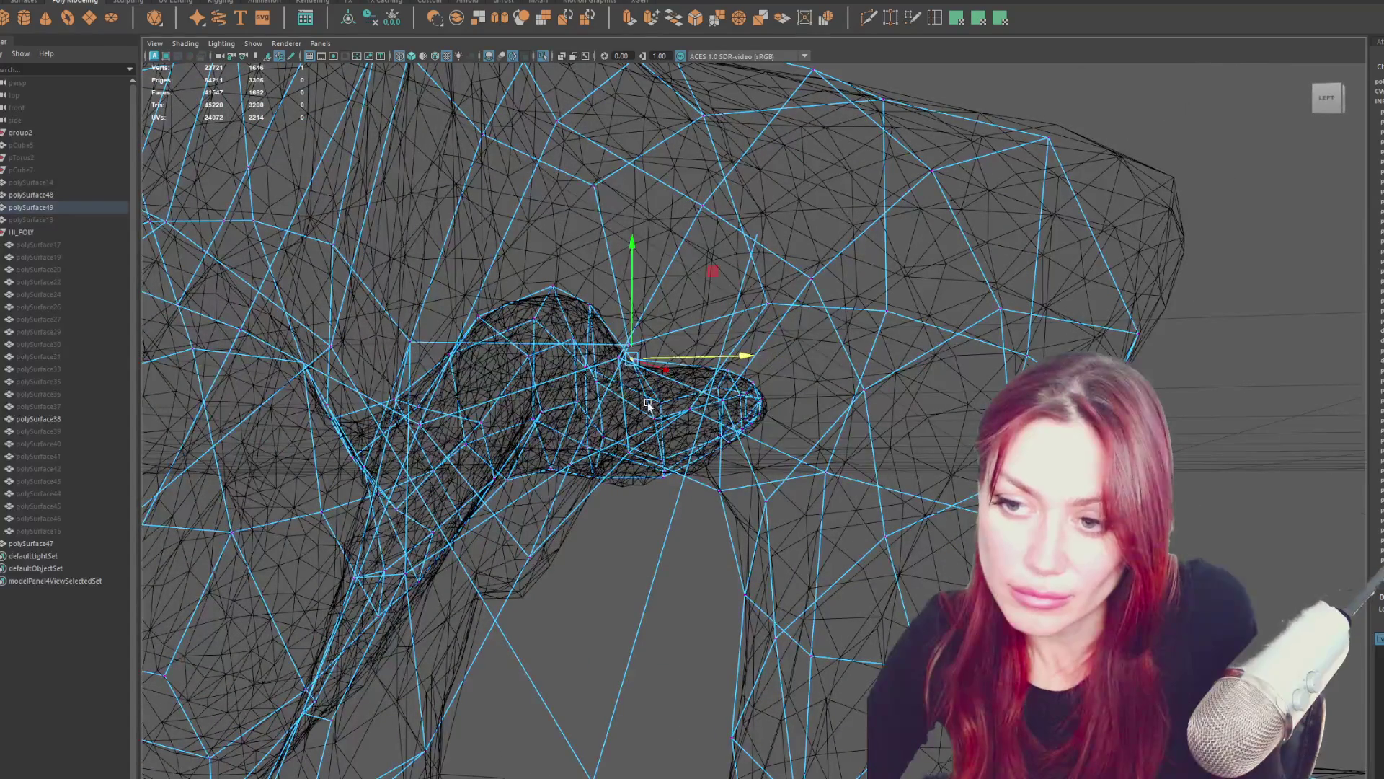
mouse_move(639, 436)
left_mouse_down()
mouse_move(642, 465)
mouse_move(668, 469)
mouse_move(510, 473)
mouse_move(577, 447)
left_mouse_up()
mouse_move(711, 415)
left_mouse_down()
mouse_move(743, 443)
mouse_move(740, 378)
mouse_move(802, 346)
left_mouse_up()
mouse_move(584, 415)
left_mouse_down()
mouse_move(613, 346)
mouse_move(618, 375)
mouse_move(620, 315)
mouse_move(598, 298)
mouse_move(707, 380)
mouse_move(813, 408)
mouse_move(906, 463)
mouse_move(829, 476)
mouse_move(930, 405)
left_mouse_up()
left_click_drag(881, 466, 863, 439)
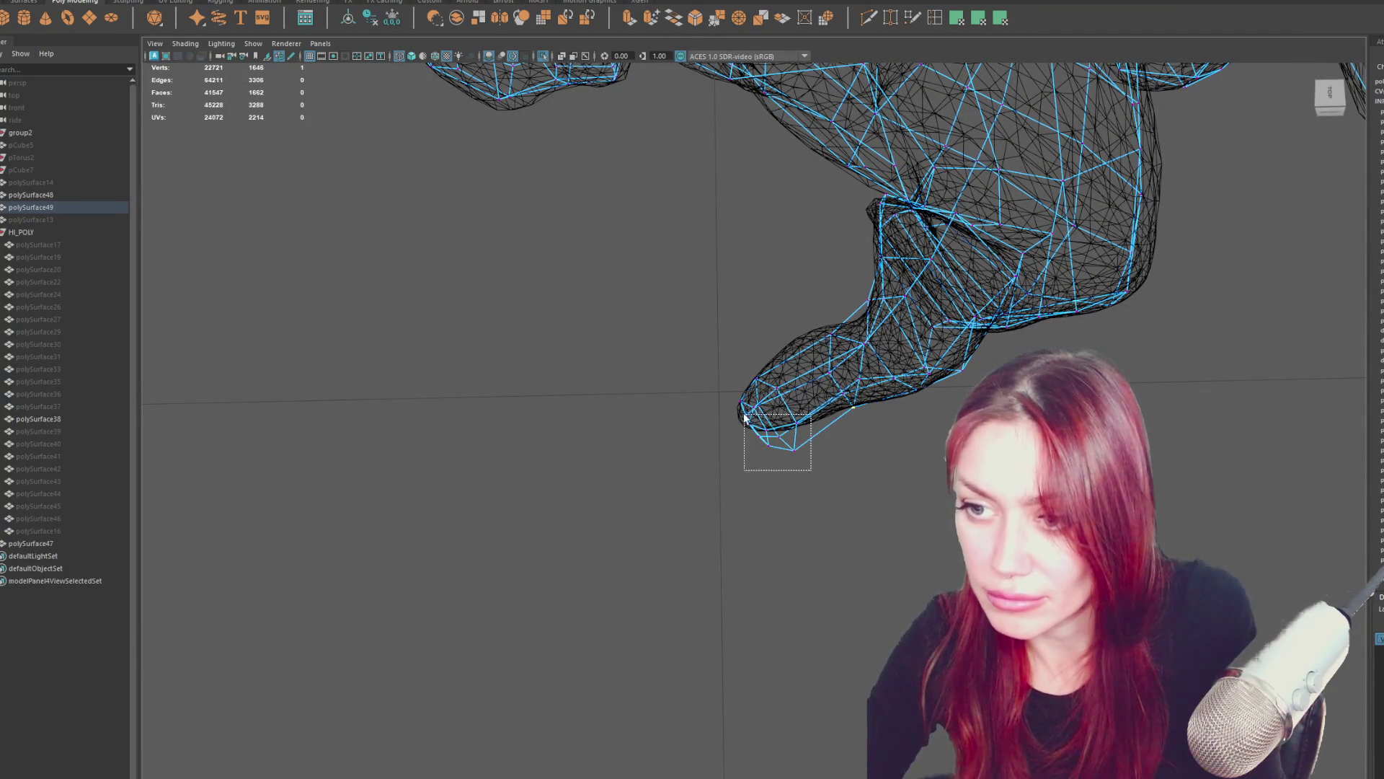
Grow the fingertip vertex selection and rotate it slightly.
key("shift+period")
key("r")
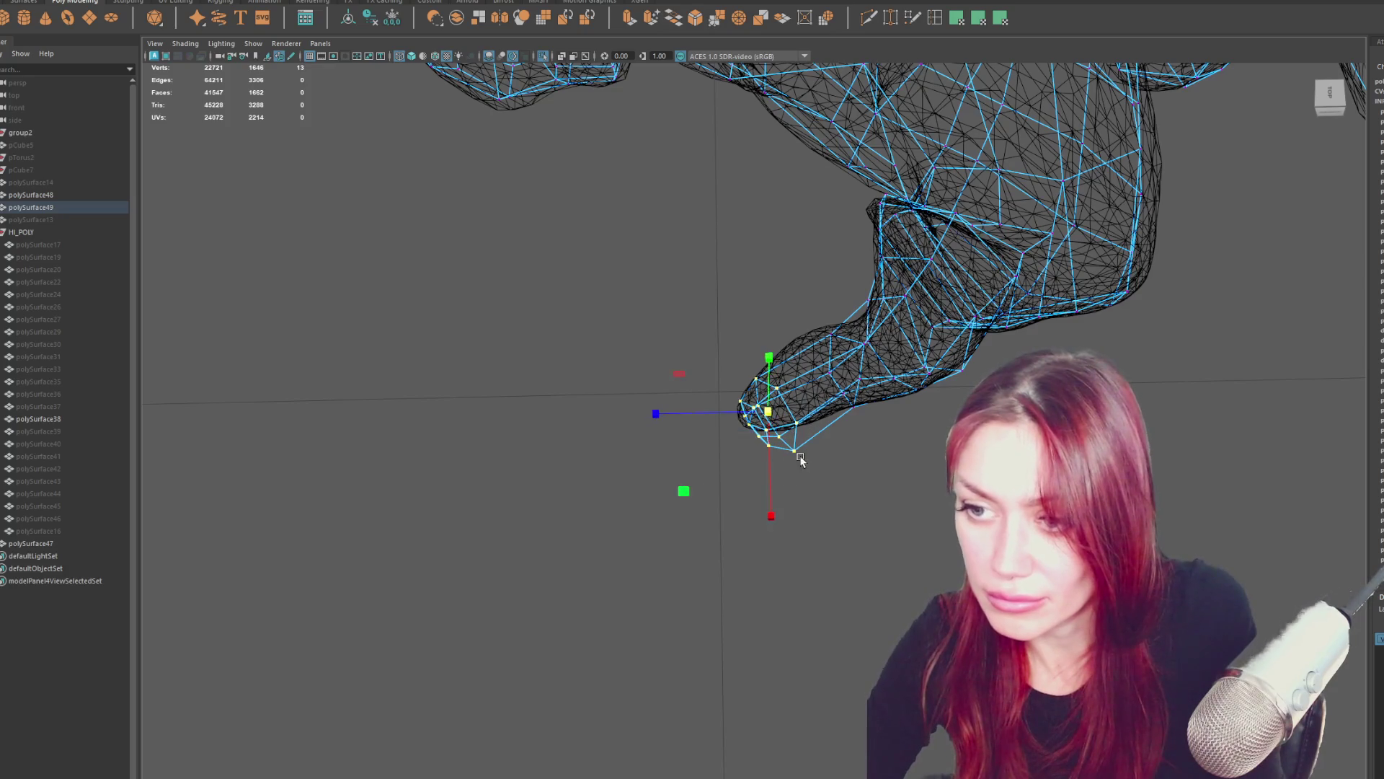
key("e")
left_click_drag(804, 510, 781, 525)
key("w")
key("q")
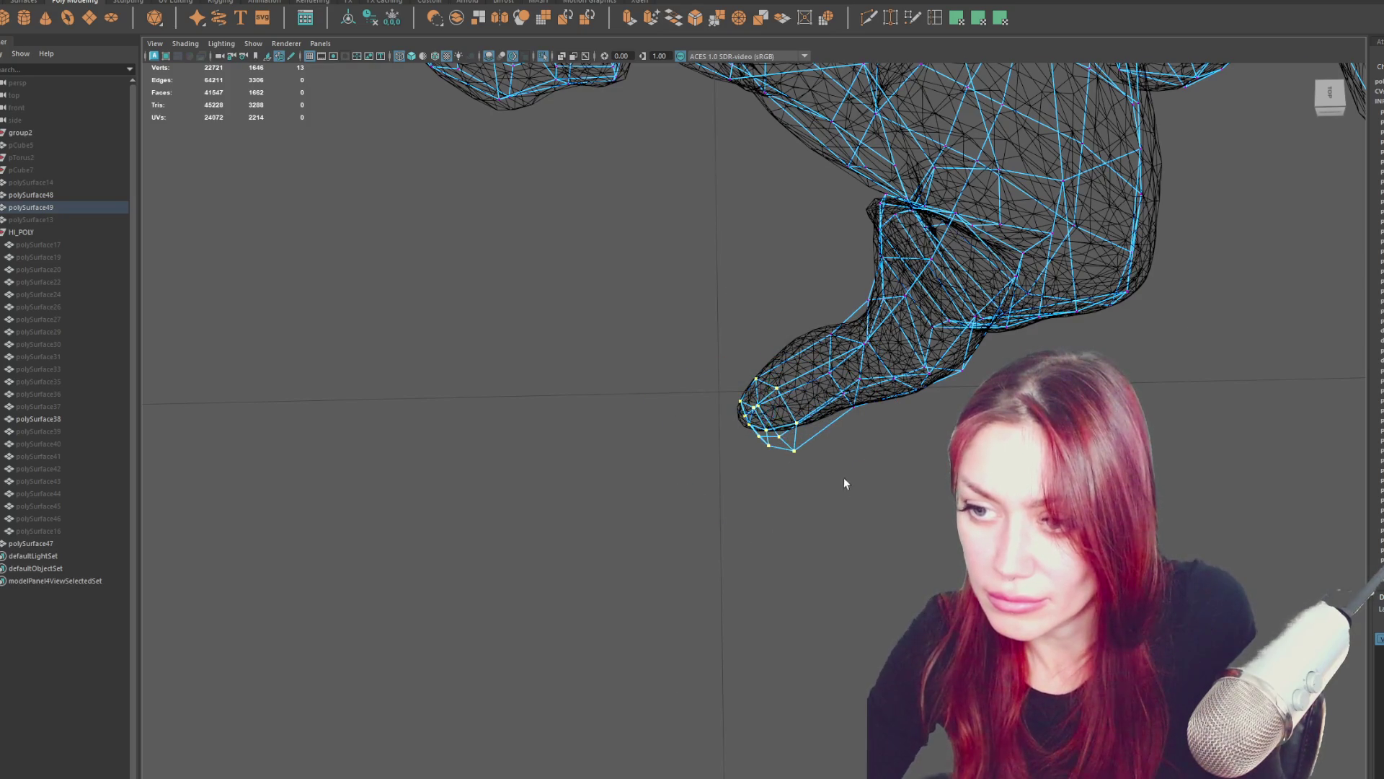
left_click_drag(844, 482, 825, 503, "alt")
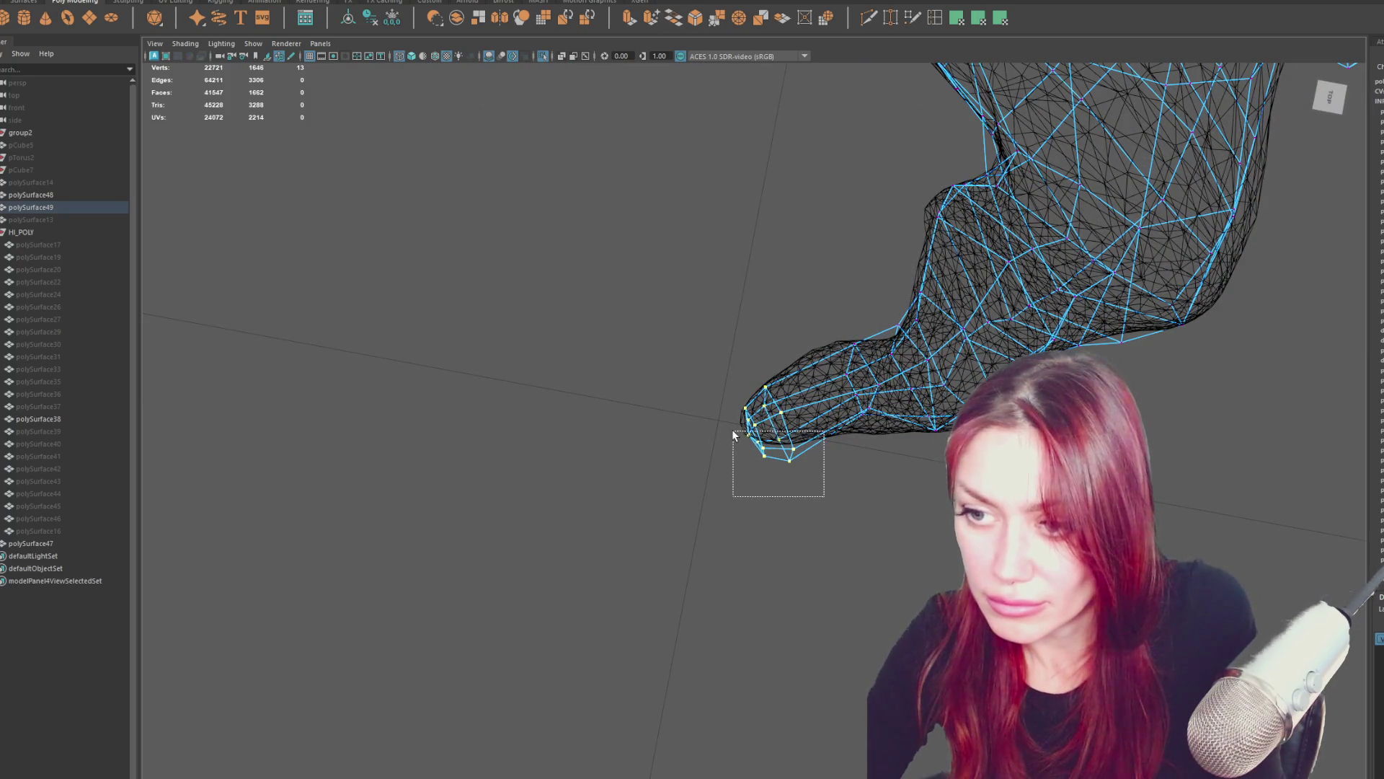
Reselect the fingertip and underside vertices, then pick the hump's top vertex.
left_click_drag(801, 365, 716, 507)
key("w")
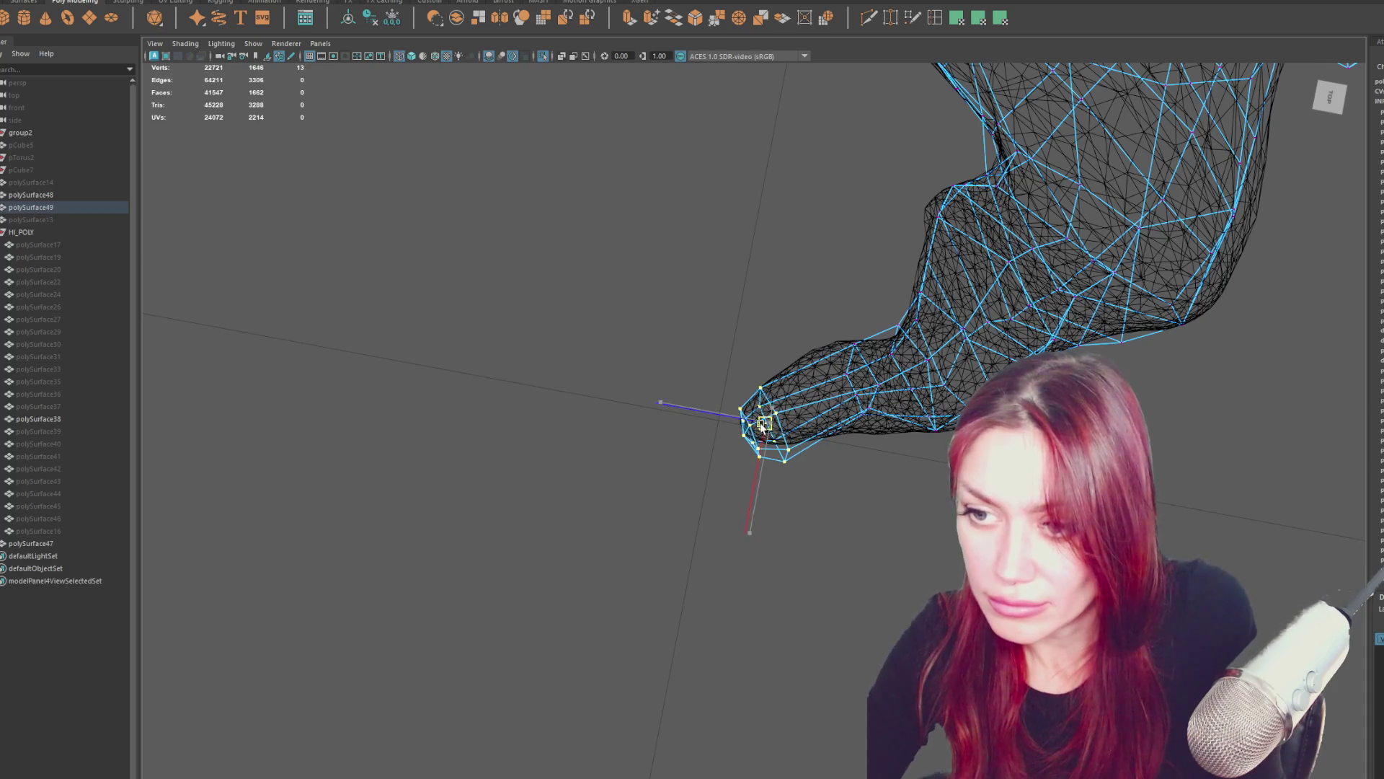
key("q")
left_click_drag(816, 485, 766, 447)
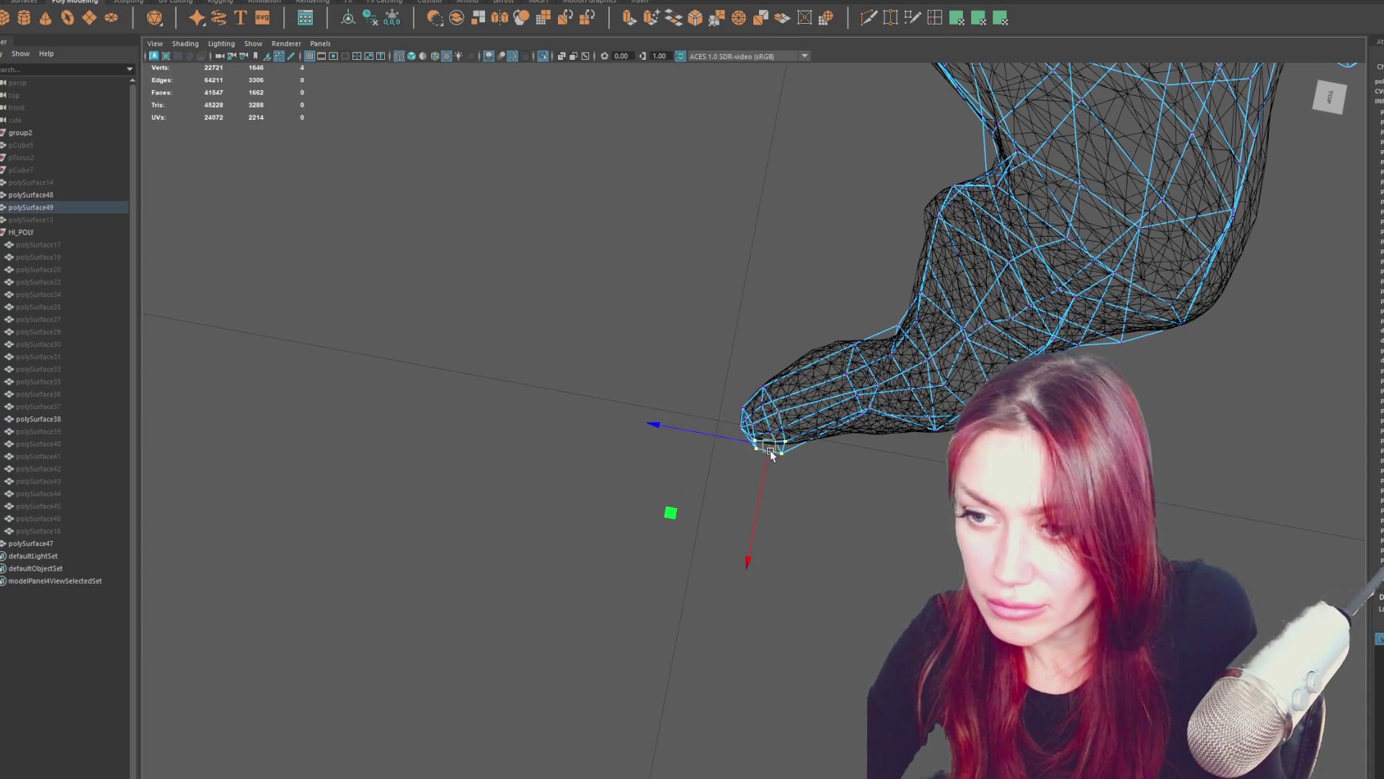
left_click(863, 424)
left_click(863, 426)
mouse_move(868, 429)
left_mouse_down("alt")
mouse_move(869, 389)
mouse_move(1183, 328)
left_mouse_up("alt")
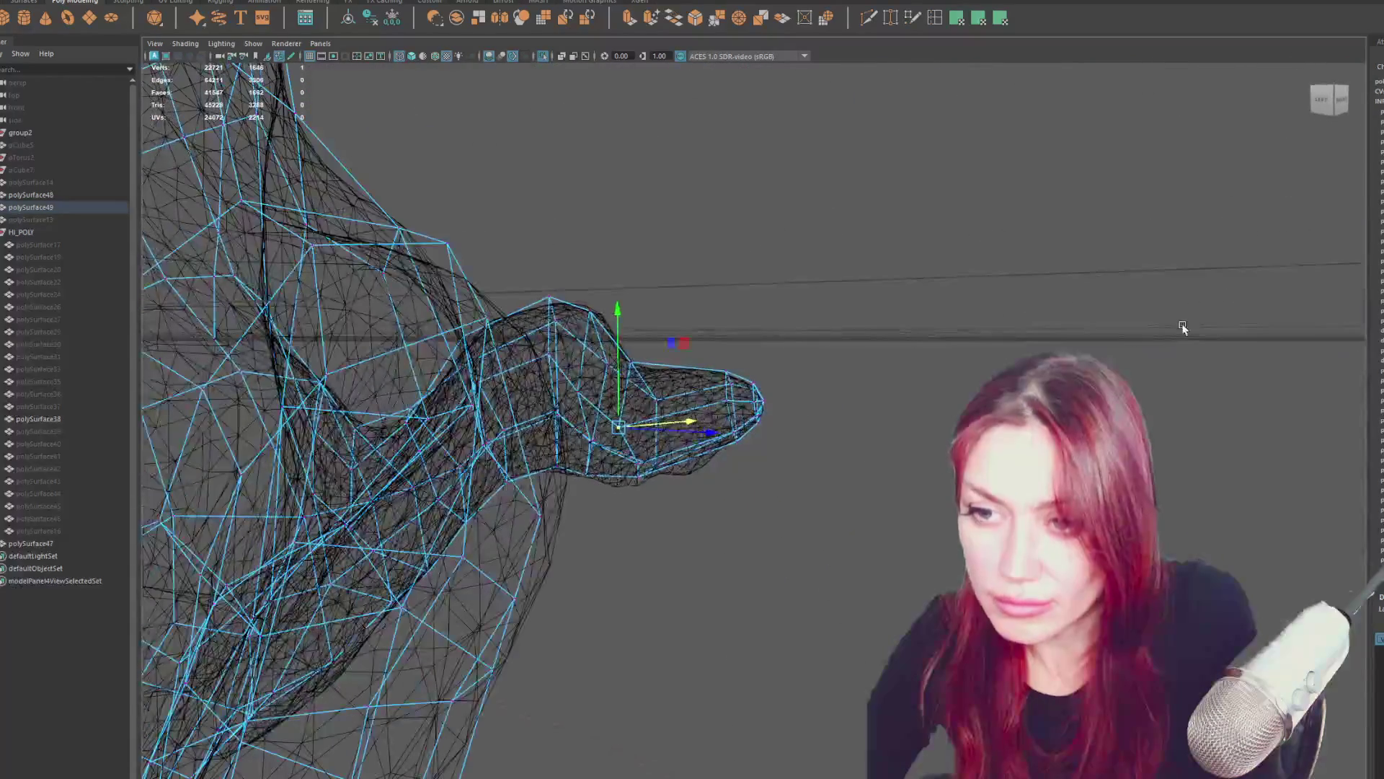
left_click_drag(623, 237, 603, 250, "alt")
left_click_drag(545, 313, 546, 315)
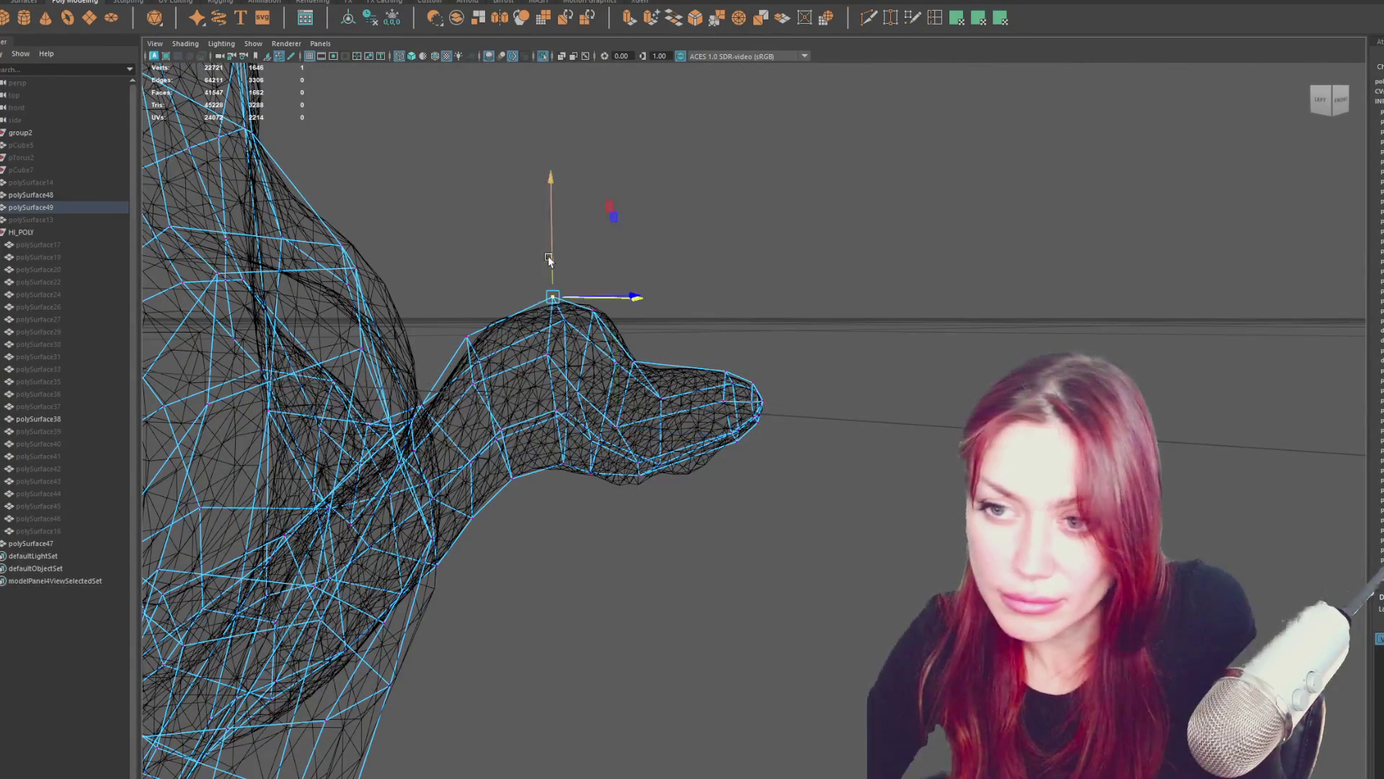
mouse_move(630, 271)
left_mouse_down("alt")
mouse_move(659, 254)
mouse_move(497, 321)
mouse_move(467, 308)
mouse_move(512, 328)
mouse_move(403, 393)
mouse_move(417, 408)
mouse_move(478, 395)
mouse_move(389, 422)
mouse_move(440, 411)
mouse_move(481, 368)
mouse_move(513, 360)
mouse_move(533, 459)
left_mouse_up("alt")
Move individual thumb vertices up into place against the sculpt.
left_click(468, 332)
left_click(417, 415)
left_click(390, 422)
left_click(431, 431)
left_click(481, 364)
Insert a new edge loop across the thumb with Insert Edge Loop.
left_click(936, 17)
left_click_drag(843, 129, 819, 284, "alt")
left_click(530, 389)
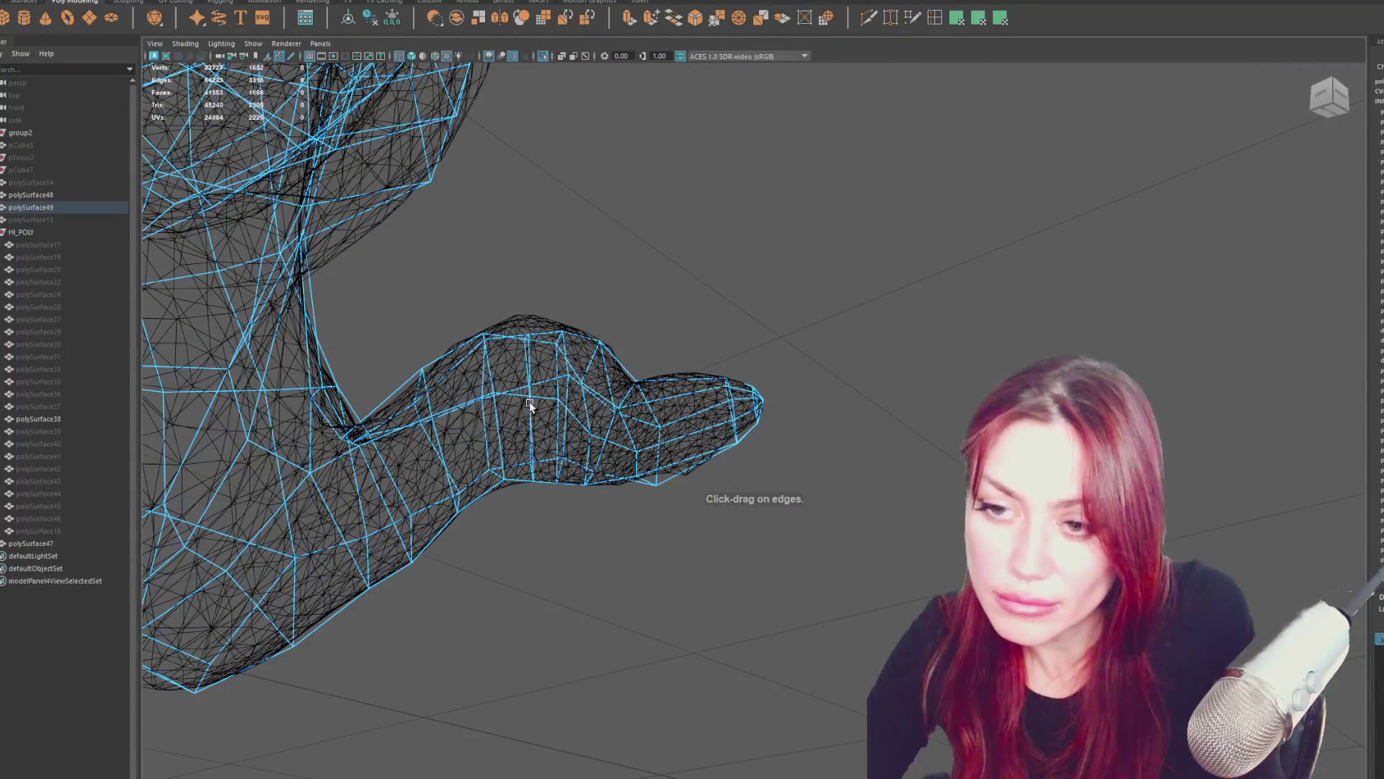
mouse_move(532, 357)
right_mouse_down()
mouse_move(539, 326)
mouse_move(531, 380)
right_mouse_up()
left_click_drag(532, 378, 704, 330, "alt")
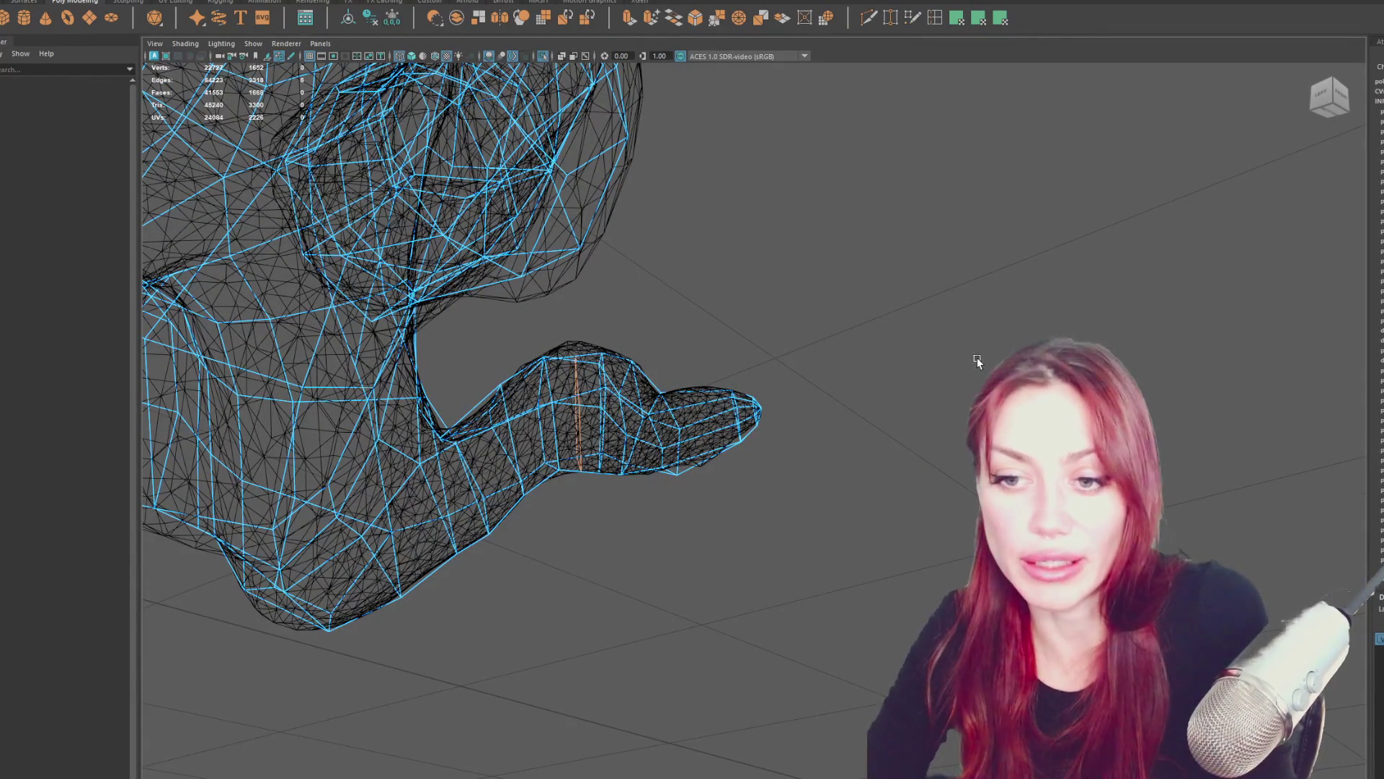
left_click_drag(976, 360, 906, 372, "alt")
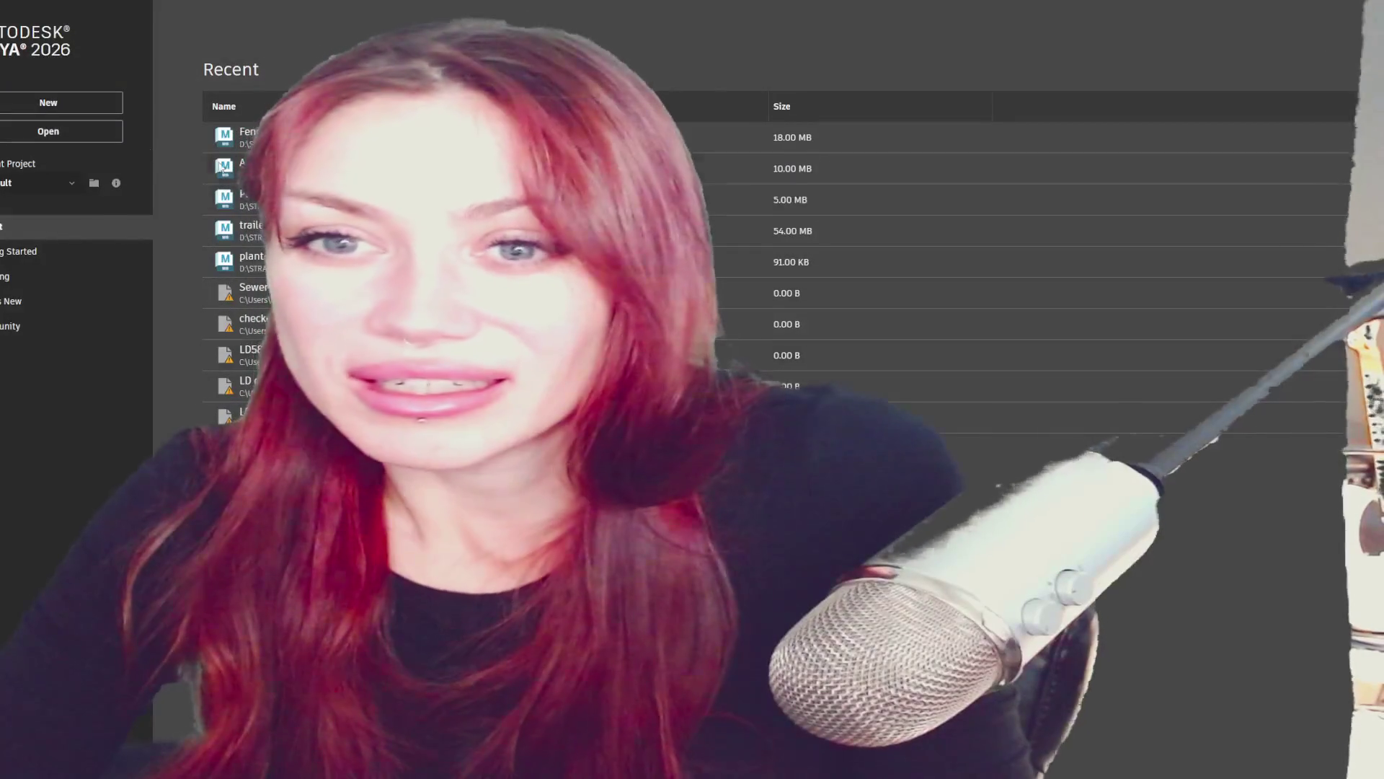